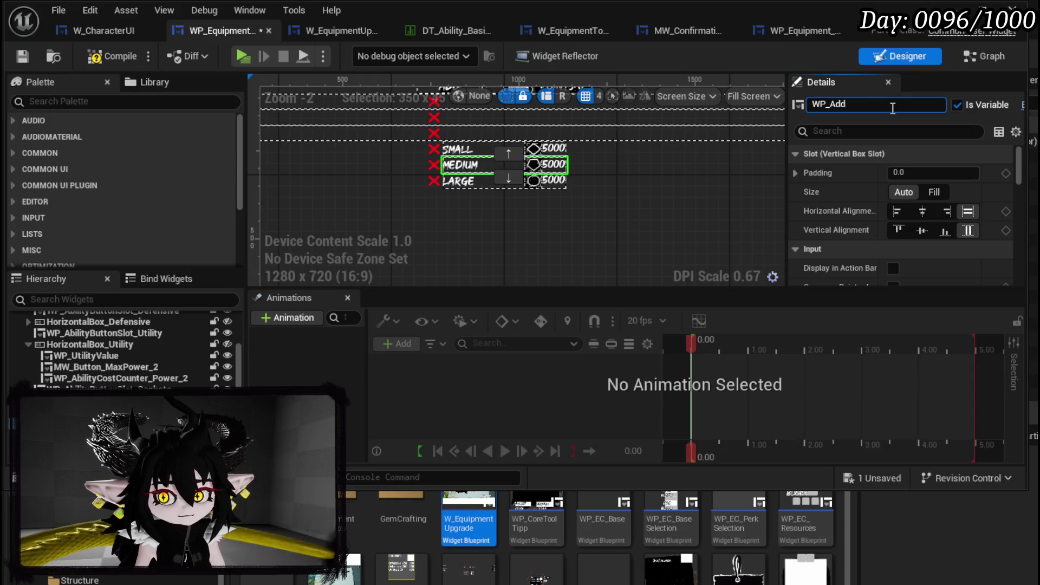
# Name the MEDIUM and LARGE buttons WP_AddMedium and WP_AddLarge, save, and switch to Graph.
pyautogui.press('Return')
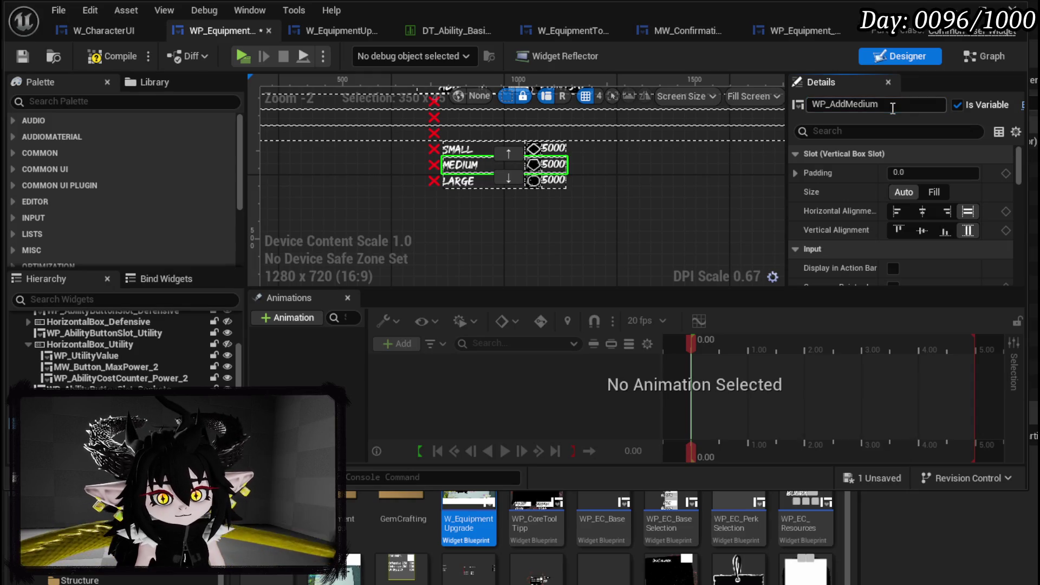
pyautogui.press('Down')
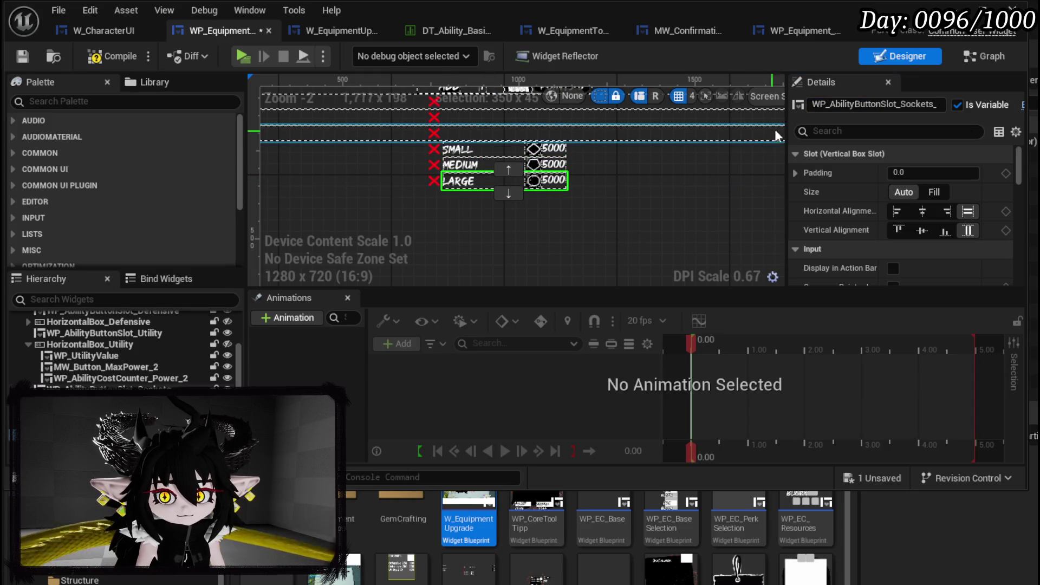
pyautogui.click(833, 104)
pyautogui.write('WP_a')
pyautogui.press('BackSpace')
pyautogui.write('A')
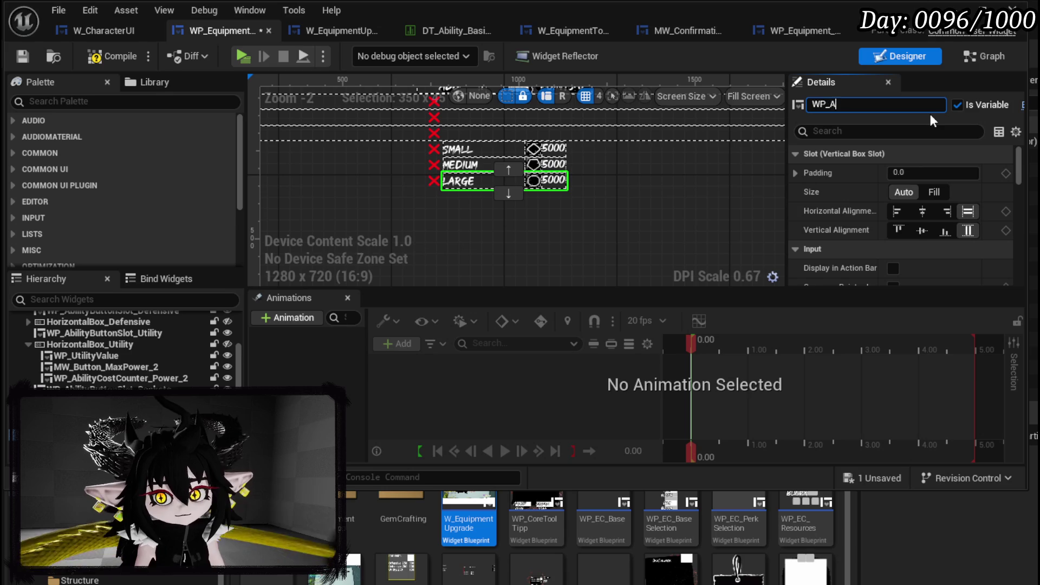
pyautogui.write('ddLarge')
pyautogui.press('Return')
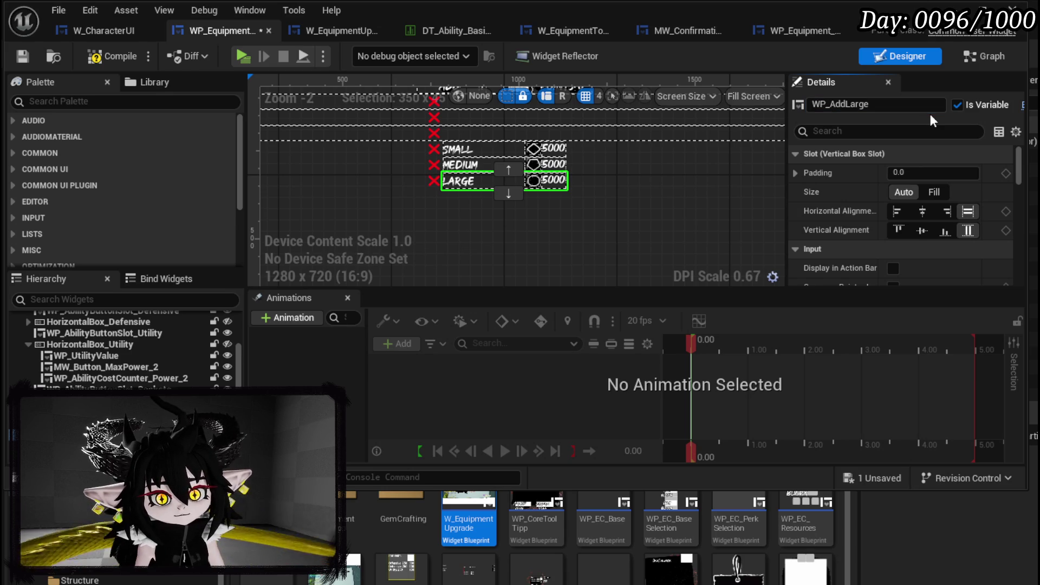
pyautogui.click(23, 58)
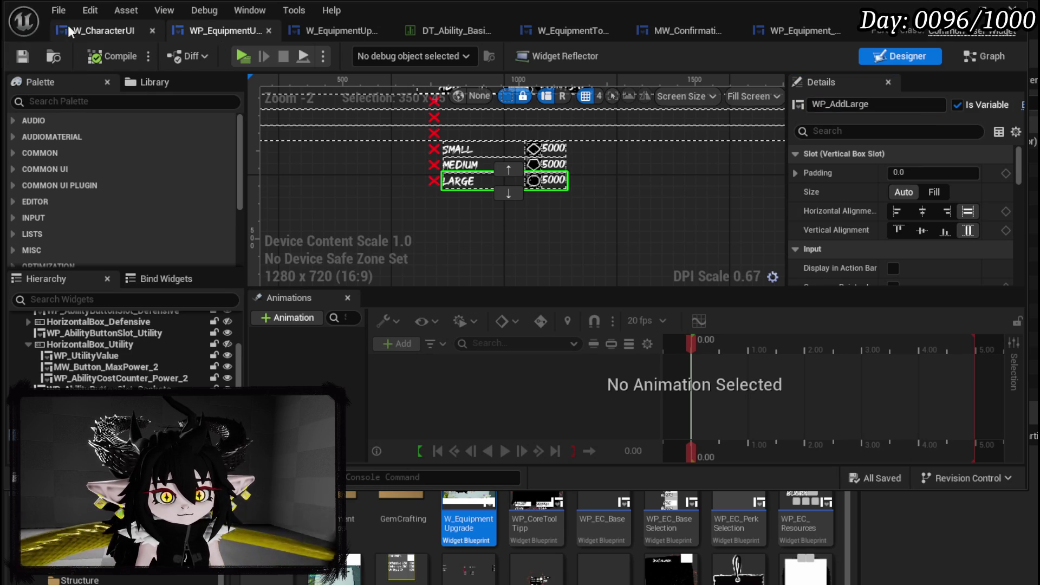
pyautogui.click(978, 58)
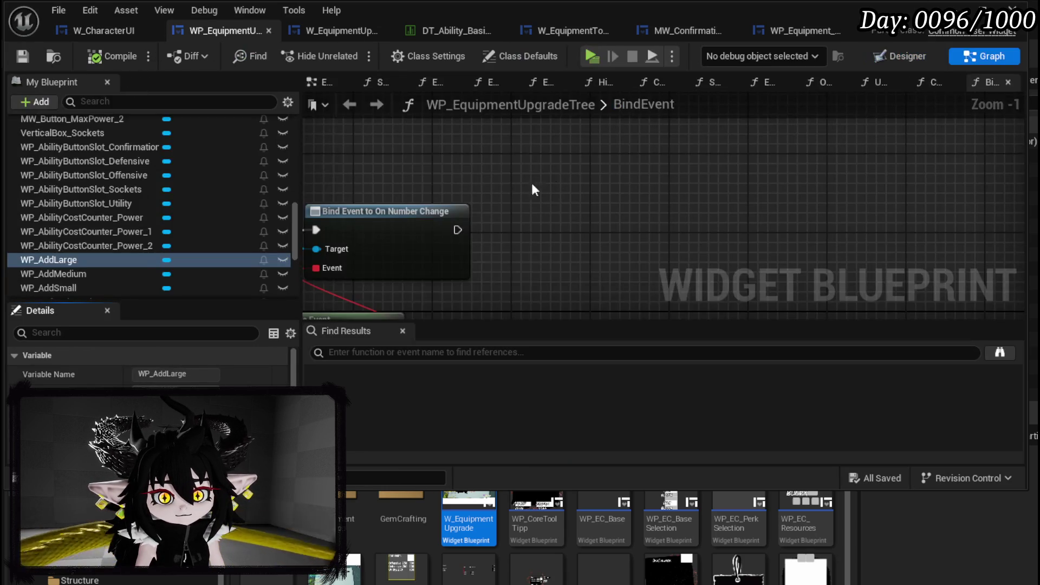
# Place WP_AddSmall, WP_AddMedium and WP_AddLarge getters in the graph and compile.
pyautogui.moveTo(69, 288)
pyautogui.mouseDown()
pyautogui.moveTo(414, 168)
pyautogui.moveTo(421, 190)
pyautogui.moveTo(417, 164)
pyautogui.mouseUp()
pyautogui.moveTo(122, 275)
pyautogui.mouseDown()
pyautogui.moveTo(239, 258)
pyautogui.moveTo(486, 184)
pyautogui.moveTo(513, 211)
pyautogui.moveTo(506, 185)
pyautogui.mouseUp()
pyautogui.moveTo(95, 261)
pyautogui.mouseDown()
pyautogui.moveTo(593, 165)
pyautogui.moveTo(615, 196)
pyautogui.mouseUp()
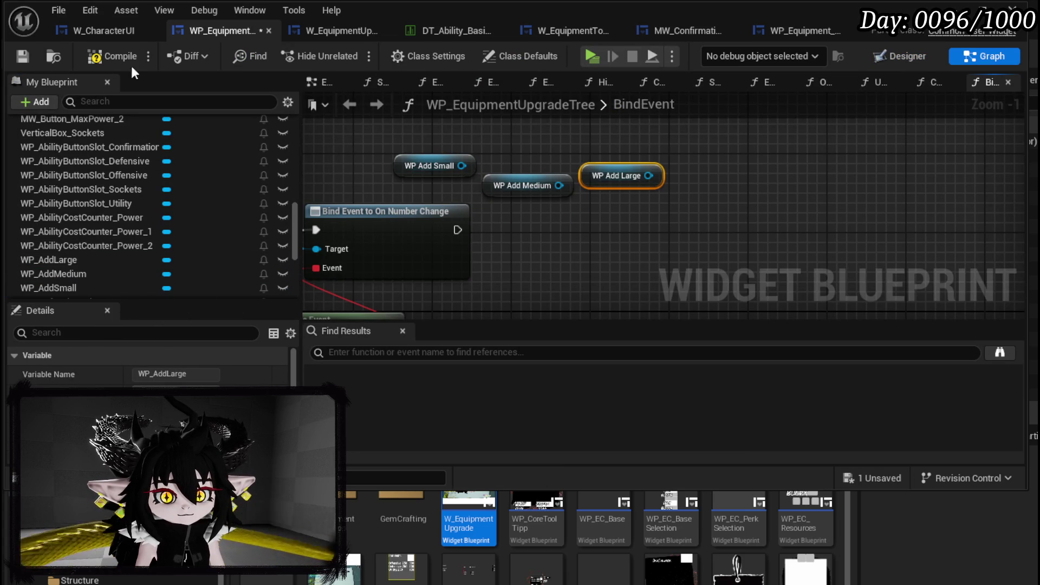
pyautogui.click(27, 54)
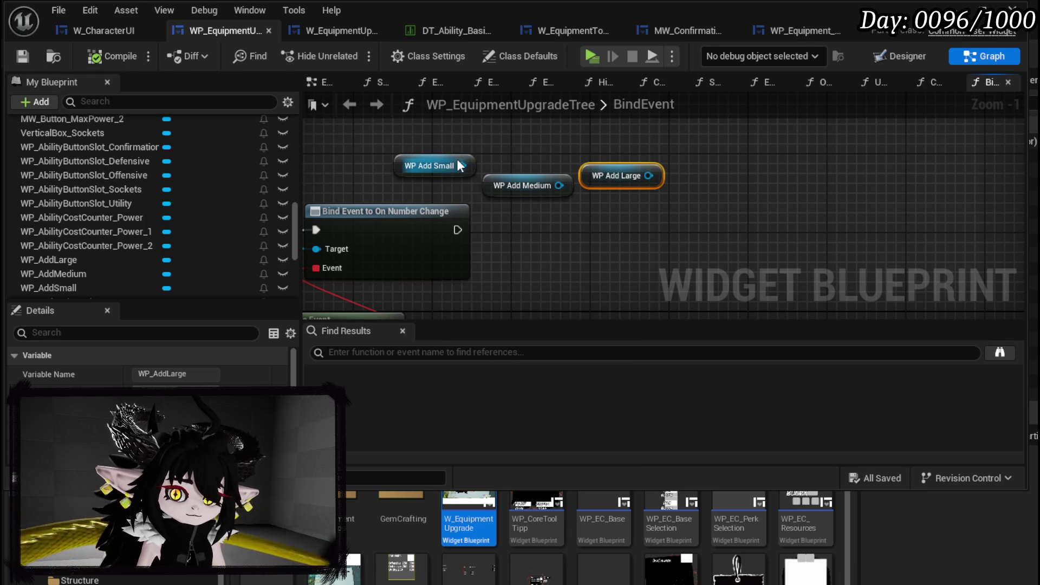
# Add a Bind Event to On Press for all three buttons, chained after On Number Change.
pyautogui.moveTo(462, 165); pyautogui.dragTo(542, 153)
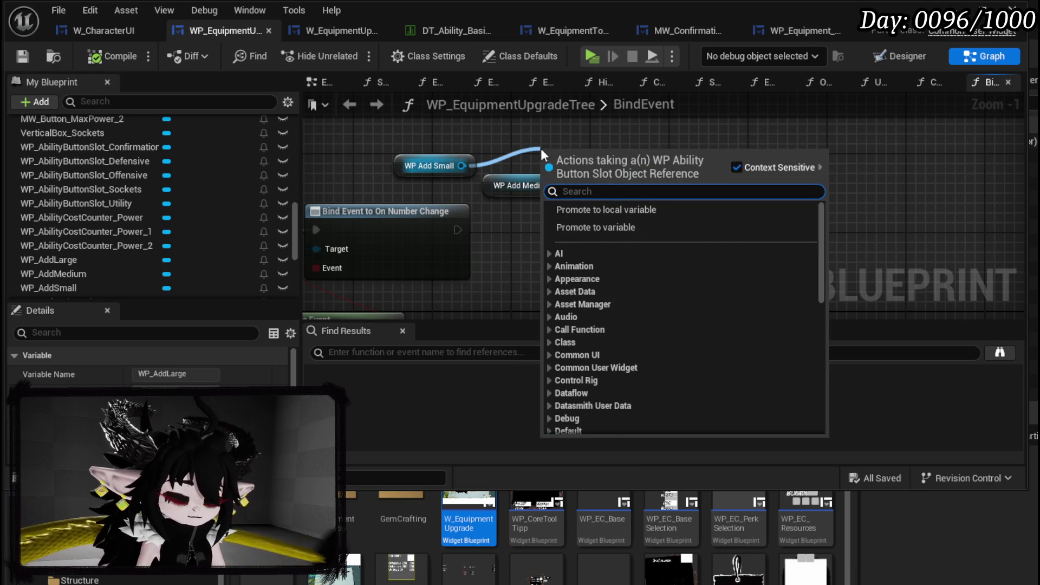
pyautogui.write('on pre')
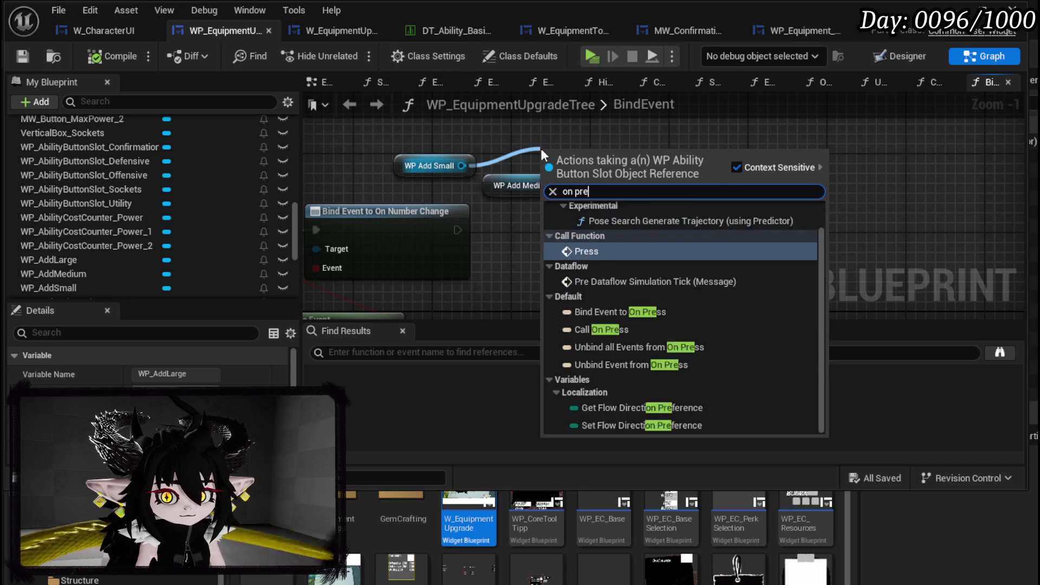
pyautogui.write('ss')
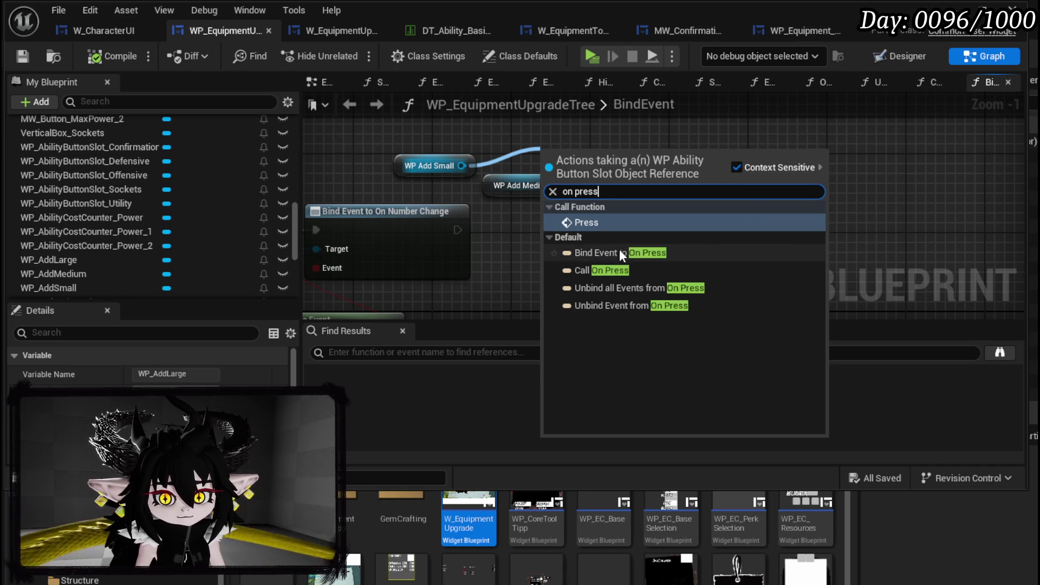
pyautogui.click(619, 252)
pyautogui.moveTo(601, 160)
pyautogui.mouseDown()
pyautogui.moveTo(600, 232)
pyautogui.moveTo(597, 213)
pyautogui.mouseUp()
pyautogui.moveTo(455, 229); pyautogui.dragTo(564, 229)
pyautogui.moveTo(544, 195)
pyautogui.mouseDown()
pyautogui.moveTo(671, 148)
pyautogui.moveTo(420, 140)
pyautogui.moveTo(563, 246)
pyautogui.mouseUp()
pyautogui.moveTo(645, 175); pyautogui.dragTo(553, 246)
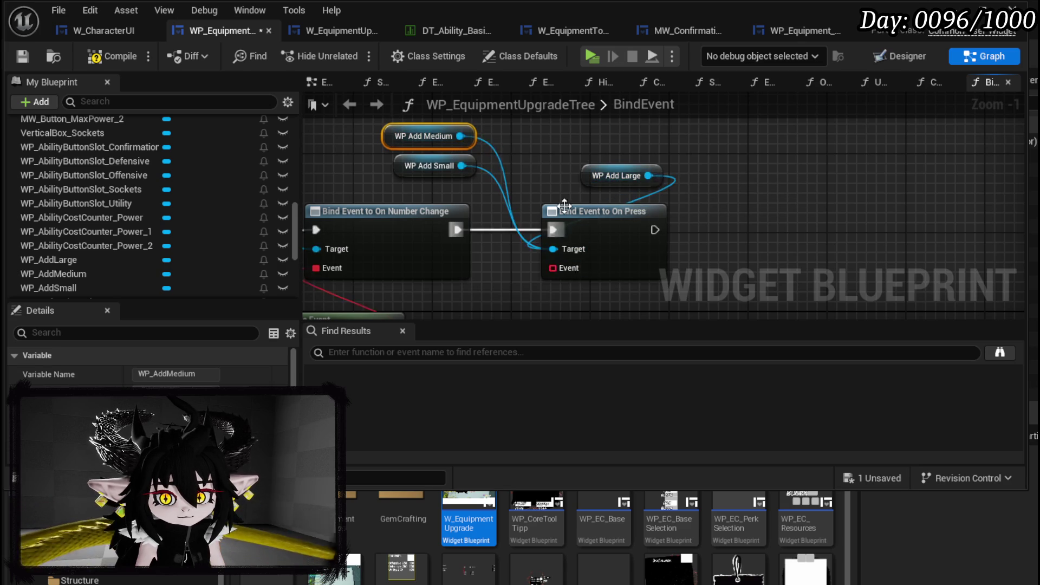
pyautogui.scroll(-2, 564, 205)
pyautogui.moveTo(598, 176); pyautogui.dragTo(443, 134)
# Feed the On Press binding a Create Event using a newly created matching function.
pyautogui.moveTo(567, 248); pyautogui.dragTo(569, 284)
pyautogui.write('Creat')
pyautogui.click(635, 355)
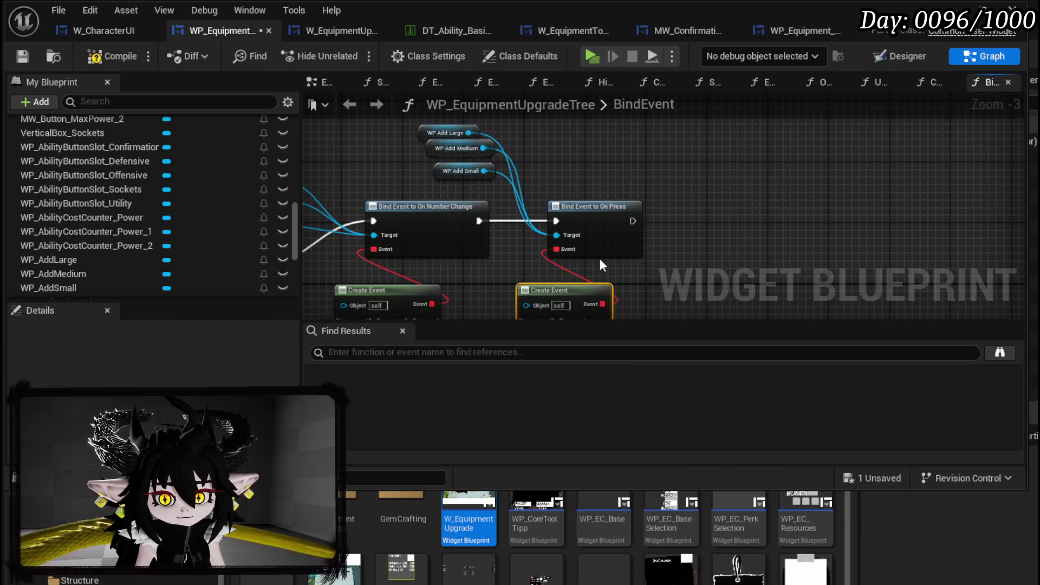
pyautogui.click(571, 258)
pyautogui.click(573, 302)
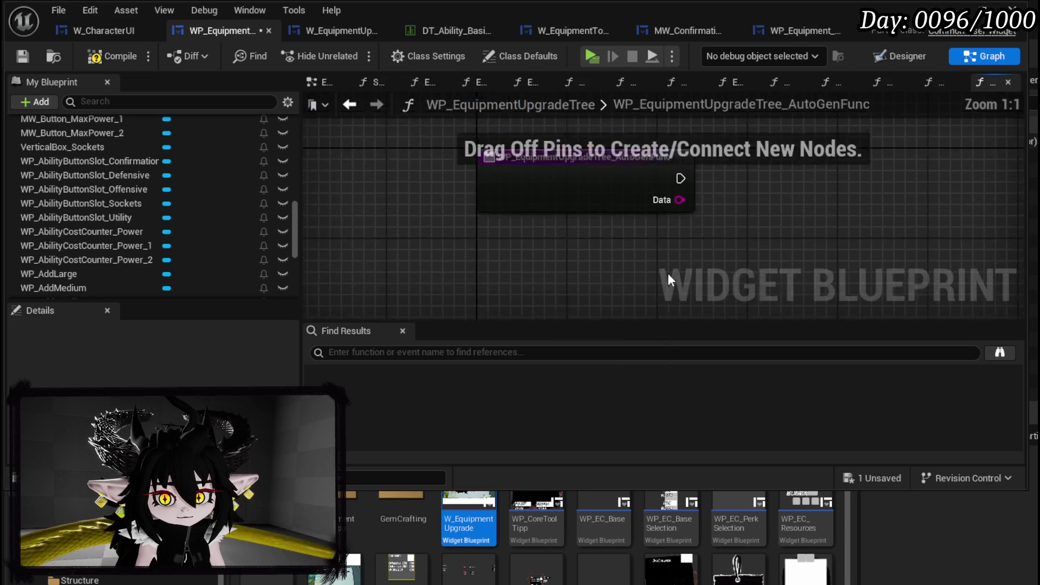
# Rename the generated function to AddSocket.
pyautogui.rightClick(563, 206)
pyautogui.click(612, 369)
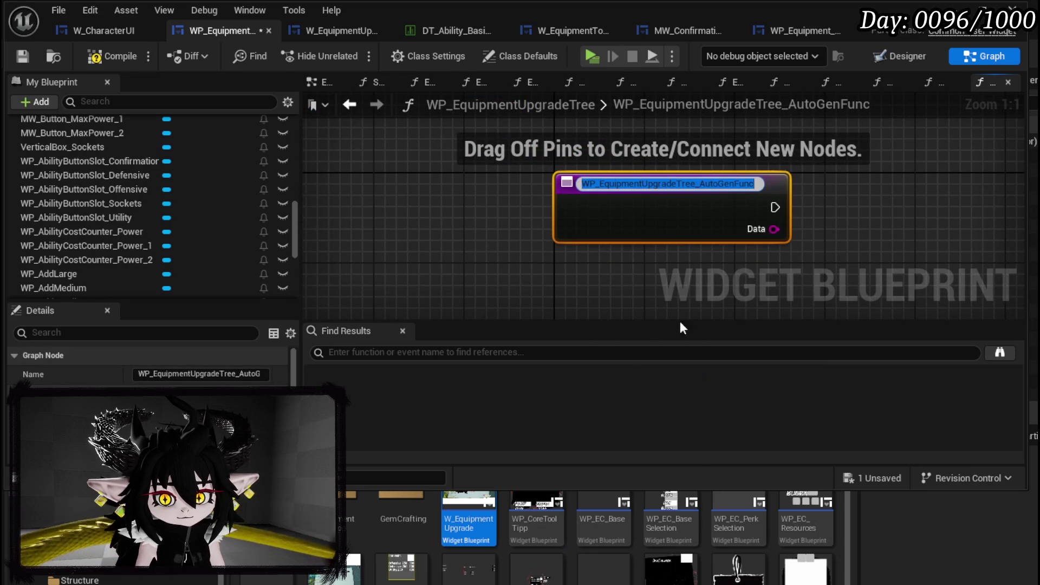
pyautogui.write('AddSocket')
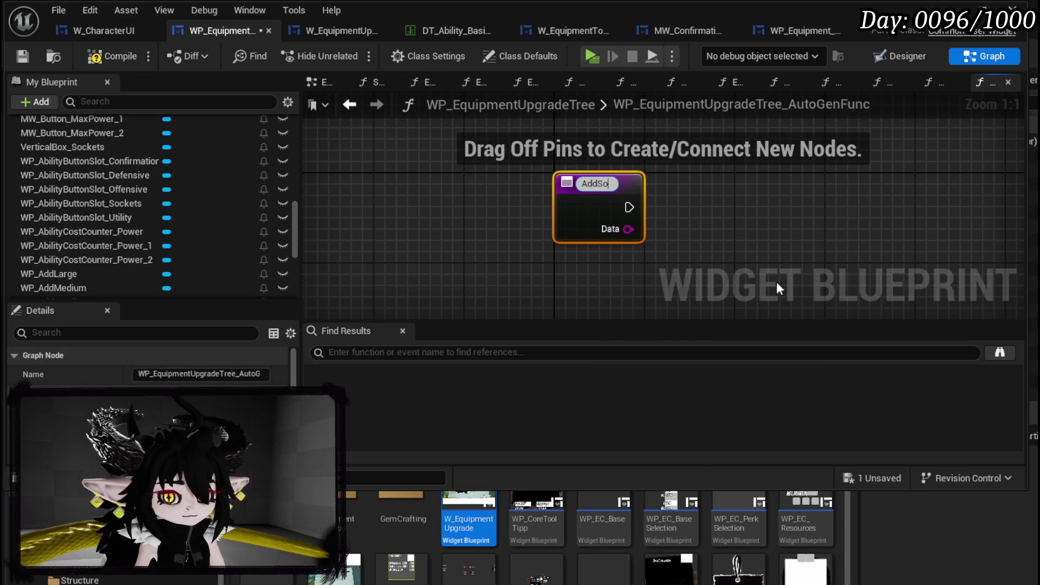
pyautogui.press('Return')
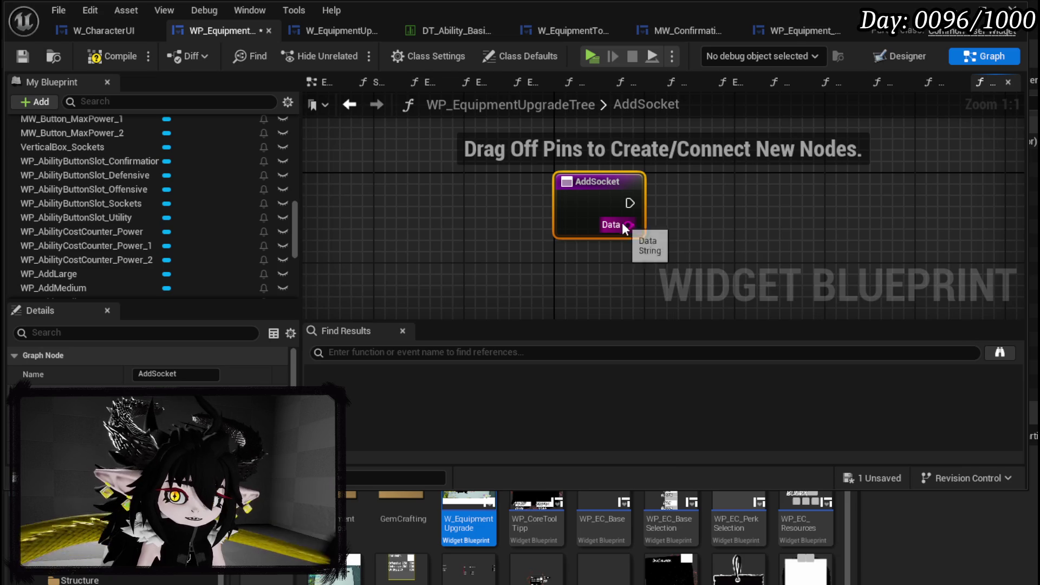
# Add a Switch on String node driven by AddSocket's Data input.
pyautogui.moveTo(627, 224); pyautogui.dragTo(677, 226)
pyautogui.write('Switch')
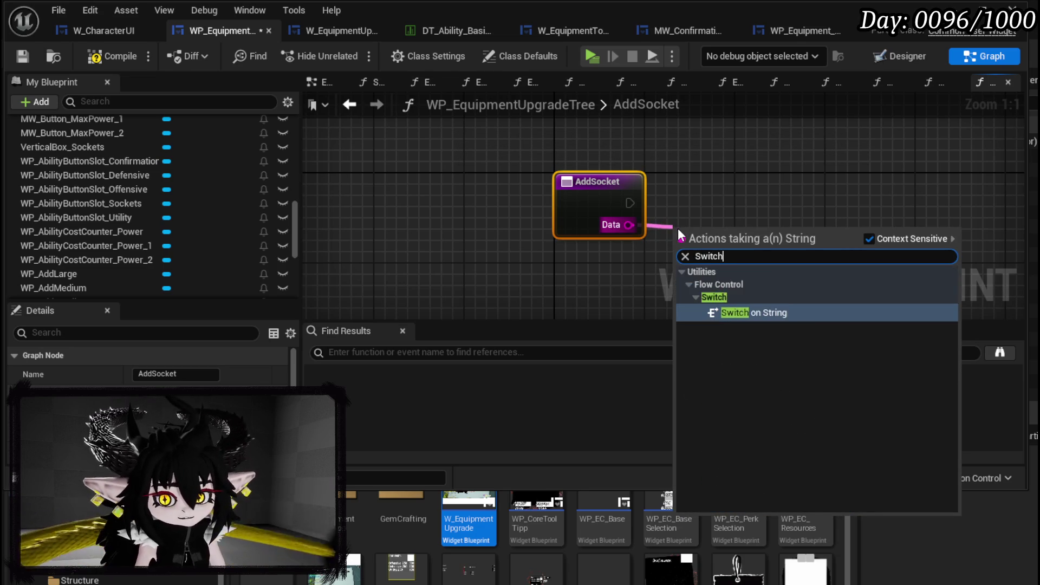
pyautogui.press('Return')
pyautogui.moveTo(728, 206); pyautogui.dragTo(740, 184)
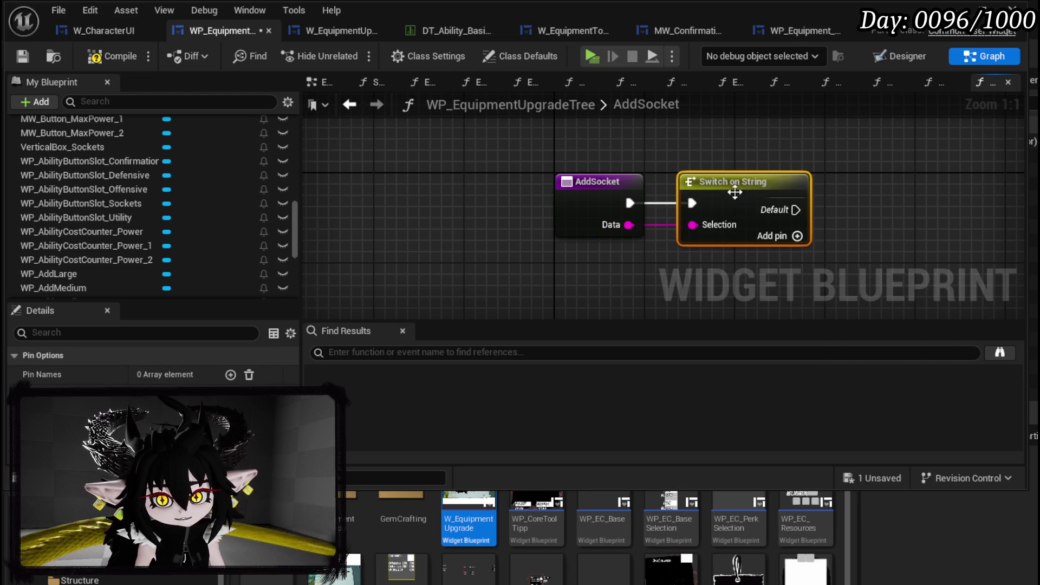
# Add three switch cases and name the first two Socket_Small and Socket_Medium.
pyautogui.click(578, 224)
pyautogui.click(576, 247)
pyautogui.click(576, 269)
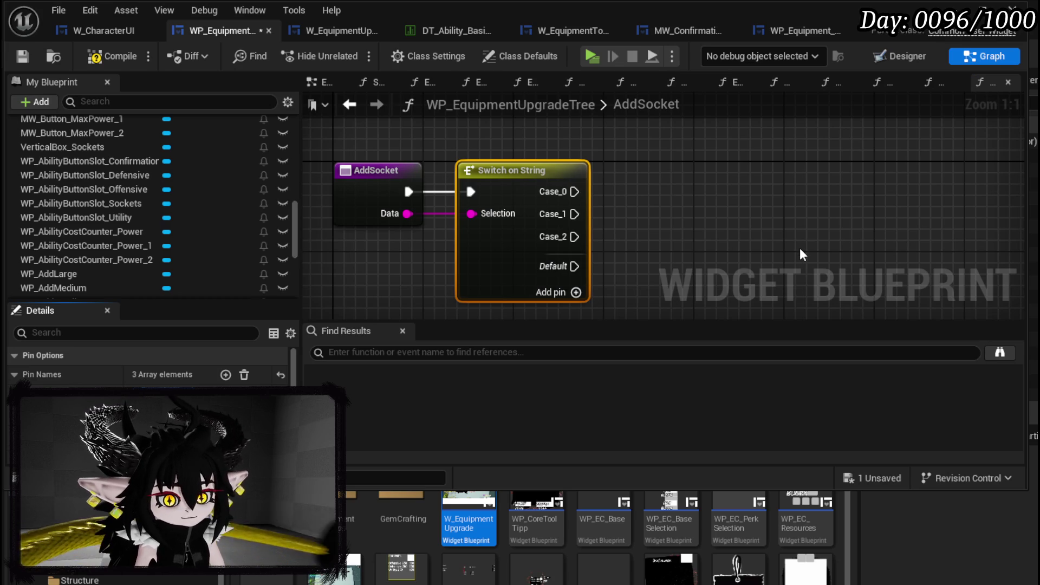
pyautogui.press('Return')
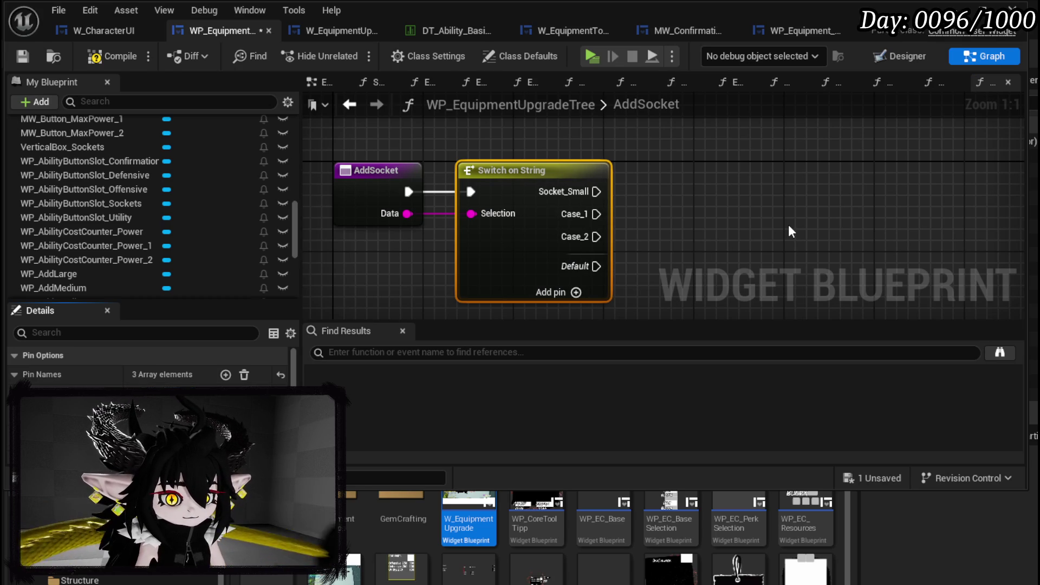
pyautogui.press('Return')
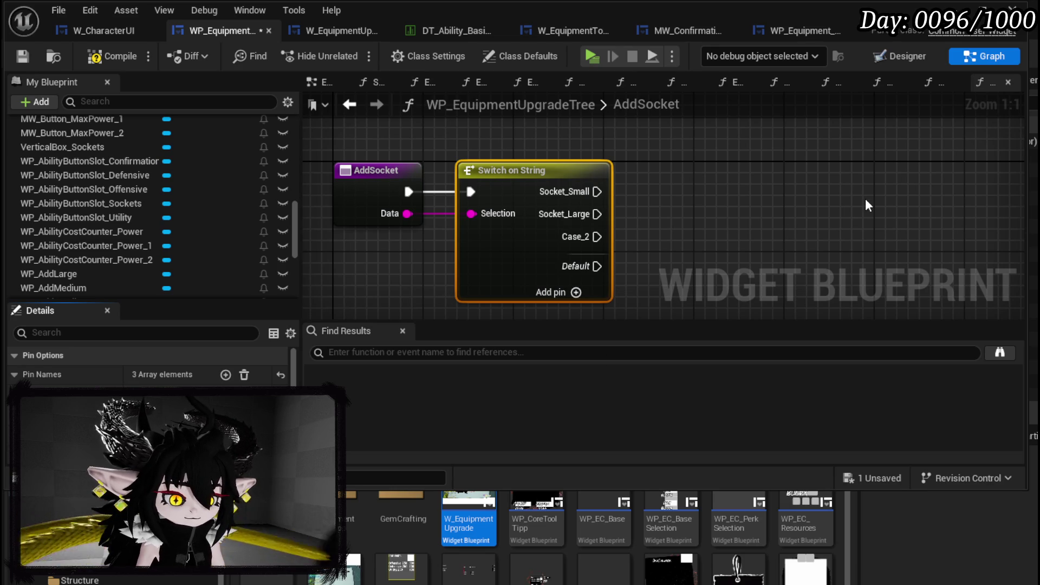
pyautogui.press('Return')
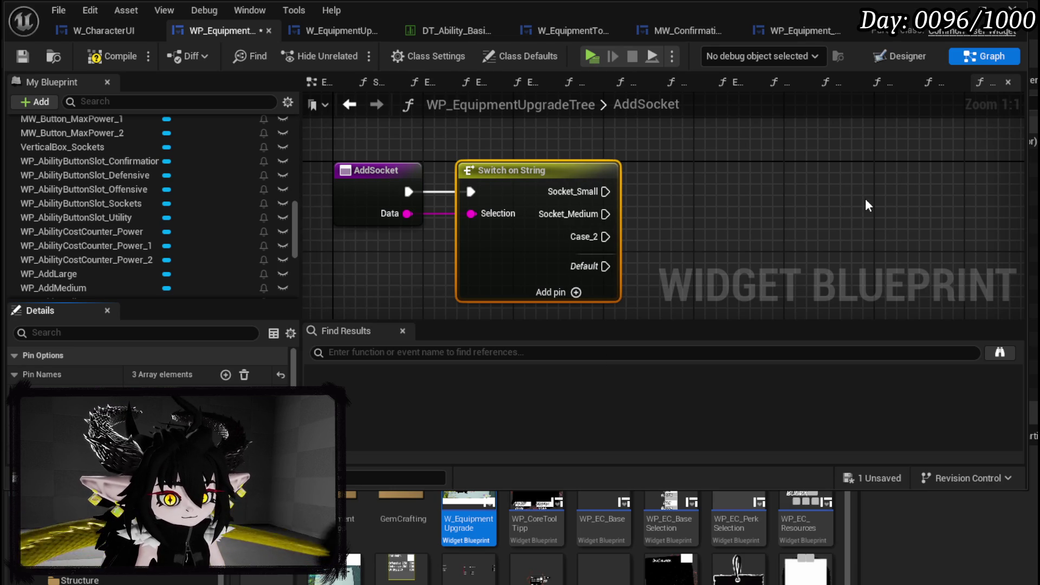
pyautogui.click(867, 205)
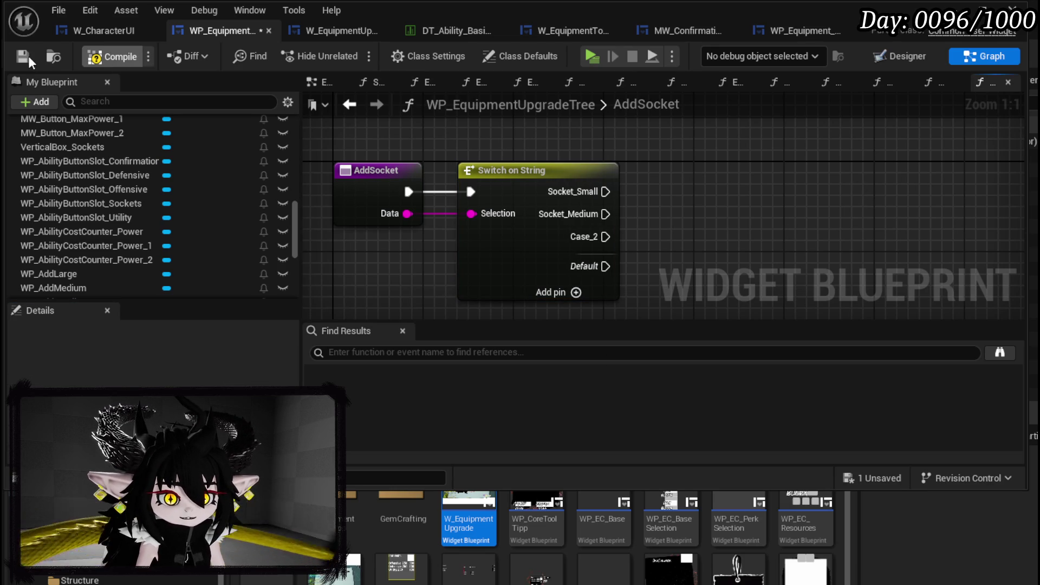
# Check the data table row names, name the third case Socket_Large, then compile and save.
pyautogui.click(443, 32)
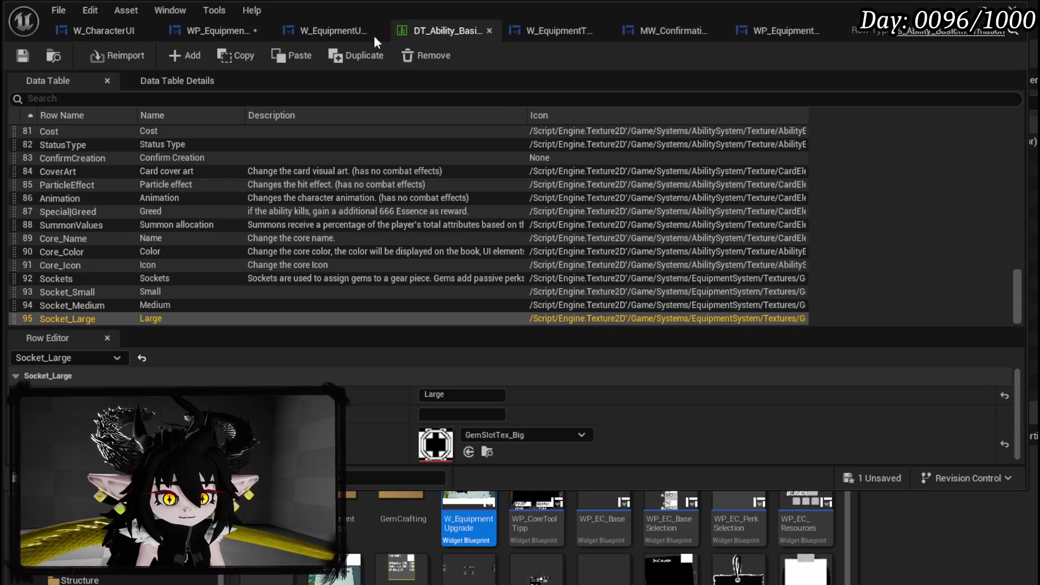
pyautogui.click(226, 36)
pyautogui.click(550, 263)
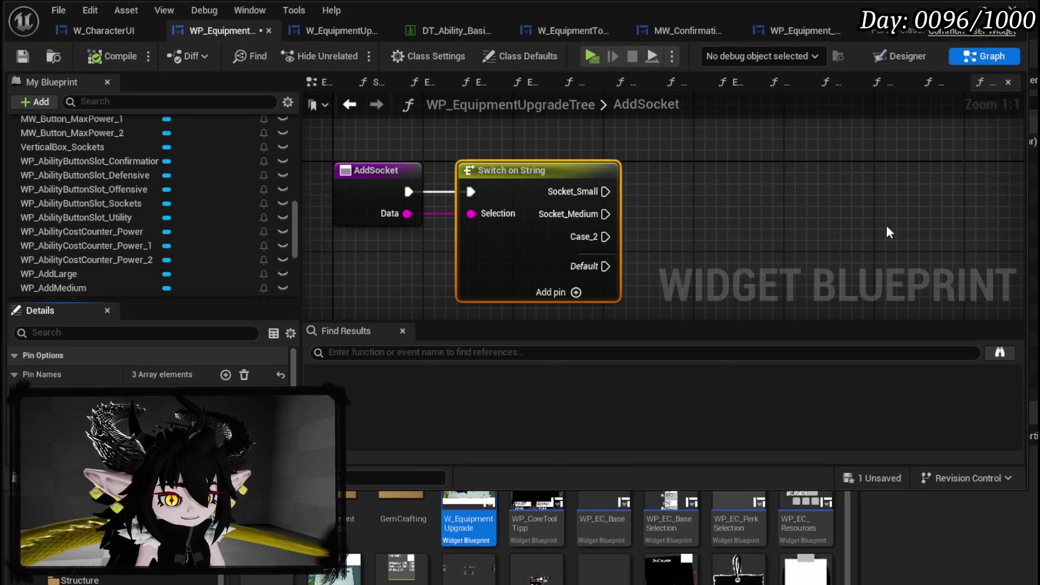
pyautogui.press('Return')
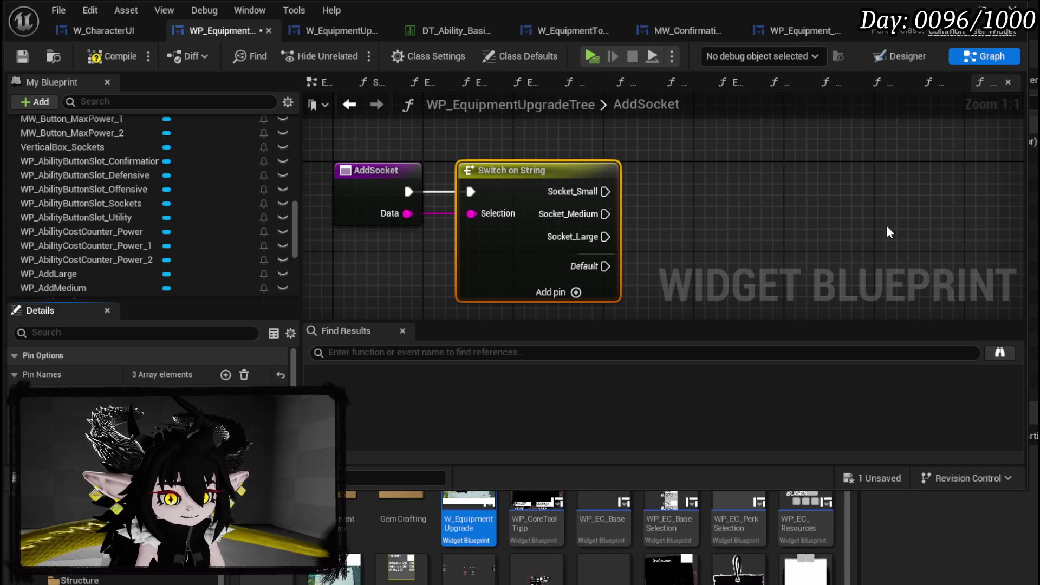
pyautogui.click(103, 57)
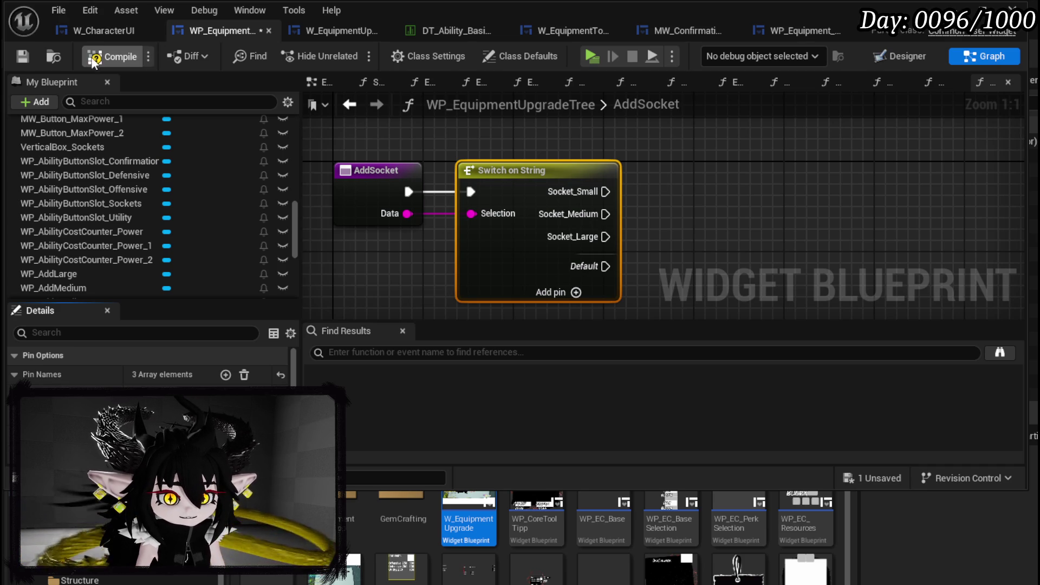
pyautogui.click(21, 57)
pyautogui.scroll(-10, 234, 232)
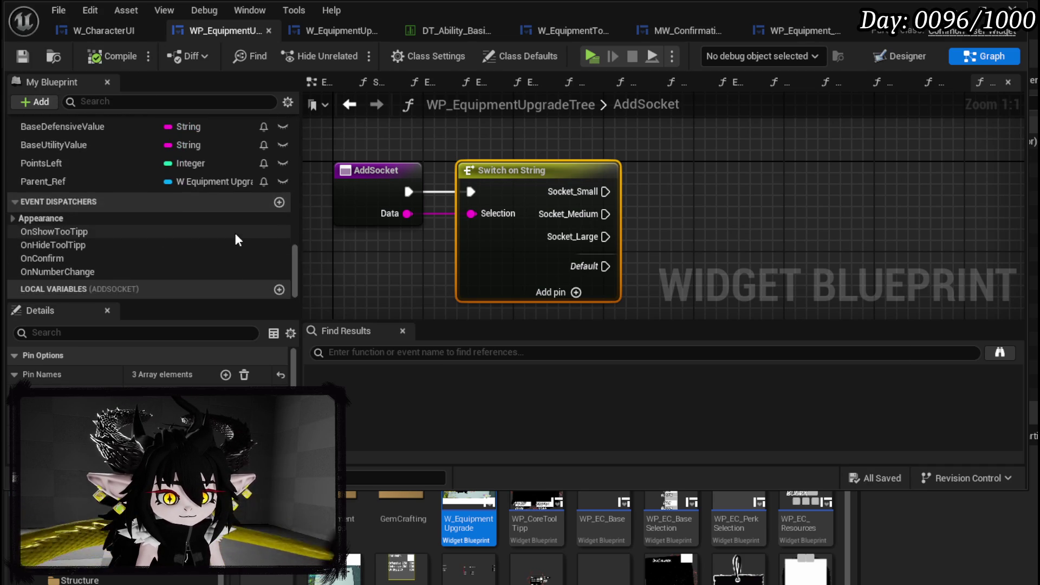
# Create an OnAddSocket event dispatcher and place a Call node for it in AddSocket.
pyautogui.click(279, 202)
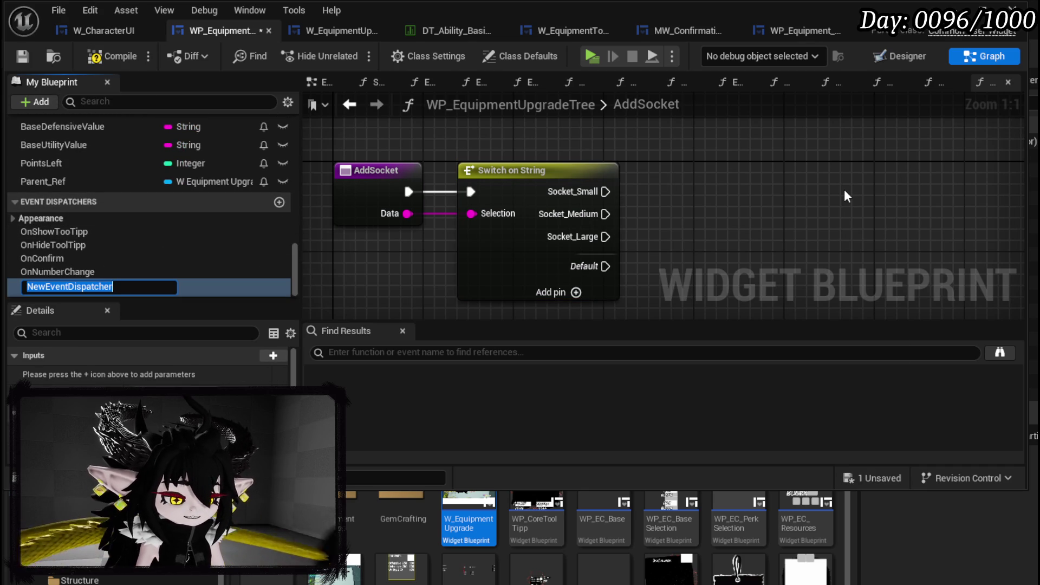
pyautogui.write('OnAddSocket')
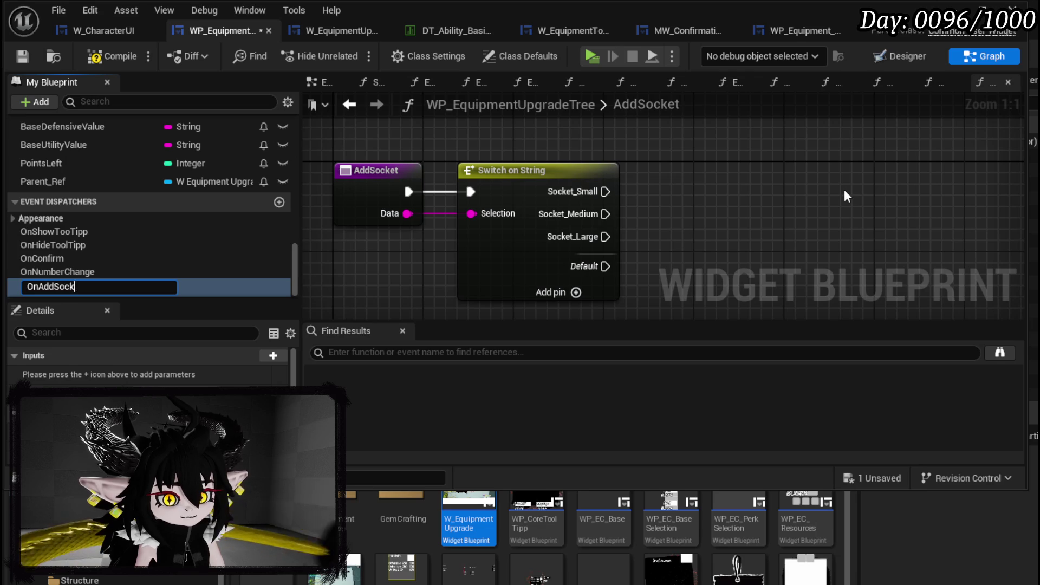
pyautogui.press('Return')
pyautogui.moveTo(48, 285)
pyautogui.mouseDown()
pyautogui.moveTo(658, 210)
pyautogui.moveTo(669, 188)
pyautogui.mouseUp()
pyautogui.click(696, 212)
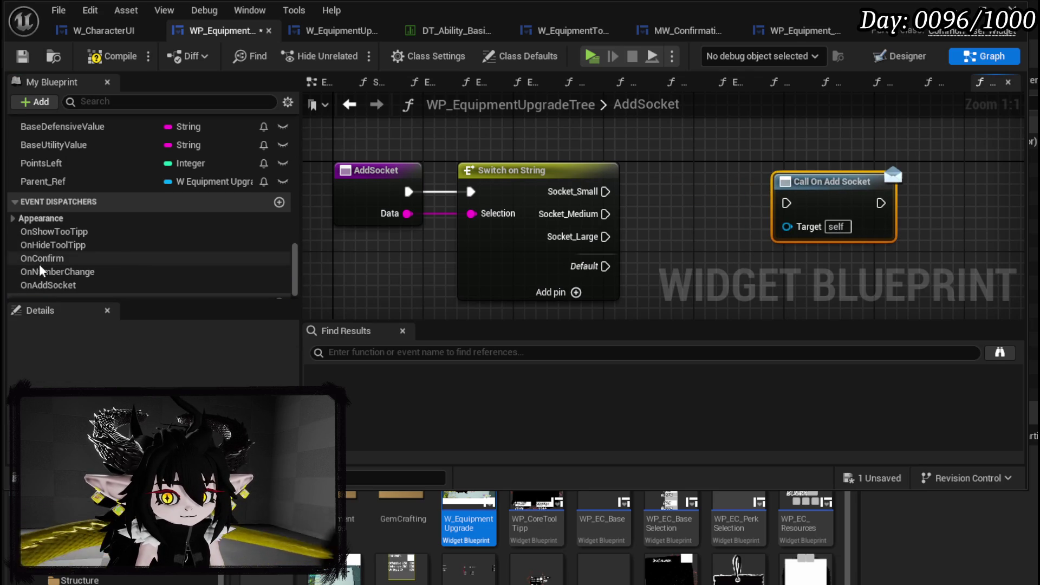
# Give the OnAddSocket dispatcher a String input named Data.
pyautogui.click(46, 285)
pyautogui.click(273, 355)
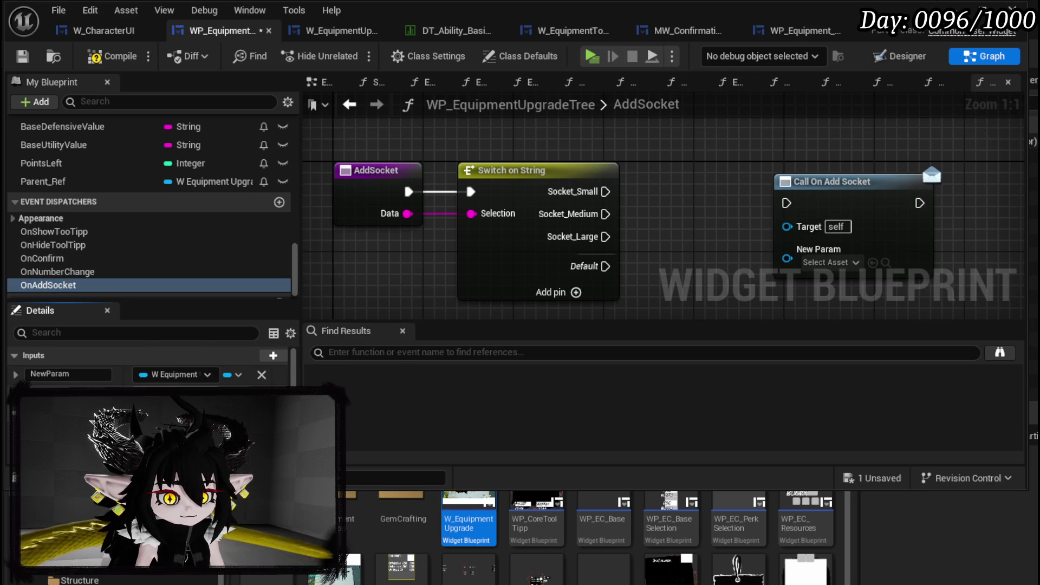
pyautogui.click(164, 375)
pyautogui.click(379, 473)
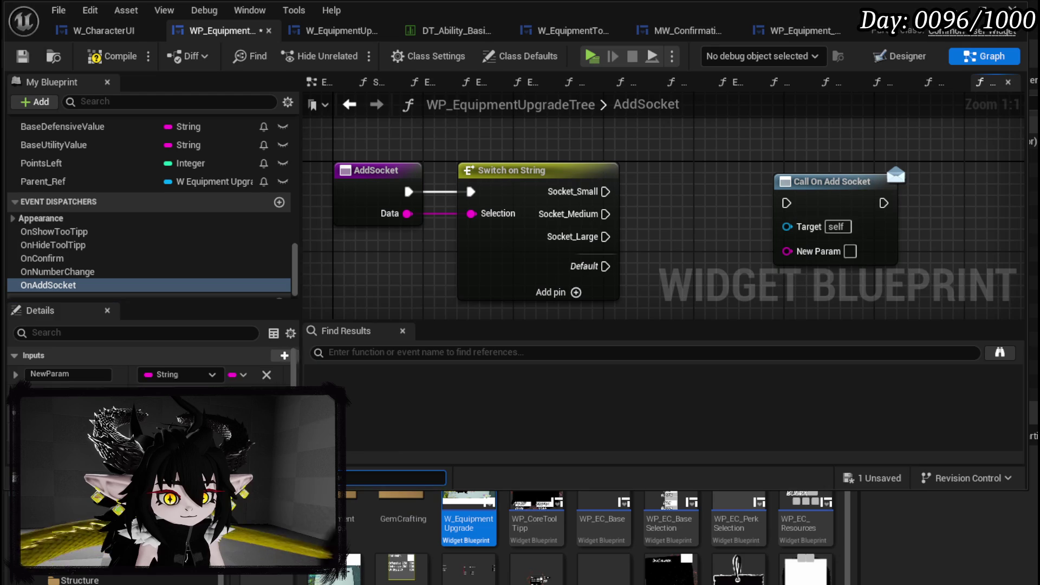
pyautogui.write('Data')
pyautogui.press('Return')
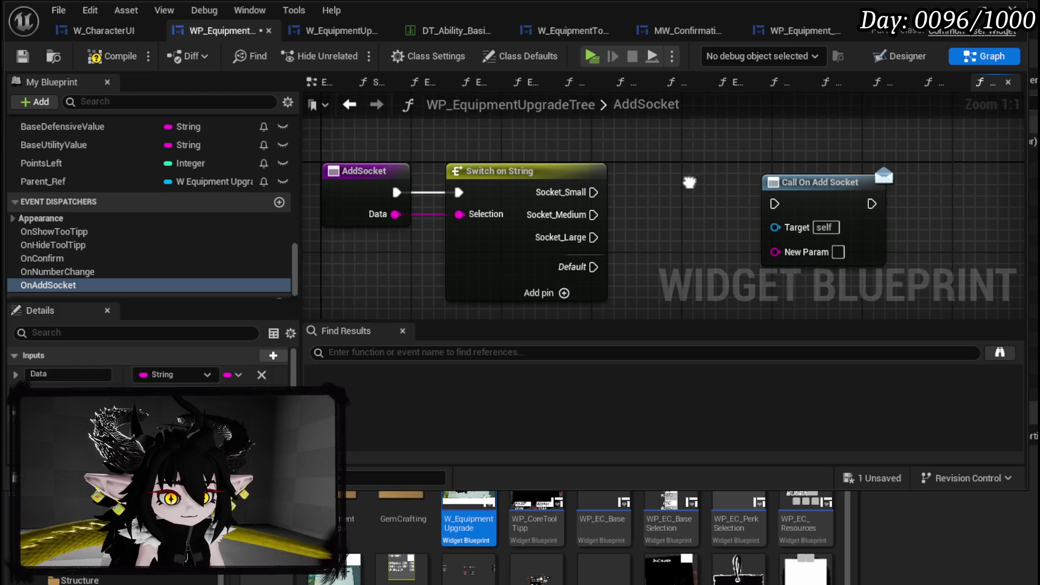
# Connect the Socket_Small, Socket_Medium and Socket_Large cases to the Call OnAddSocket node.
pyautogui.moveTo(341, 228); pyautogui.dragTo(712, 259)
pyautogui.moveTo(739, 190)
pyautogui.mouseDown()
pyautogui.moveTo(642, 179)
pyautogui.moveTo(837, 179)
pyautogui.mouseUp()
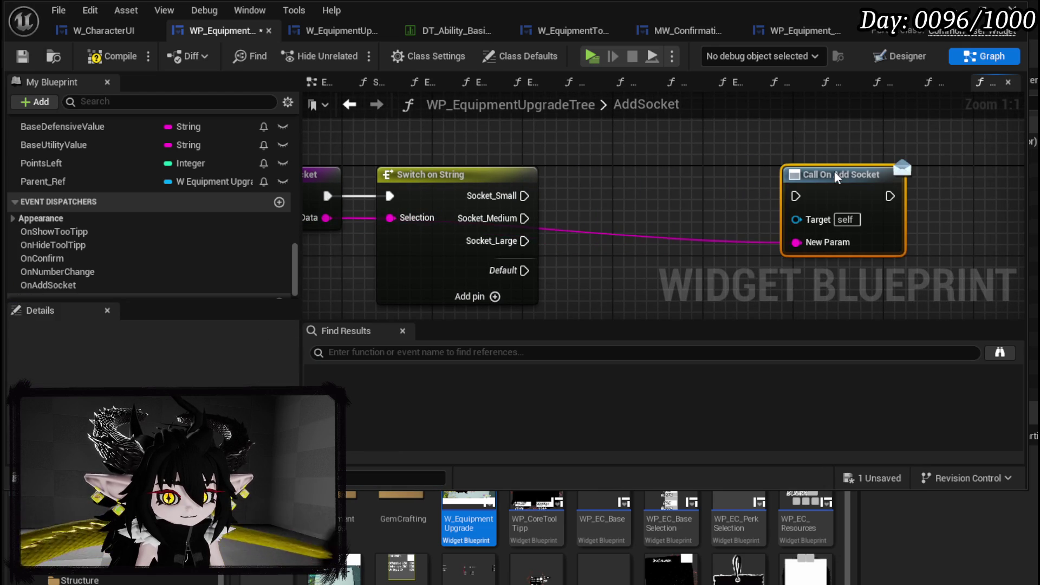
pyautogui.moveTo(555, 201)
pyautogui.mouseDown()
pyautogui.moveTo(495, 174)
pyautogui.moveTo(529, 195)
pyautogui.moveTo(739, 172)
pyautogui.mouseUp()
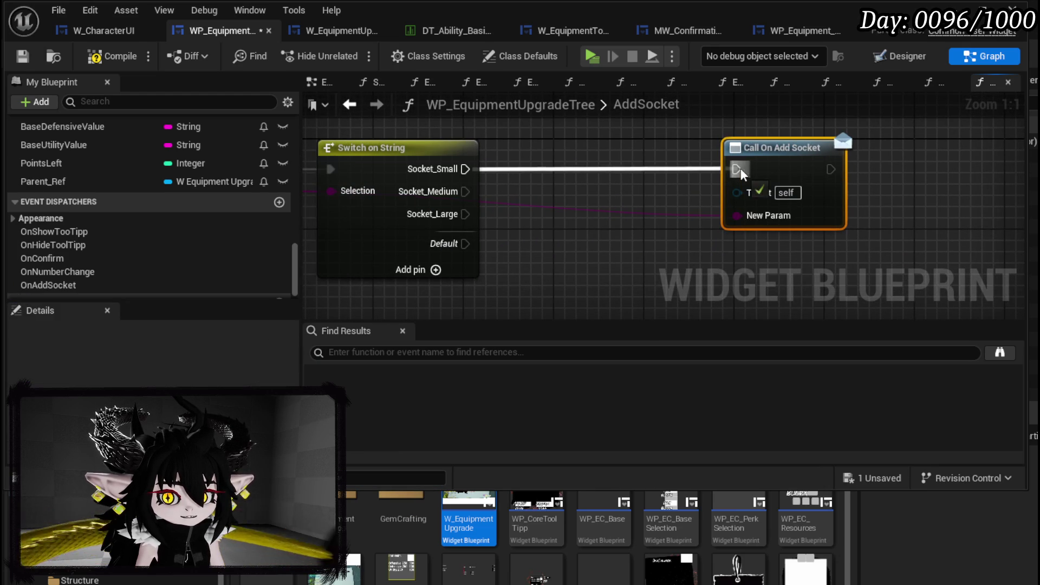
pyautogui.moveTo(465, 191); pyautogui.dragTo(749, 172)
pyautogui.moveTo(465, 214)
pyautogui.mouseDown()
pyautogui.moveTo(522, 225)
pyautogui.moveTo(737, 170)
pyautogui.mouseUp()
# Refresh the call node, wire AddSocket's Data into its Data pin, then compile and save.
pyautogui.rightClick(789, 182)
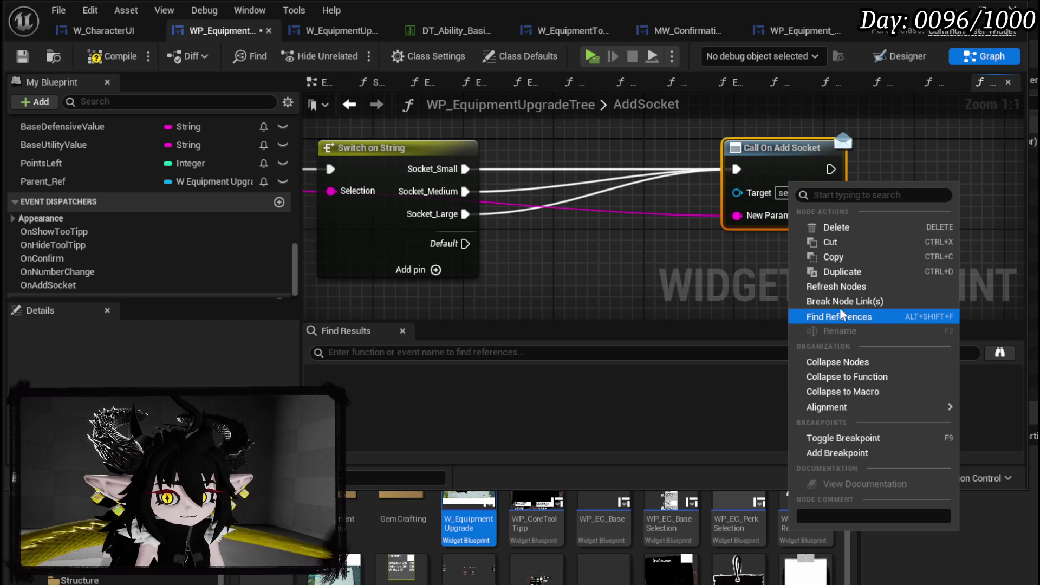
pyautogui.click(836, 286)
pyautogui.scroll(-2, 663, 260)
pyautogui.moveTo(424, 212); pyautogui.dragTo(776, 231)
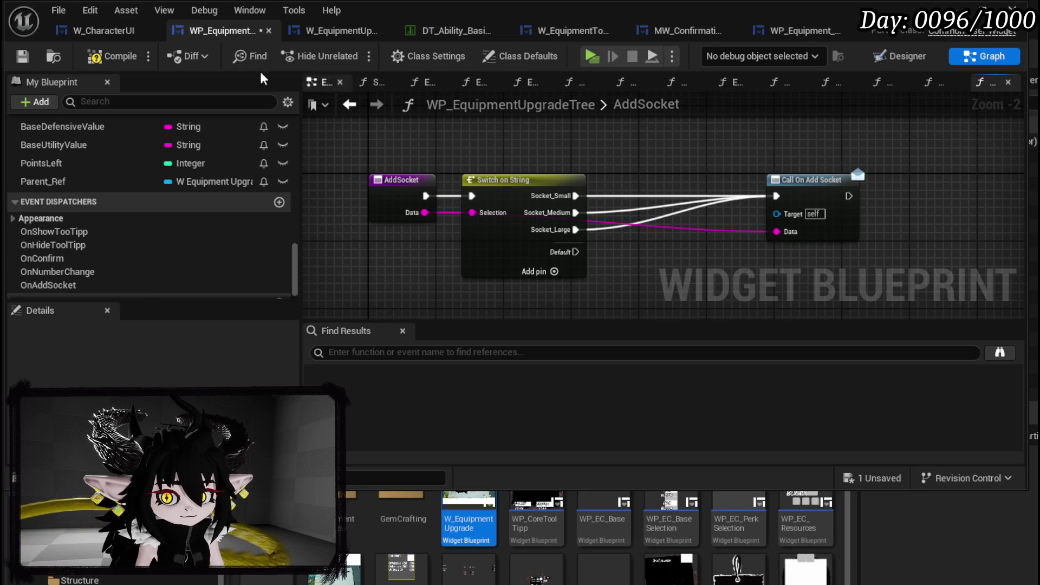
pyautogui.click(21, 61)
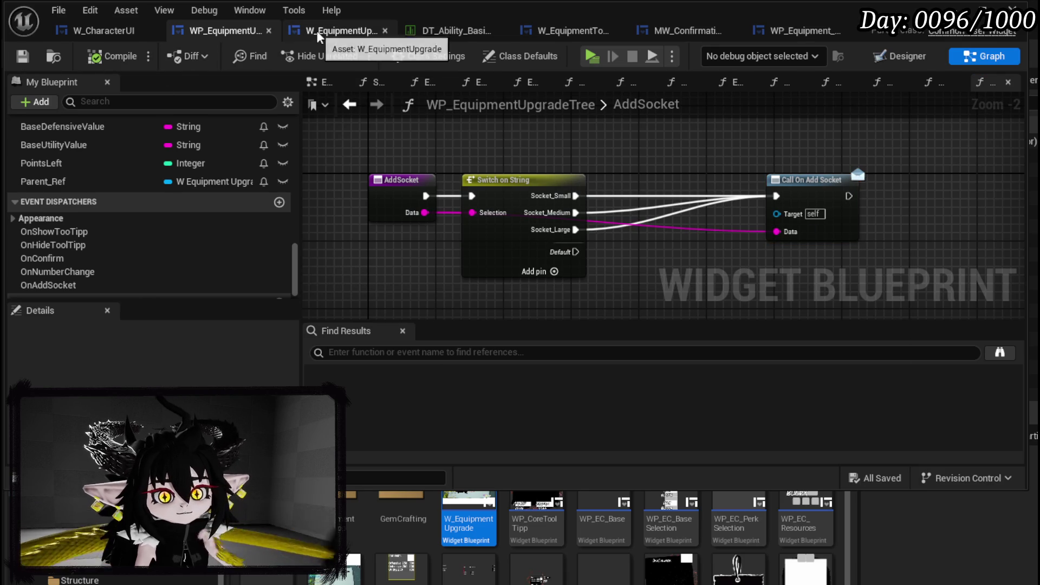
# Open W_EquipmentUpgrade's BindOwner function and search 'on add' from the upgrade tree reference.
pyautogui.click(316, 30)
pyautogui.scroll(15, 222, 149)
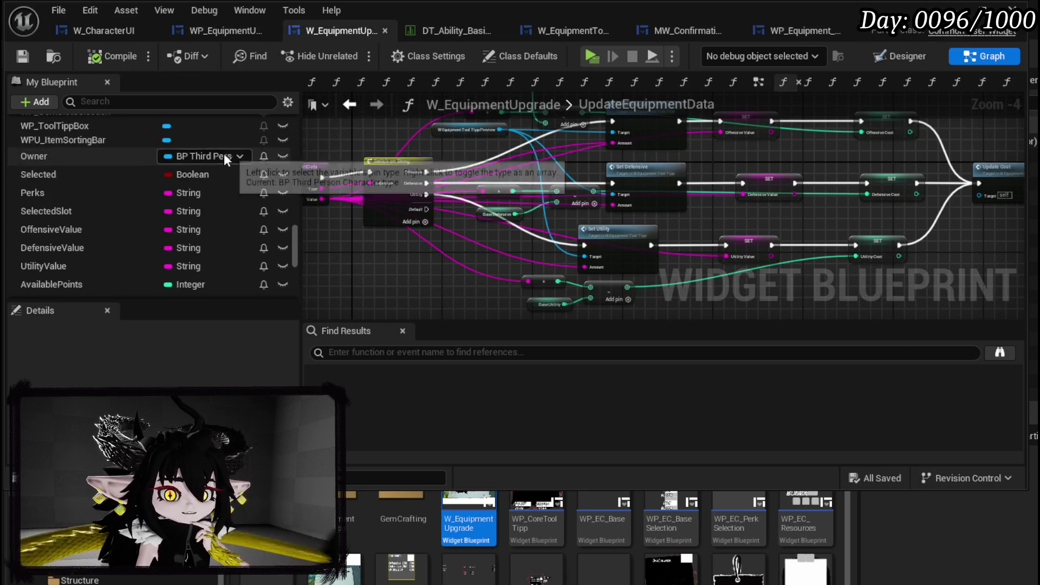
pyautogui.scroll(20, 218, 144)
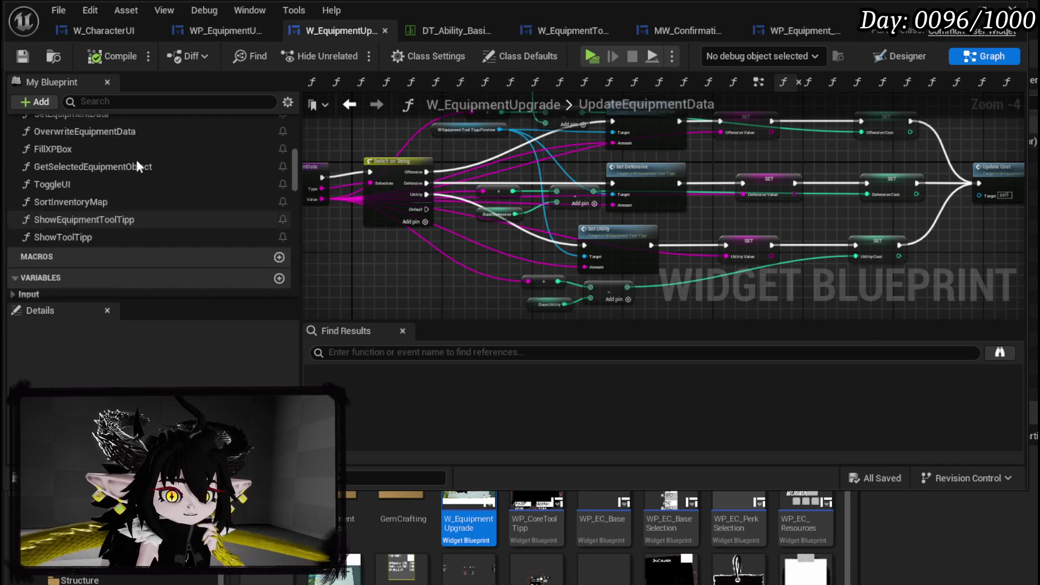
pyautogui.doubleClick(82, 266)
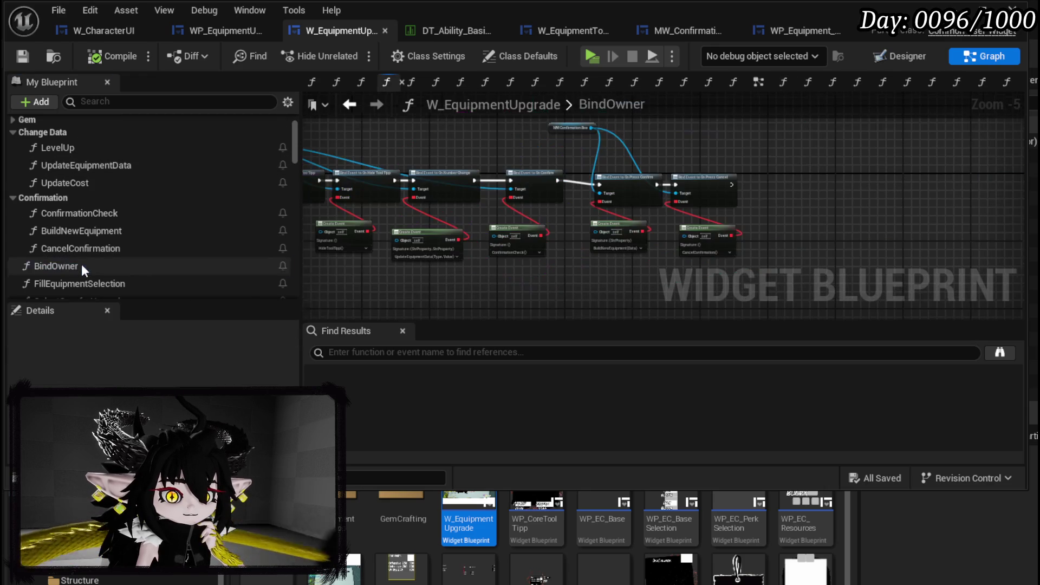
pyautogui.scroll(3, 433, 154)
pyautogui.moveTo(428, 159); pyautogui.dragTo(580, 148)
pyautogui.write('on add')
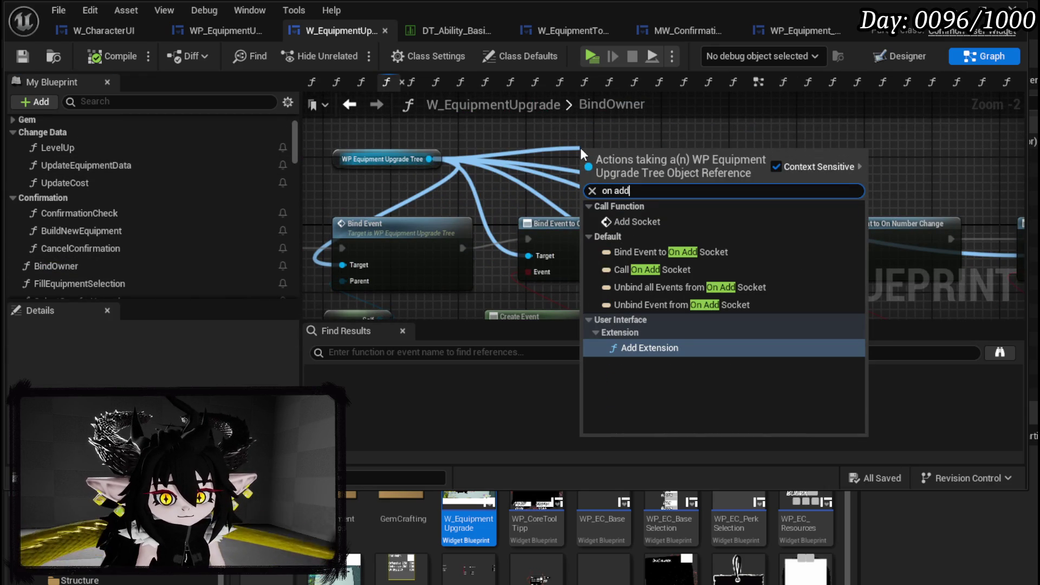
# Add a Bind Event to On Add Socket and chain it after the On Confirm binding.
pyautogui.click(704, 252)
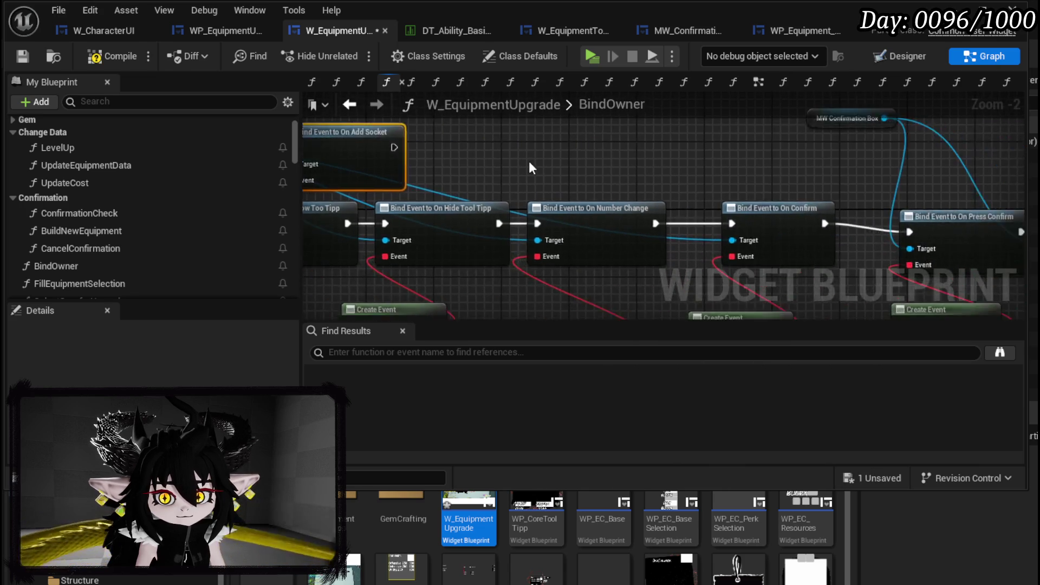
pyautogui.scroll(-2, 528, 161)
pyautogui.click(551, 135)
pyautogui.moveTo(597, 143); pyautogui.dragTo(710, 239)
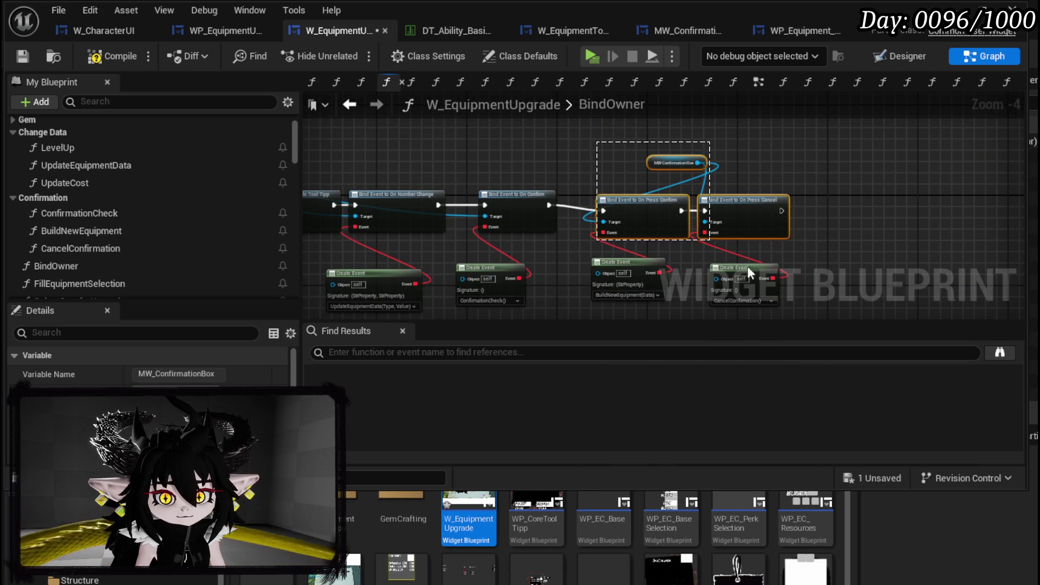
pyautogui.moveTo(623, 198); pyautogui.dragTo(811, 200)
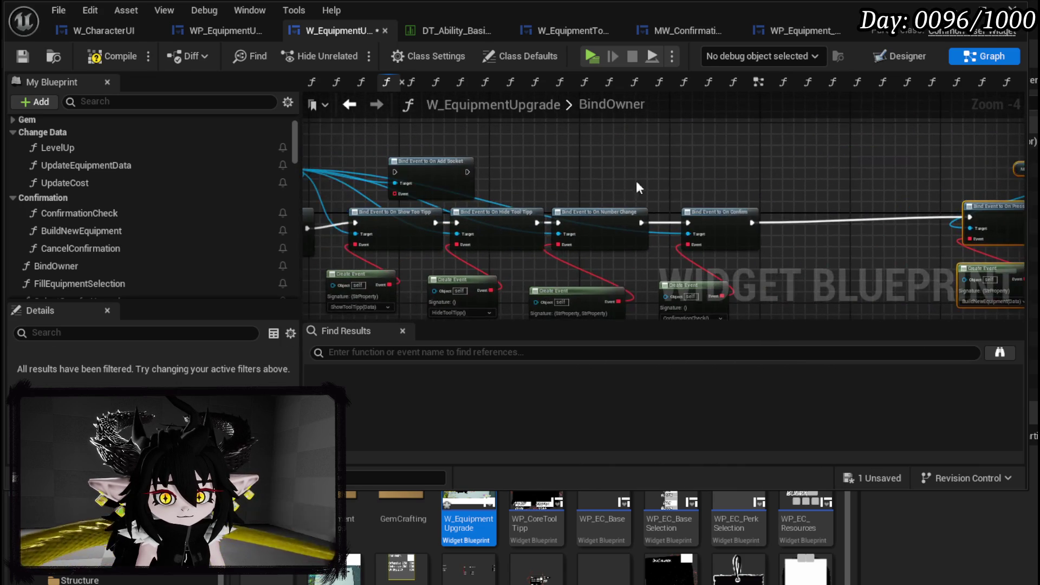
pyautogui.moveTo(412, 162); pyautogui.dragTo(818, 215)
pyautogui.scroll(3, 818, 216)
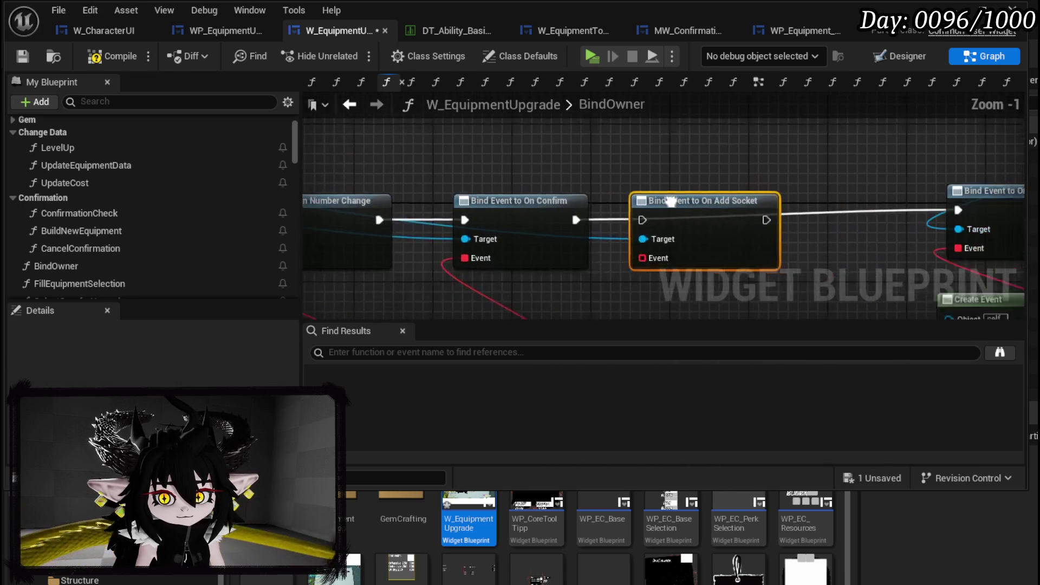
pyautogui.moveTo(410, 212)
pyautogui.mouseDown()
pyautogui.moveTo(677, 216)
pyautogui.moveTo(795, 203)
pyautogui.mouseUp()
pyautogui.moveTo(651, 239); pyautogui.dragTo(704, 142)
# Attach a Create Event node to the On Add Socket binding, leaving its function unassigned.
pyautogui.moveTo(541, 154); pyautogui.dragTo(577, 216)
pyautogui.write('create')
pyautogui.click(653, 295)
pyautogui.click(583, 274)
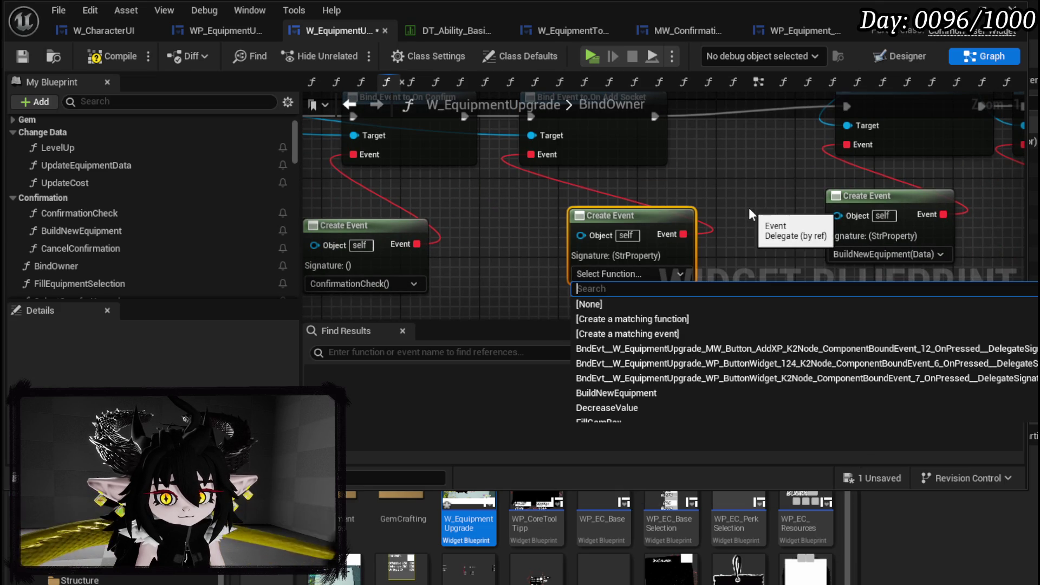
pyautogui.scroll(-3, 722, 346)
pyautogui.click(489, 241)
# Expand the Gem category and open the AddGemSlot function.
pyautogui.scroll(-2, 216, 248)
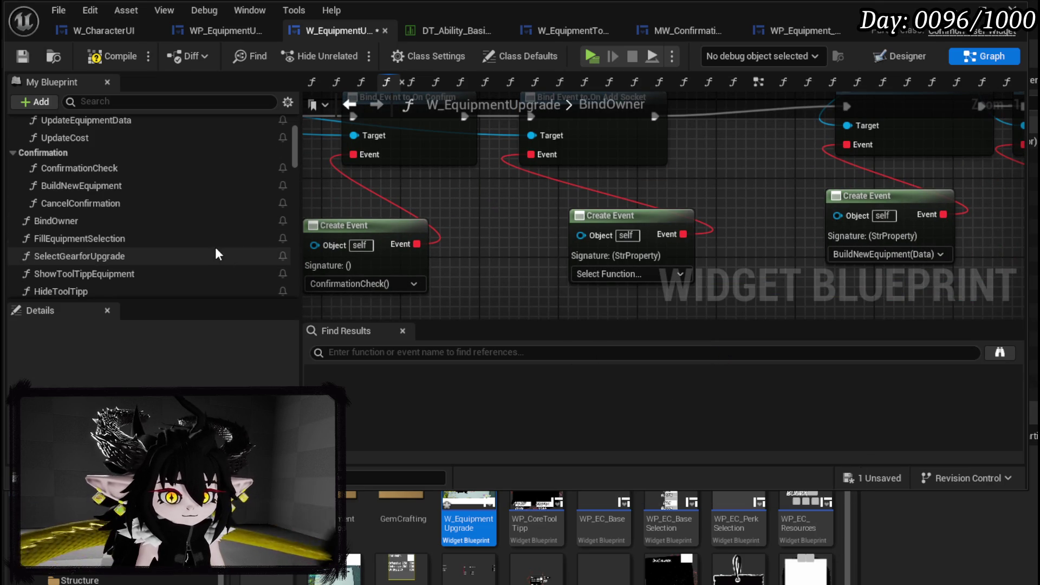
pyautogui.scroll(-4, 216, 249)
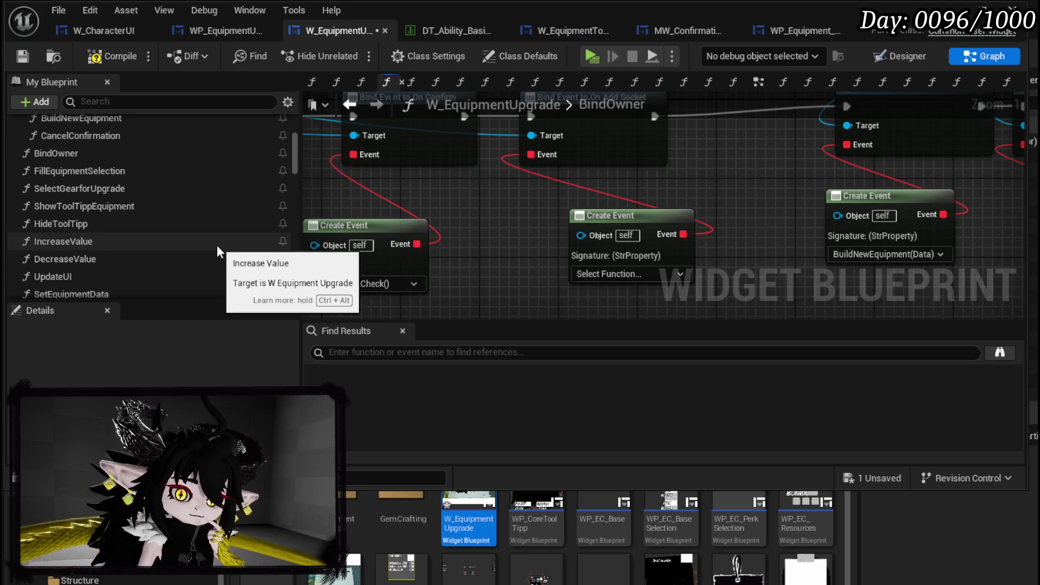
pyautogui.scroll(-2, 216, 250)
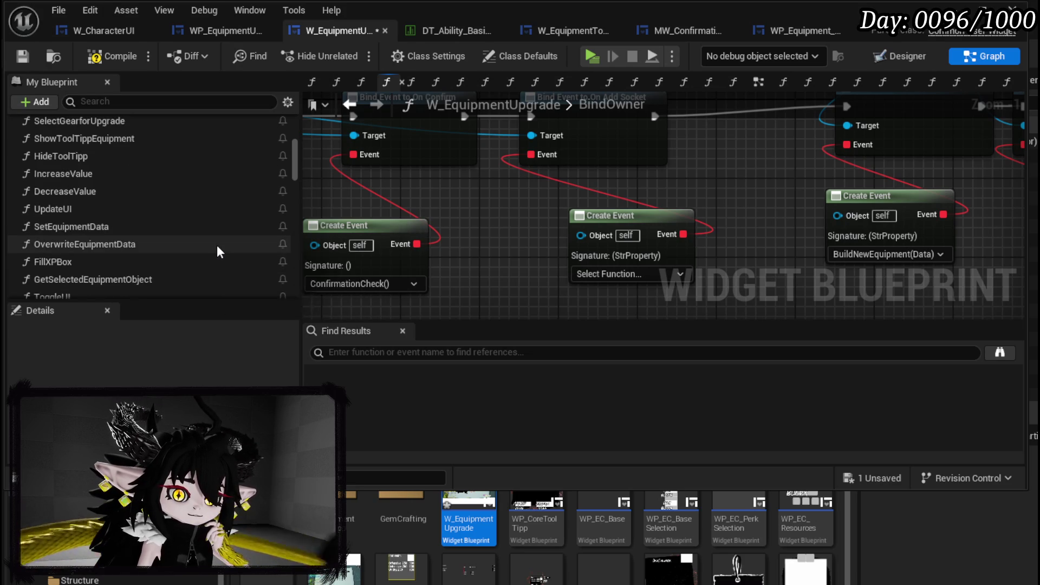
pyautogui.scroll(10, 132, 184)
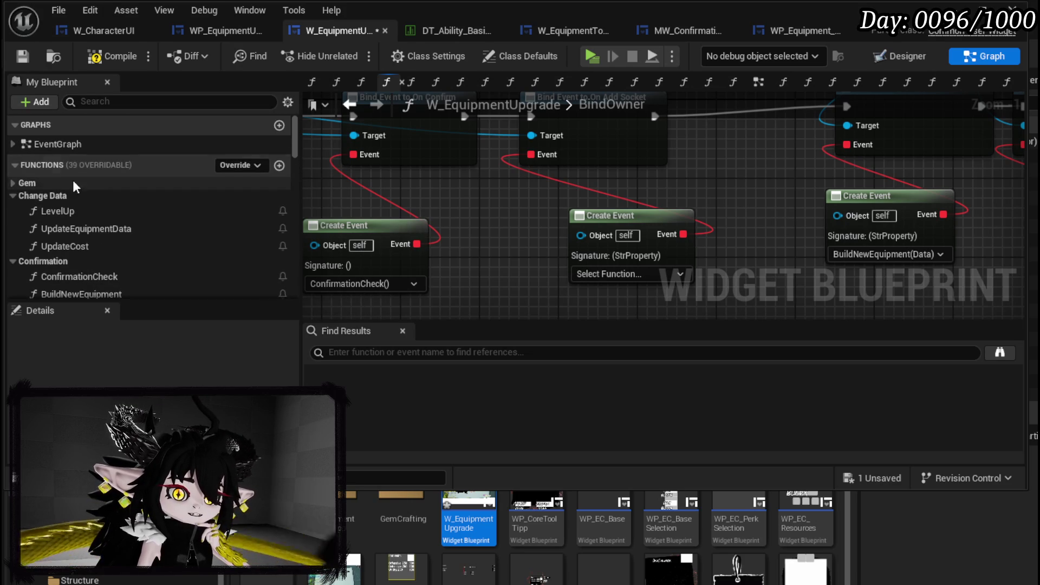
pyautogui.click(12, 183)
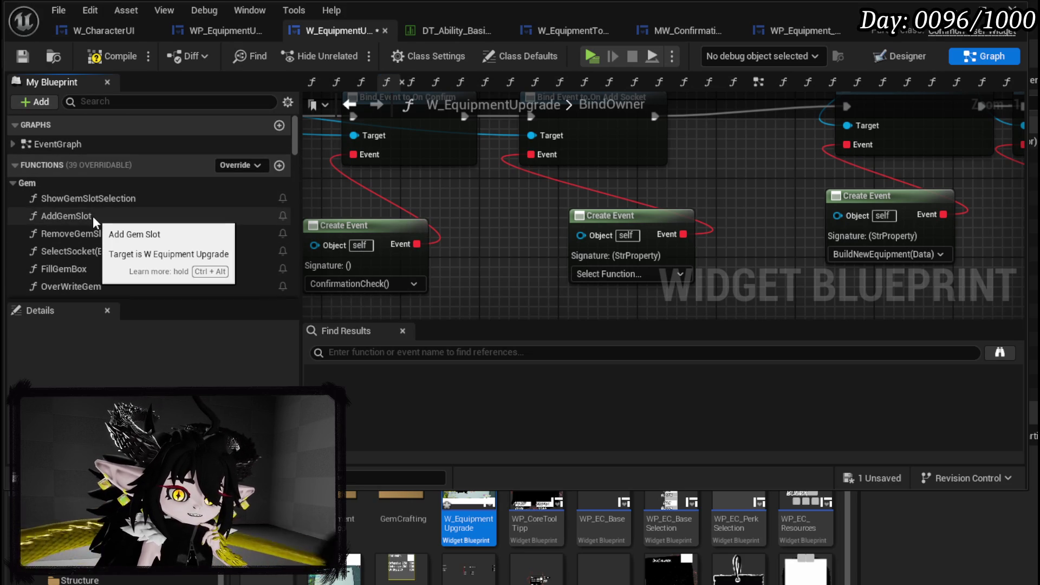
pyautogui.scroll(-1, 93, 216)
pyautogui.doubleClick(91, 191)
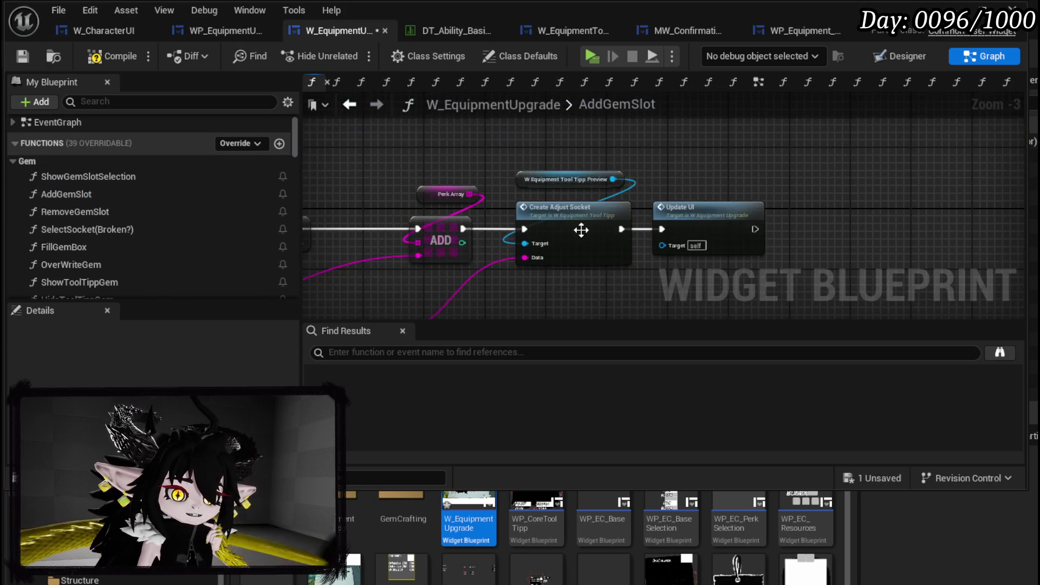
# Review AddGemSlot's Branch, Available Points comparison, SET and Update UI nodes.
pyautogui.moveTo(708, 223)
pyautogui.mouseDown()
pyautogui.moveTo(840, 193)
pyautogui.moveTo(870, 199)
pyautogui.moveTo(742, 213)
pyautogui.moveTo(832, 215)
pyautogui.mouseUp()
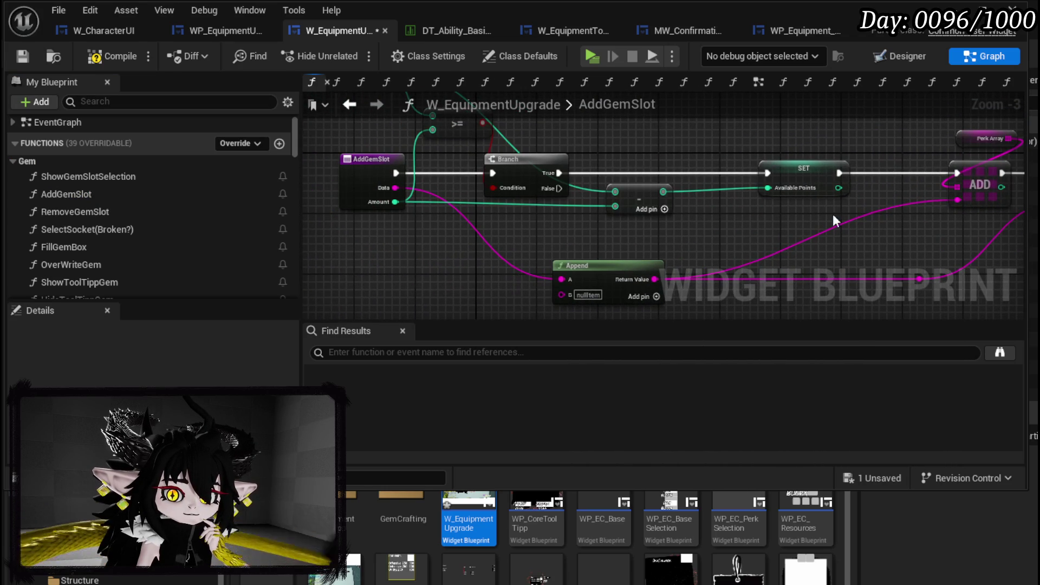
pyautogui.moveTo(541, 222)
pyautogui.mouseDown()
pyautogui.moveTo(533, 235)
pyautogui.moveTo(615, 281)
pyautogui.moveTo(687, 298)
pyautogui.moveTo(413, 233)
pyautogui.moveTo(352, 242)
pyautogui.mouseUp()
pyautogui.moveTo(513, 246); pyautogui.dragTo(381, 239)
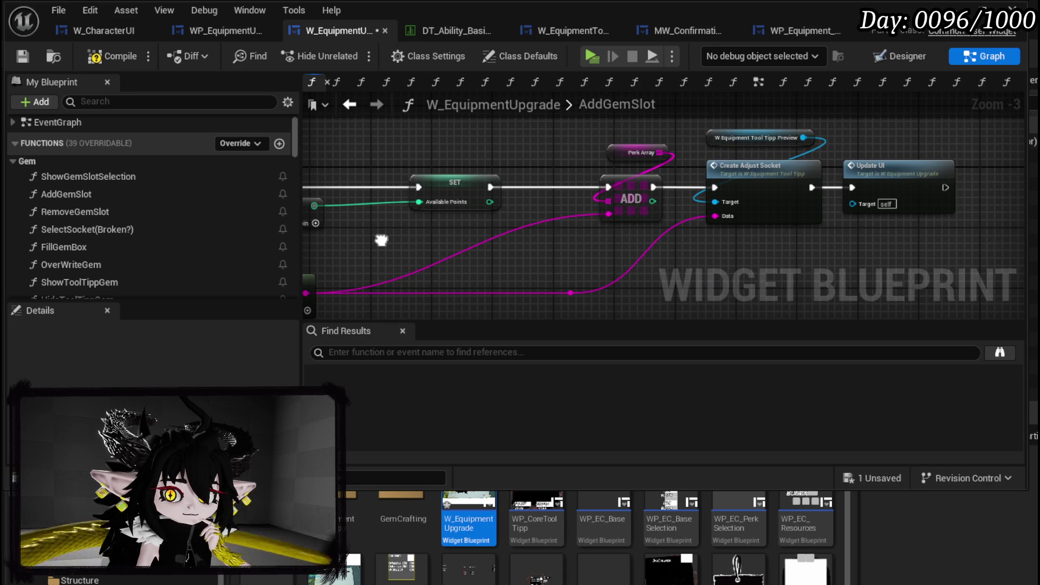
pyautogui.moveTo(381, 240)
pyautogui.mouseDown()
pyautogui.moveTo(731, 246)
pyautogui.moveTo(673, 250)
pyautogui.moveTo(753, 266)
pyautogui.mouseUp()
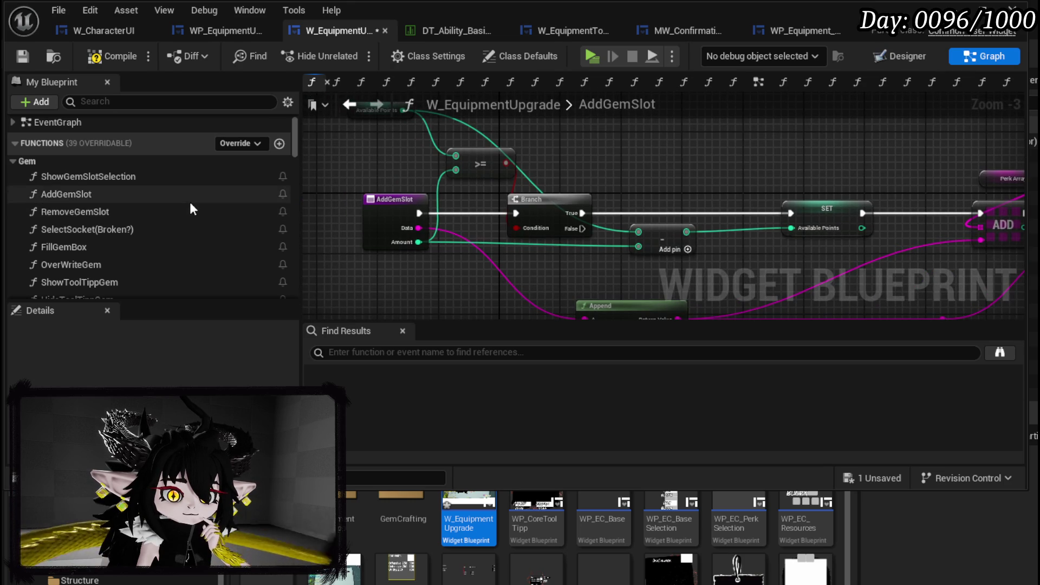
pyautogui.scroll(-3, 190, 203)
pyautogui.moveTo(413, 270); pyautogui.dragTo(498, 292)
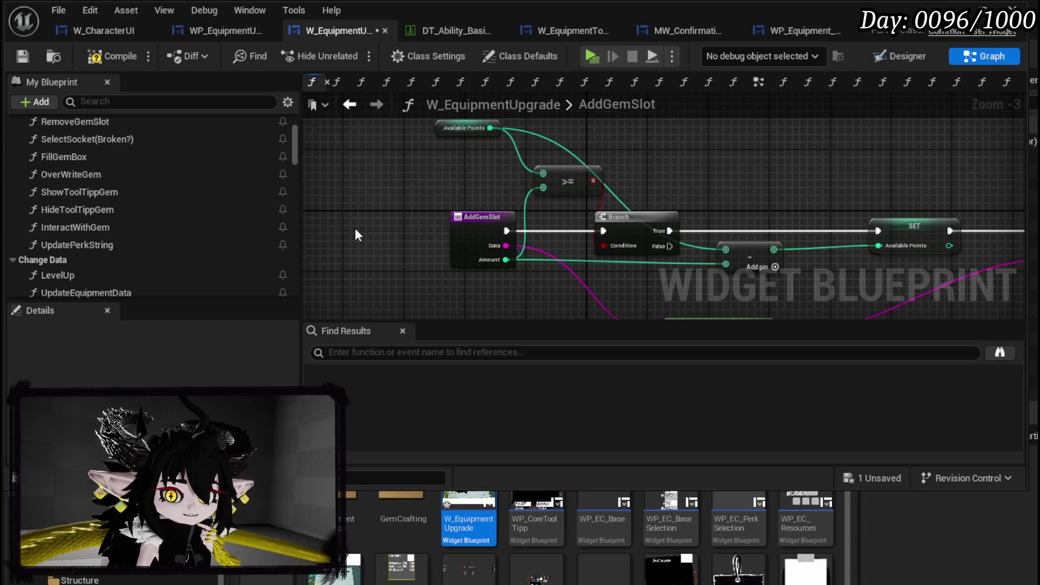
pyautogui.scroll(5, 251, 212)
pyautogui.moveTo(323, 196)
pyautogui.mouseDown()
pyautogui.moveTo(594, 182)
pyautogui.moveTo(428, 173)
pyautogui.mouseUp()
# Shift the Perk Array through Update UI nodes and the Append node right toward ADD.
pyautogui.moveTo(593, 143); pyautogui.dragTo(975, 244)
pyautogui.moveTo(403, 215)
pyautogui.mouseDown()
pyautogui.moveTo(480, 173)
pyautogui.moveTo(533, 161)
pyautogui.mouseUp()
pyautogui.moveTo(411, 247); pyautogui.dragTo(603, 248)
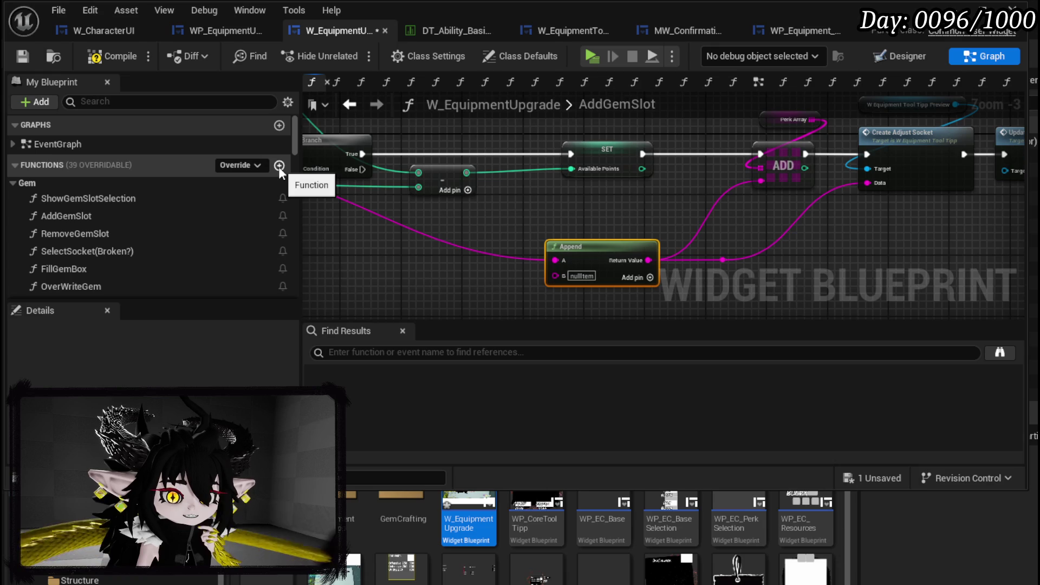
pyautogui.moveTo(526, 221); pyautogui.dragTo(911, 265)
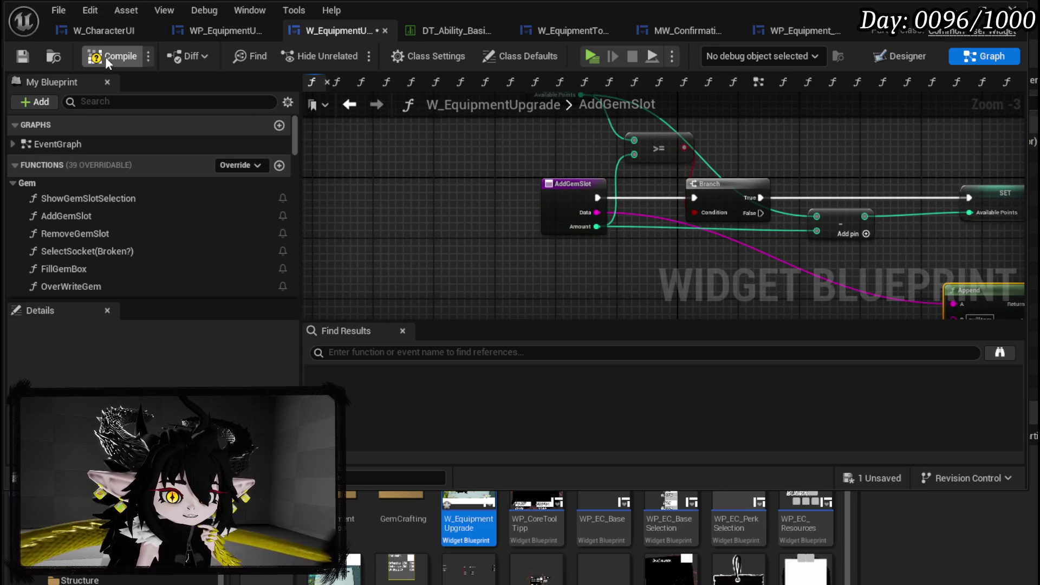
# Compile, locate the failing Create Event, and give it a new matching function.
pyautogui.click(374, 358)
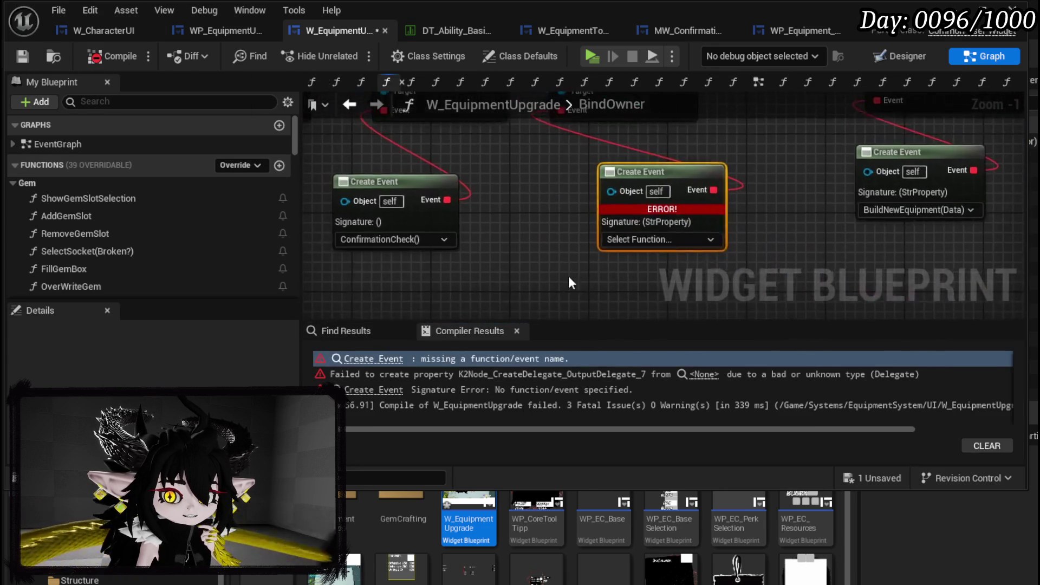
pyautogui.click(623, 241)
pyautogui.moveTo(639, 203); pyautogui.dragTo(526, 262)
pyautogui.scroll(-4, 528, 266)
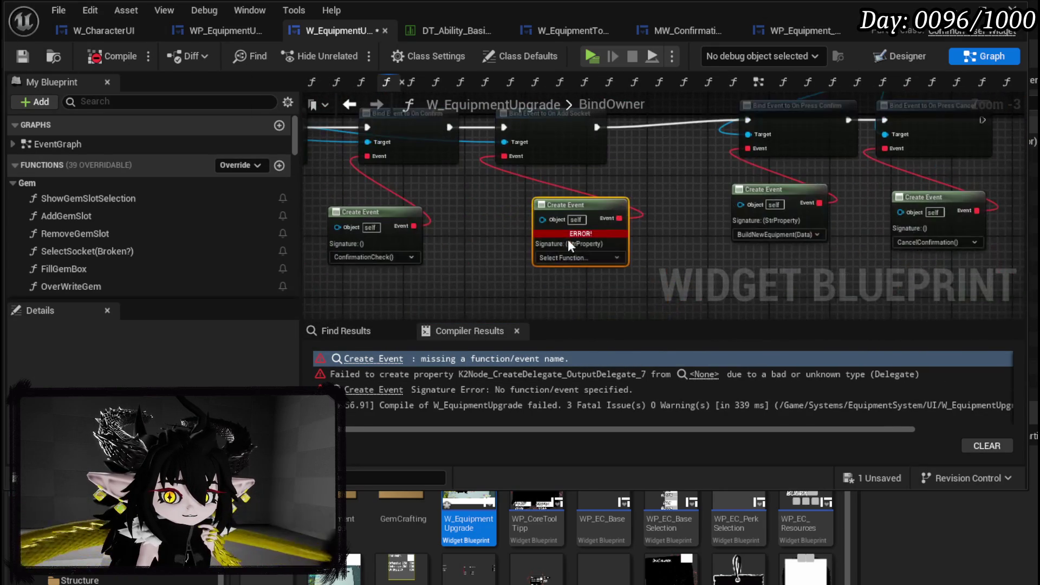
pyautogui.click(573, 258)
pyautogui.scroll(-5, 125, 227)
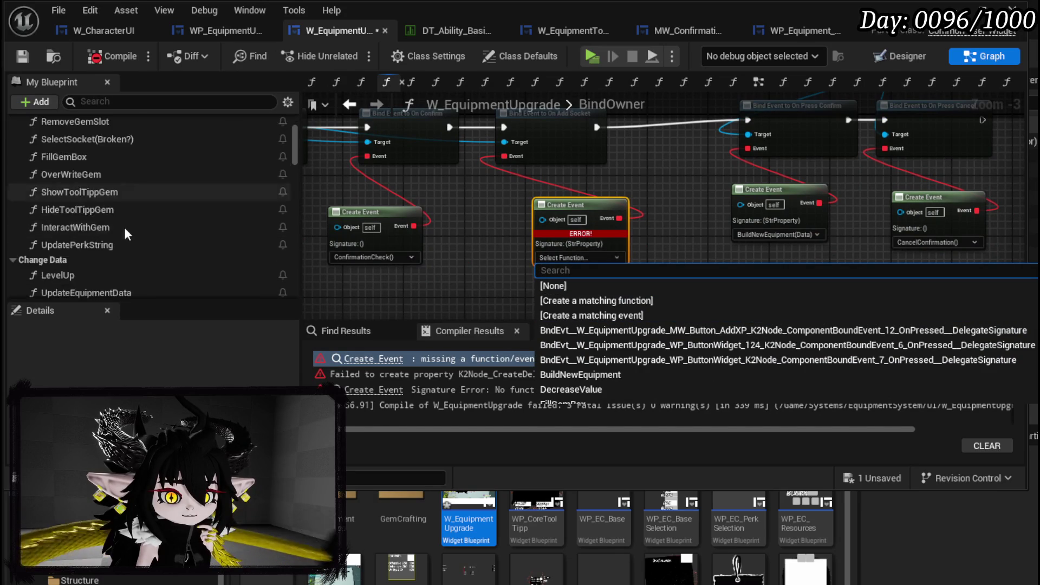
pyautogui.scroll(-10, 128, 219)
pyautogui.scroll(6, 131, 217)
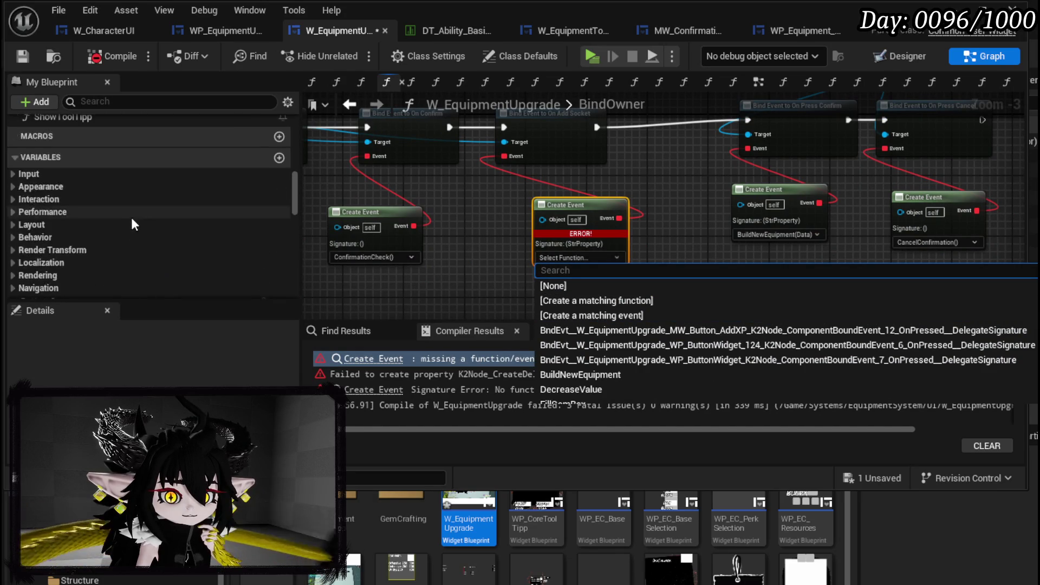
pyautogui.click(584, 299)
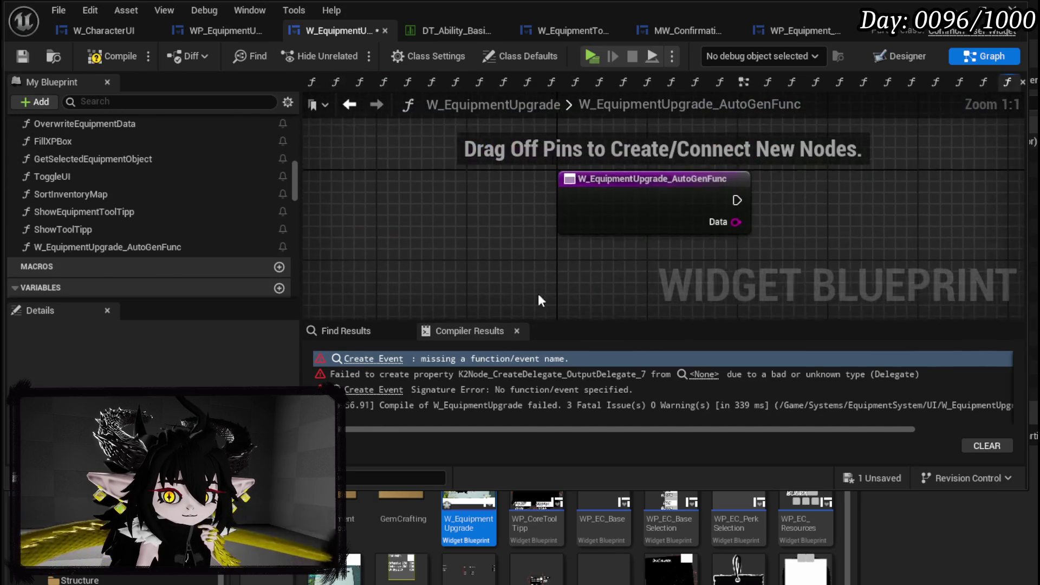
# Rename the new function to AddEmptySocket and recompile.
pyautogui.rightClick(611, 220)
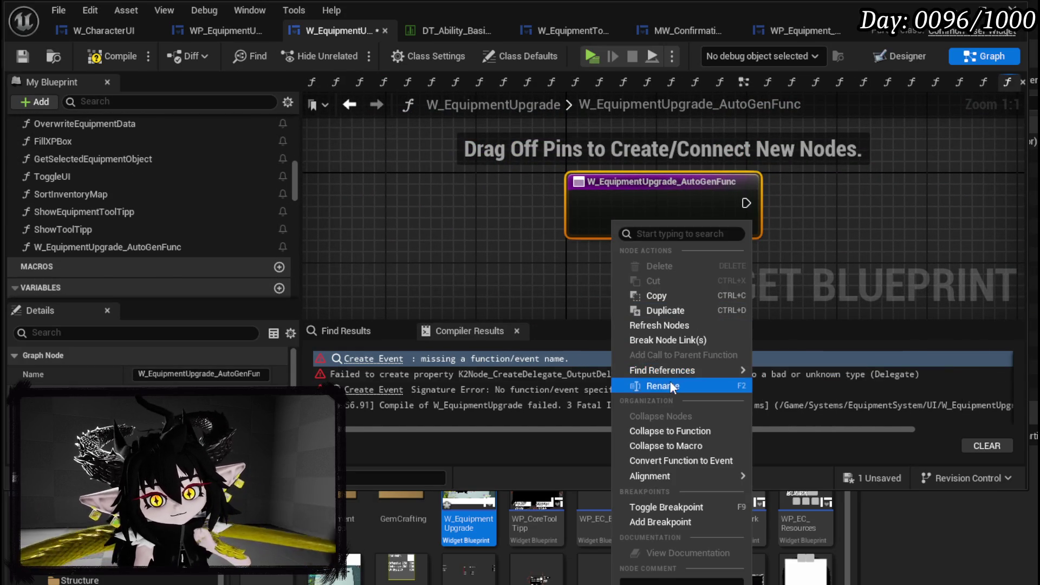
pyautogui.click(670, 381)
pyautogui.write('Add')
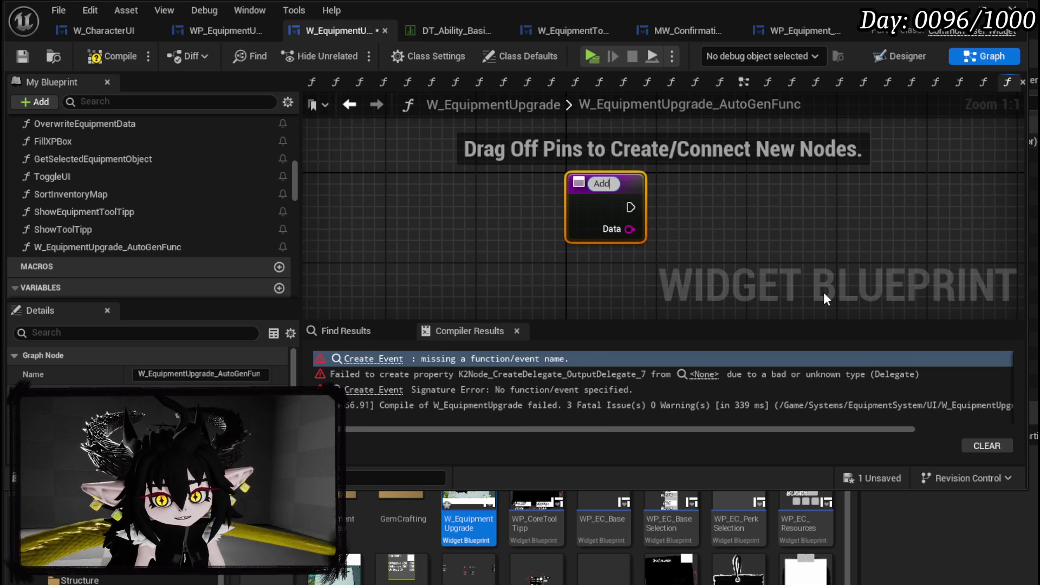
pyautogui.write('EmptySocket')
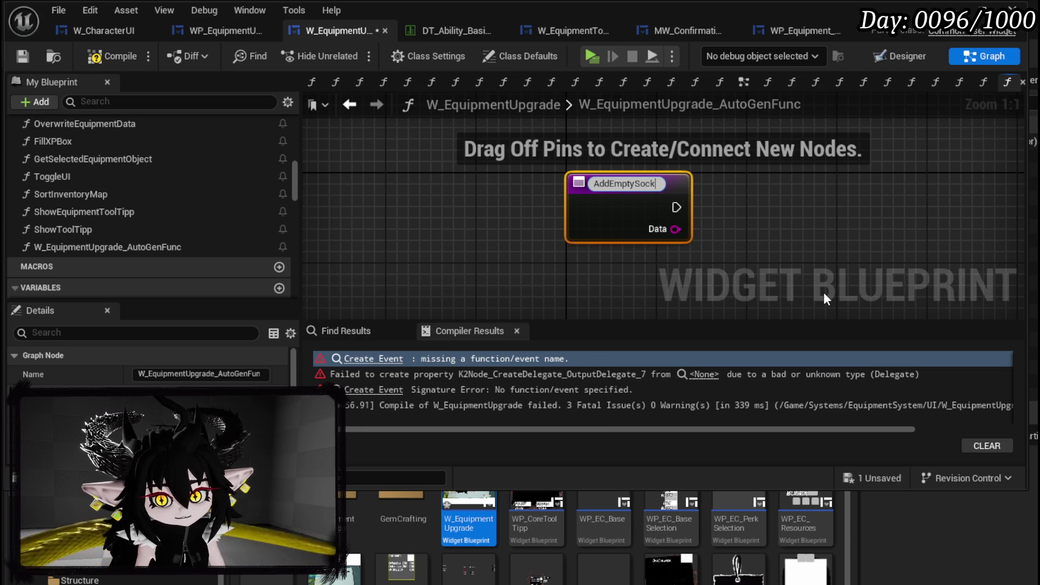
pyautogui.press('Return')
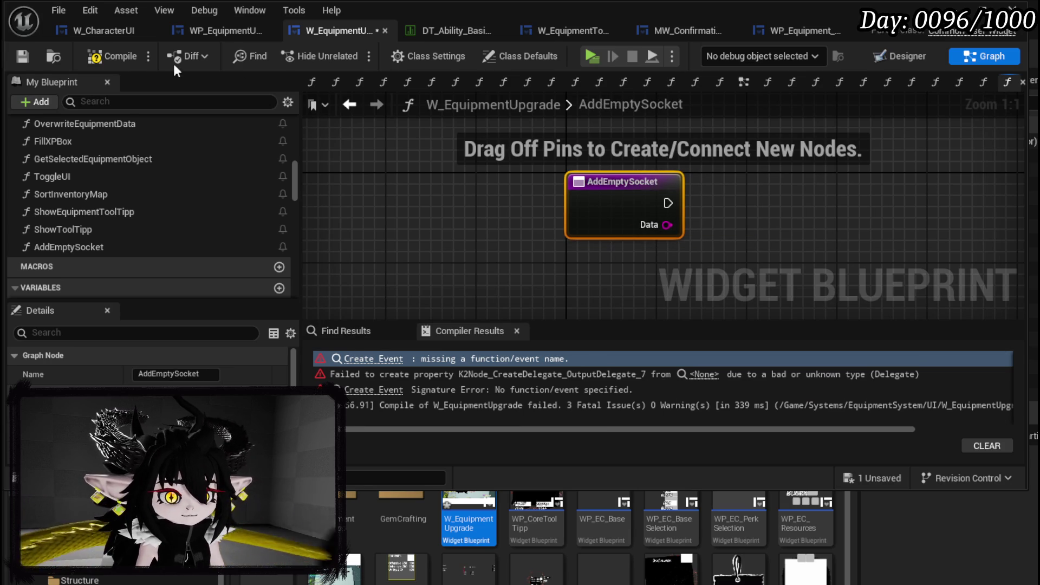
pyautogui.click(110, 57)
# Move AddEmptySocket above UpdateCost in Change Data, save, and reopen AddGemSlot.
pyautogui.moveTo(72, 244)
pyautogui.mouseDown()
pyautogui.moveTo(60, 174)
pyautogui.moveTo(76, 174)
pyautogui.moveTo(61, 207)
pyautogui.moveTo(50, 137)
pyautogui.moveTo(51, 149)
pyautogui.mouseUp()
pyautogui.click(104, 56)
pyautogui.click(17, 57)
pyautogui.scroll(5, 135, 187)
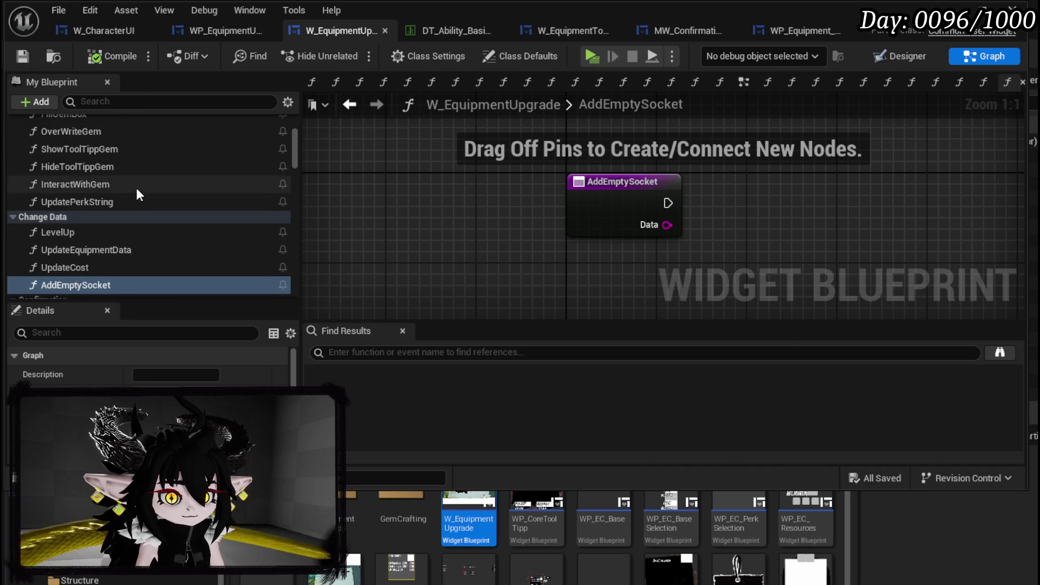
pyautogui.doubleClick(86, 151)
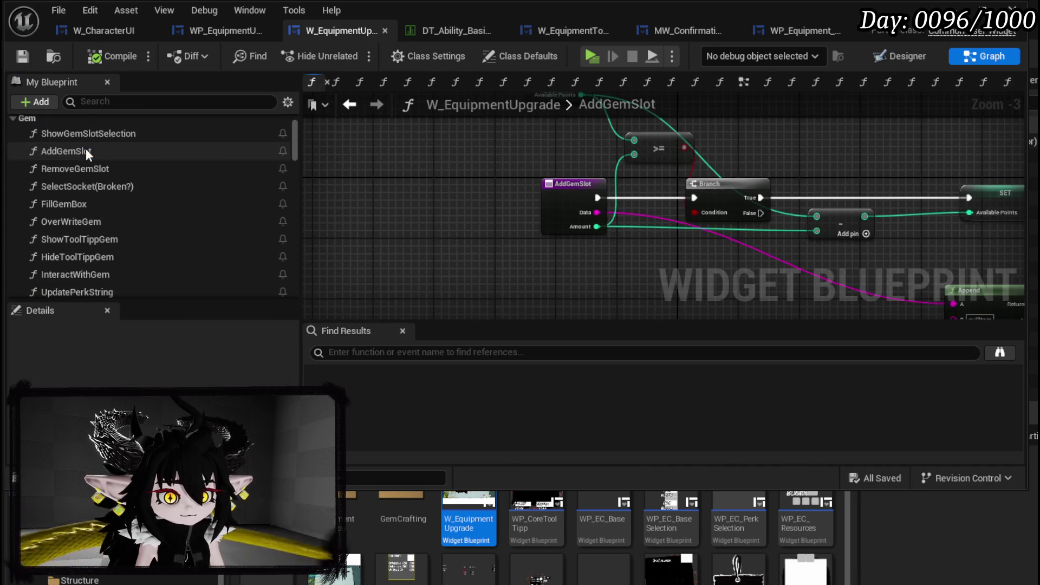
# Select AddGemSlot's ADD through Update UI nodes and paste them into AddEmptySocket.
pyautogui.scroll(-1, 511, 157)
pyautogui.moveTo(512, 157); pyautogui.dragTo(78, 142)
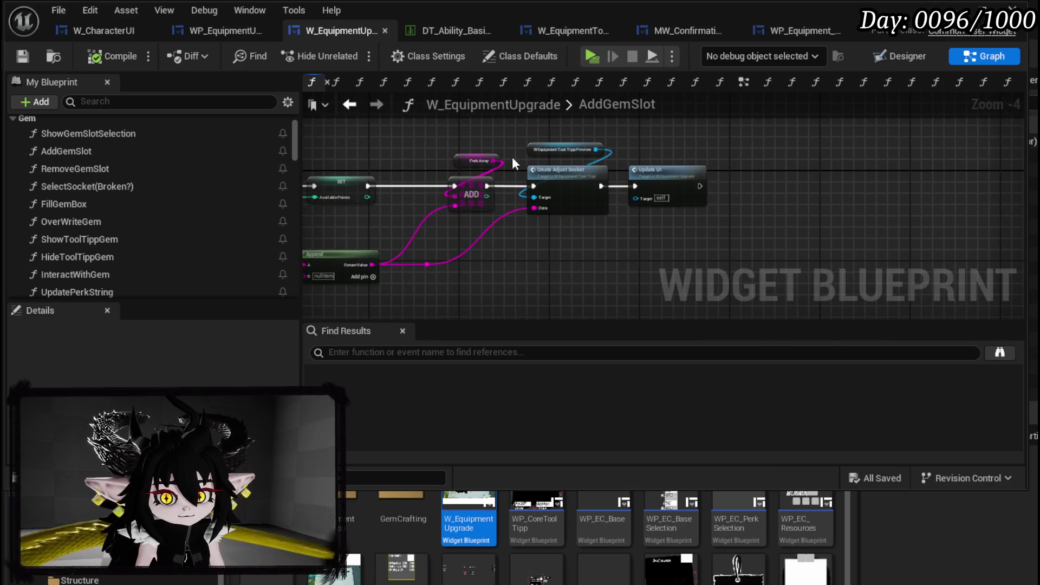
pyautogui.moveTo(568, 221)
pyautogui.mouseDown()
pyautogui.moveTo(636, 239)
pyautogui.moveTo(783, 227)
pyautogui.mouseUp()
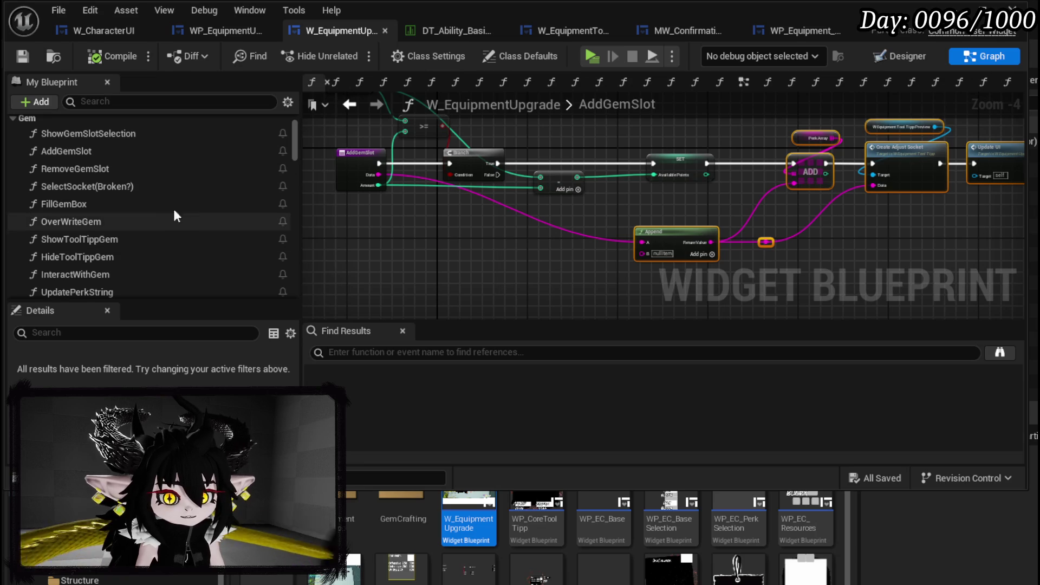
pyautogui.scroll(-3, 146, 194)
pyautogui.scroll(-4, 146, 194)
pyautogui.scroll(3, 142, 193)
pyautogui.doubleClick(74, 240)
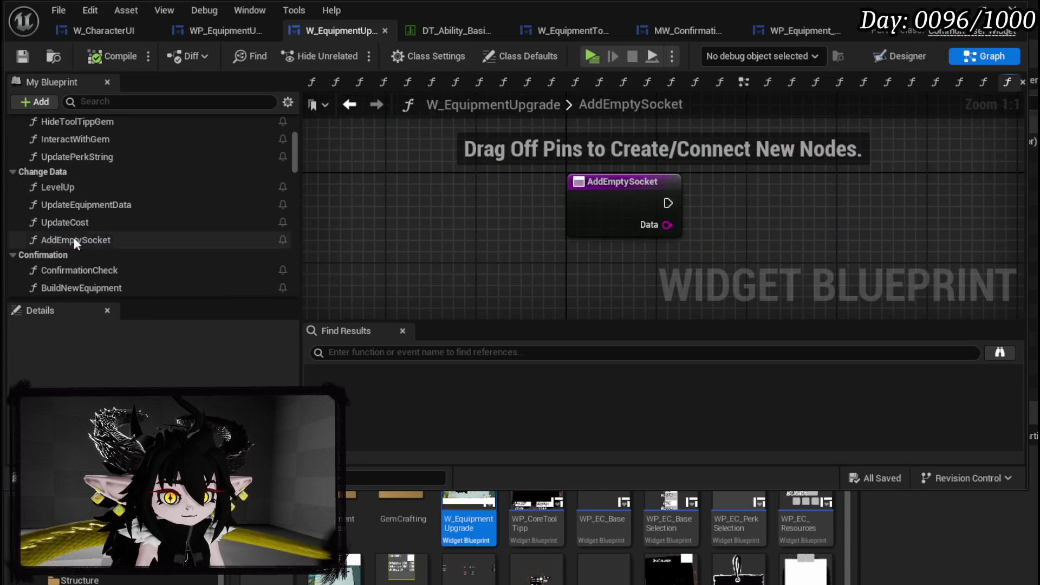
pyautogui.hotkey('ctrl', 'v')
# Wire the entry exec to ADD and add a Switch on String node for the Data string.
pyautogui.moveTo(442, 198)
pyautogui.mouseDown()
pyautogui.moveTo(613, 204)
pyautogui.moveTo(320, 190)
pyautogui.moveTo(418, 204)
pyautogui.mouseUp()
pyautogui.write('Switch')
pyautogui.press('Return')
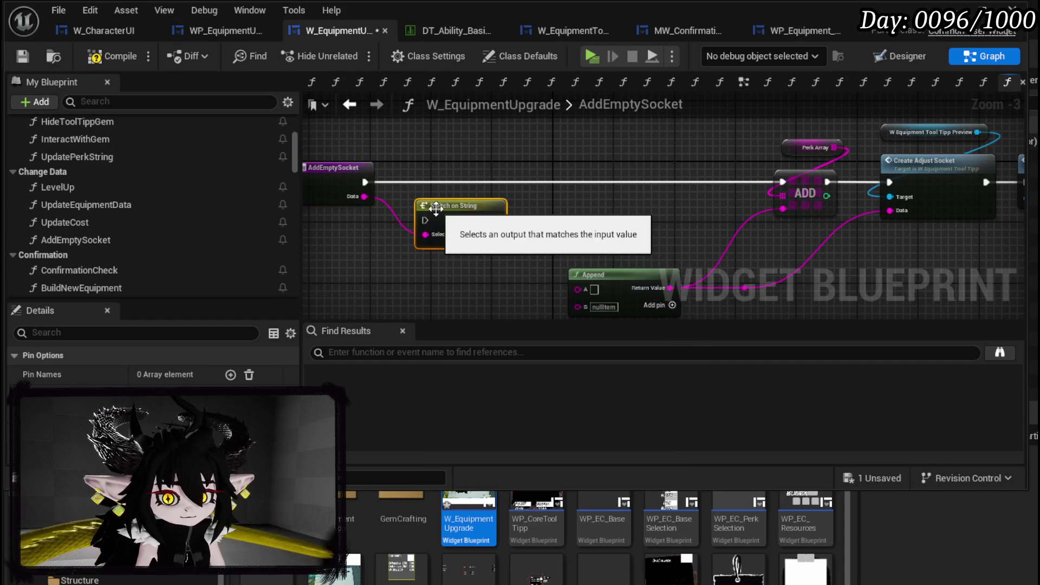
pyautogui.moveTo(441, 214)
pyautogui.mouseDown()
pyautogui.moveTo(411, 167)
pyautogui.moveTo(395, 182)
pyautogui.mouseUp()
# Give the switch three cases named Socket_Small, Socket_Medium and Socket_Large.
pyautogui.click(455, 206)
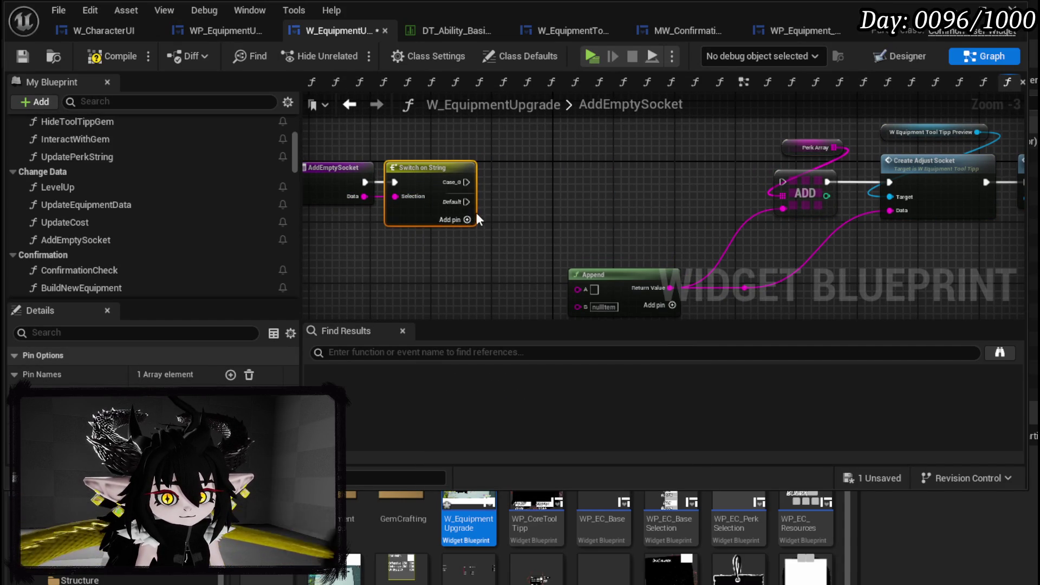
pyautogui.click(465, 220)
pyautogui.click(465, 235)
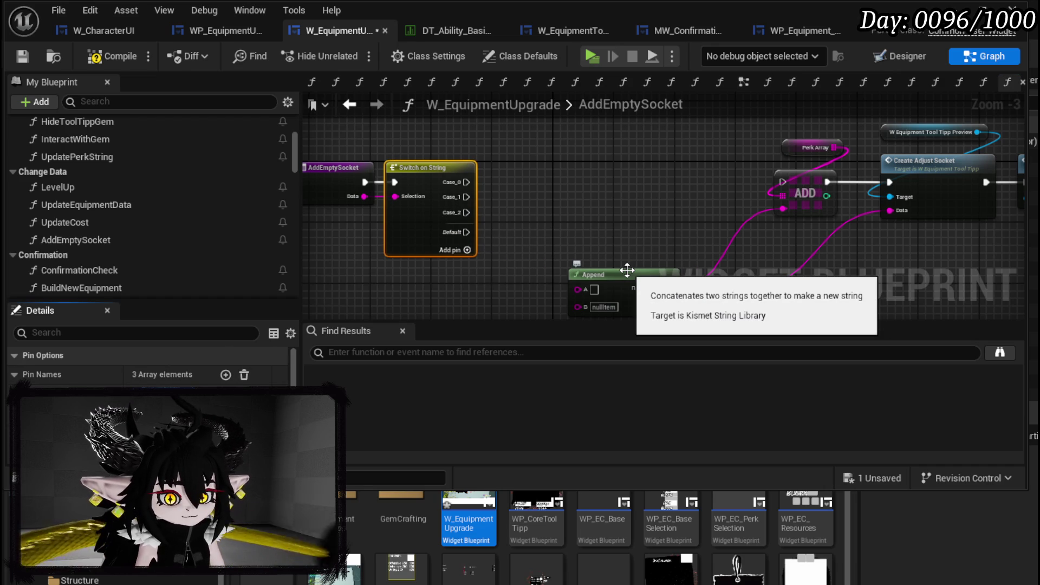
pyautogui.press('Return')
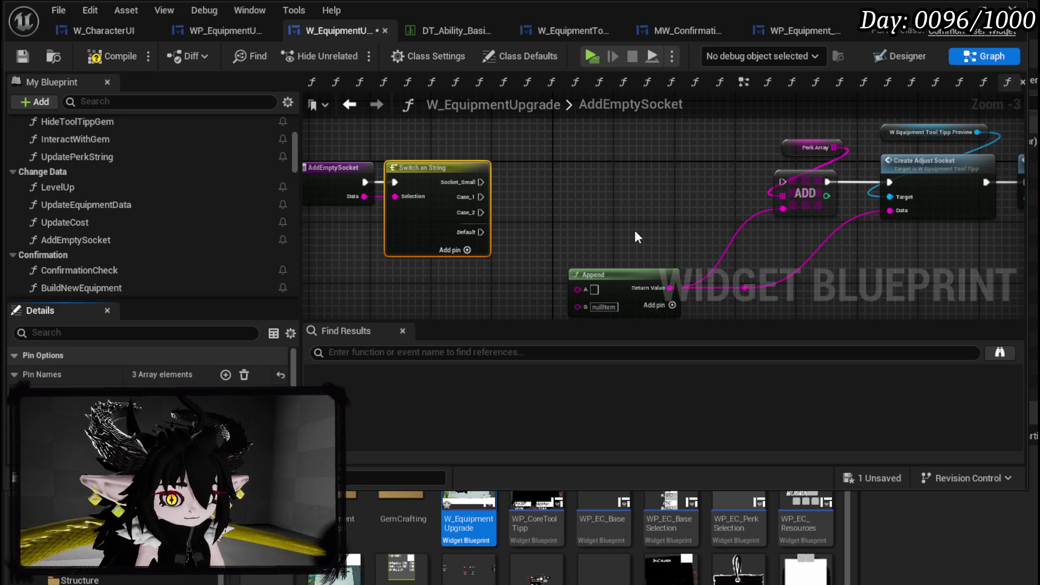
pyautogui.press('Return')
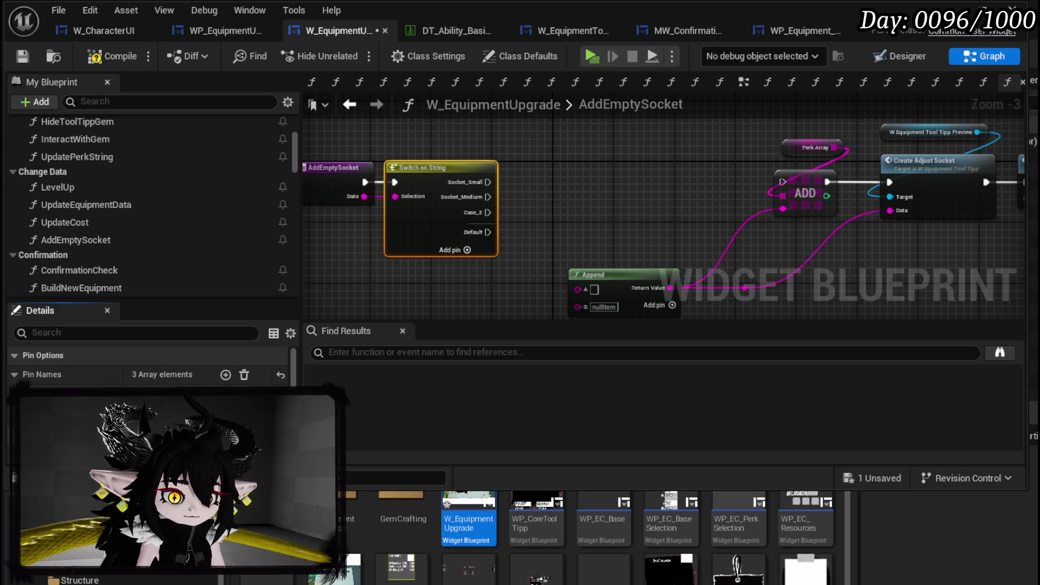
pyautogui.write('Socket_Large')
# Nudge the Append node, then compile, save and close the widget blueprint.
pyautogui.click(683, 173)
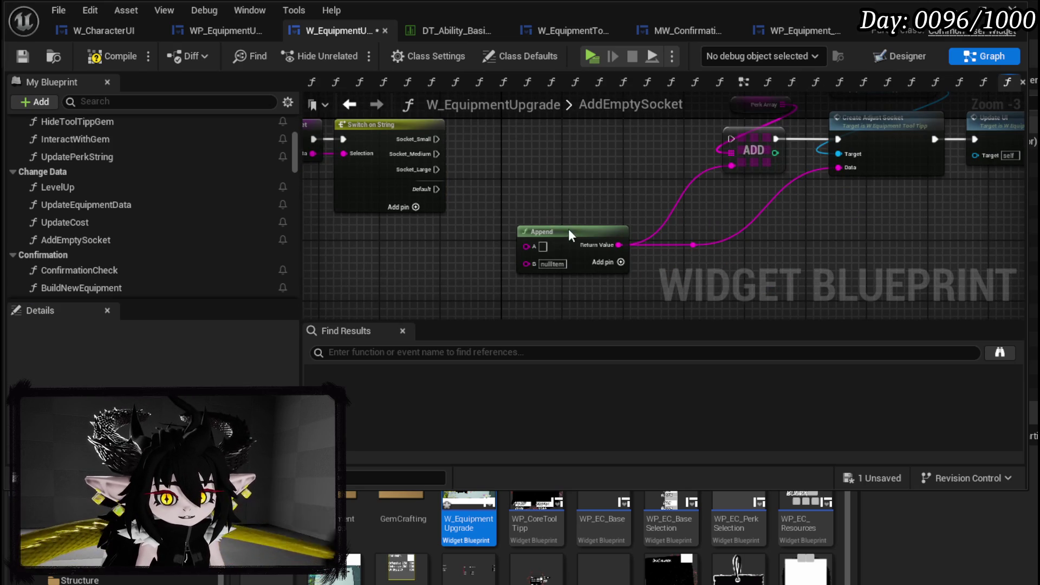
pyautogui.moveTo(569, 232); pyautogui.dragTo(583, 232)
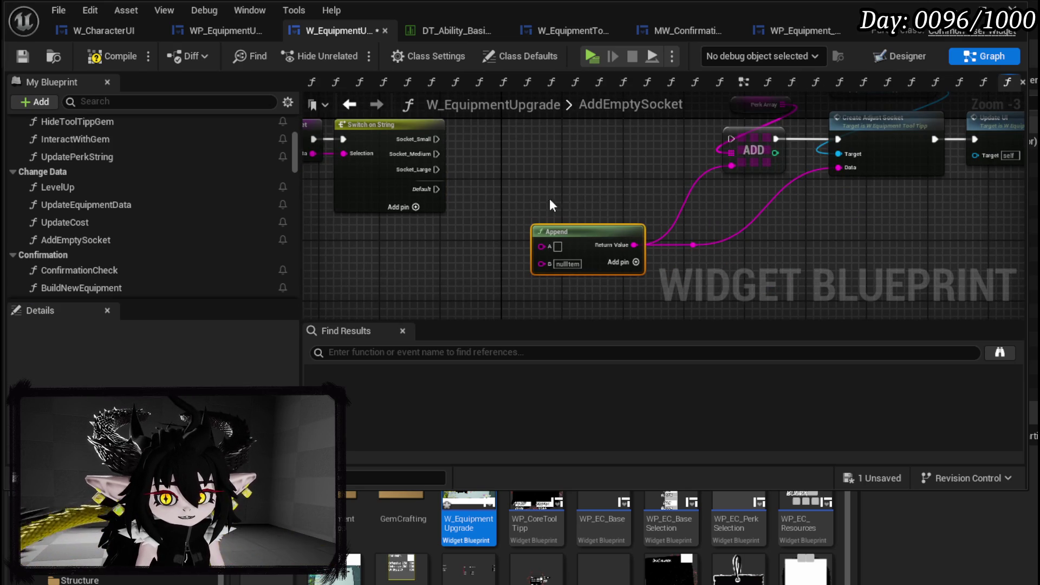
pyautogui.click(19, 56)
pyautogui.click(553, 151)
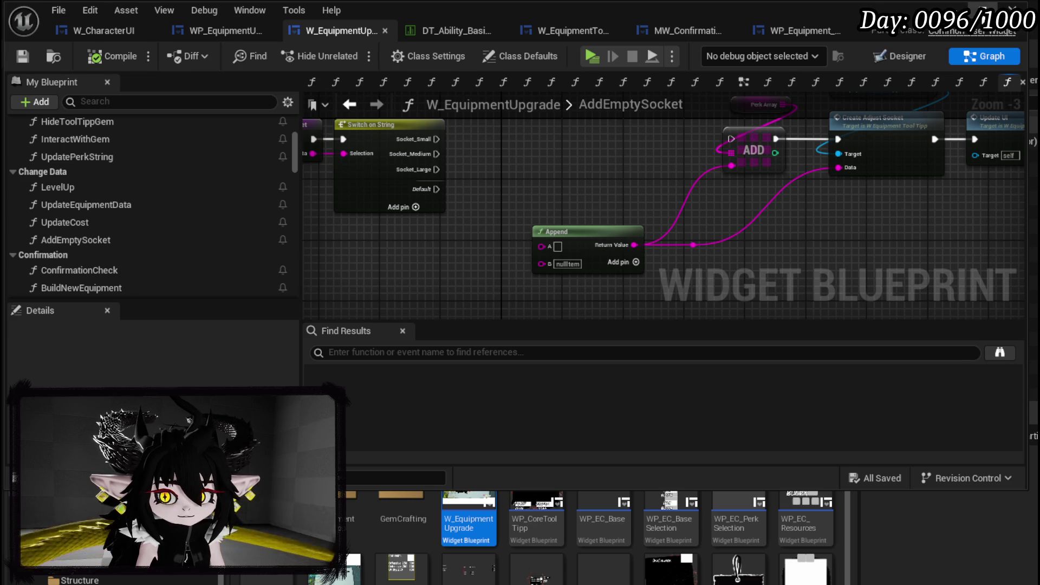
pyautogui.click(984, 15)
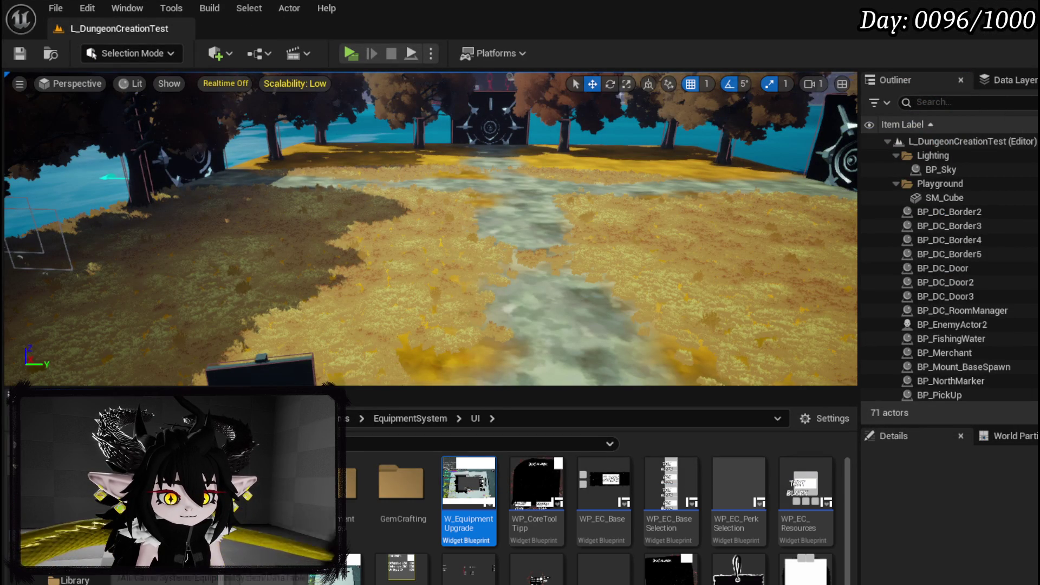
# Open DT_Perks from EquipmentSystem/DataTable and check its SmallnullItem, MediumnullItem and LargenullItem rows.
pyautogui.click(108, 566)
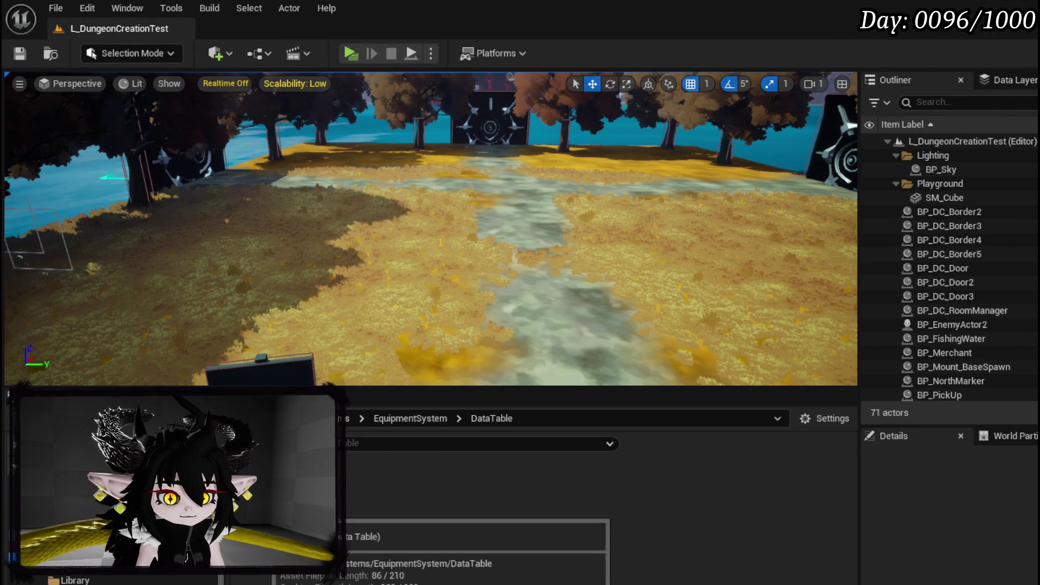
pyautogui.doubleClick(335, 506)
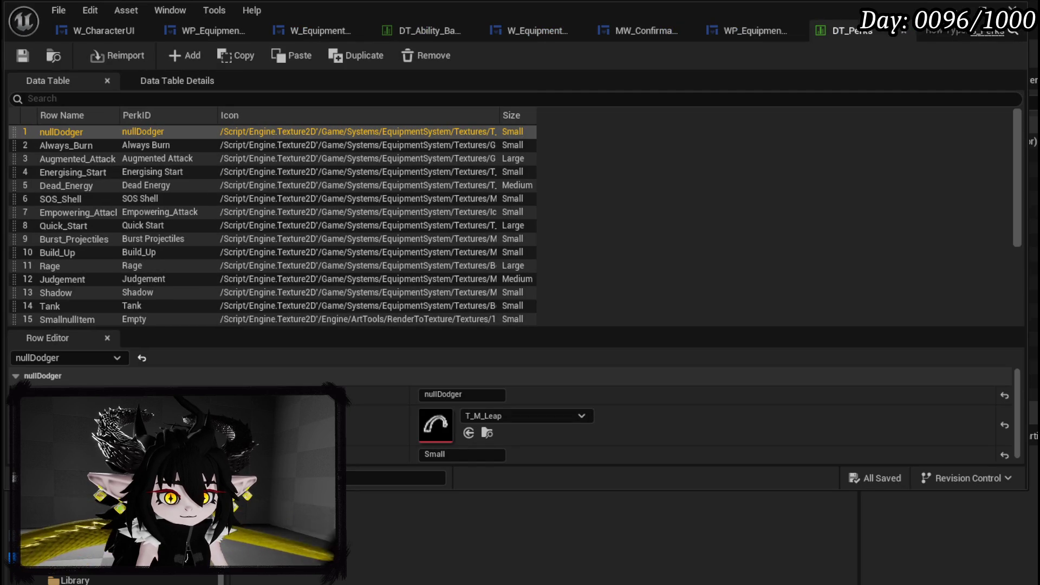
pyautogui.scroll(-5, 140, 287)
pyautogui.scroll(5, 139, 288)
pyautogui.scroll(-3, 139, 288)
pyautogui.click(80, 226)
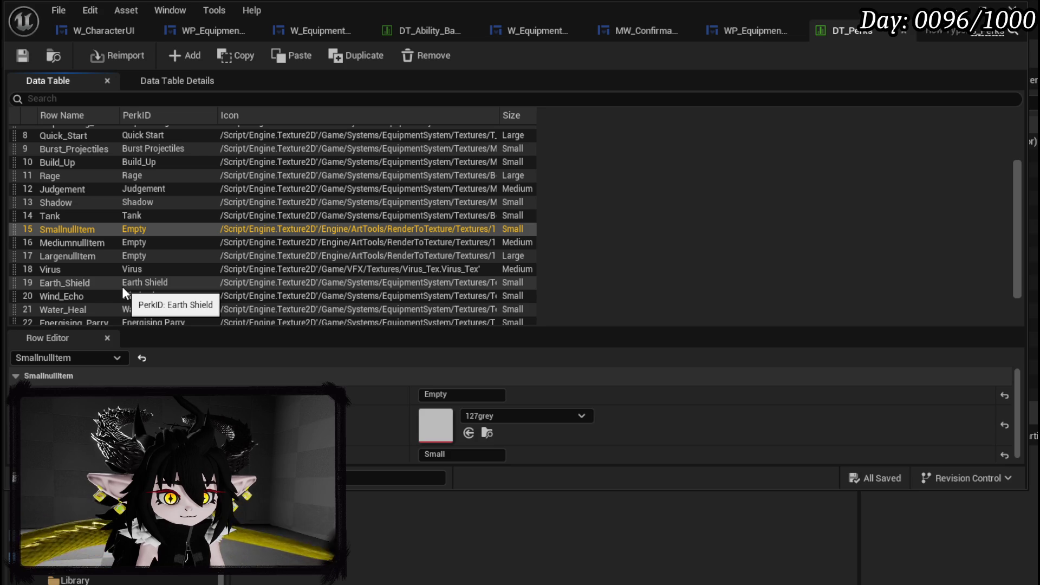
pyautogui.click(63, 245)
pyautogui.click(62, 254)
pyautogui.click(62, 243)
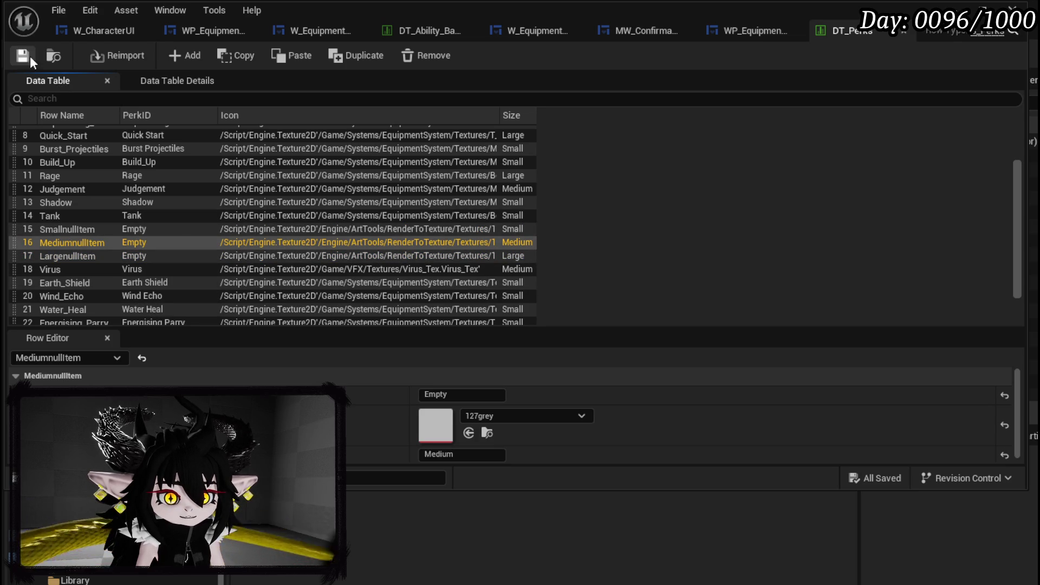
pyautogui.click(317, 29)
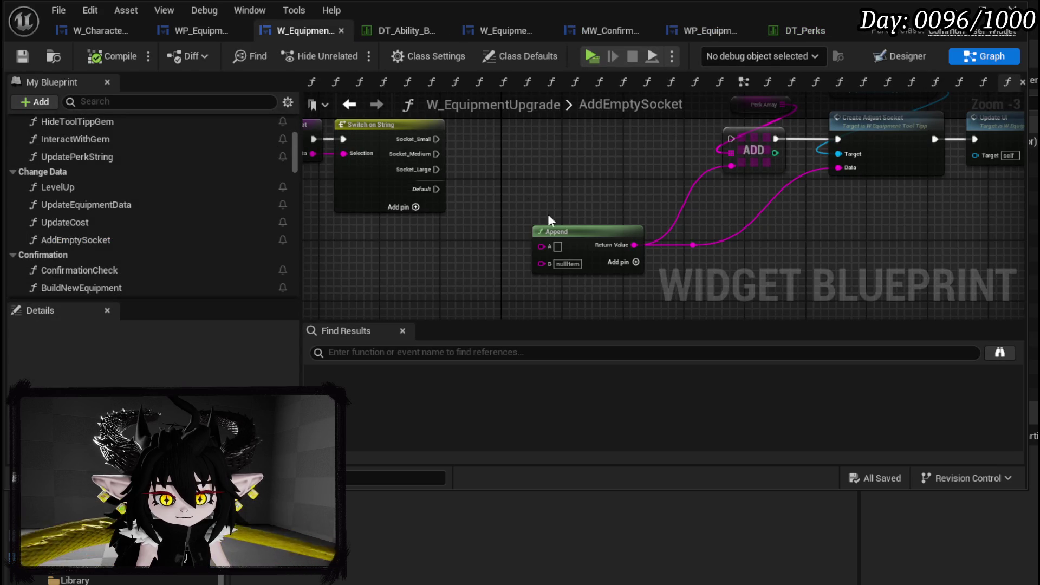
# Add a Parse Into Array node off the Data string and set its delimiter.
pyautogui.moveTo(477, 148)
pyautogui.mouseDown()
pyautogui.moveTo(476, 181)
pyautogui.moveTo(524, 225)
pyautogui.mouseUp()
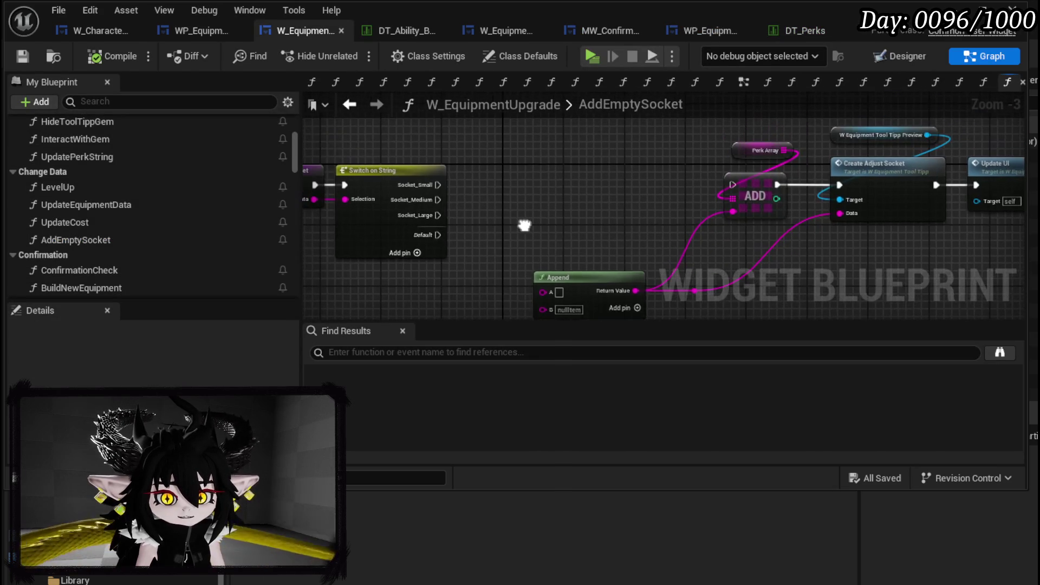
pyautogui.scroll(1, 463, 199)
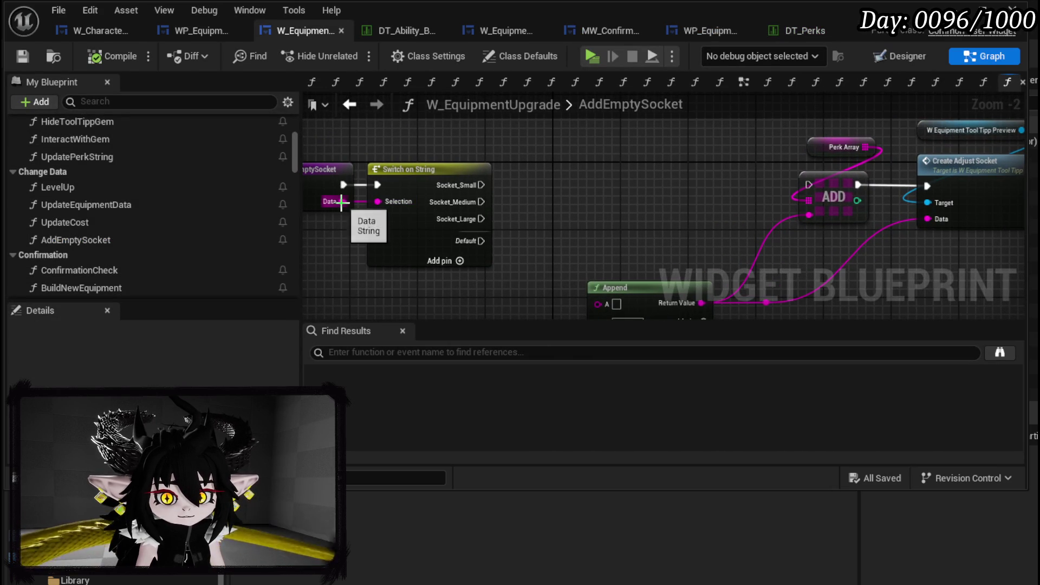
pyautogui.moveTo(342, 201)
pyautogui.mouseDown()
pyautogui.moveTo(564, 208)
pyautogui.moveTo(463, 181)
pyautogui.moveTo(459, 224)
pyautogui.moveTo(566, 207)
pyautogui.mouseUp()
pyautogui.write('Parse')
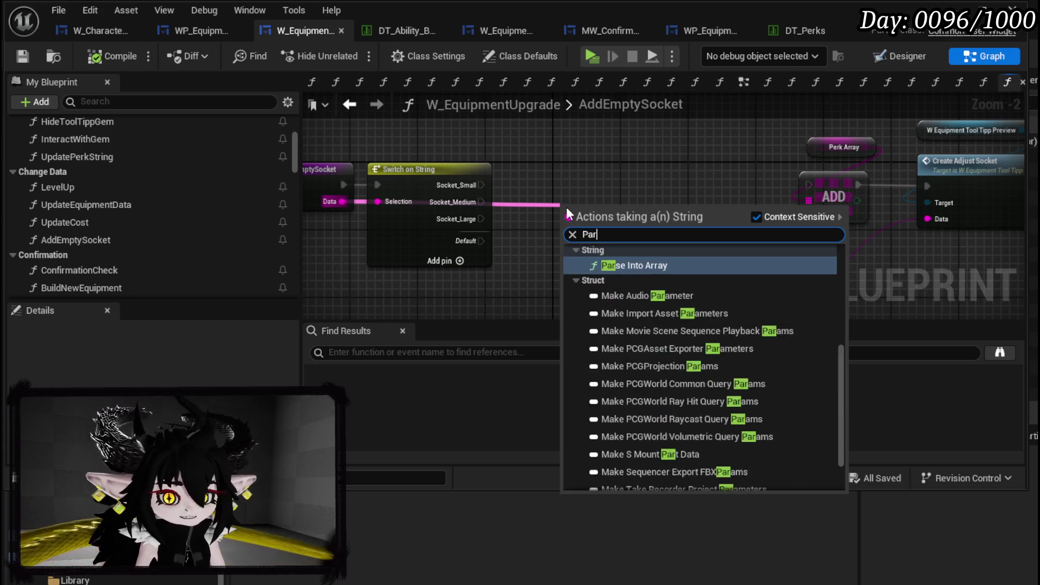
pyautogui.press('Return')
pyautogui.click(604, 245)
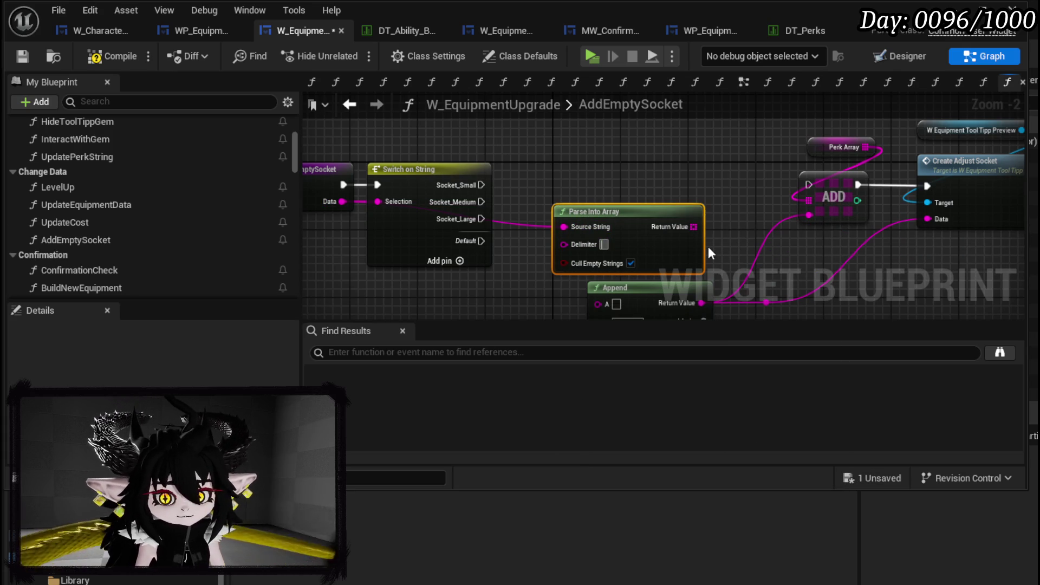
pyautogui.moveTo(605, 217); pyautogui.dragTo(418, 281)
# Feed element 1 of the parsed array through a GET node into Append's A input.
pyautogui.moveTo(461, 208); pyautogui.dragTo(500, 162)
pyautogui.write('get')
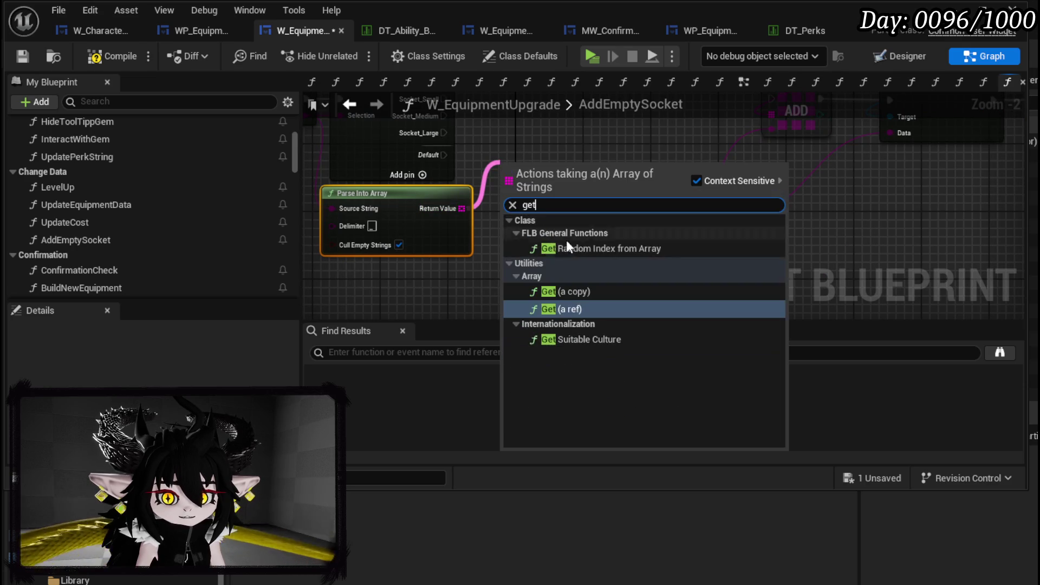
pyautogui.click(567, 290)
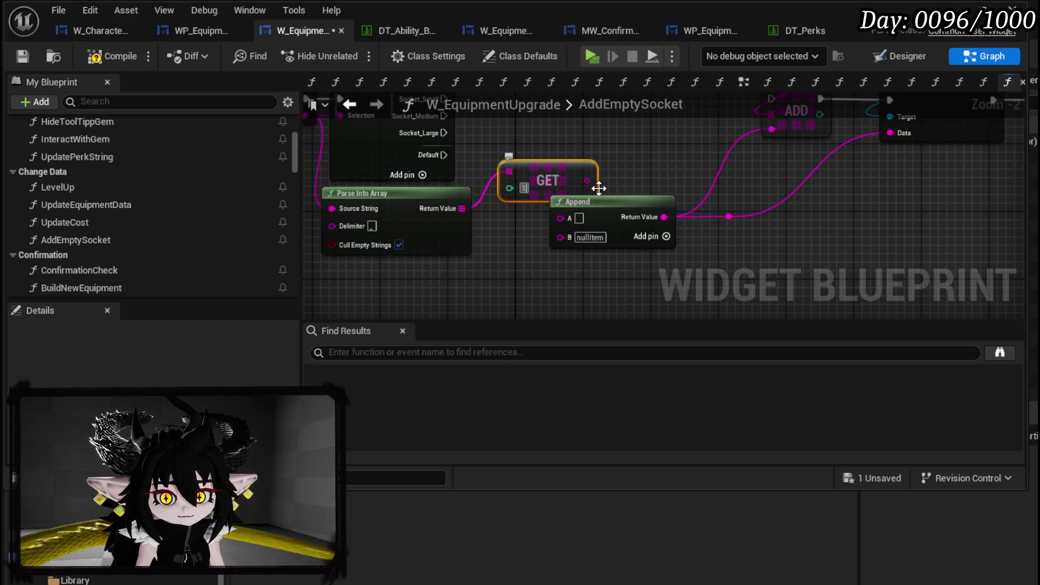
pyautogui.moveTo(587, 180)
pyautogui.mouseDown()
pyautogui.moveTo(561, 218)
pyautogui.moveTo(639, 142)
pyautogui.moveTo(575, 146)
pyautogui.moveTo(661, 168)
pyautogui.mouseUp()
# Delete the Switch on String node and wire the entry exec straight into ADD.
pyautogui.moveTo(584, 224); pyautogui.dragTo(599, 284)
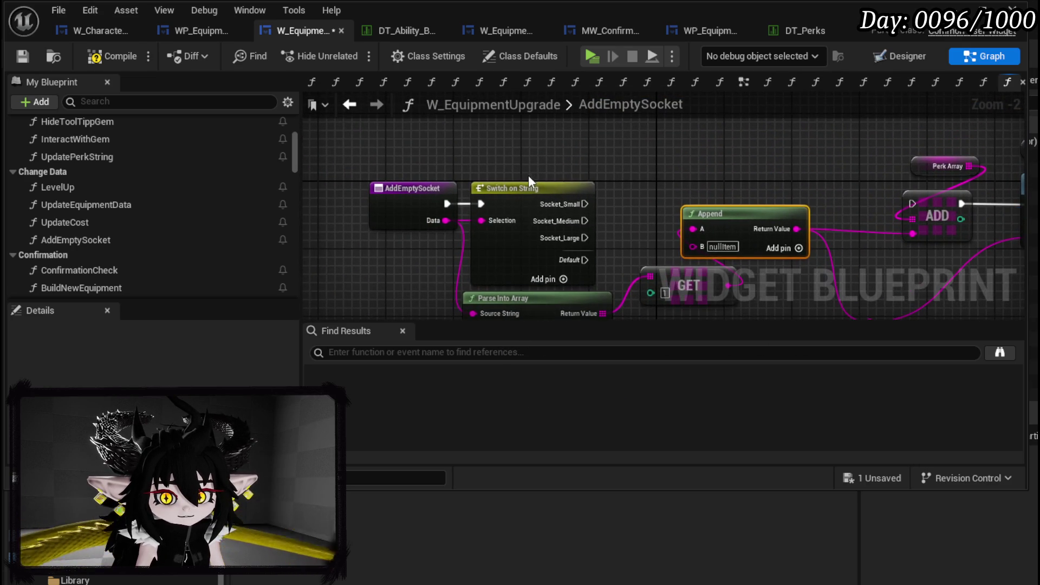
pyautogui.click(529, 183)
pyautogui.press('Delete')
pyautogui.moveTo(447, 203); pyautogui.dragTo(918, 204)
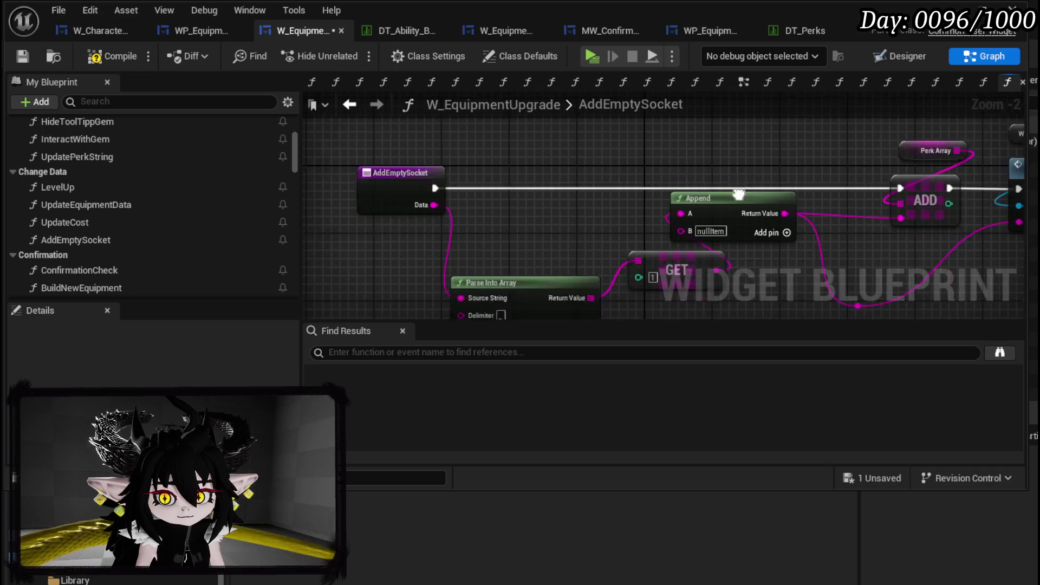
# Move the GET and Append nodes down together, then compile and save the blueprint.
pyautogui.moveTo(738, 194); pyautogui.dragTo(669, 149)
pyautogui.keyDown('ctrl'); pyautogui.click(662, 194); pyautogui.keyUp('ctrl')
pyautogui.moveTo(662, 194); pyautogui.dragTo(672, 236)
pyautogui.click(459, 163)
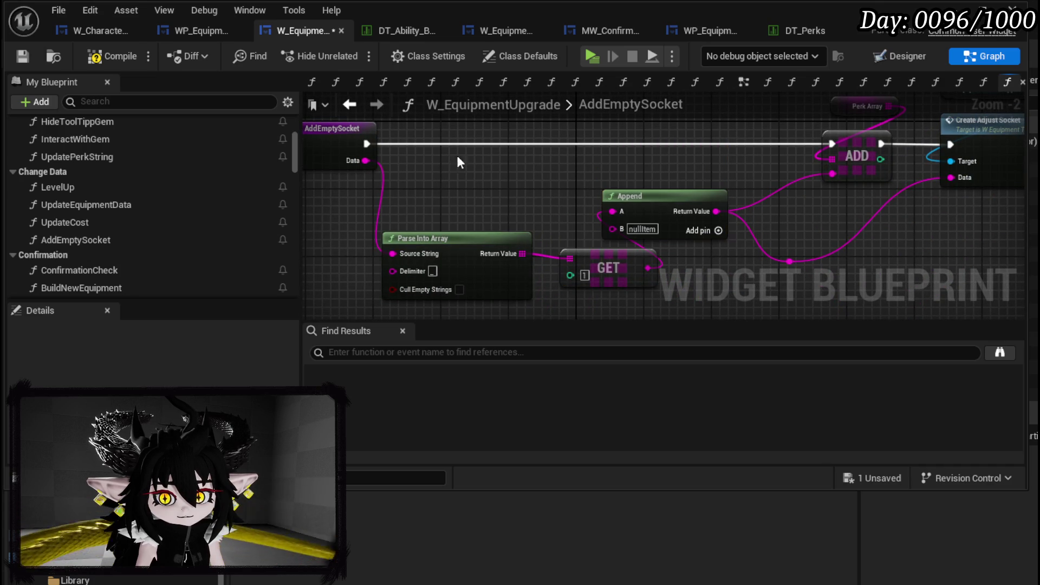
pyautogui.click(18, 57)
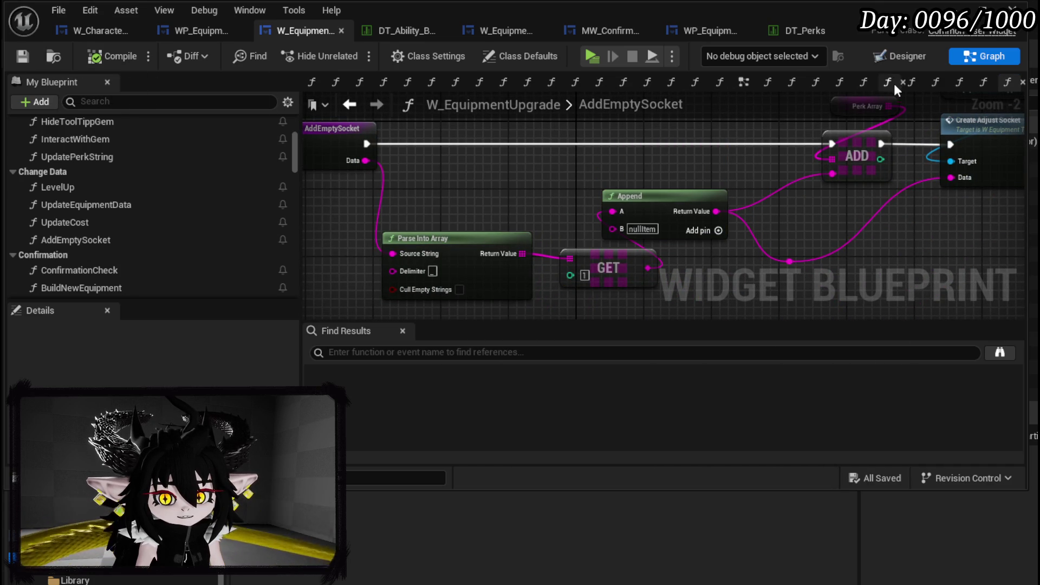
pyautogui.click(953, 8)
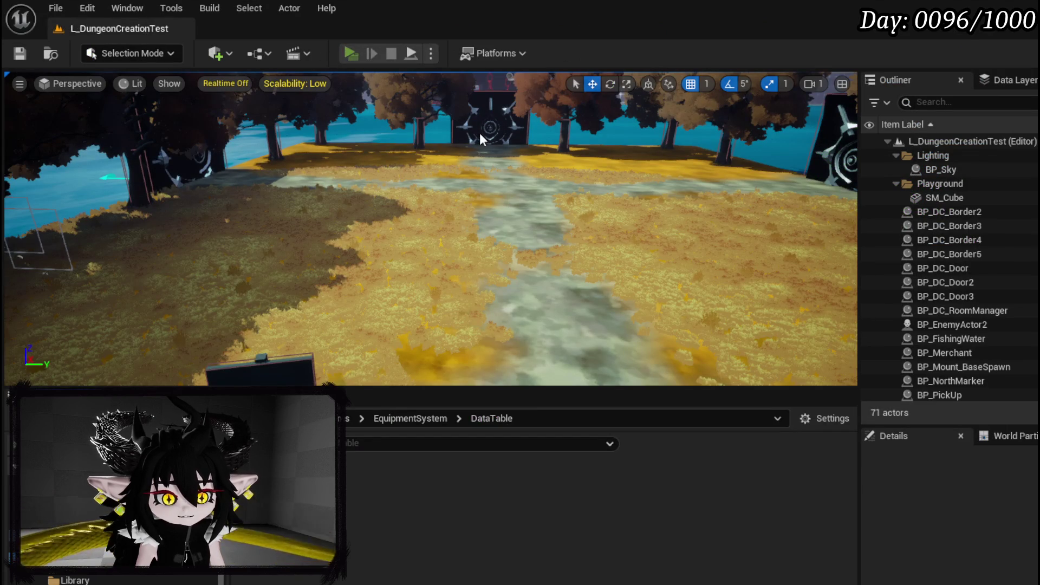
# Start a play session and select the Iron_Head helmet on the Upgrade Gear page.
pyautogui.hotkey('alt', 'p')
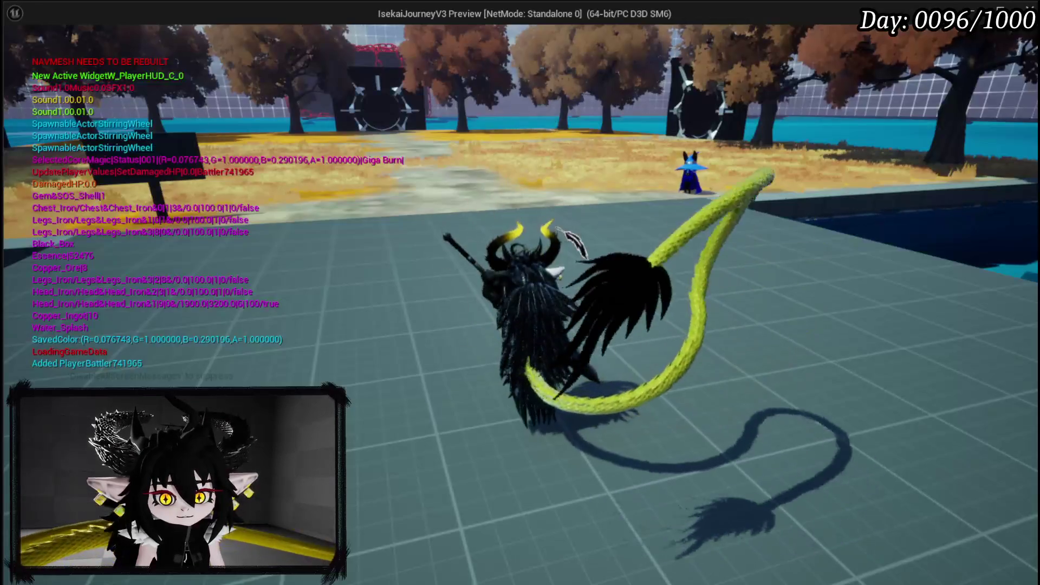
pyautogui.press('Tab')
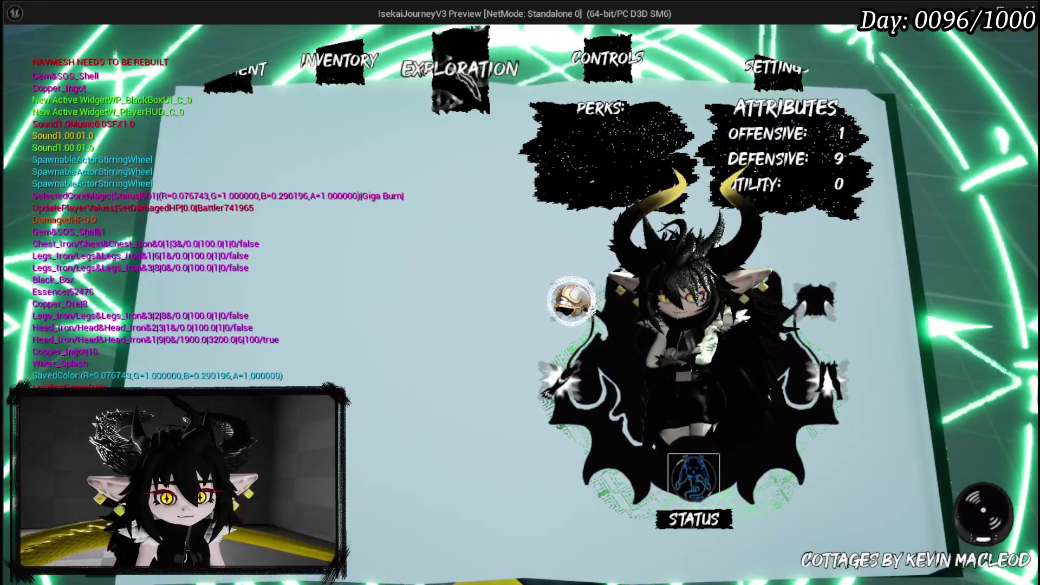
pyautogui.press('i')
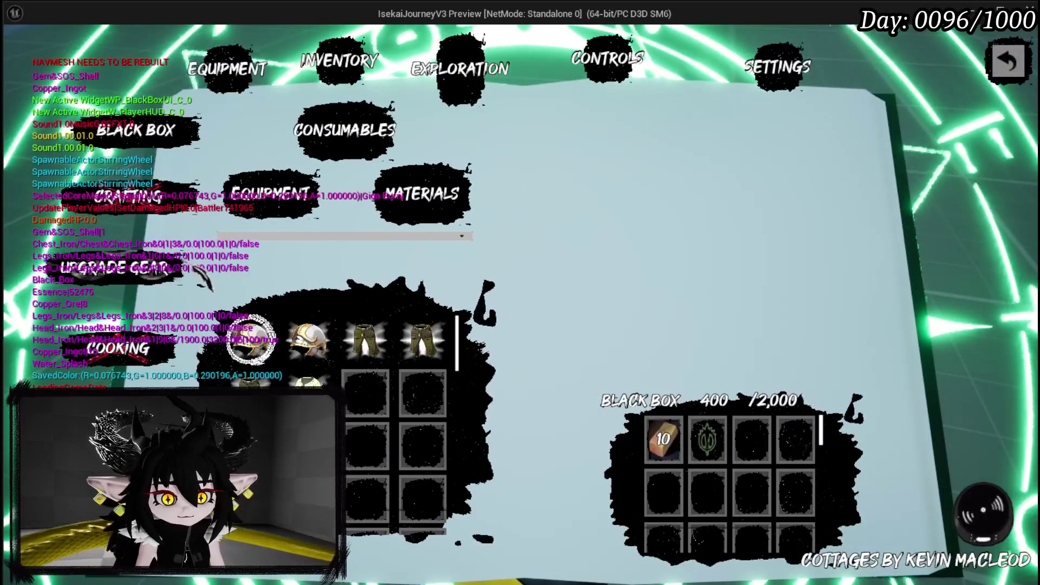
pyautogui.click(195, 268)
pyautogui.click(310, 179)
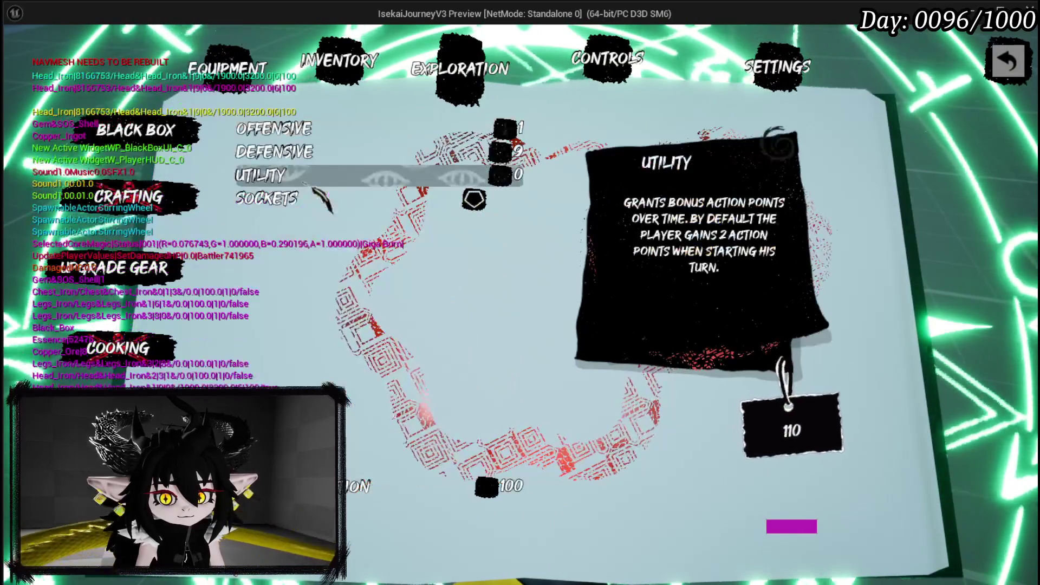
# Add medium and large sockets to the helmet, inspect the SOS Shell gem, then stop playing.
pyautogui.click(325, 199)
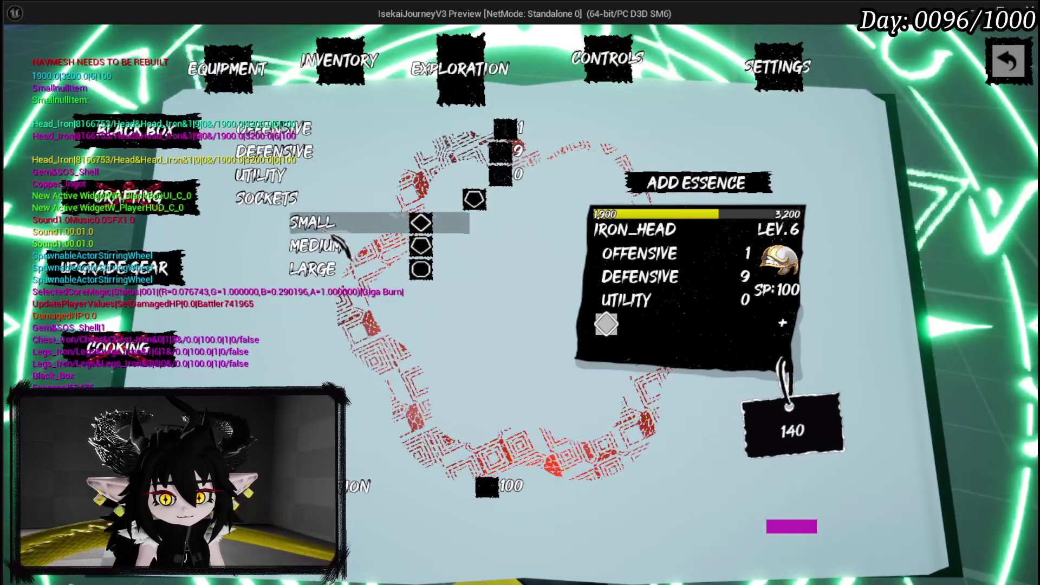
pyautogui.click(336, 245)
pyautogui.click(325, 269)
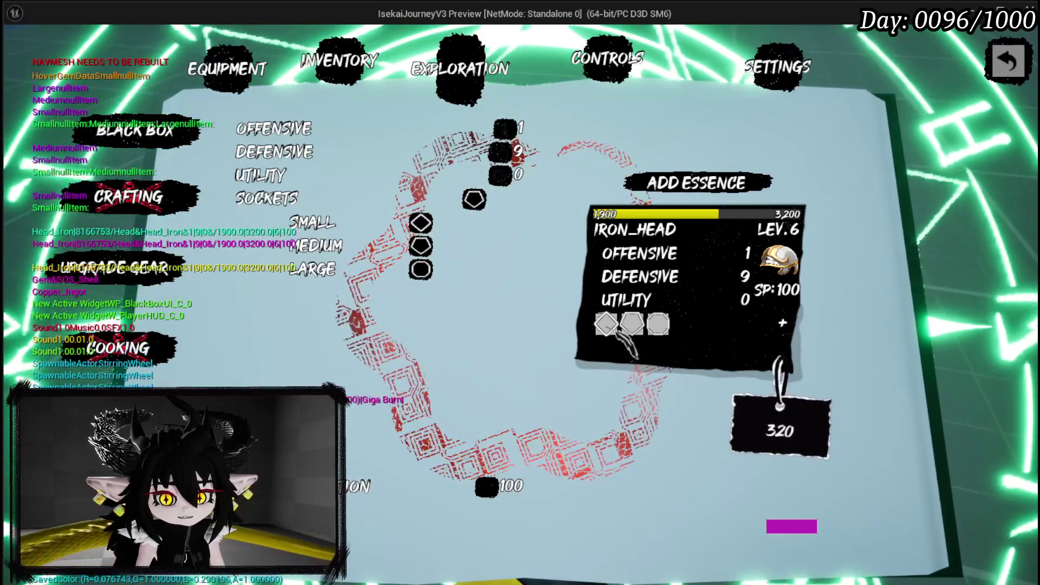
pyautogui.click(609, 328)
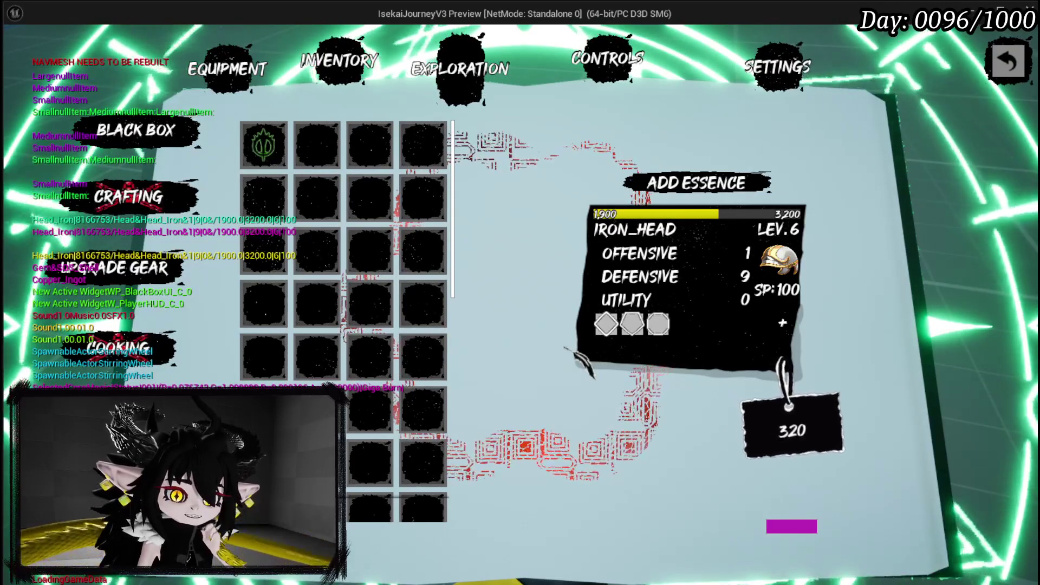
pyautogui.click(264, 143)
pyautogui.click(599, 324)
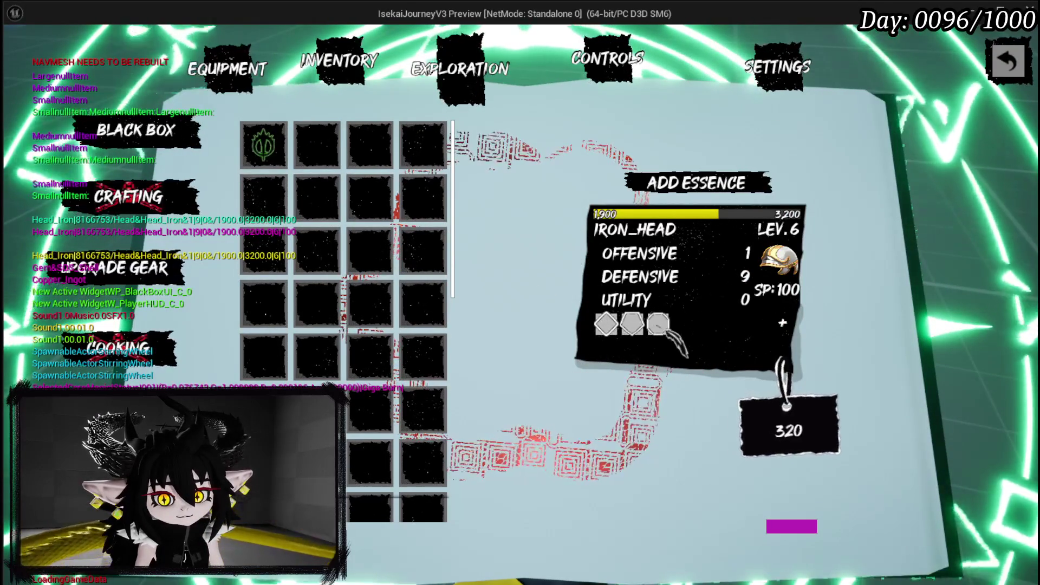
pyautogui.press('Escape')
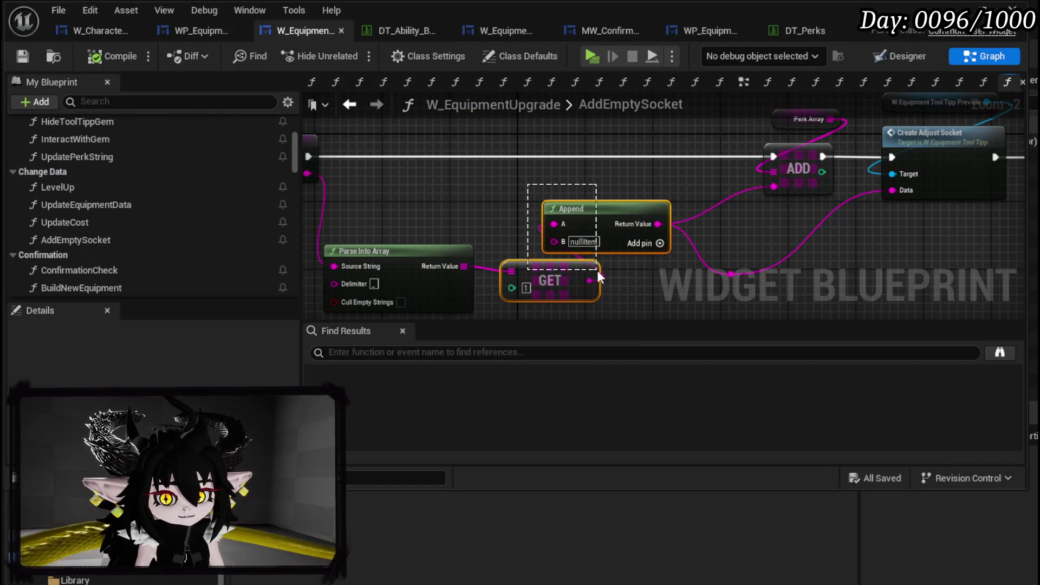
# Tidy the AddEmptySocket nodes, then delete the AddGemSlot function.
pyautogui.moveTo(597, 271); pyautogui.dragTo(597, 255)
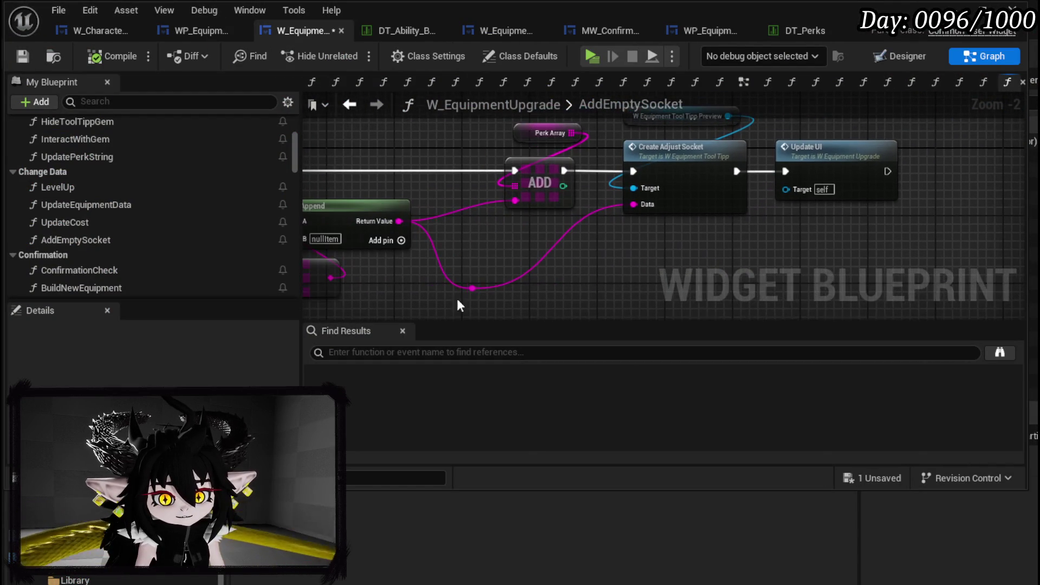
pyautogui.click(474, 284)
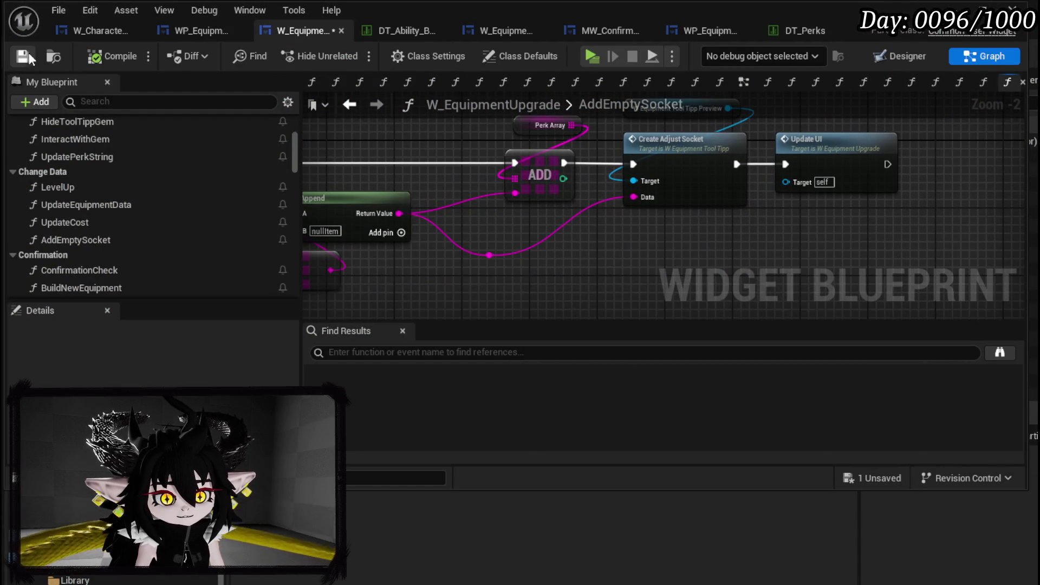
pyautogui.scroll(5, 147, 199)
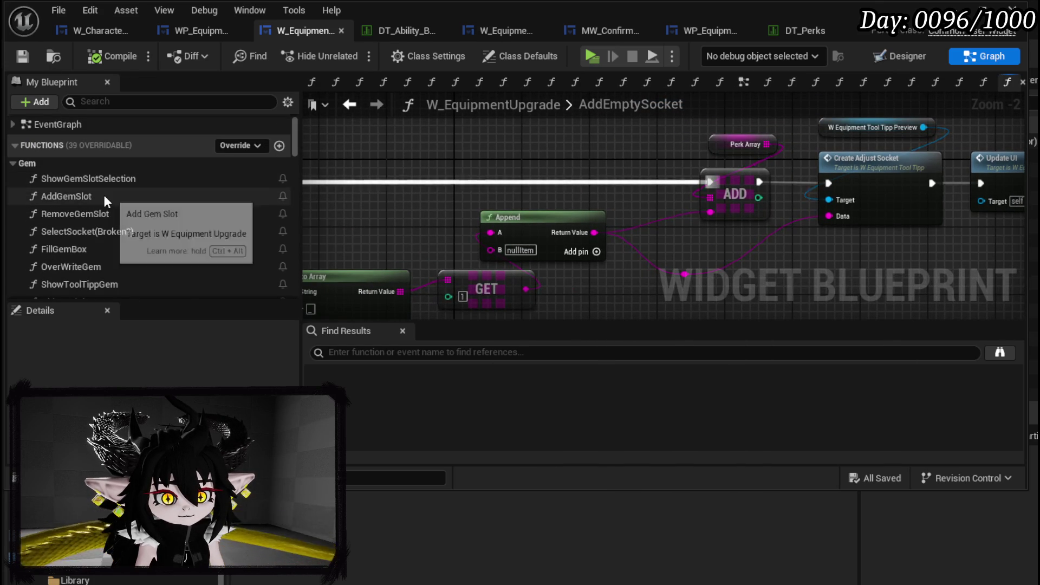
pyautogui.doubleClick(103, 195)
pyautogui.moveTo(432, 249); pyautogui.dragTo(449, 238)
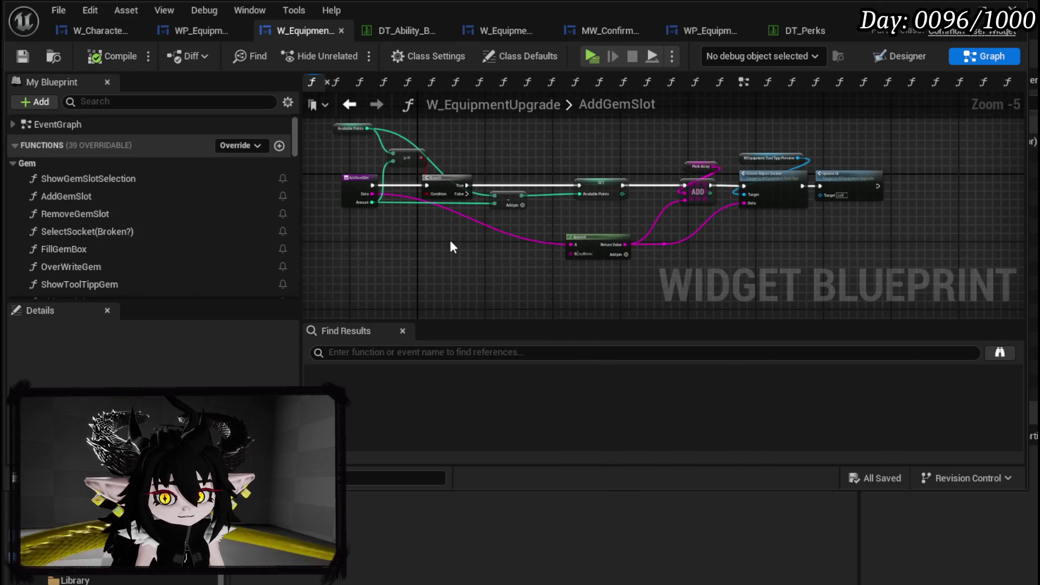
pyautogui.click(112, 198)
pyautogui.press('Delete')
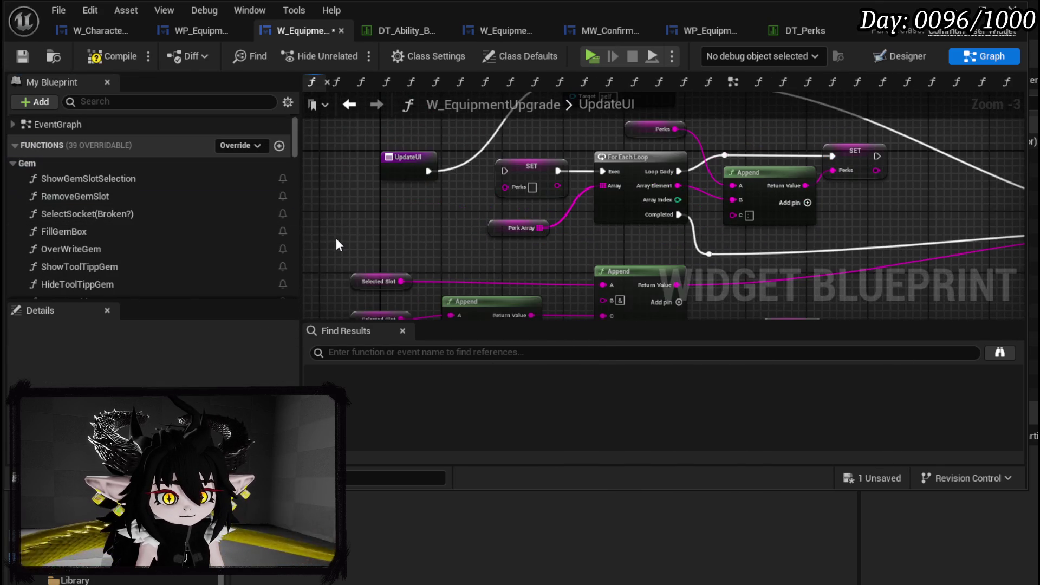
# In BindOwner, rewire the exec to On Hover Item, delete the On Press Slot binding, and compile and save.
pyautogui.click(24, 56)
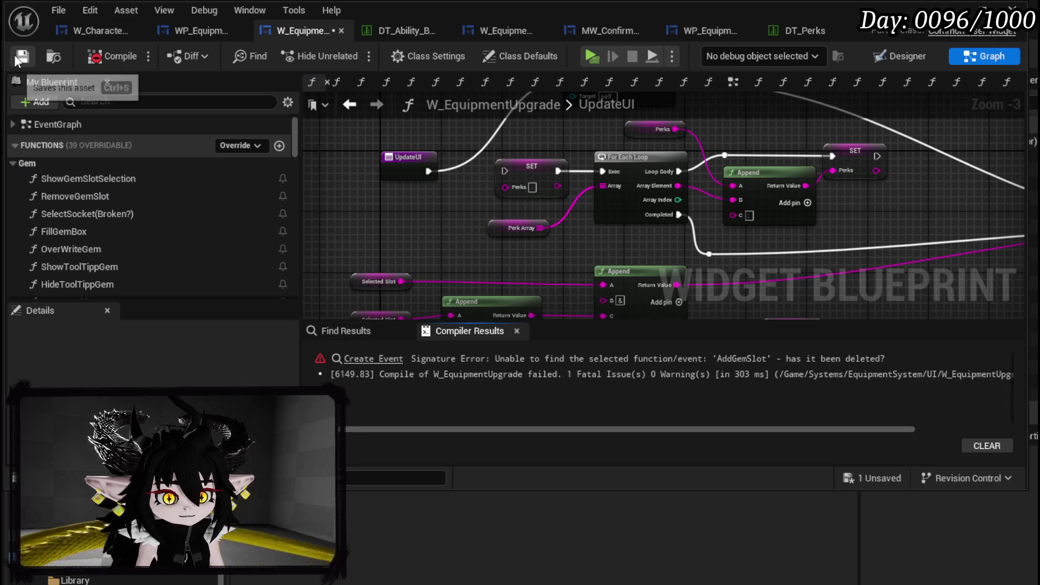
pyautogui.click(380, 360)
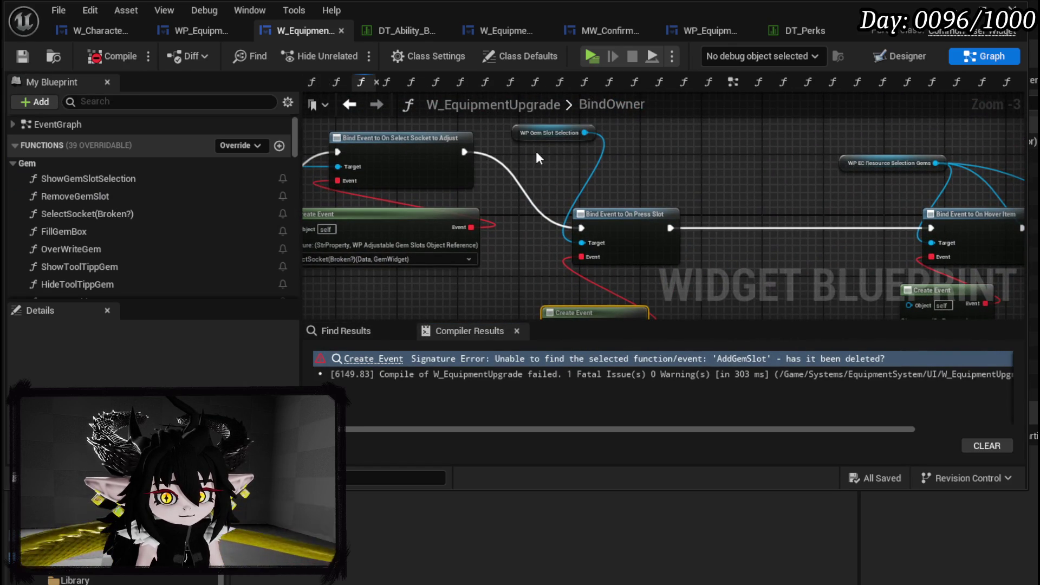
pyautogui.moveTo(464, 151)
pyautogui.mouseDown()
pyautogui.moveTo(823, 229)
pyautogui.moveTo(933, 227)
pyautogui.mouseUp()
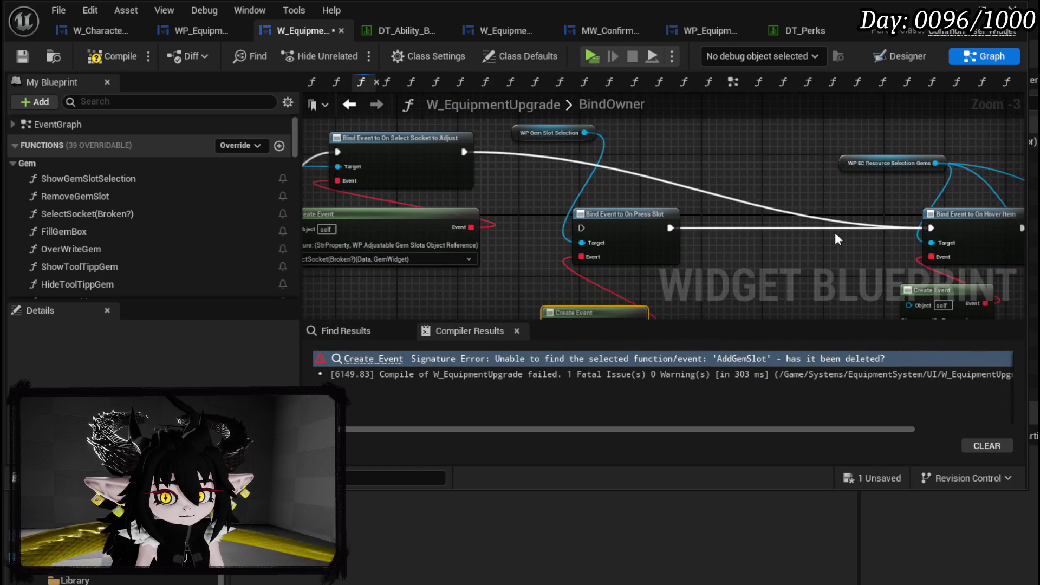
pyautogui.scroll(-2, 838, 239)
pyautogui.moveTo(643, 282); pyautogui.dragTo(694, 147)
pyautogui.press('Delete')
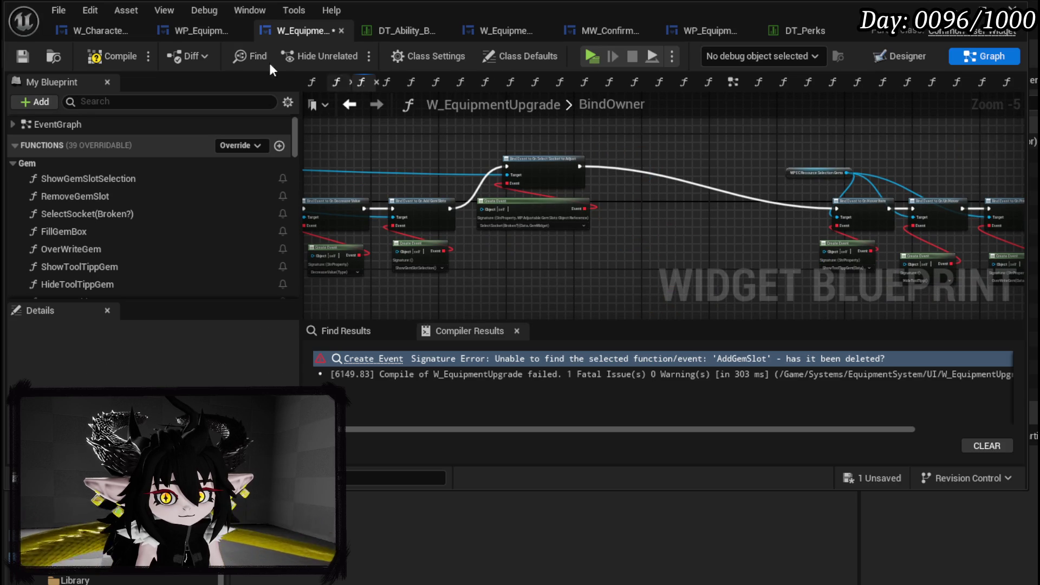
pyautogui.click(114, 50)
pyautogui.click(22, 55)
pyautogui.scroll(3, 591, 177)
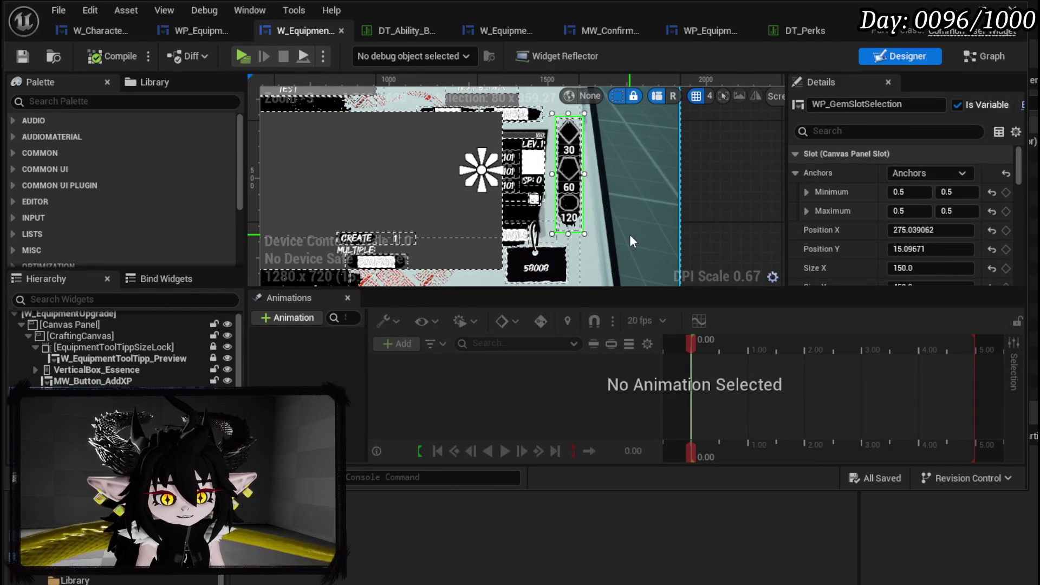
# Delete the gem slot selection widget and compile to locate the ShowGemSlotSelection errors.
pyautogui.press('Delete')
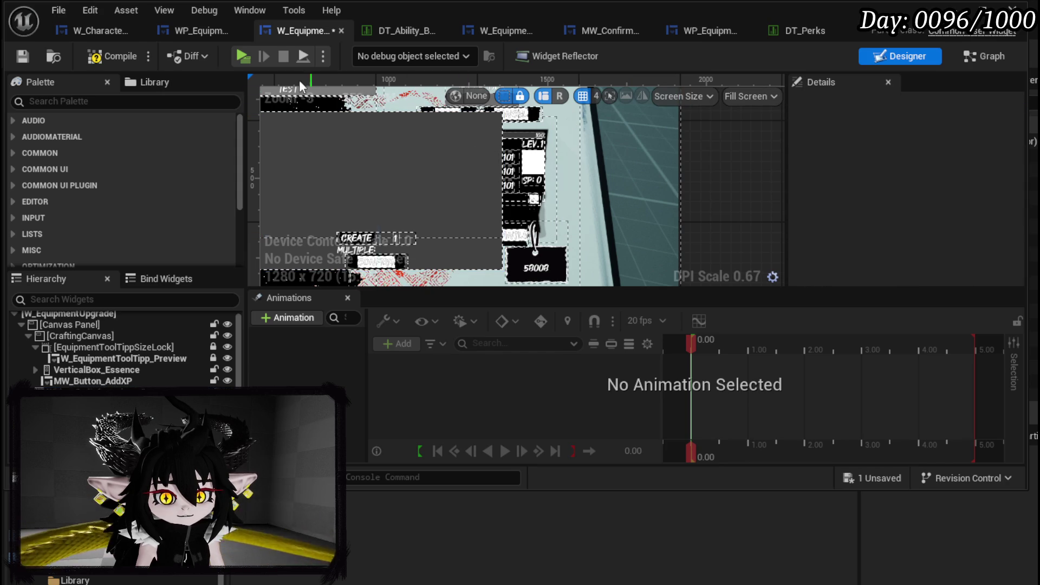
pyautogui.press('F7')
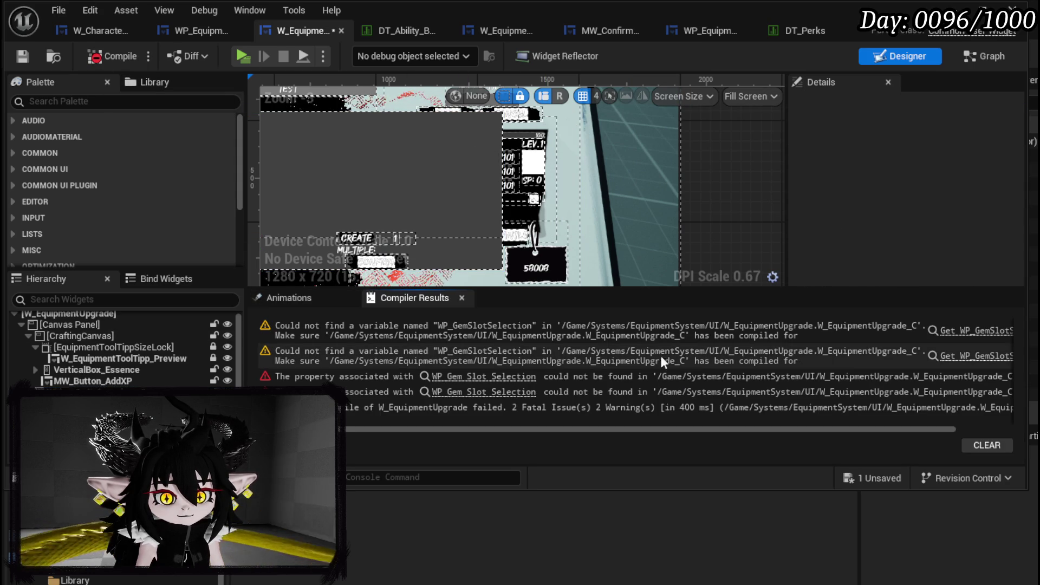
pyautogui.click(484, 376)
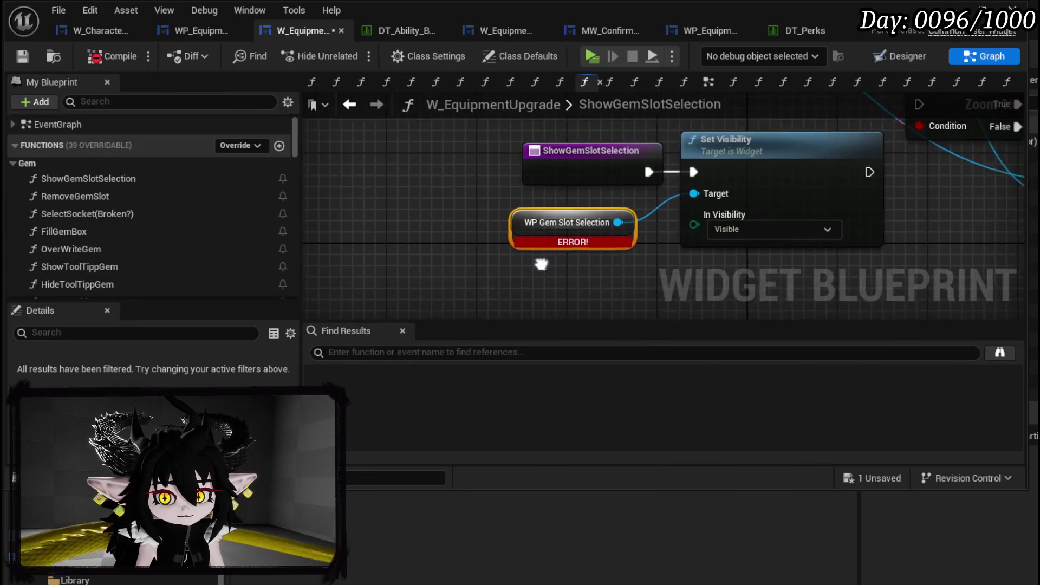
pyautogui.moveTo(437, 275); pyautogui.dragTo(648, 151)
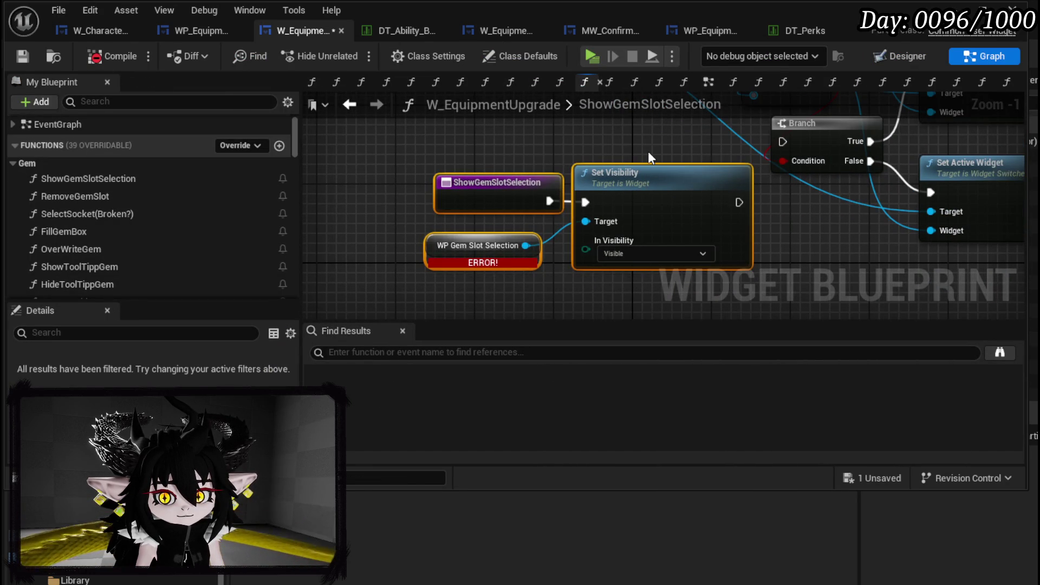
pyautogui.scroll(-4, 647, 151)
pyautogui.scroll(1, 490, 219)
pyautogui.scroll(3, 489, 190)
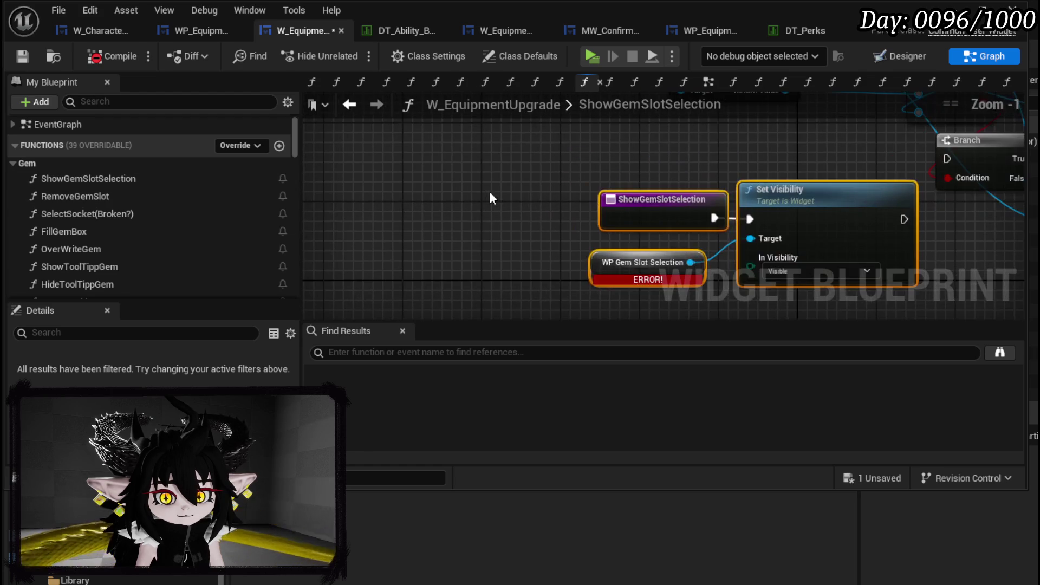
pyautogui.click(489, 191)
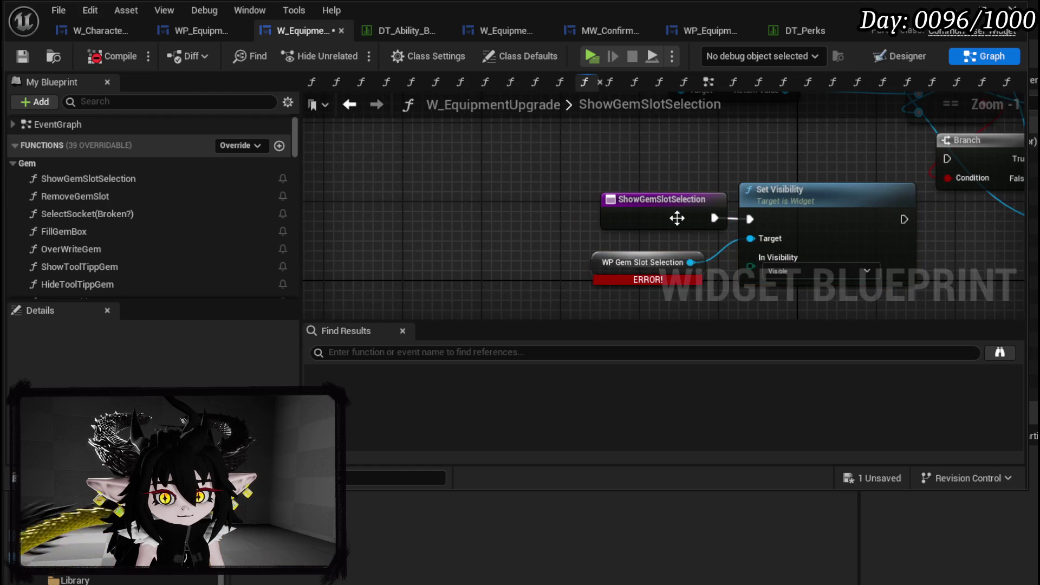
# Delete the ShowGemSlotSelection function and the erroring WP Gem Slot Selection node.
pyautogui.click(80, 183)
pyautogui.press('Delete')
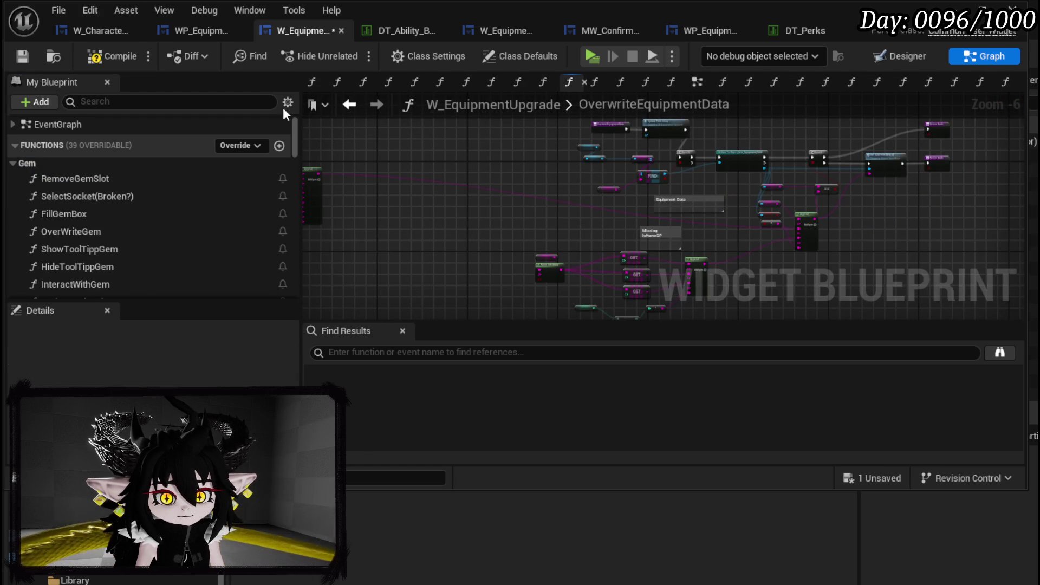
pyautogui.click(24, 56)
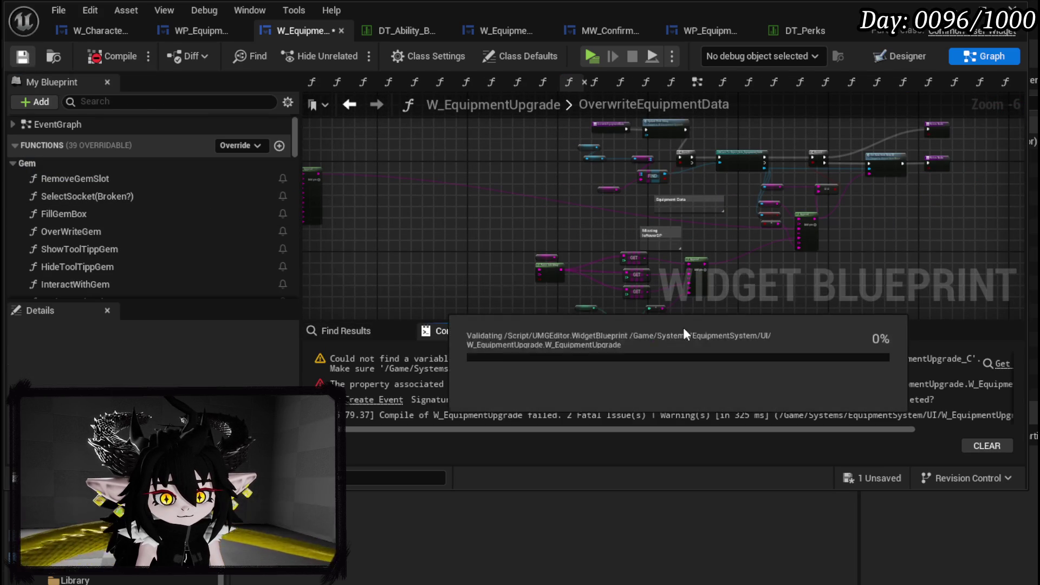
pyautogui.doubleClick(992, 362)
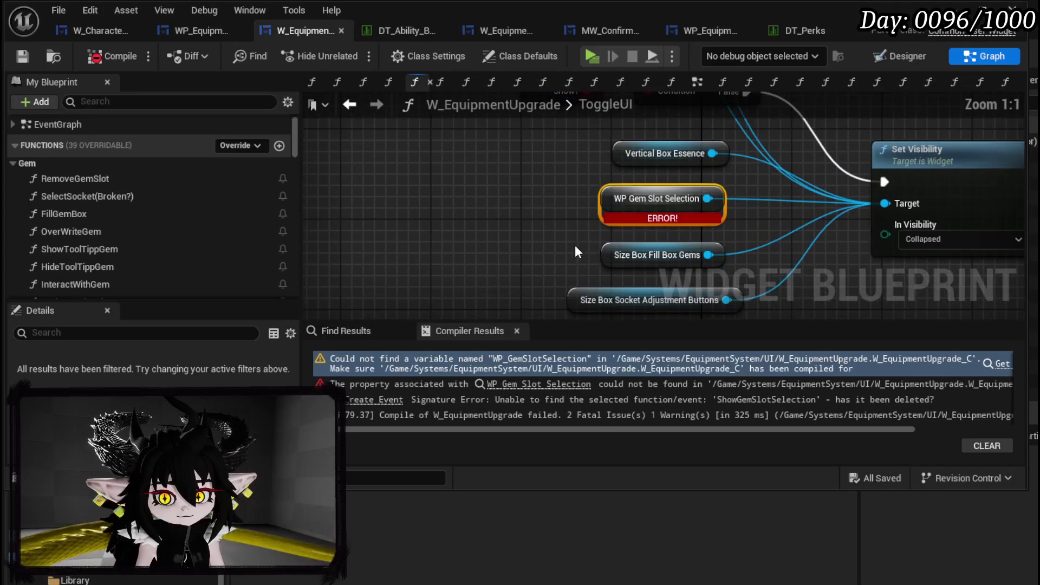
pyautogui.press('Delete')
pyautogui.scroll(-5, 539, 266)
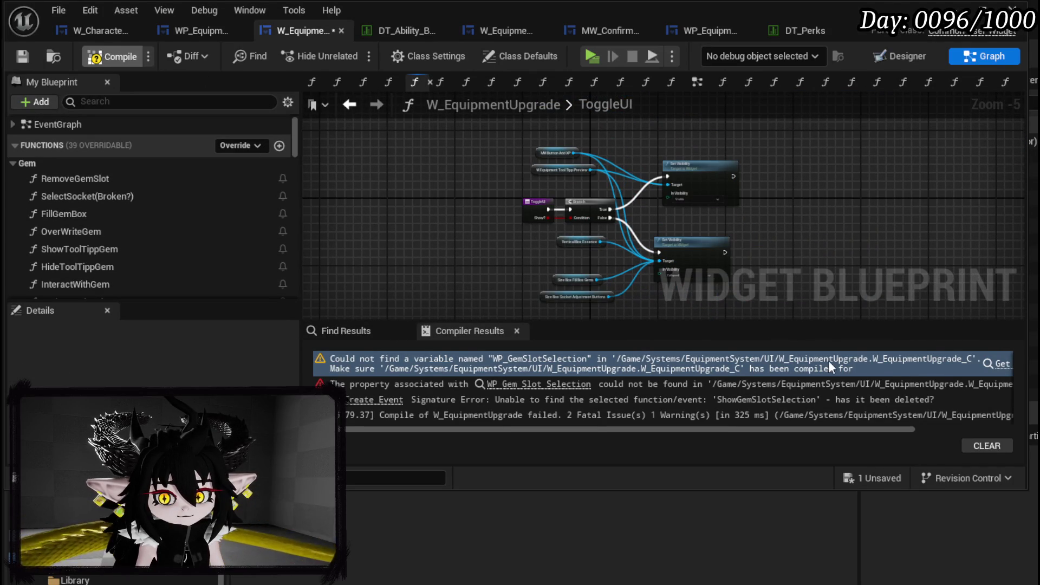
pyautogui.click(362, 357)
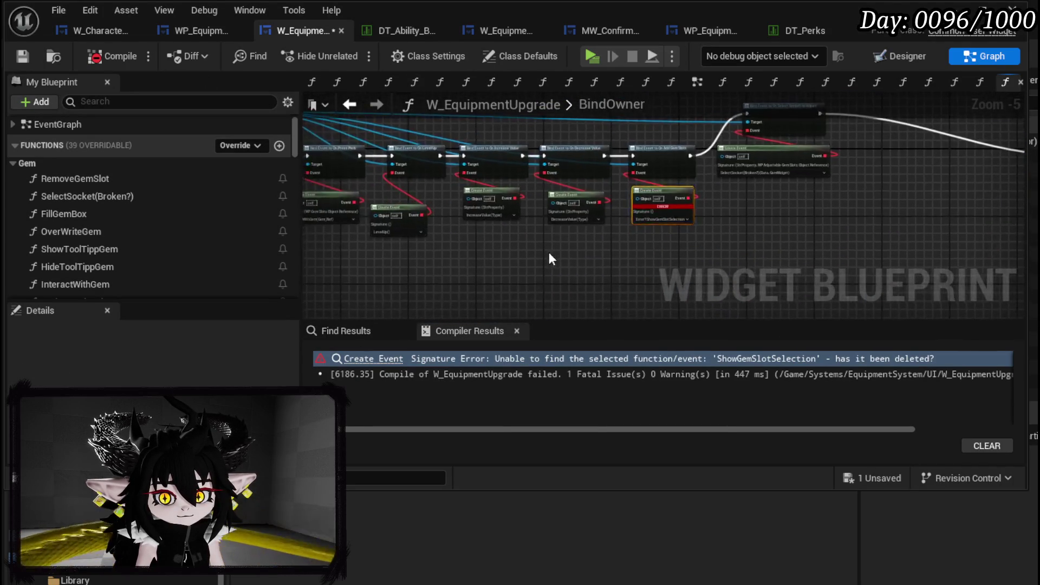
# Connect Decrease Value to Select Socket, remove the leftover gem slot binds, then compile and save.
pyautogui.scroll(3, 548, 259)
pyautogui.moveTo(454, 235); pyautogui.dragTo(753, 153)
pyautogui.scroll(-3, 599, 168)
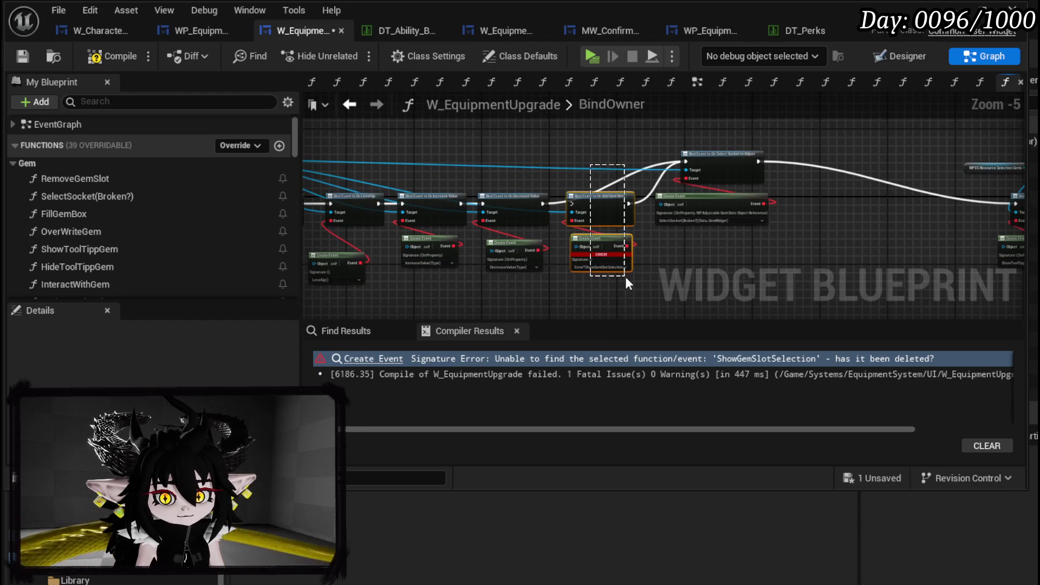
pyautogui.moveTo(624, 276); pyautogui.dragTo(625, 276)
pyautogui.press('Delete')
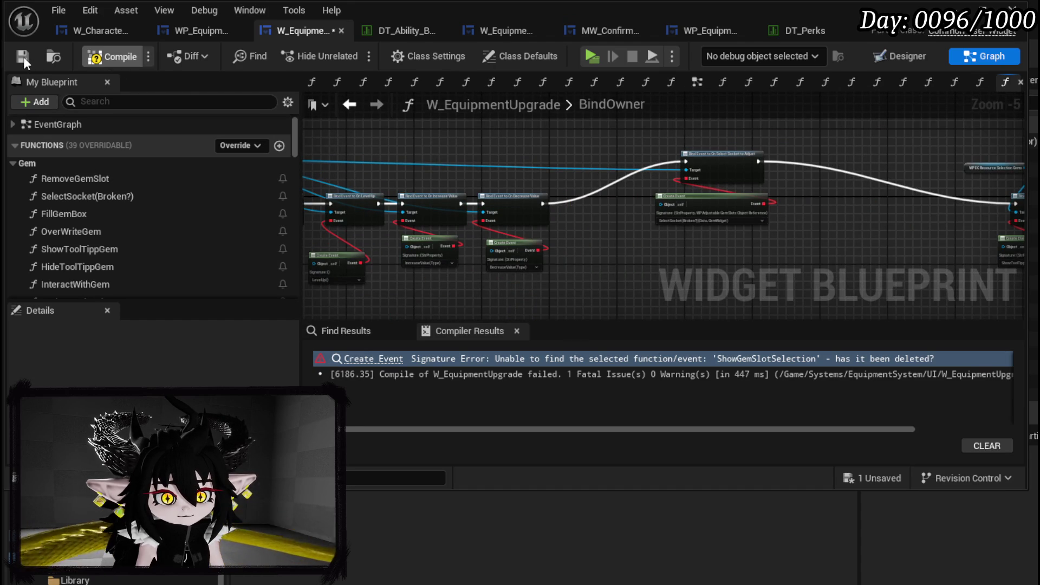
pyautogui.click(23, 56)
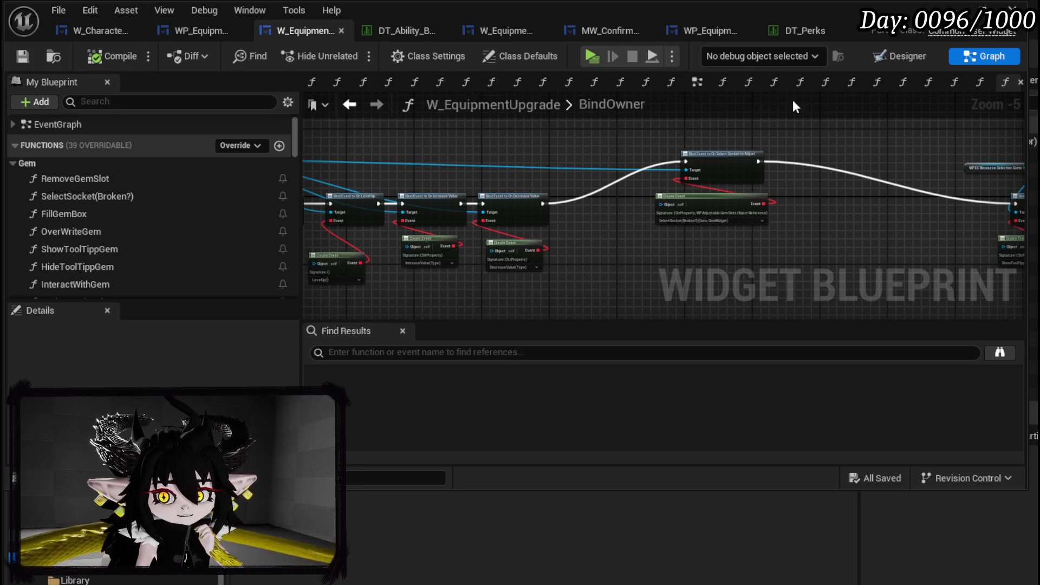
pyautogui.click(919, 55)
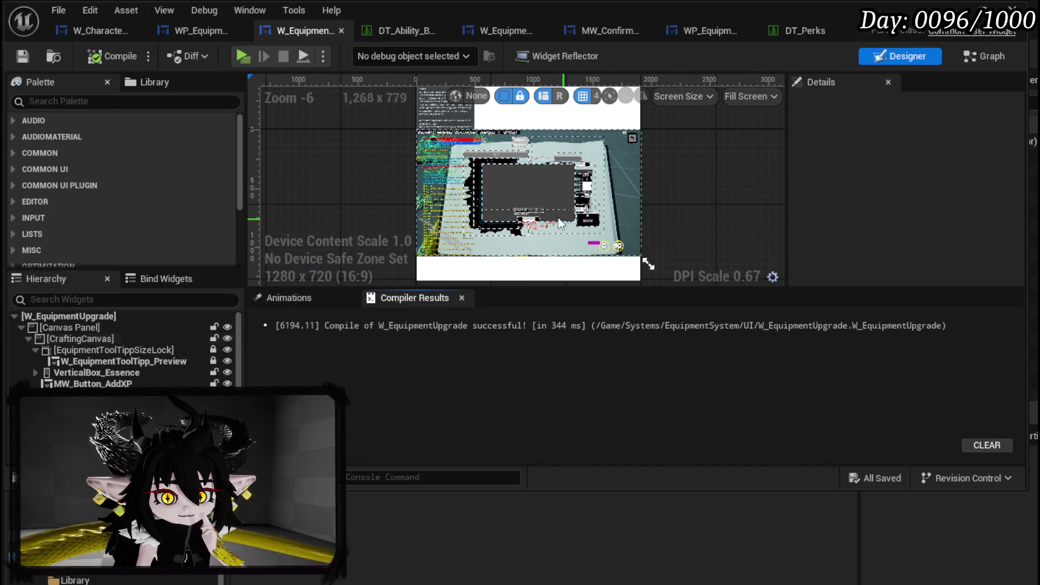
# Pull CraftingCanvas's top and bottom edges in to Position Y -77.71, Size Y 654.45, then save.
pyautogui.scroll(2, 562, 238)
pyautogui.scroll(-2, 562, 236)
pyautogui.scroll(2, 577, 250)
pyautogui.scroll(-1, 578, 249)
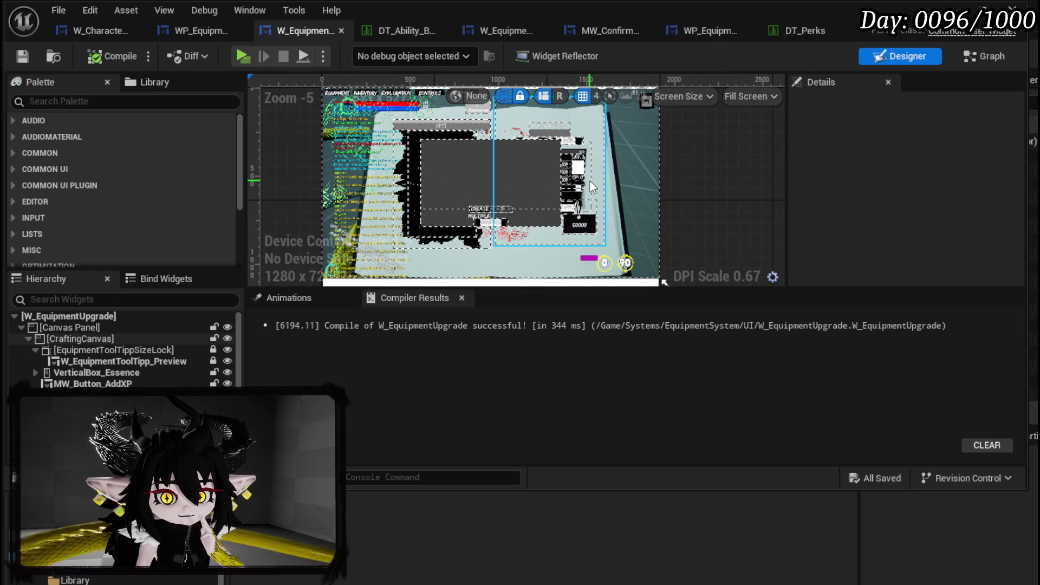
pyautogui.moveTo(590, 181); pyautogui.dragTo(573, 201)
pyautogui.click(574, 202)
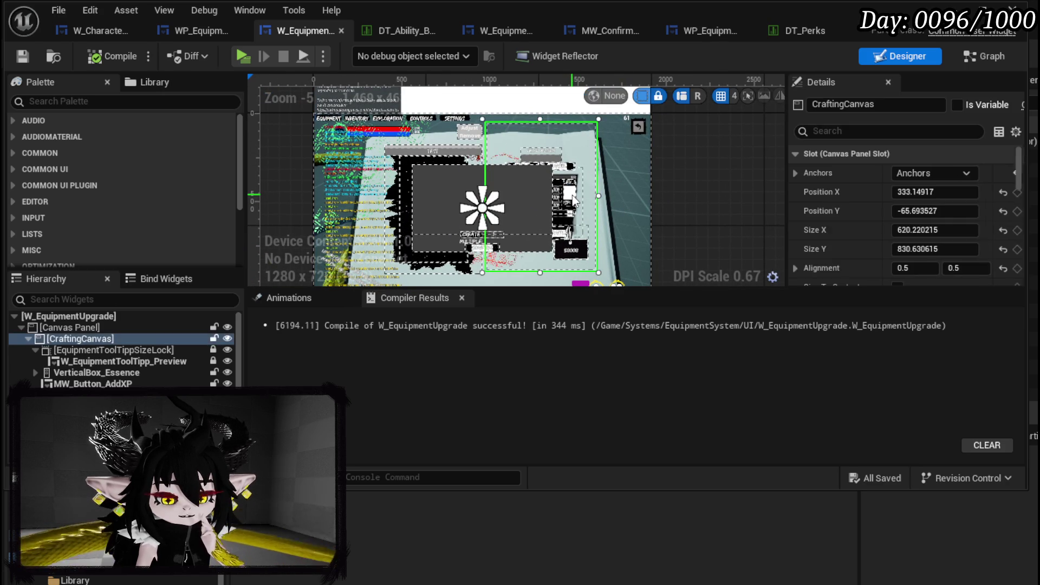
pyautogui.moveTo(541, 127); pyautogui.dragTo(541, 135)
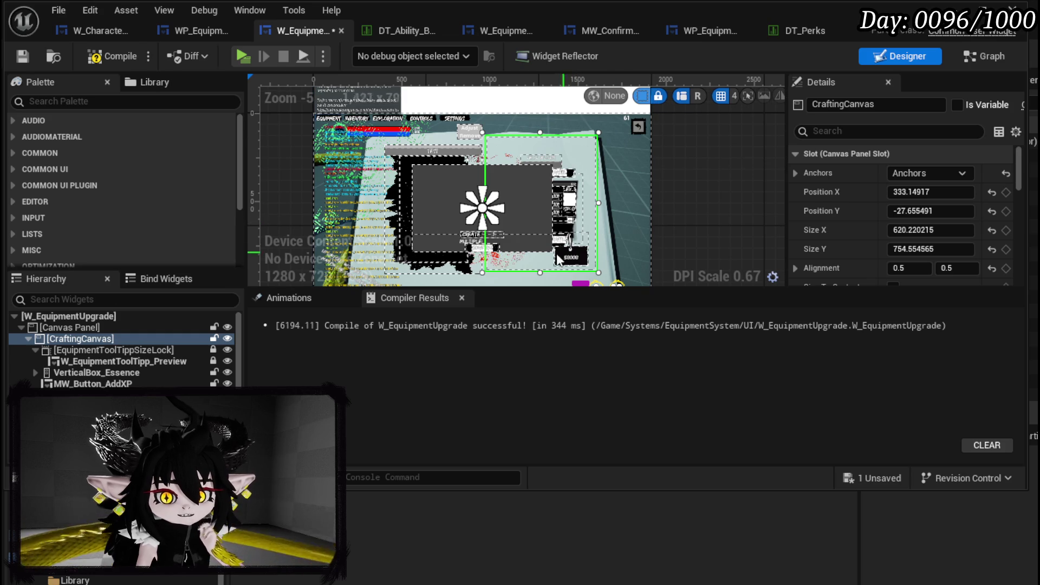
pyautogui.moveTo(540, 272); pyautogui.dragTo(540, 254)
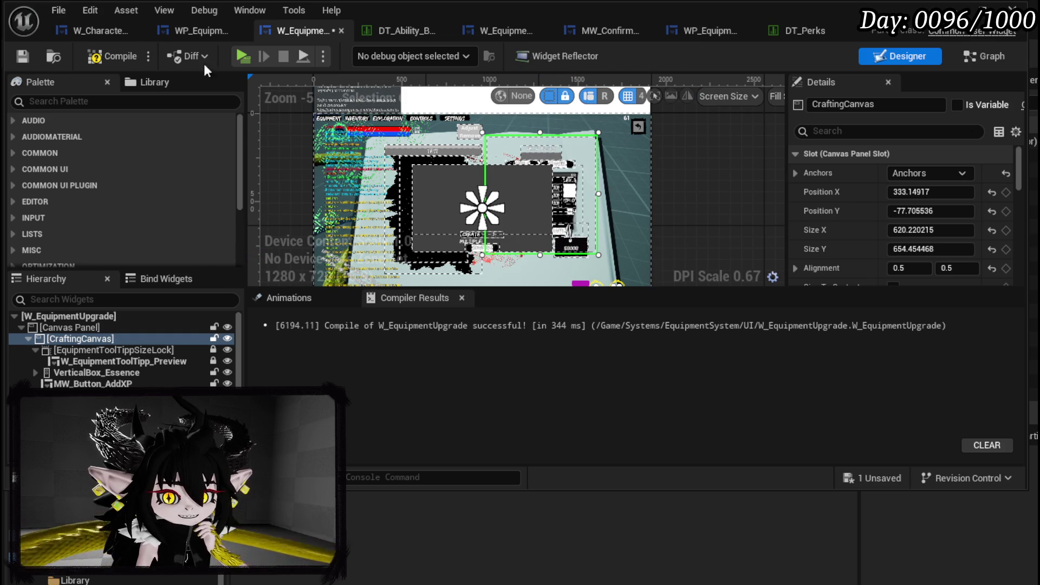
pyautogui.click(21, 53)
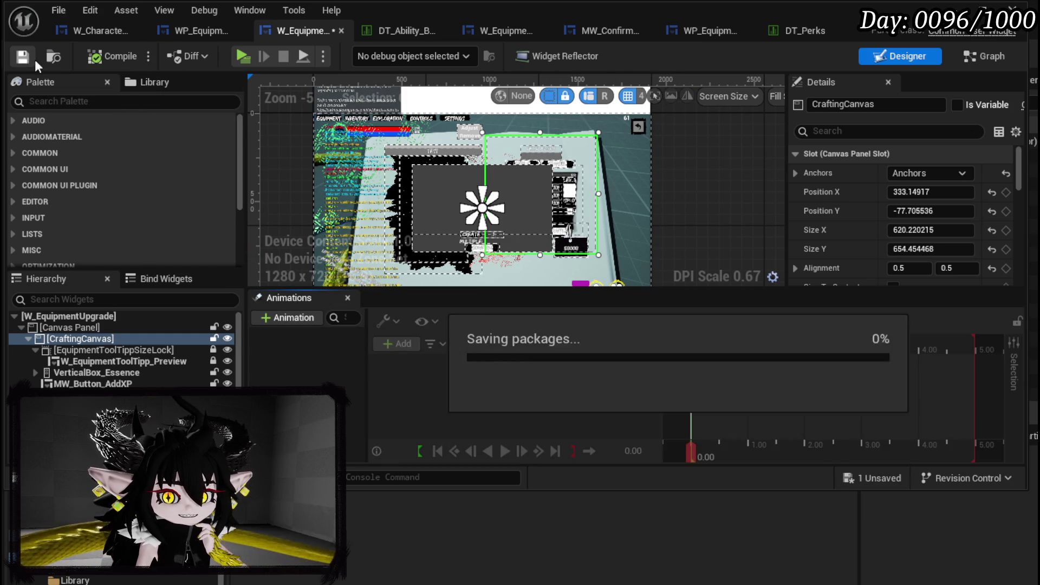
pyautogui.moveTo(618, 204); pyautogui.dragTo(613, 147)
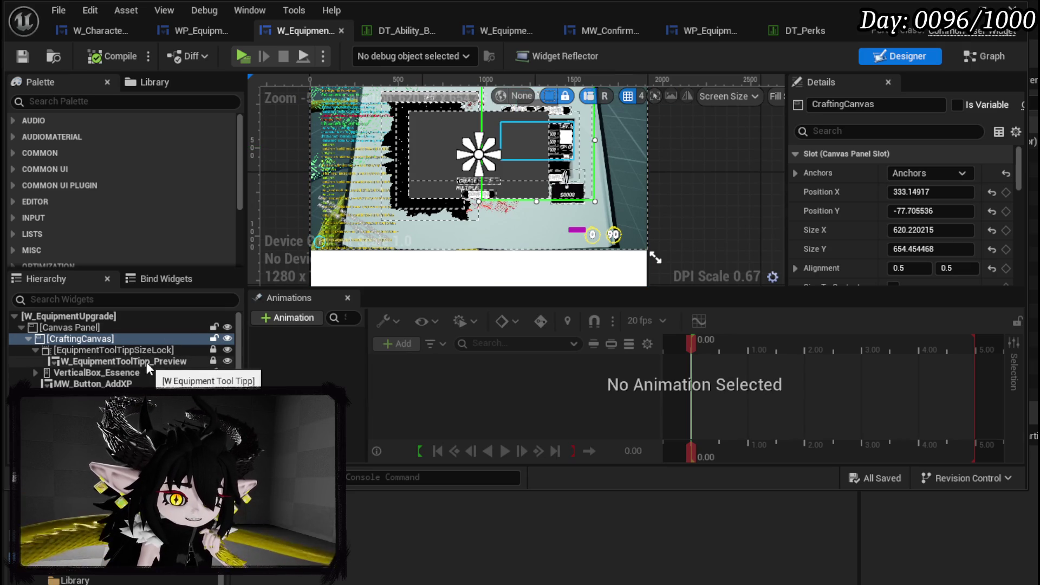
# Preview the Inventory_Gems, Overlay_PlayerInventory and WP_EquipmentUpgradeTree switcher pages, then move the upgrade tree onto the Canvas Panel.
pyautogui.click(431, 157)
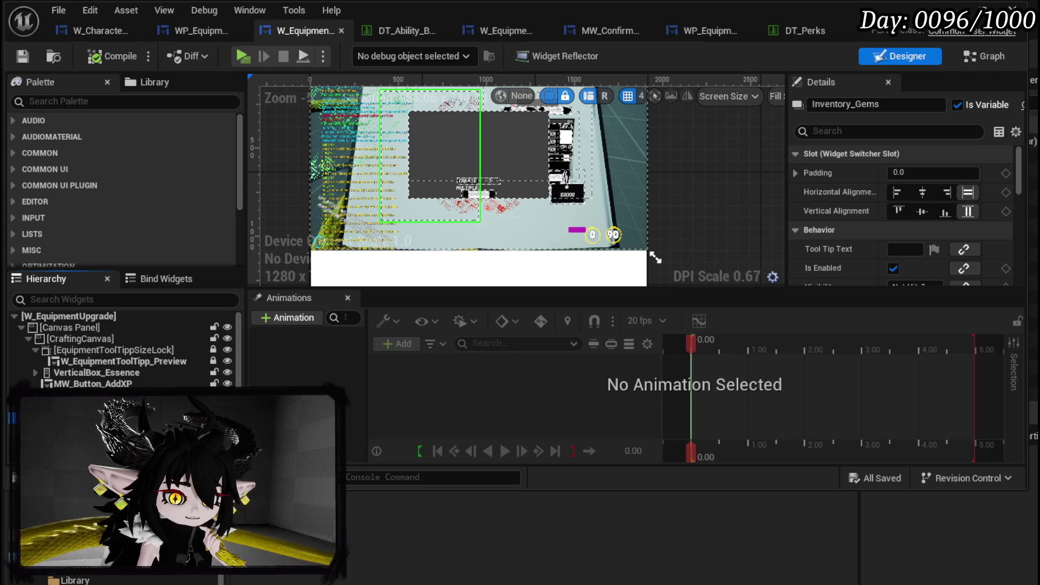
pyautogui.click(431, 157)
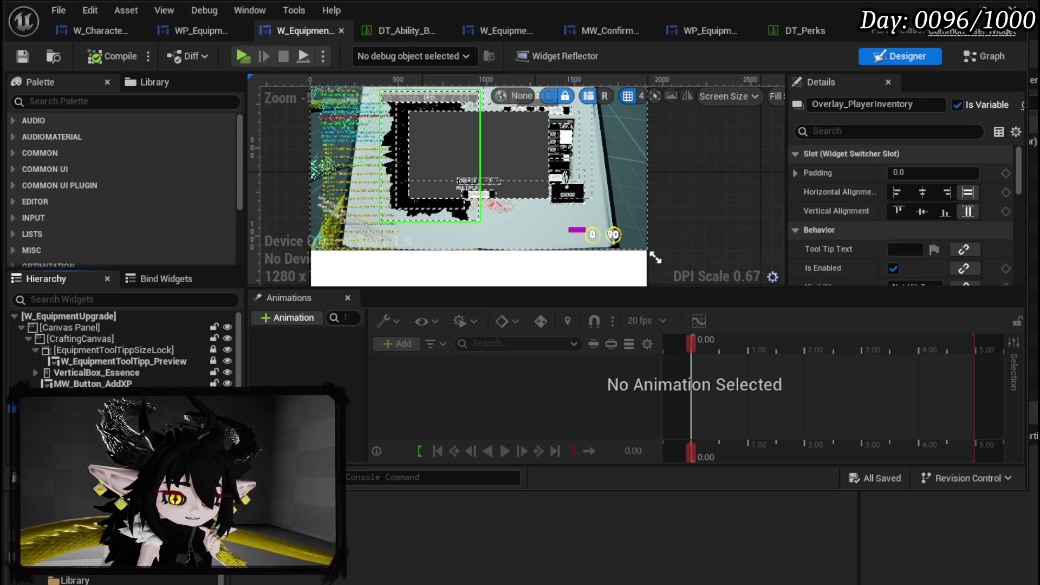
pyautogui.click(431, 157)
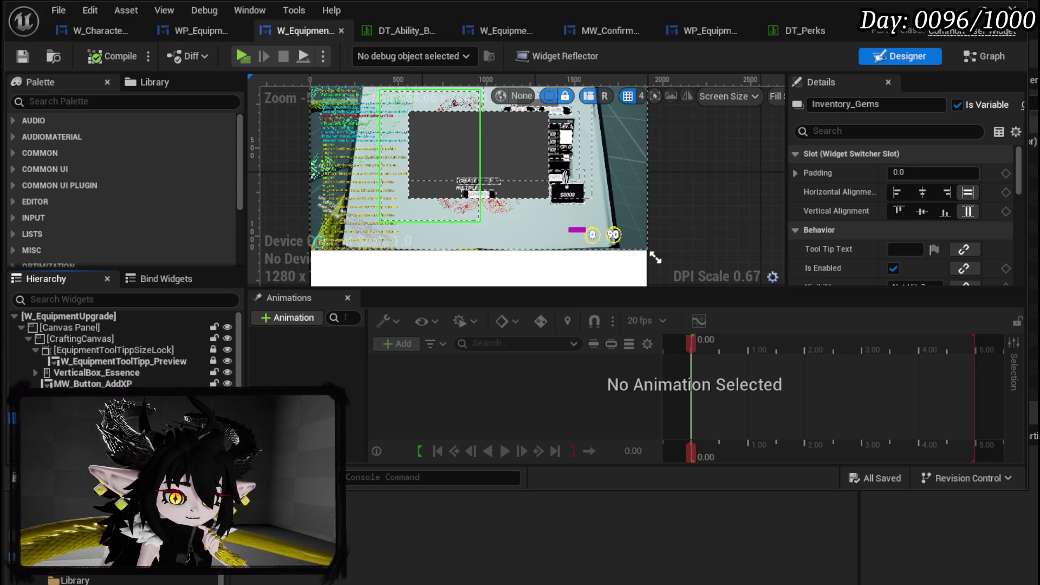
pyautogui.press('Down')
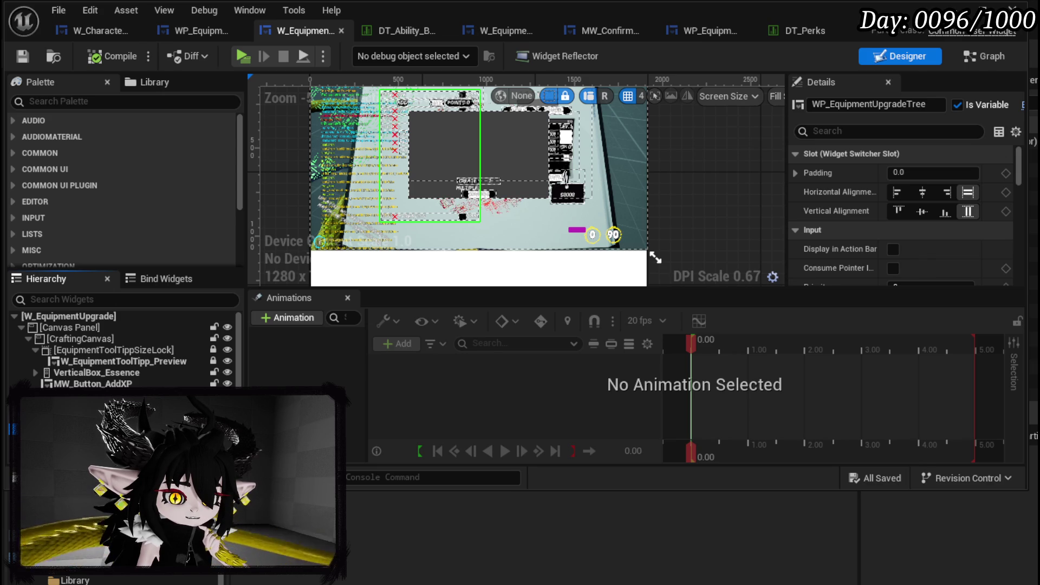
pyautogui.press('Up')
pyautogui.press('Down')
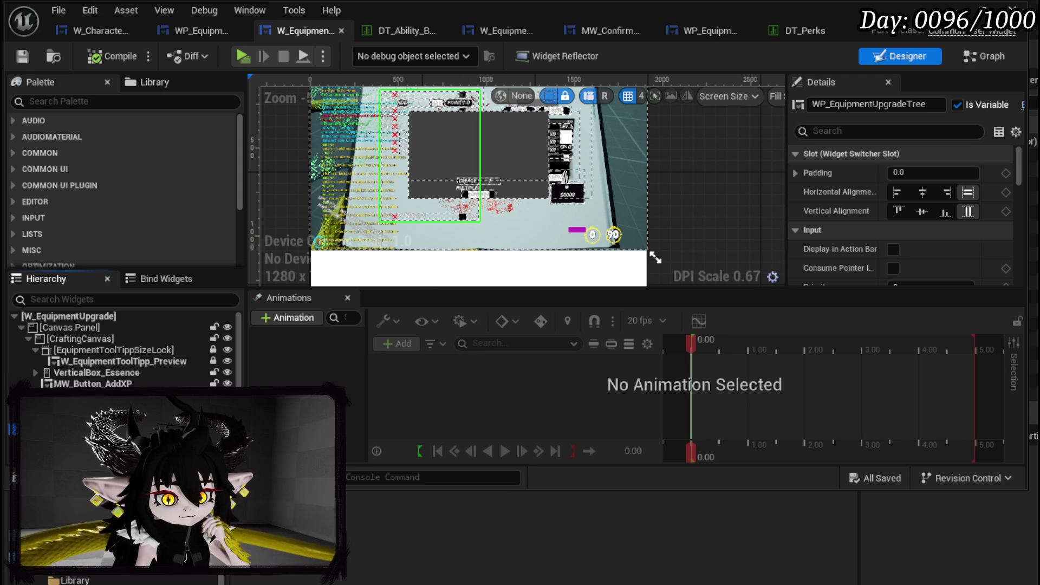
pyautogui.moveTo(65, 379); pyautogui.dragTo(61, 329)
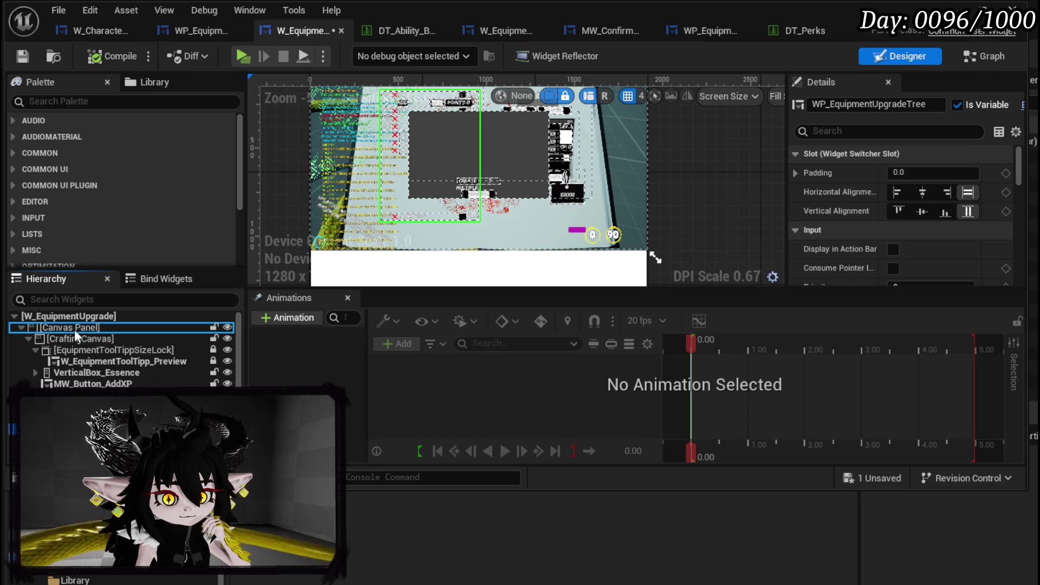
# Center-anchor the upgrade tree, undo a resize, and move it under WidgetSwitcher_playerBox.
pyautogui.scroll(-3, 426, 224)
pyautogui.scroll(1, 433, 216)
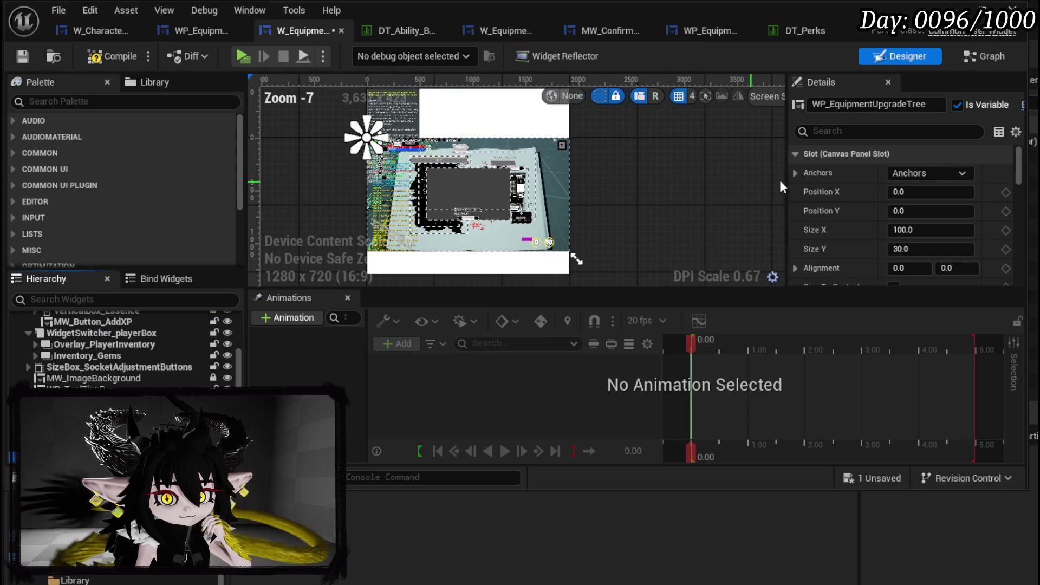
pyautogui.click(927, 174)
pyautogui.click(973, 249)
pyautogui.scroll(2, 583, 207)
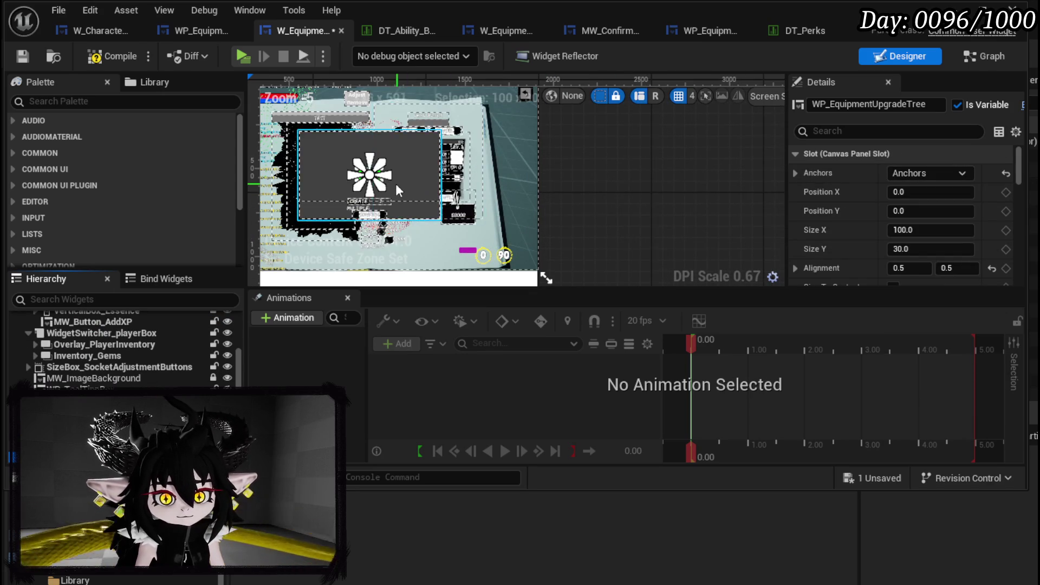
pyautogui.scroll(2, 412, 179)
pyautogui.moveTo(394, 152)
pyautogui.mouseDown()
pyautogui.moveTo(568, 239)
pyautogui.moveTo(685, 257)
pyautogui.mouseUp()
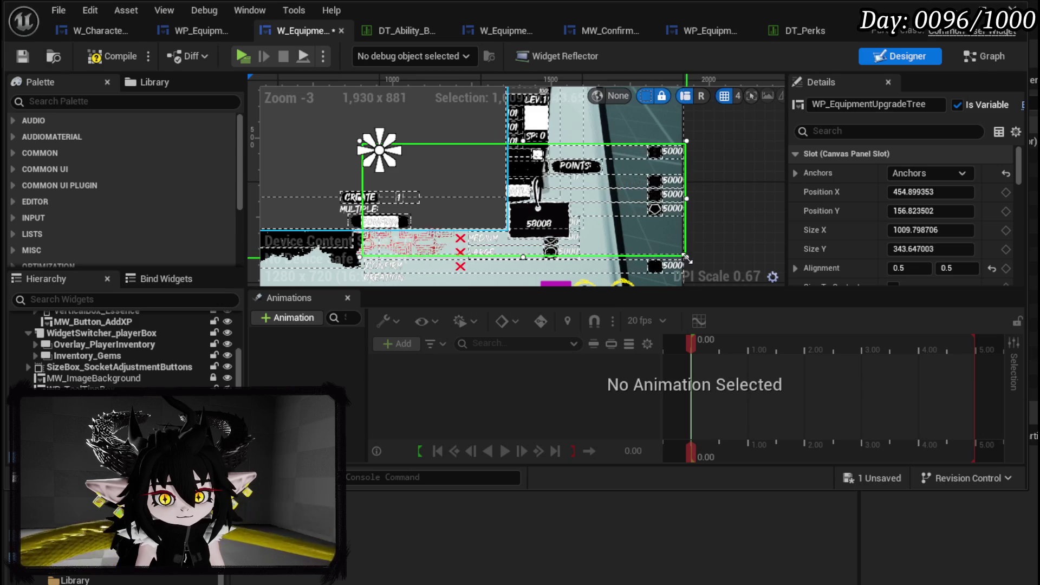
pyautogui.hotkey('ctrl', 'z')
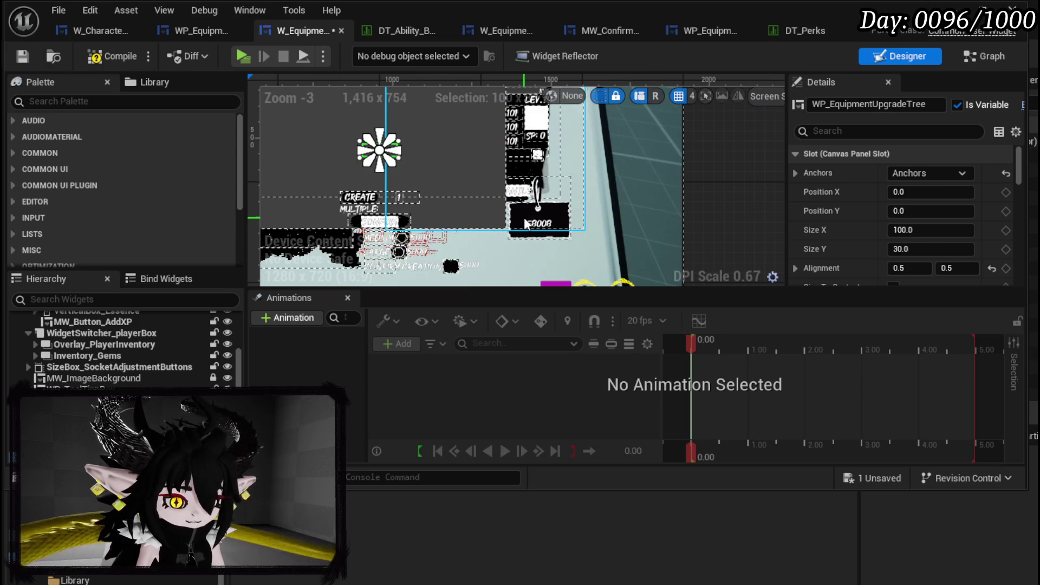
pyautogui.scroll(-3, 524, 216)
pyautogui.moveTo(510, 213)
pyautogui.mouseDown()
pyautogui.moveTo(349, 130)
pyautogui.moveTo(70, 363)
pyautogui.mouseUp()
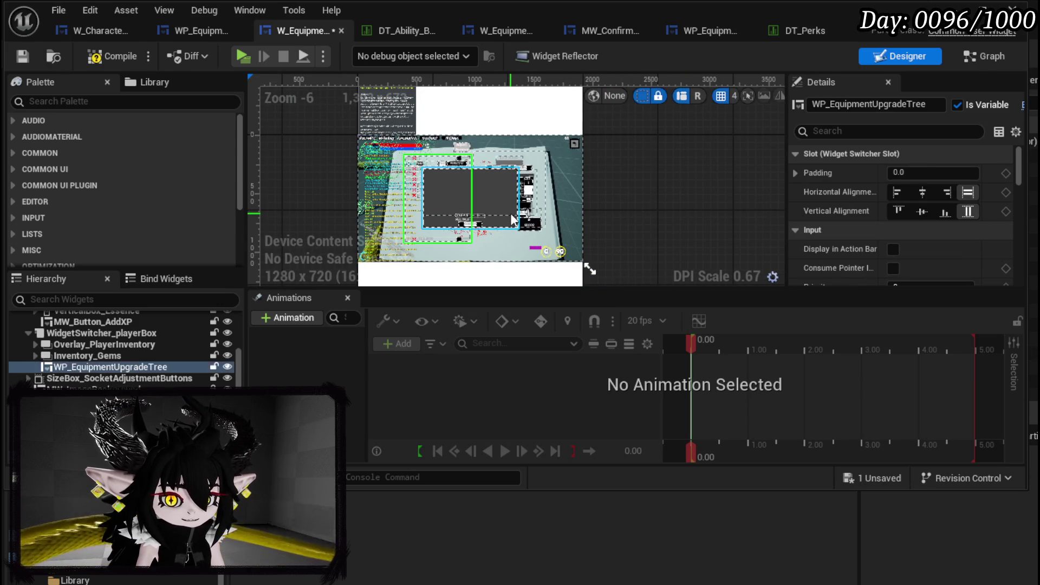
# Move WP_EC_ResourceSelection_Gems out of Inventory_Gems onto the main canvas.
pyautogui.click(74, 356)
pyautogui.click(36, 355)
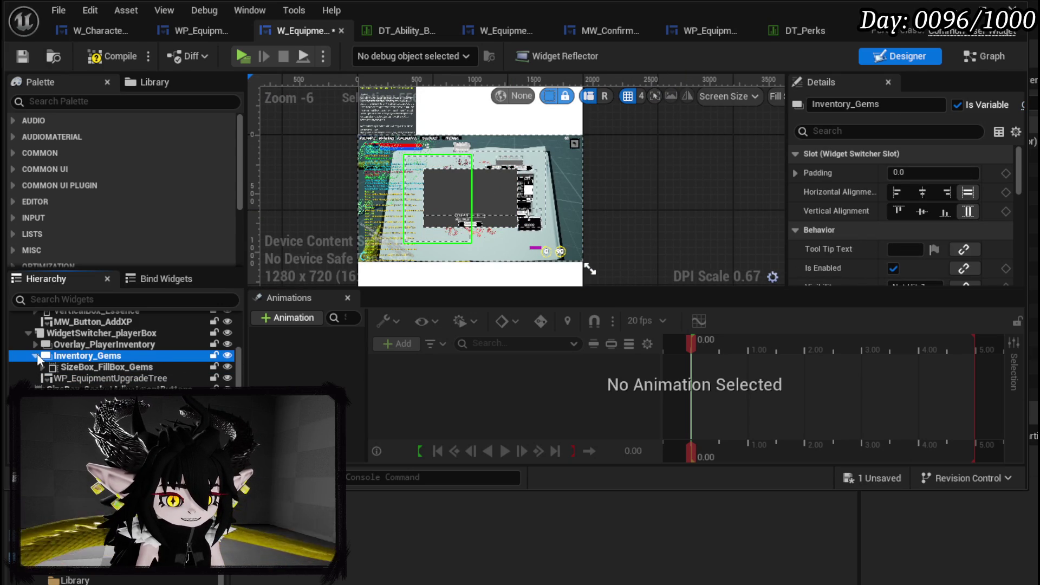
pyautogui.click(42, 366)
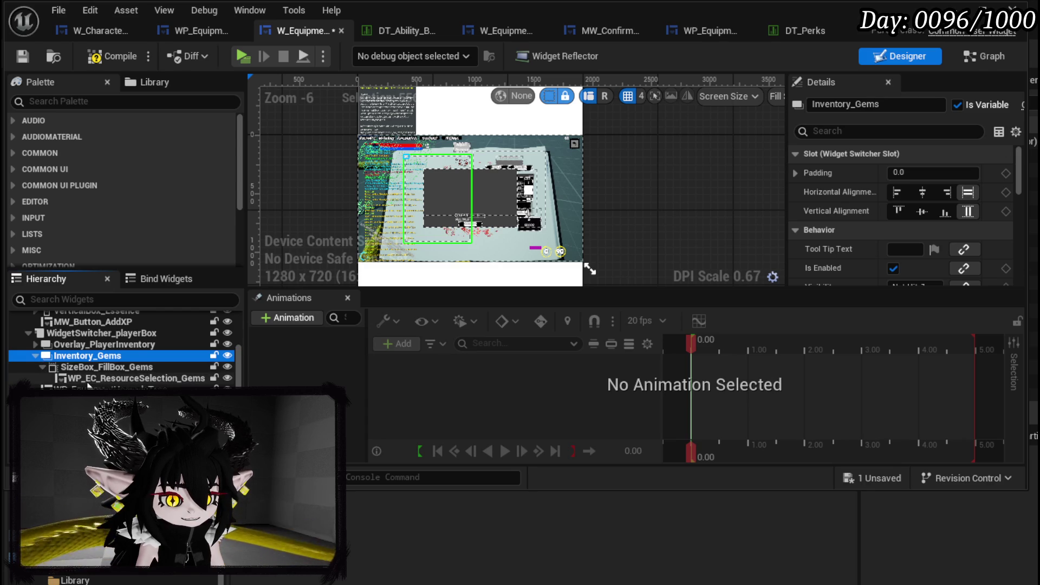
pyautogui.click(127, 379)
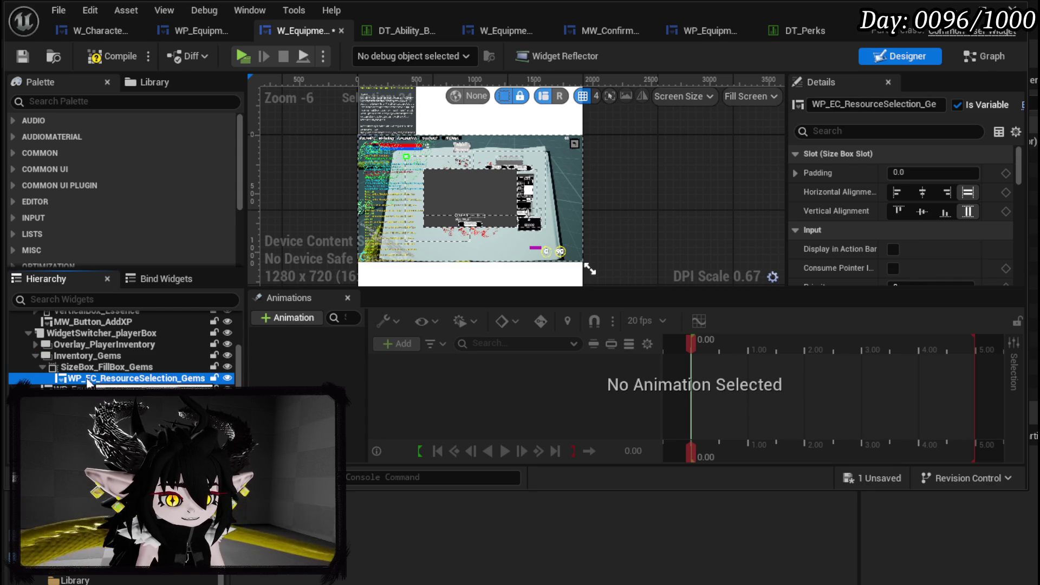
pyautogui.moveTo(102, 383); pyautogui.dragTo(67, 327)
# Anchor the gem resource selection widget to the centre and enlarge it to 585.63 × 208.46.
pyautogui.scroll(2, 402, 155)
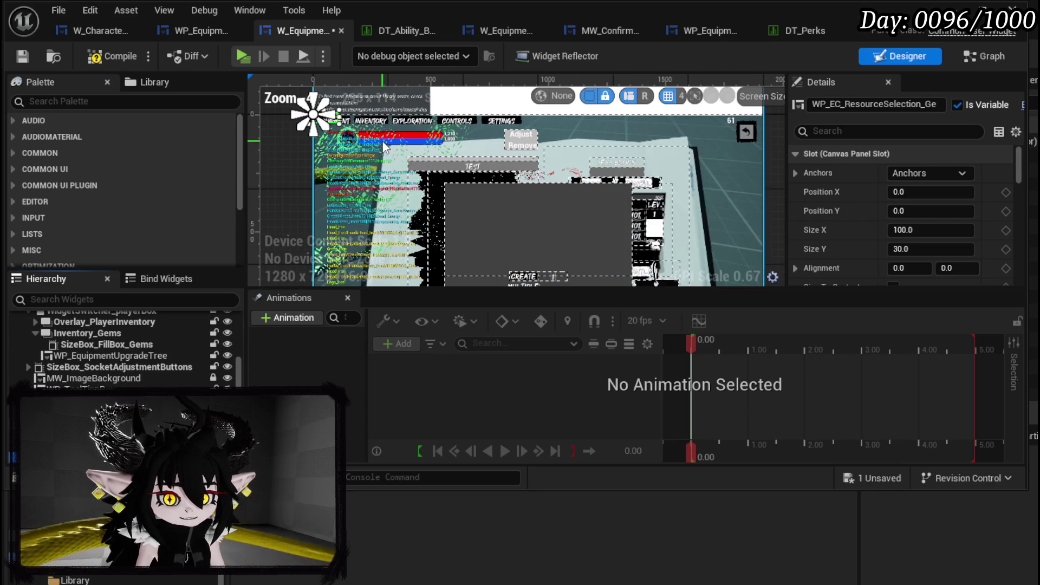
pyautogui.click(918, 172)
pyautogui.keyDown('ctrl'); pyautogui.keyDown('shift'); pyautogui.click(975, 268); pyautogui.keyUp('shift'); pyautogui.keyUp('ctrl')
pyautogui.scroll(4, 580, 243)
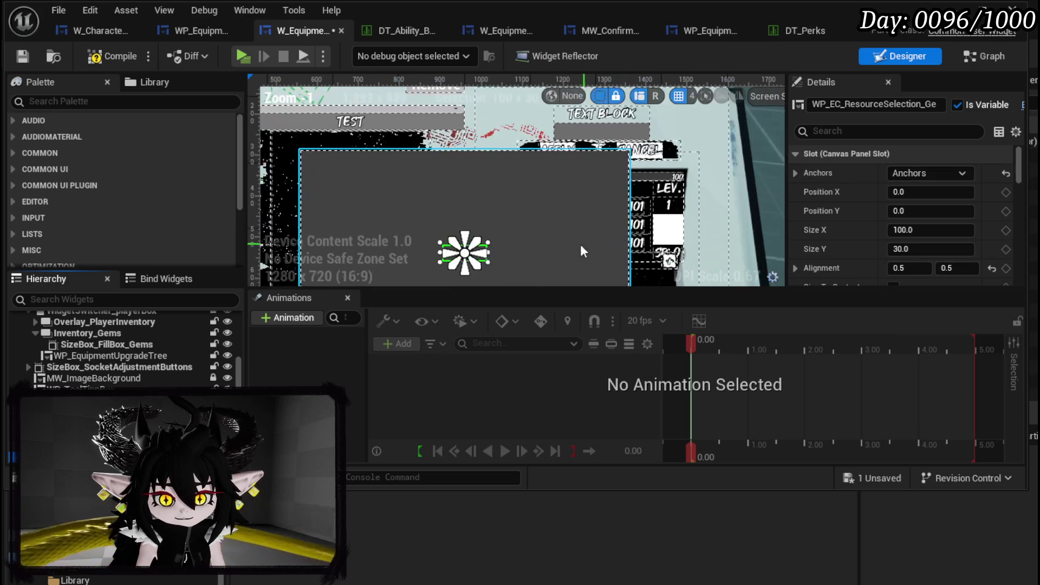
pyautogui.moveTo(460, 176); pyautogui.dragTo(650, 242)
# Place the gem selection widget lower right on the layout and save the asset.
pyautogui.scroll(-3, 563, 183)
pyautogui.moveTo(541, 155)
pyautogui.mouseDown()
pyautogui.moveTo(564, 193)
pyautogui.moveTo(555, 178)
pyautogui.mouseUp()
pyautogui.hotkey('ctrl', 'z')
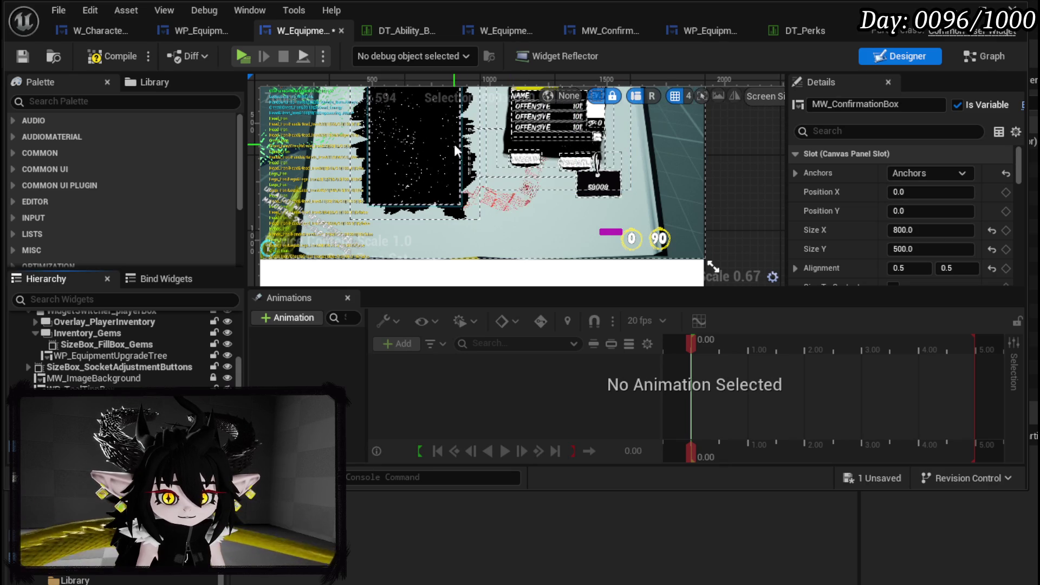
pyautogui.click(475, 160)
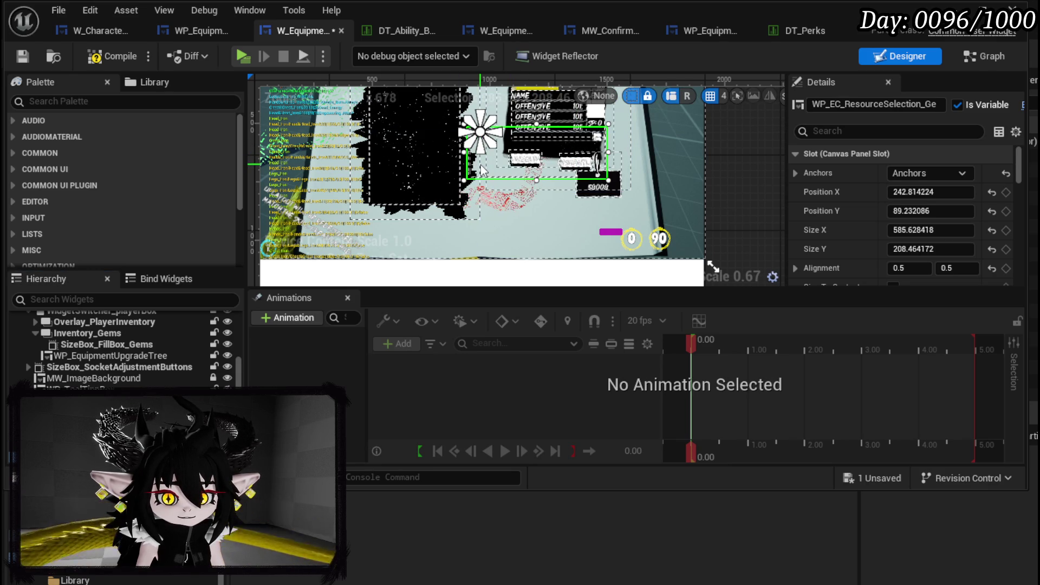
pyautogui.moveTo(478, 170)
pyautogui.mouseDown()
pyautogui.moveTo(497, 187)
pyautogui.moveTo(495, 230)
pyautogui.mouseUp()
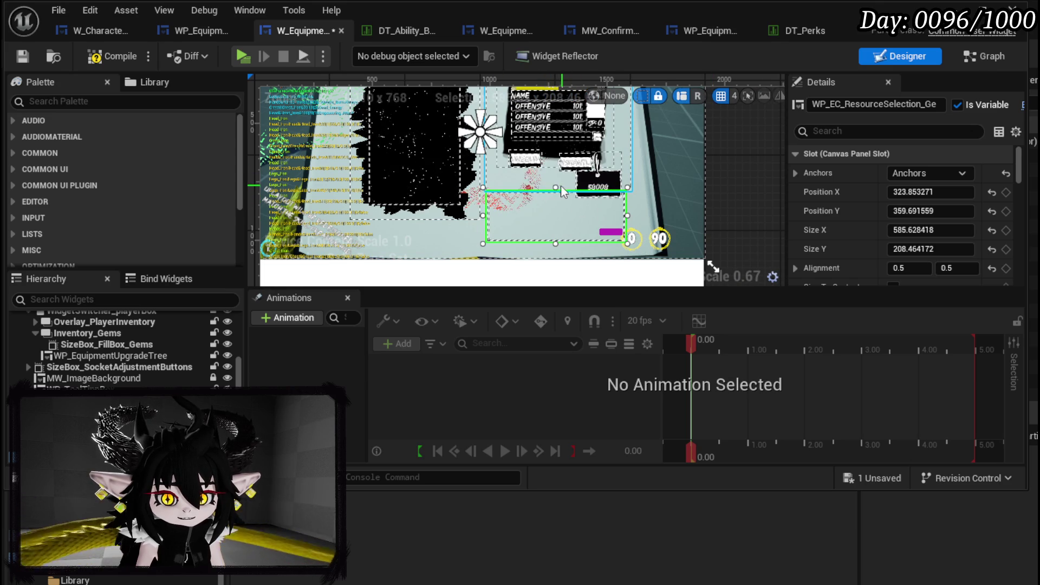
pyautogui.click(24, 57)
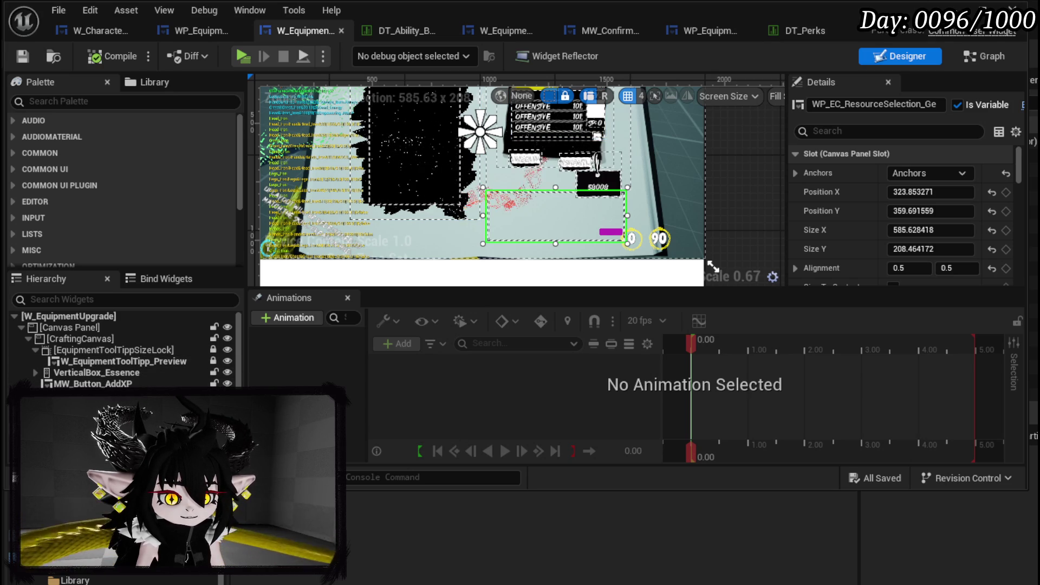
# Delete SizeBox_FillBox_Gems and the Inventory_Gems widget from the Hierarchy.
pyautogui.click(520, 199)
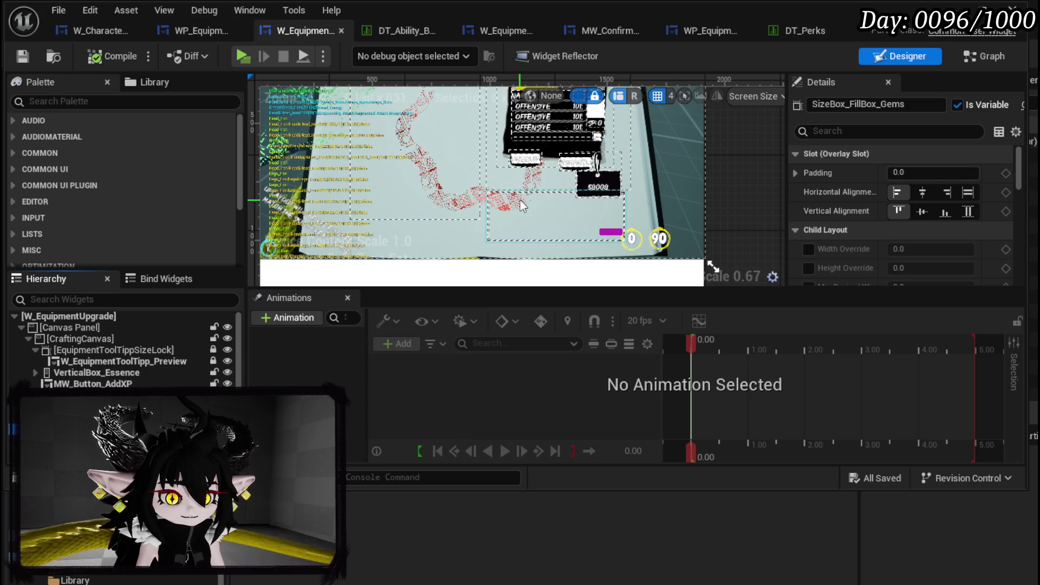
pyautogui.scroll(-2, 520, 199)
pyautogui.scroll(2, 438, 200)
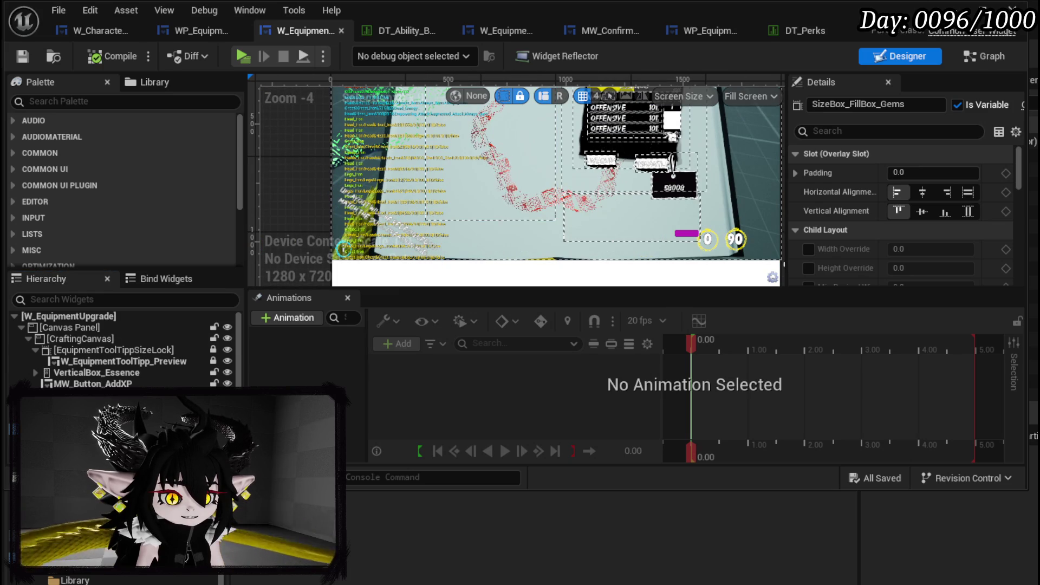
pyautogui.press('Delete')
pyautogui.hotkey('ctrl', 'z')
pyautogui.press('Delete')
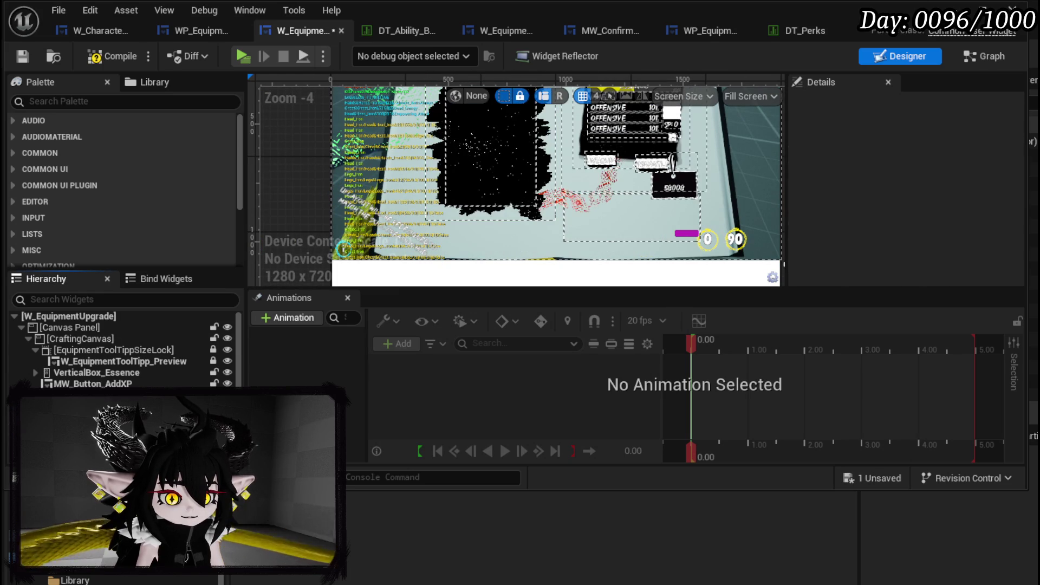
pyautogui.click(520, 200)
pyautogui.press('Delete')
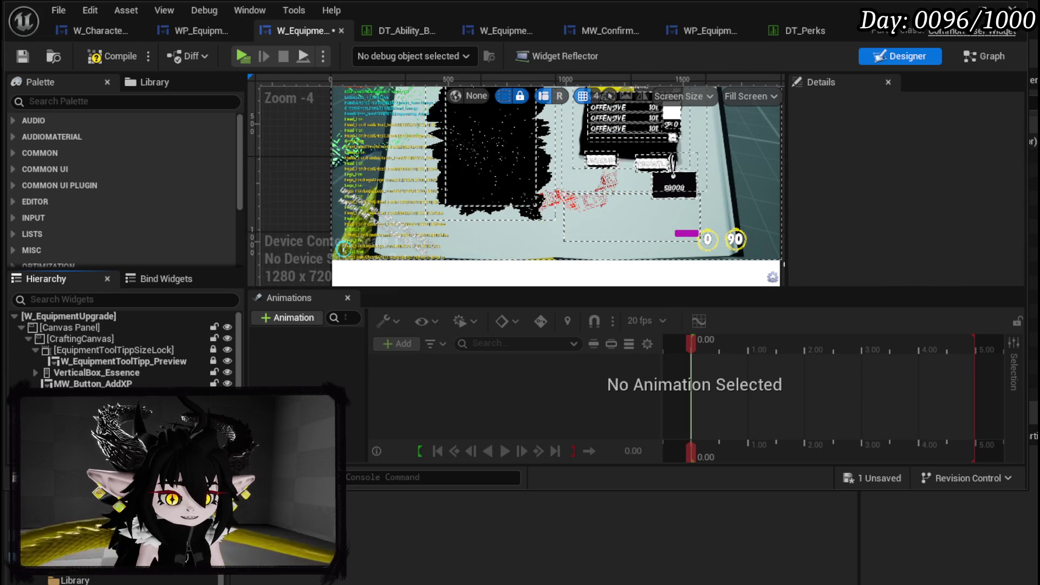
# Compile, then jump to the broken Inventory Gems node in FillGemBox and rearrange the nodes.
pyautogui.click(20, 59)
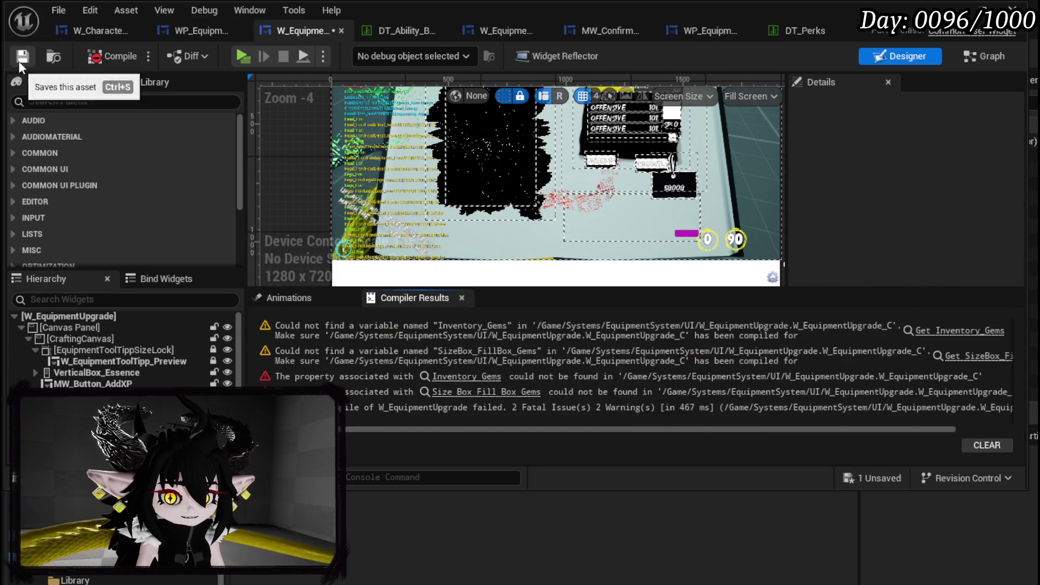
pyautogui.click(964, 332)
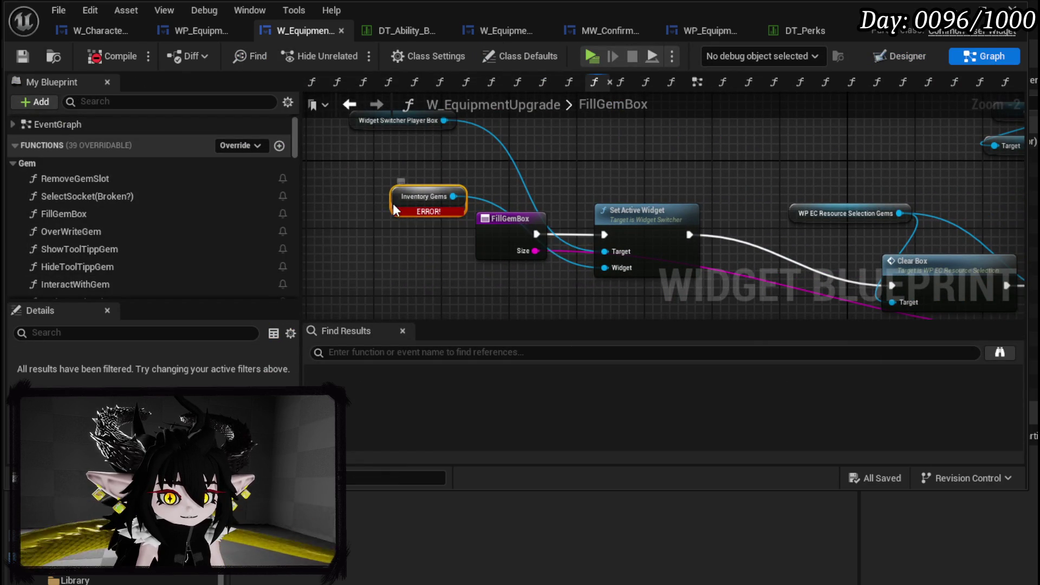
pyautogui.moveTo(547, 173); pyautogui.dragTo(555, 172)
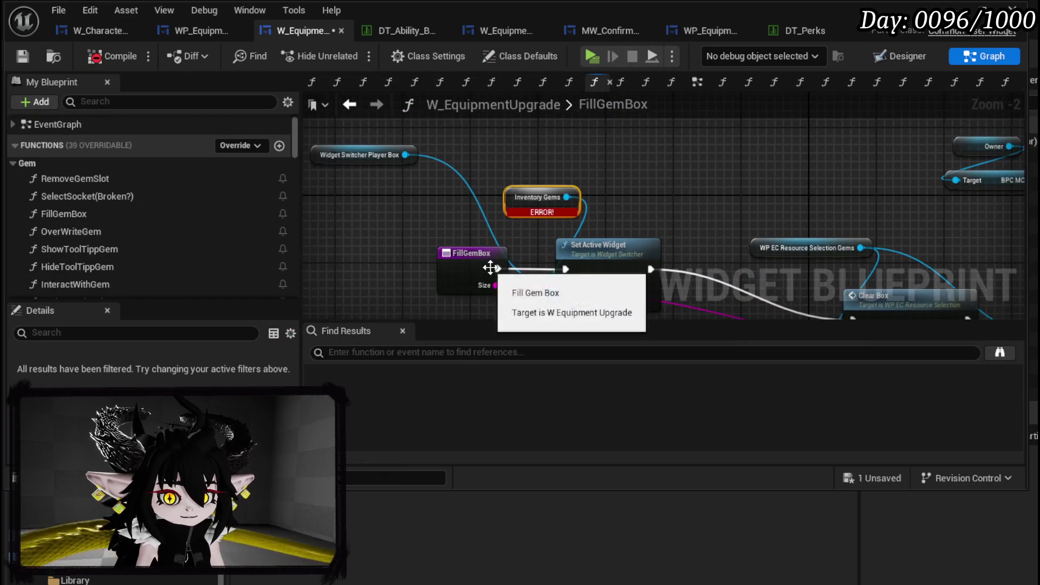
pyautogui.moveTo(425, 208); pyautogui.dragTo(373, 207)
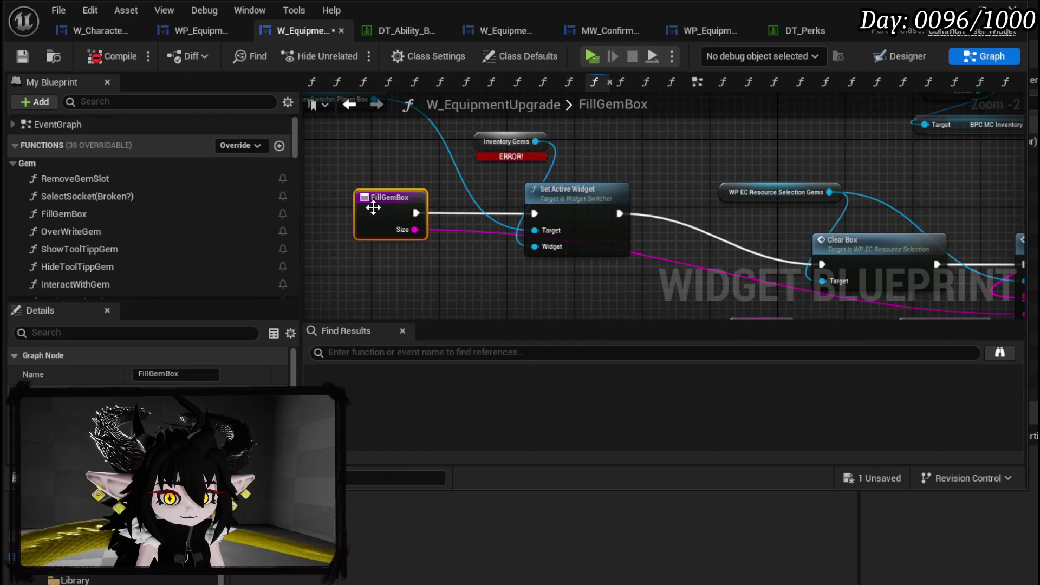
pyautogui.moveTo(486, 206); pyautogui.dragTo(517, 254)
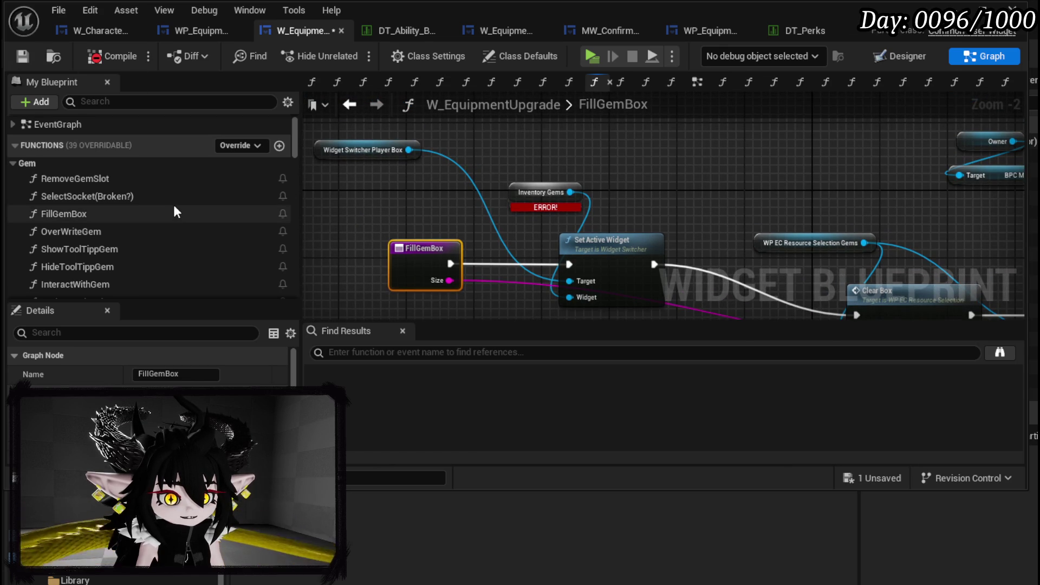
# Rename the gem selection widget to WP_GemGrid and recompile with F7.
pyautogui.click(889, 57)
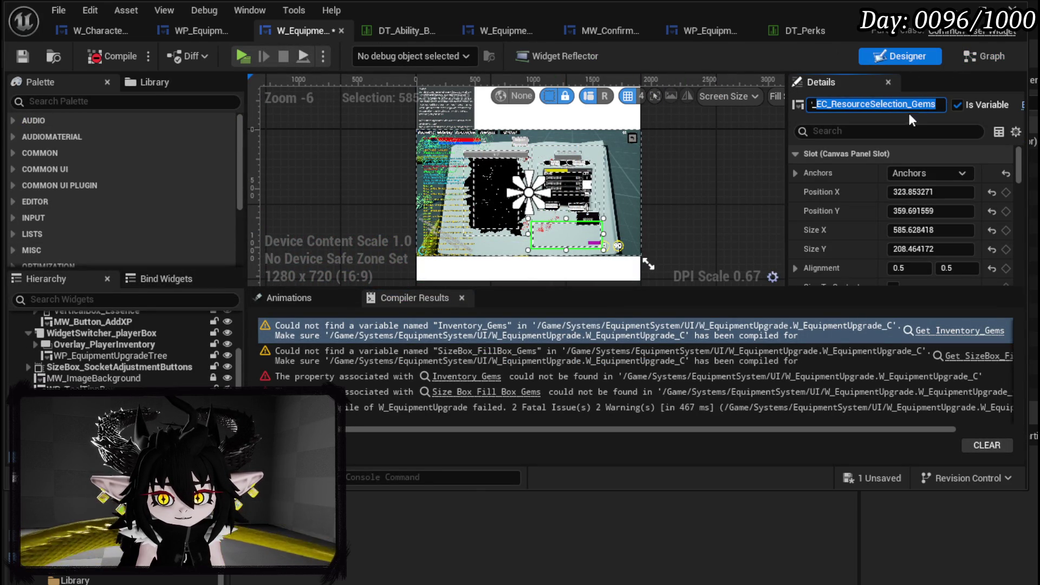
pyautogui.write('WP_GemGrid')
pyautogui.press('Return')
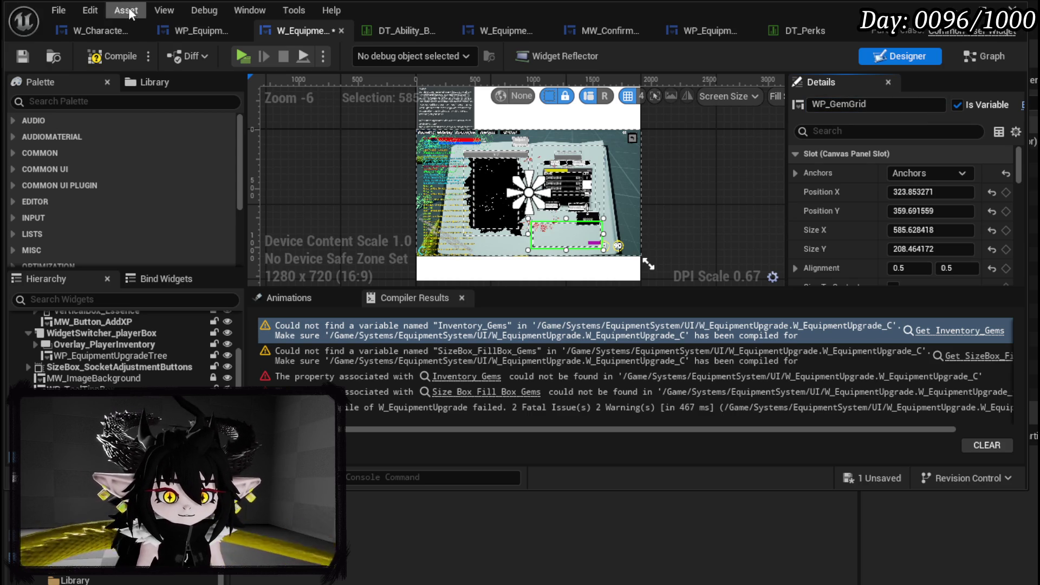
pyautogui.press('F7')
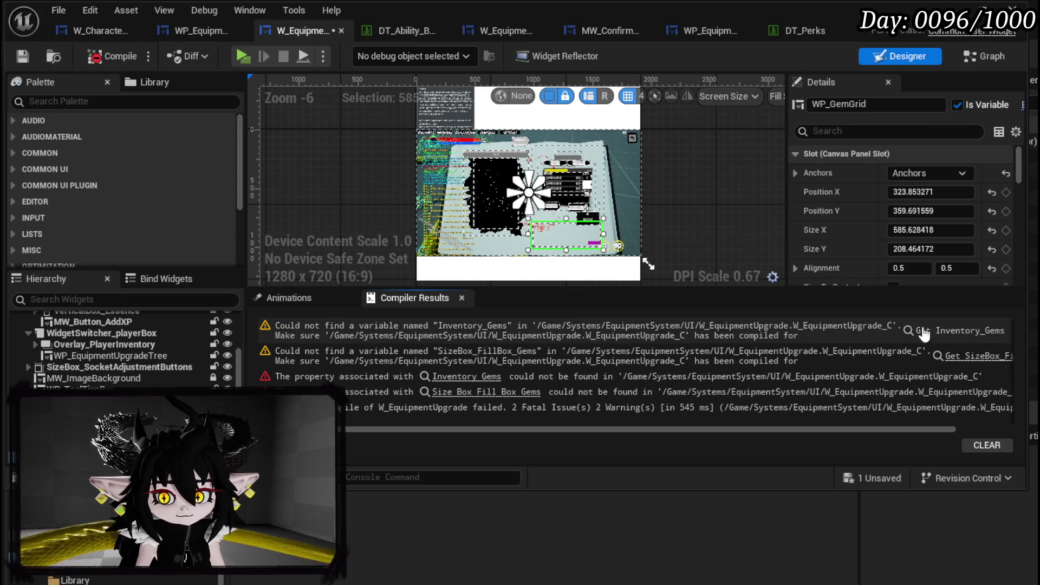
# In FillGemBox, add a Get WP_GemGrid node and search 'Set Visi' from its pin.
pyautogui.click(924, 334)
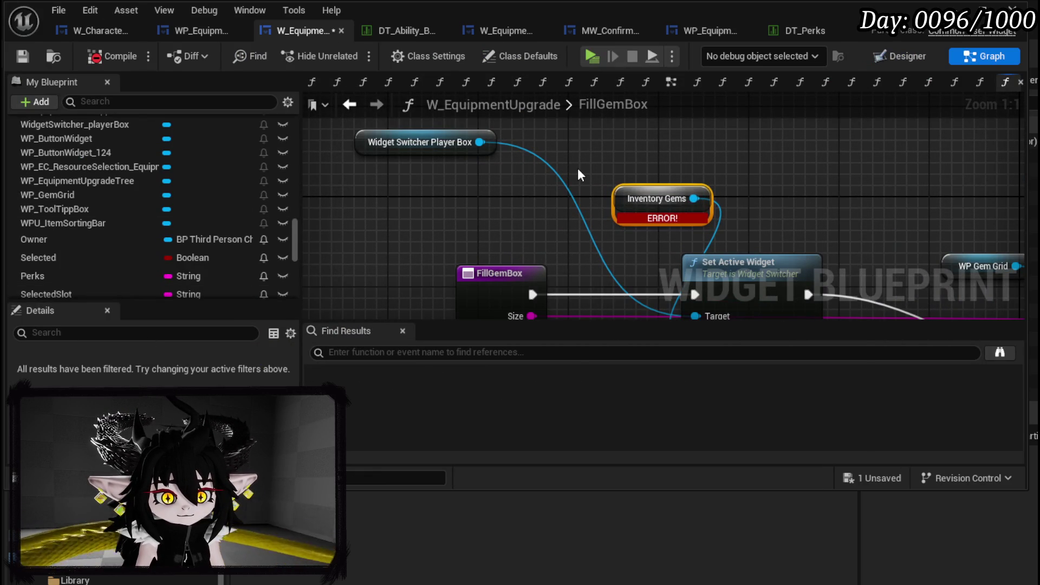
pyautogui.rightClick(577, 169)
pyautogui.write('get Gem')
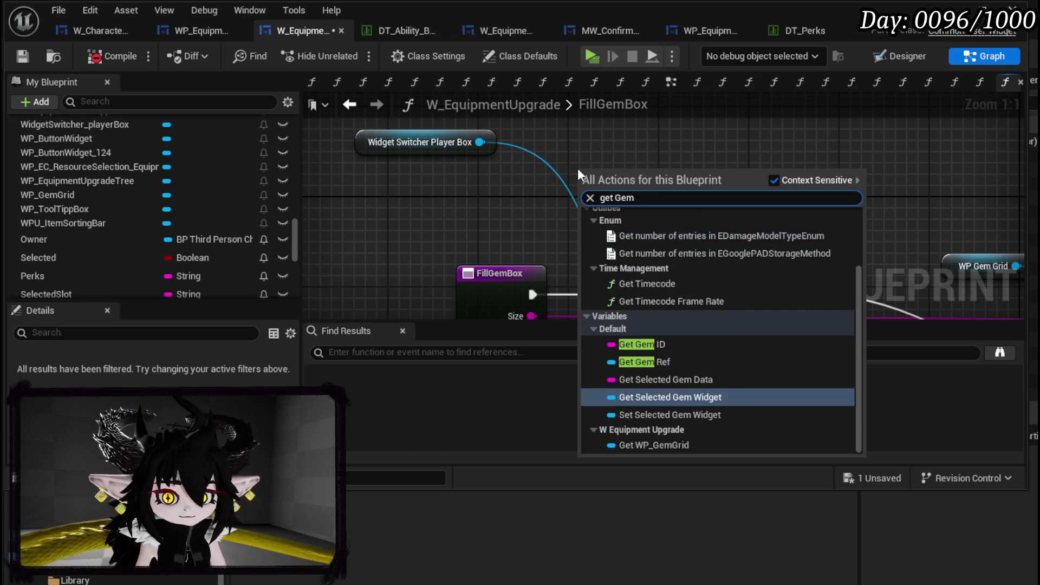
pyautogui.write('Grid')
pyautogui.press('Return')
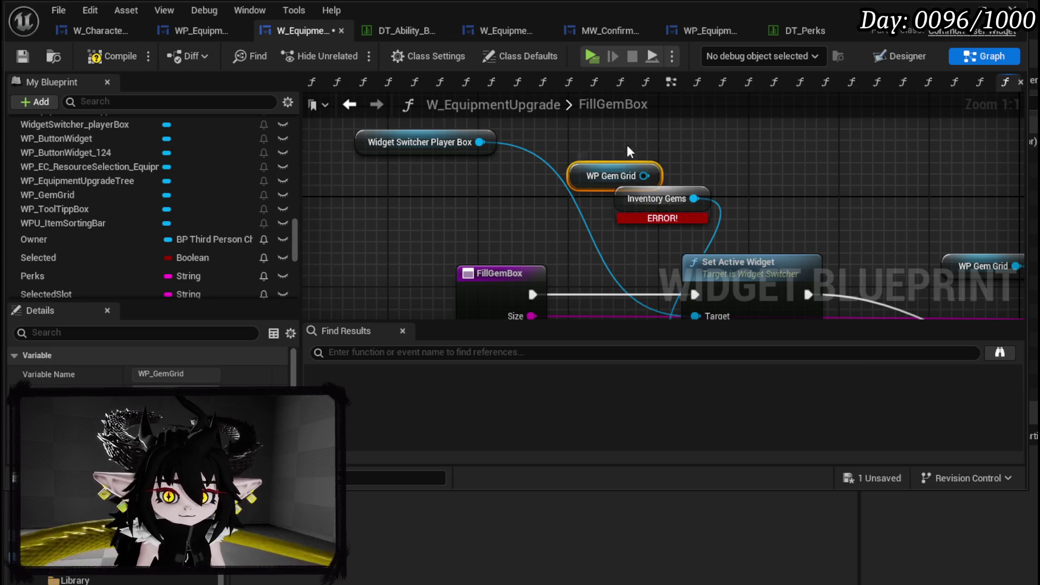
pyautogui.moveTo(627, 145); pyautogui.dragTo(737, 164)
pyautogui.write('Set Visi')
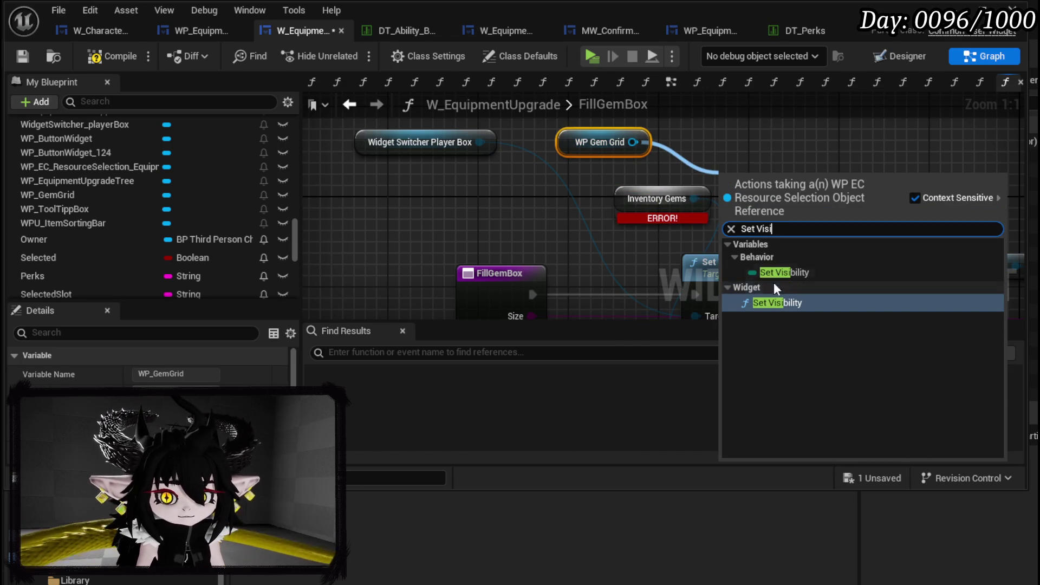
# Add Set Visibility on WP Gem Grid, wired from FillGemBox into Clear Box.
pyautogui.click(777, 303)
pyautogui.moveTo(720, 249); pyautogui.dragTo(572, 190)
pyautogui.moveTo(680, 198); pyautogui.dragTo(727, 135)
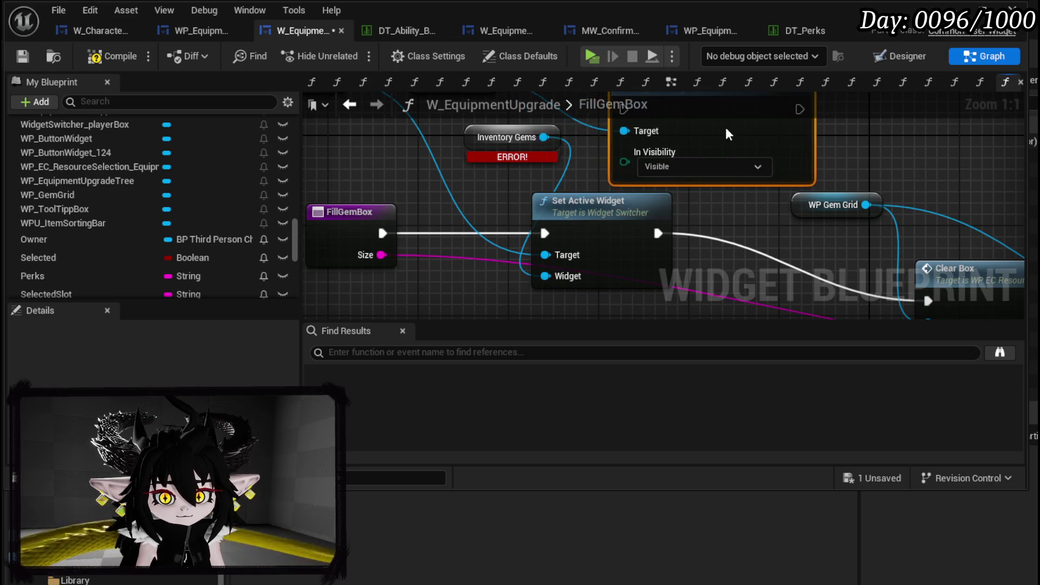
pyautogui.scroll(-2, 598, 192)
pyautogui.moveTo(673, 173)
pyautogui.mouseDown()
pyautogui.moveTo(591, 256)
pyautogui.moveTo(577, 250)
pyautogui.mouseUp()
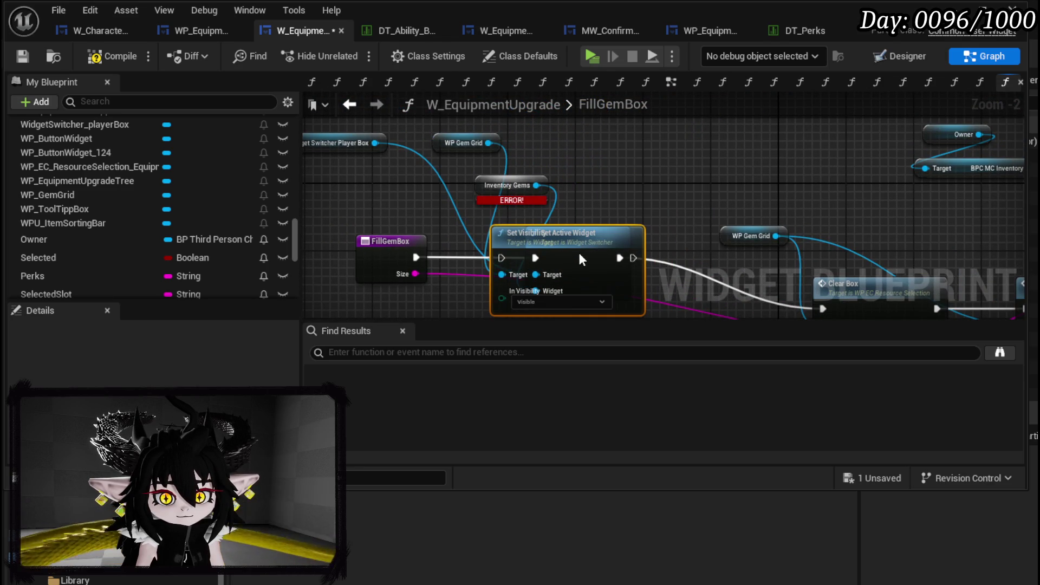
pyautogui.moveTo(416, 257); pyautogui.dragTo(499, 258)
pyautogui.moveTo(633, 258)
pyautogui.mouseDown()
pyautogui.moveTo(661, 279)
pyautogui.moveTo(818, 293)
pyautogui.moveTo(822, 279)
pyautogui.mouseUp()
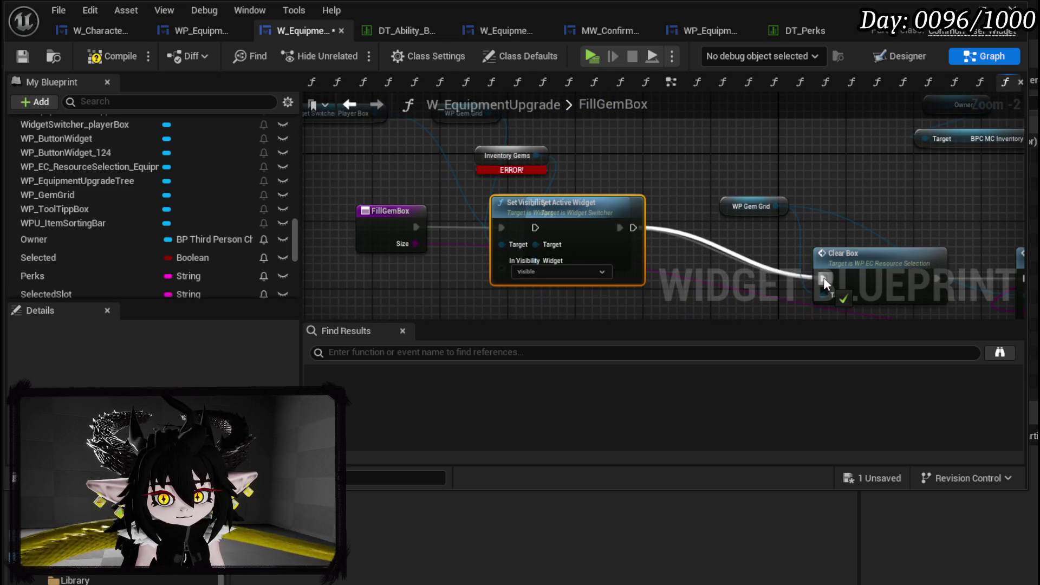
# Delete the Set Active Widget and Widget Switcher Player Box nodes, then save and compile.
pyautogui.moveTo(627, 213); pyautogui.dragTo(626, 256)
pyautogui.press('Delete')
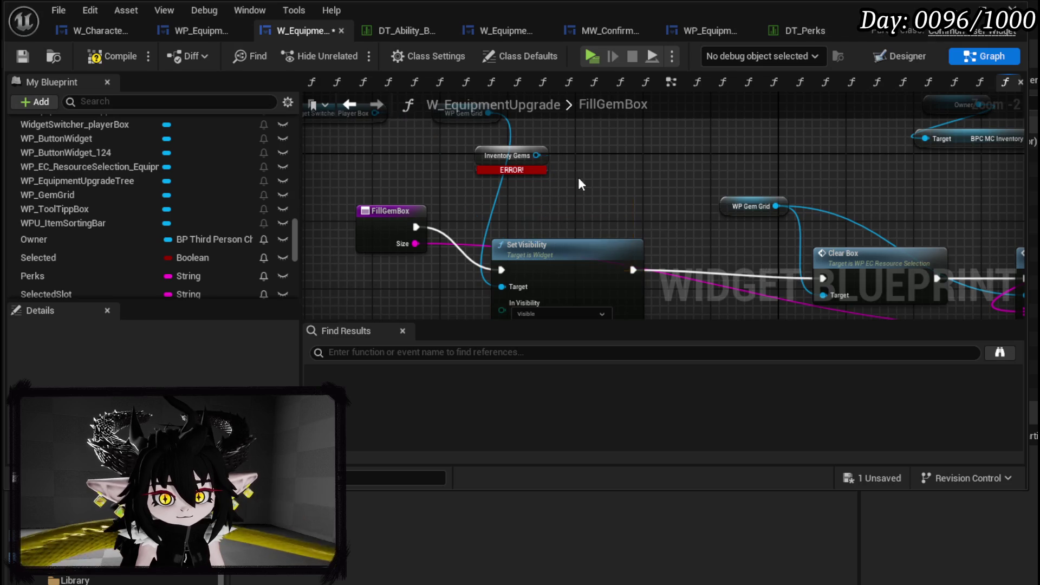
pyautogui.moveTo(469, 147); pyautogui.dragTo(556, 221)
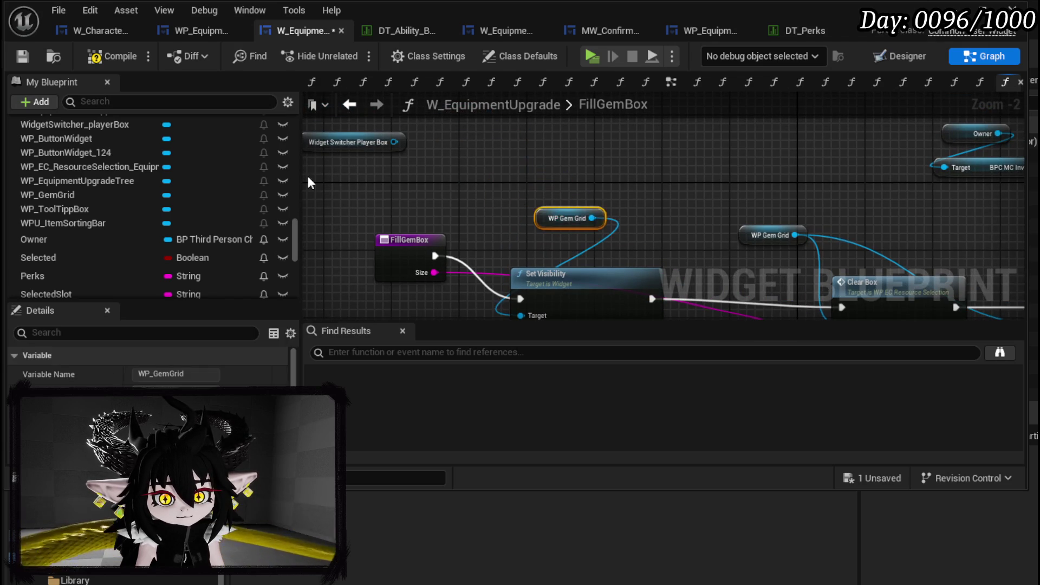
pyautogui.click(371, 142)
pyautogui.press('Delete')
pyautogui.click(17, 57)
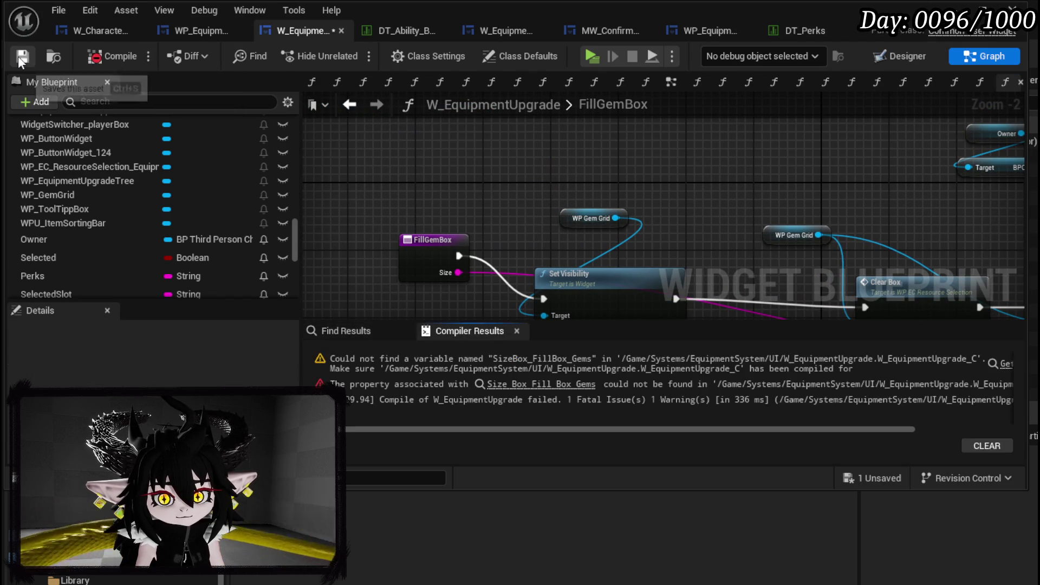
# Delete the broken Size Box Fill Box Gems getter in ToggleUI, then compile and save.
pyautogui.click(1008, 364)
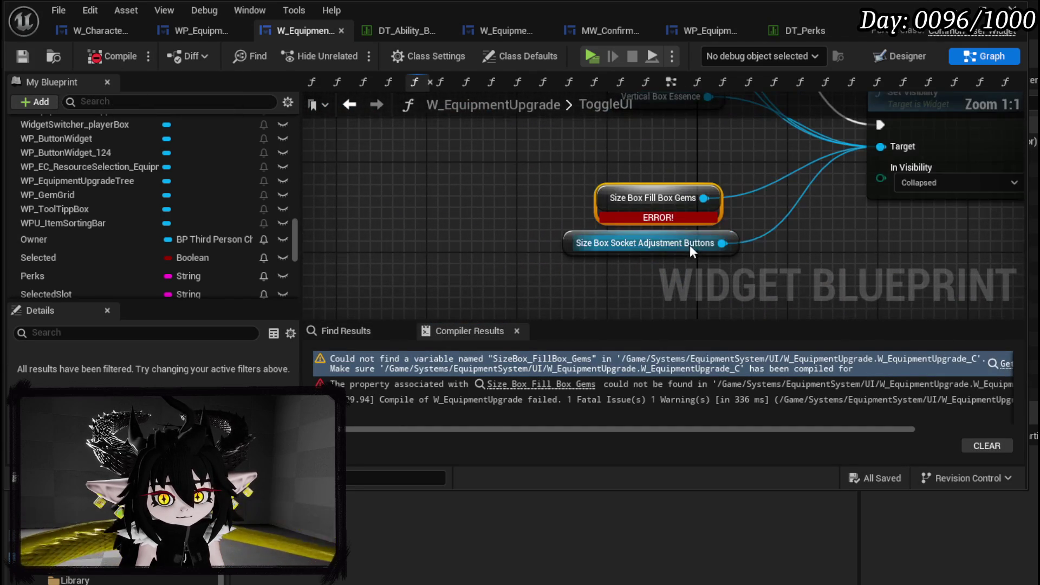
pyautogui.scroll(-2, 612, 188)
pyautogui.press('Delete')
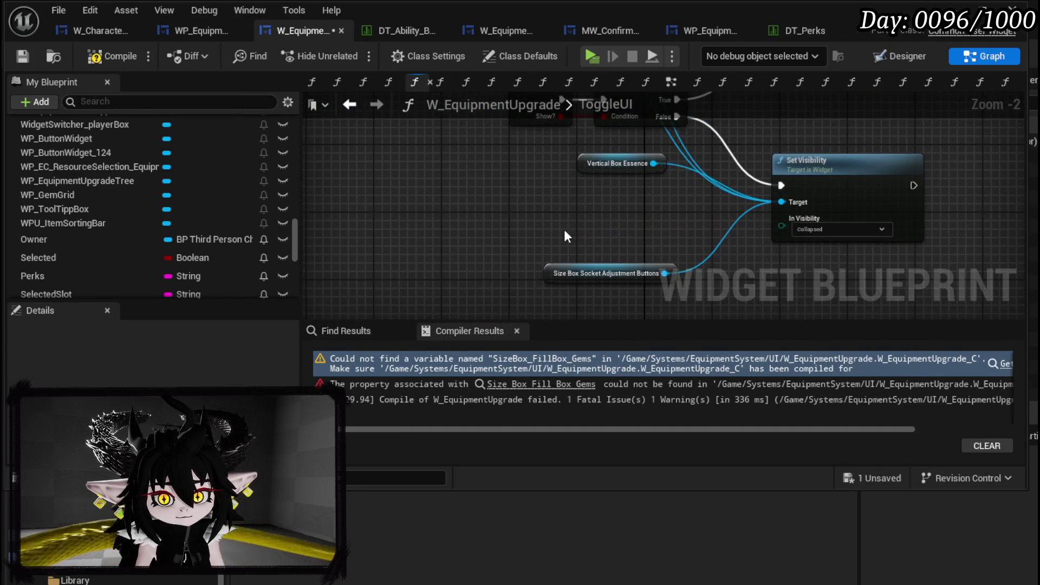
pyautogui.moveTo(538, 276); pyautogui.dragTo(547, 227)
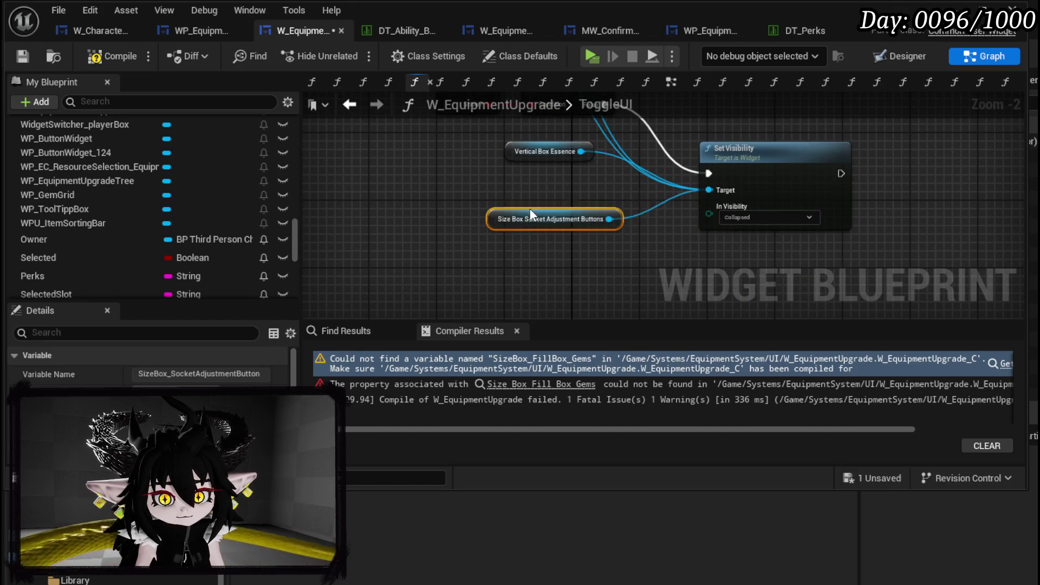
pyautogui.click(100, 58)
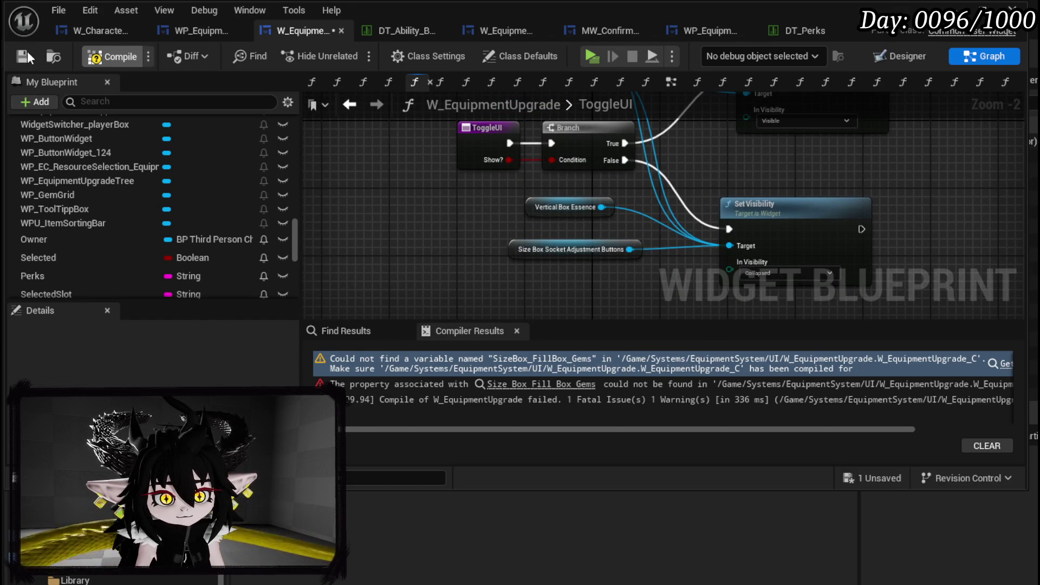
pyautogui.click(25, 53)
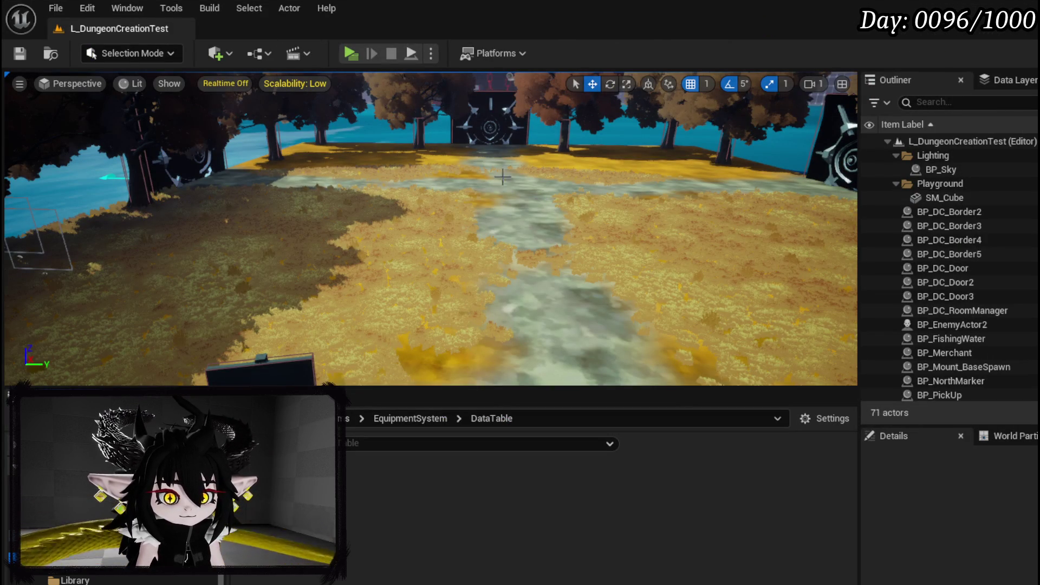
# Start Play and add a small socket to the iron helmet on the Upgrade Gear page.
pyautogui.hotkey('alt', 'p')
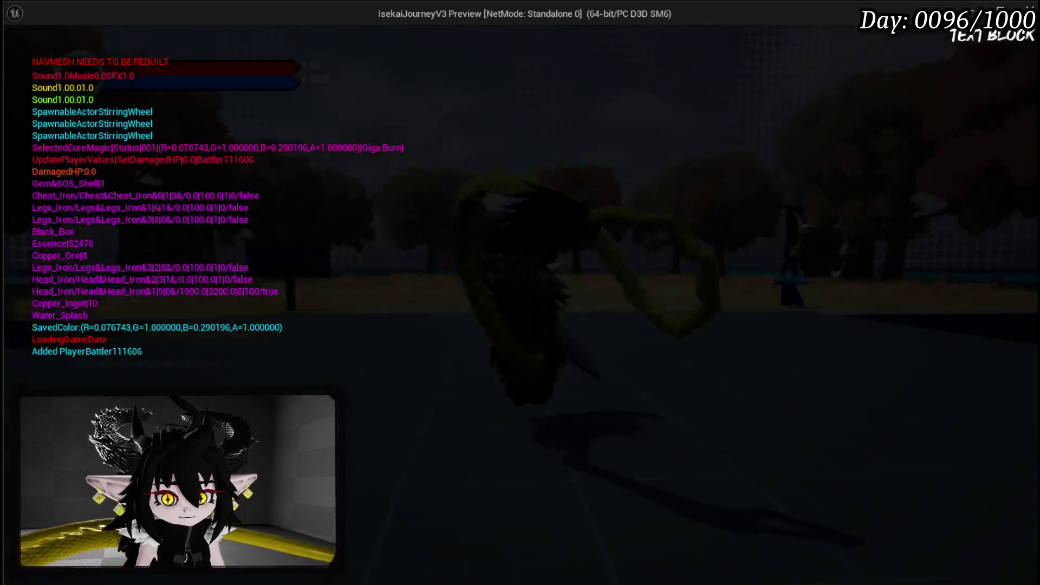
pyautogui.press('Tab')
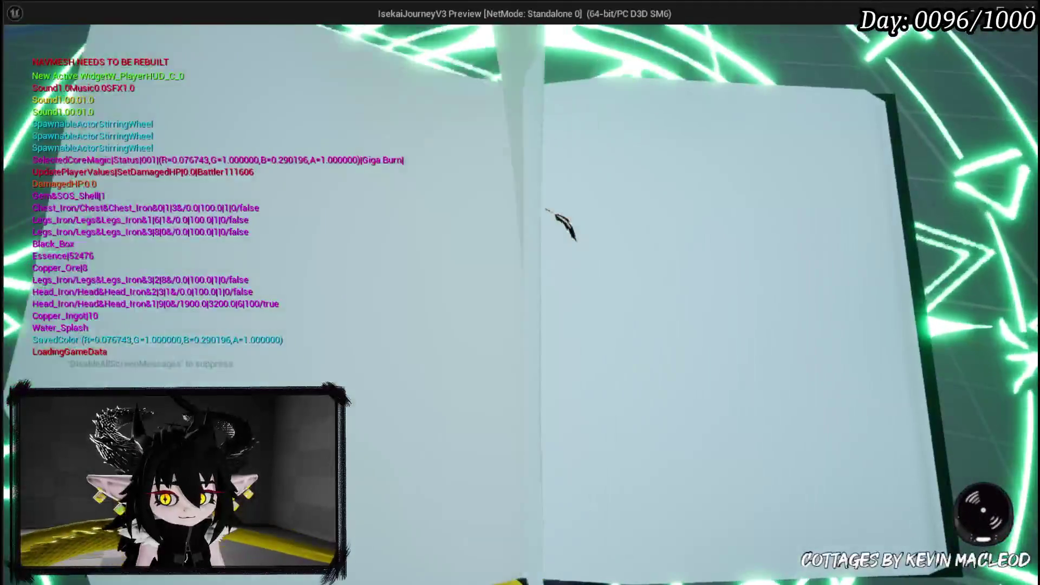
pyautogui.press('e')
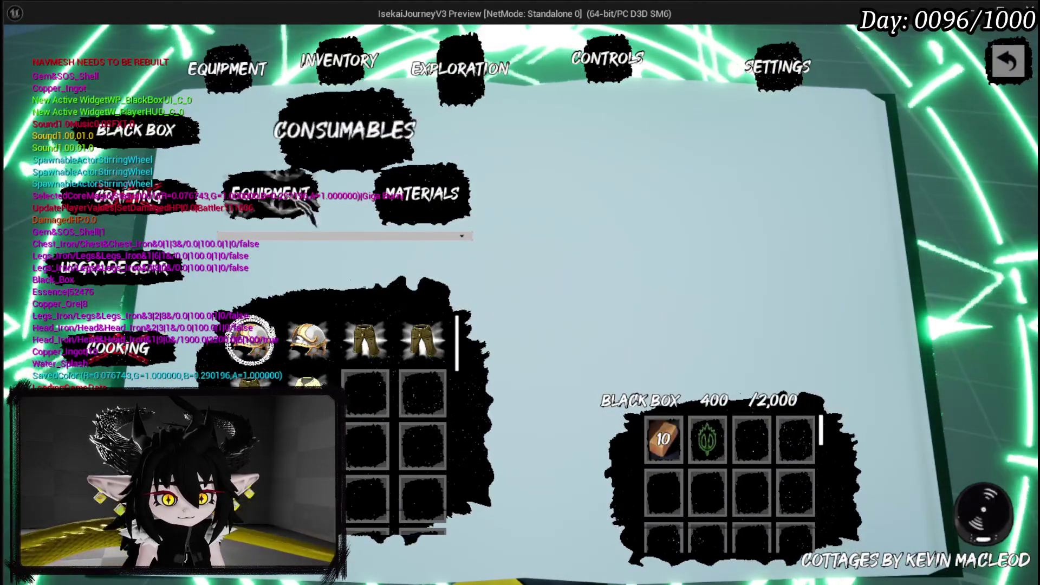
pyautogui.click(166, 279)
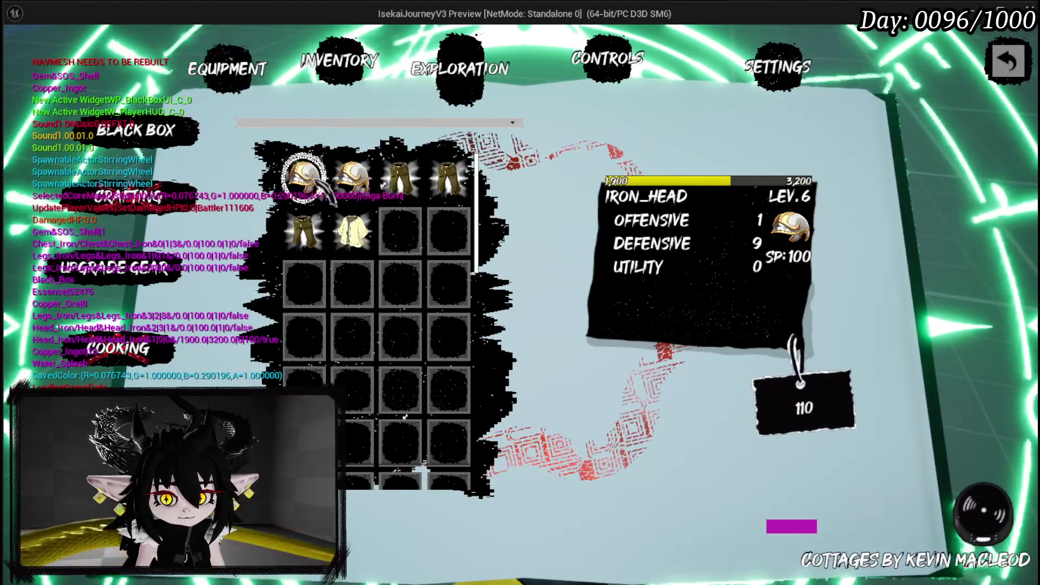
pyautogui.click(302, 174)
pyautogui.click(265, 198)
pyautogui.click(311, 222)
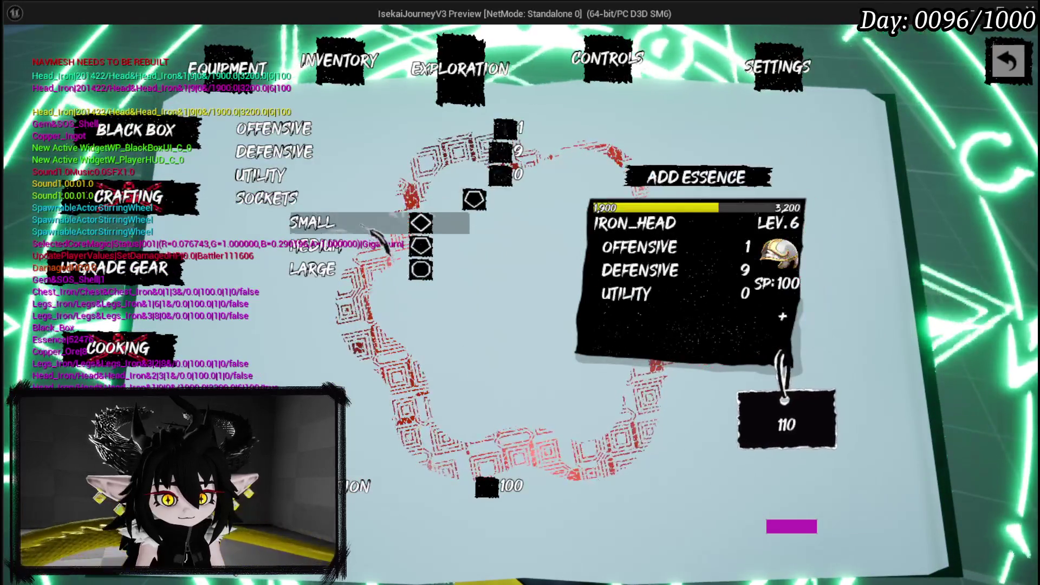
# Insert the SOS Shell gem into the small socket, then stop the preview.
pyautogui.click(605, 318)
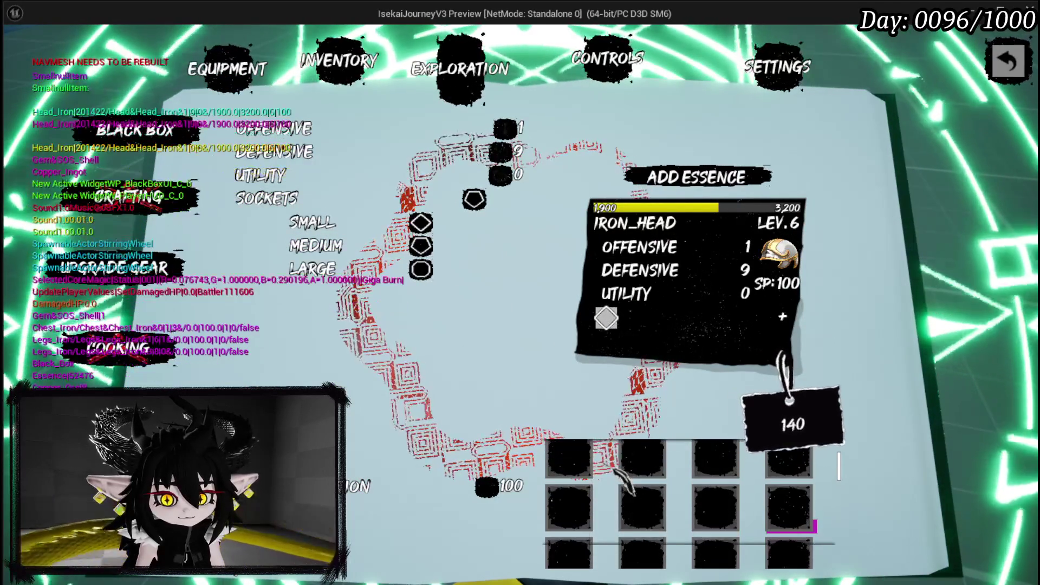
pyautogui.moveTo(585, 482)
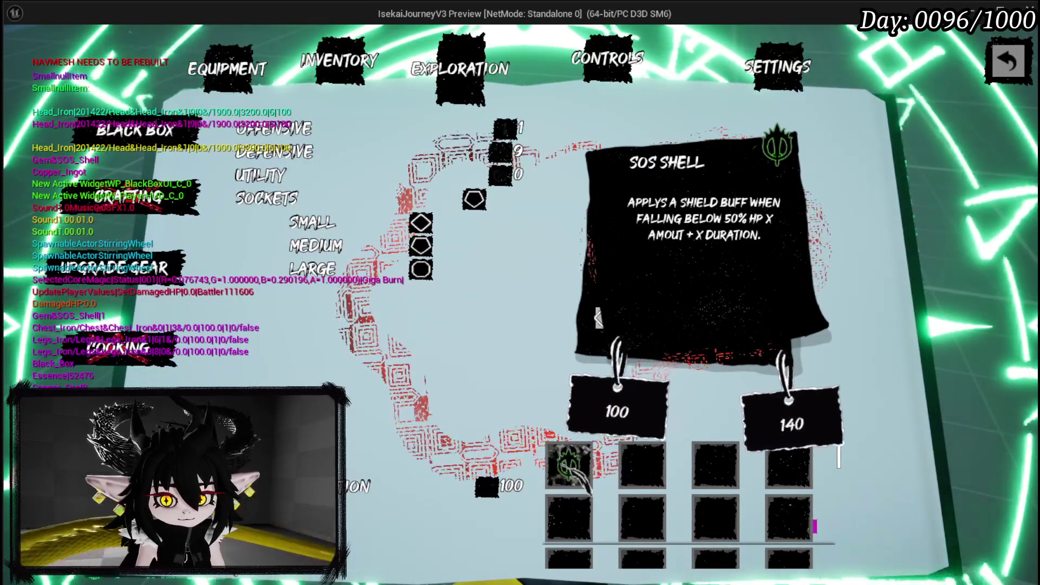
pyautogui.click(584, 482)
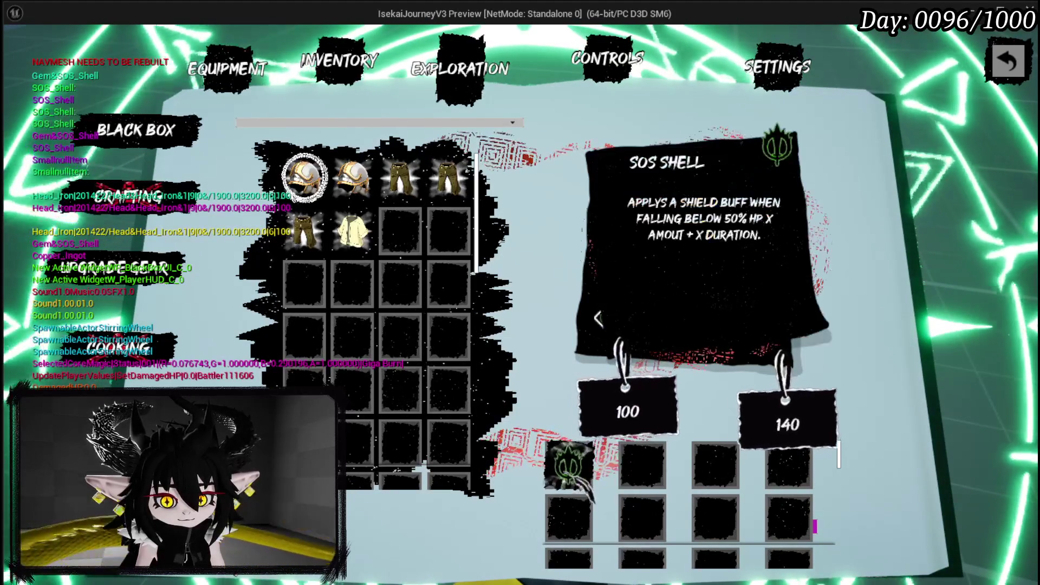
pyautogui.moveTo(569, 465)
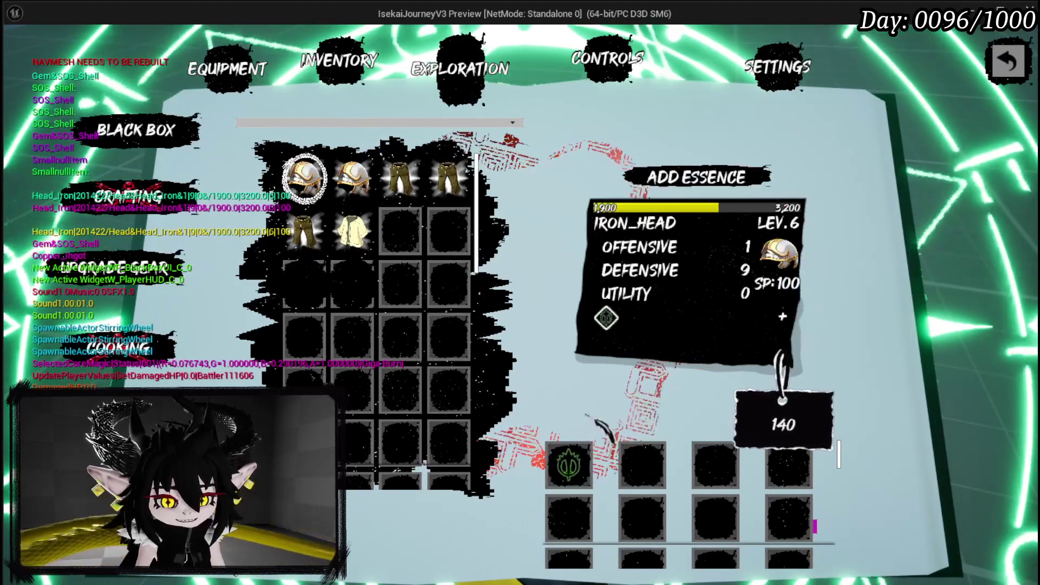
pyautogui.press('Escape')
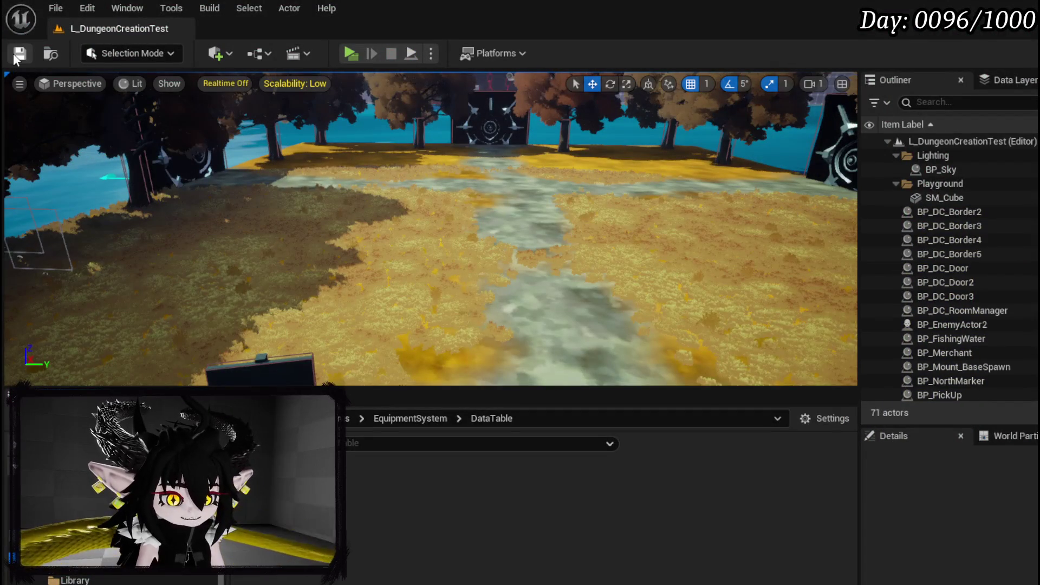
# Save the level and open W_EquipmentUpgrade's OverWriteGem function graph.
pyautogui.click(15, 56)
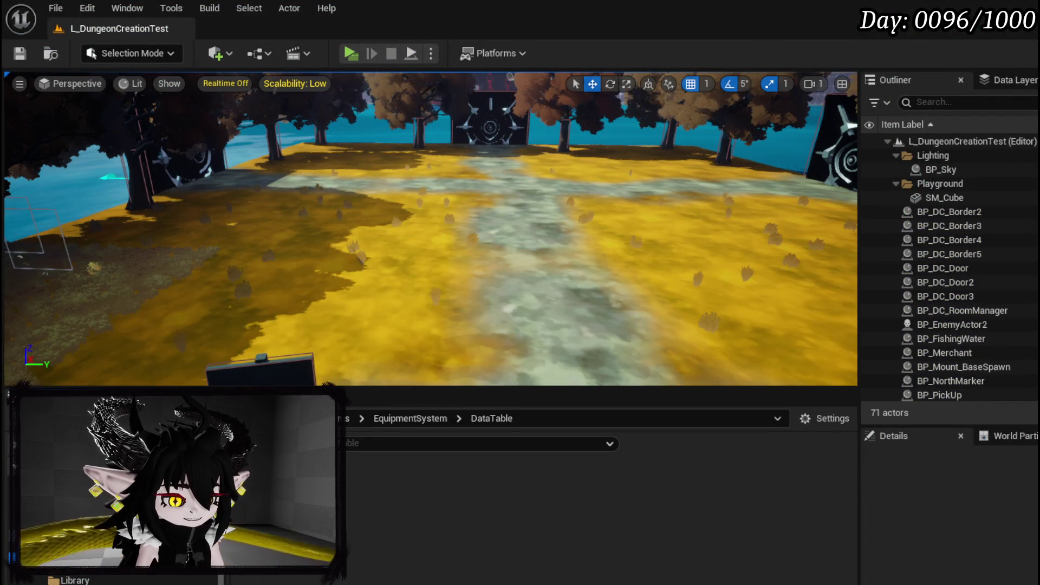
pyautogui.hotkey('alt', 'Tab')
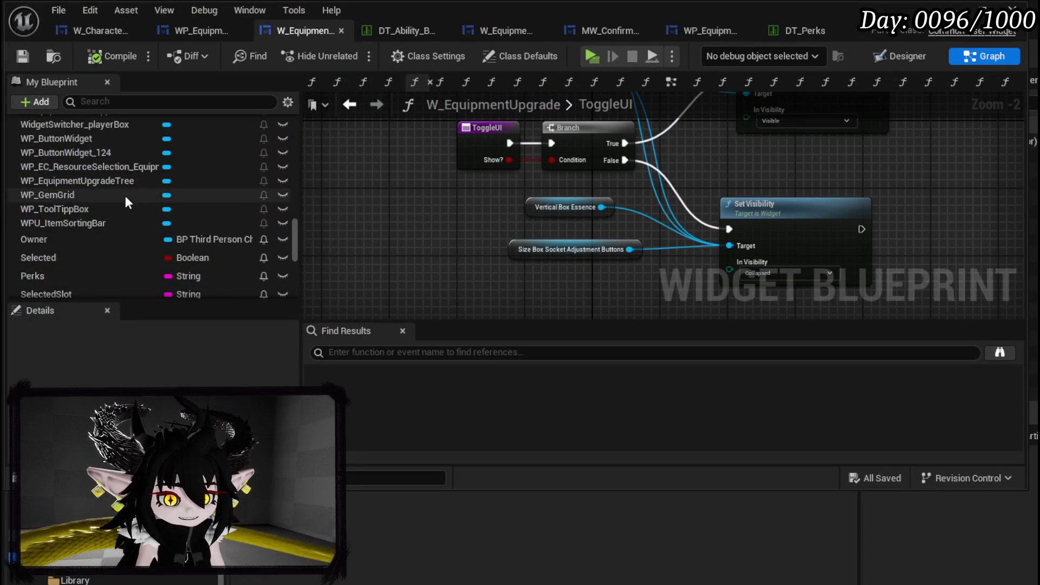
pyautogui.scroll(15, 126, 197)
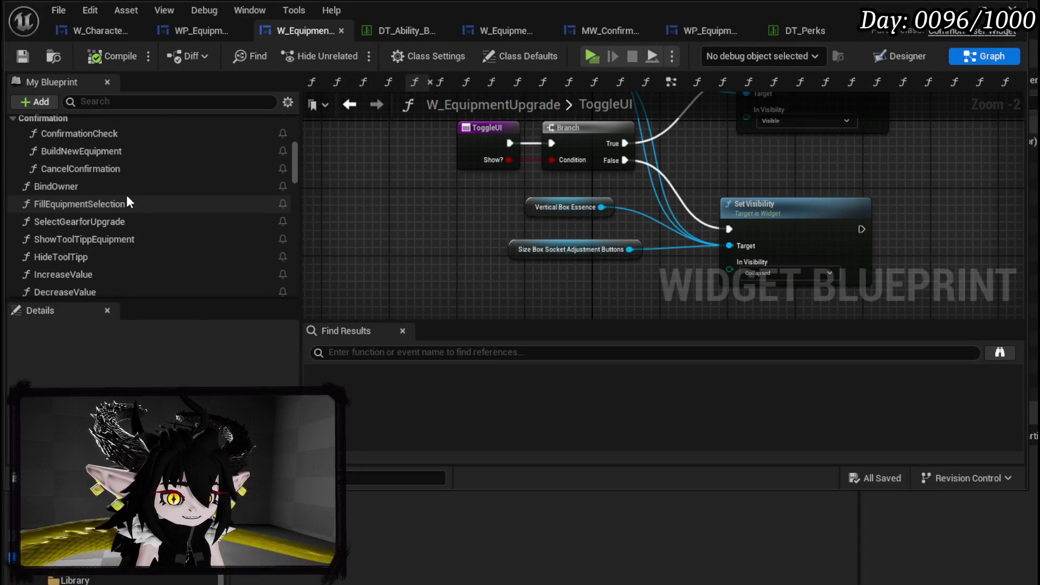
pyautogui.scroll(5, 127, 199)
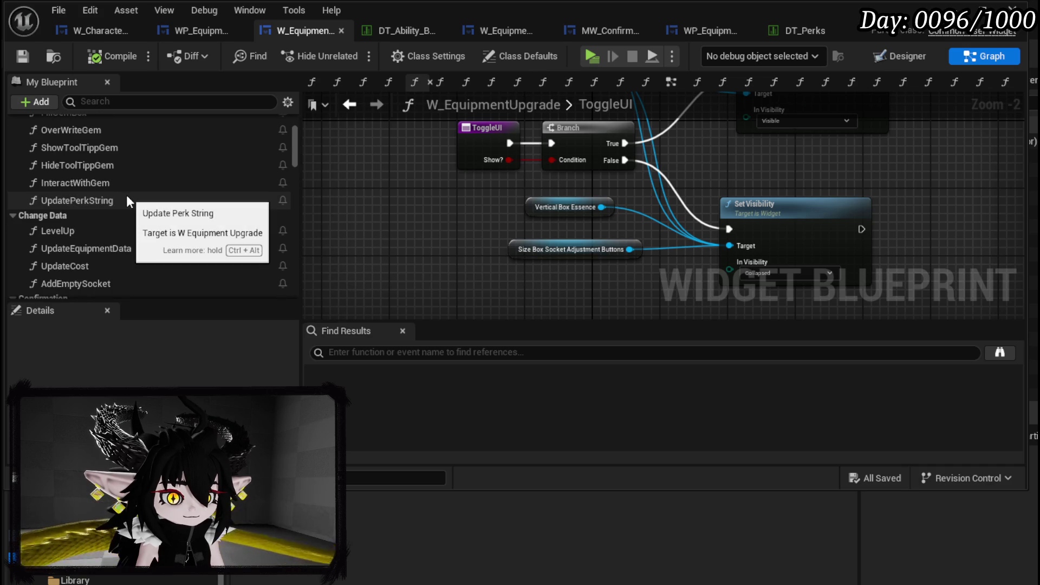
pyautogui.scroll(1, 127, 200)
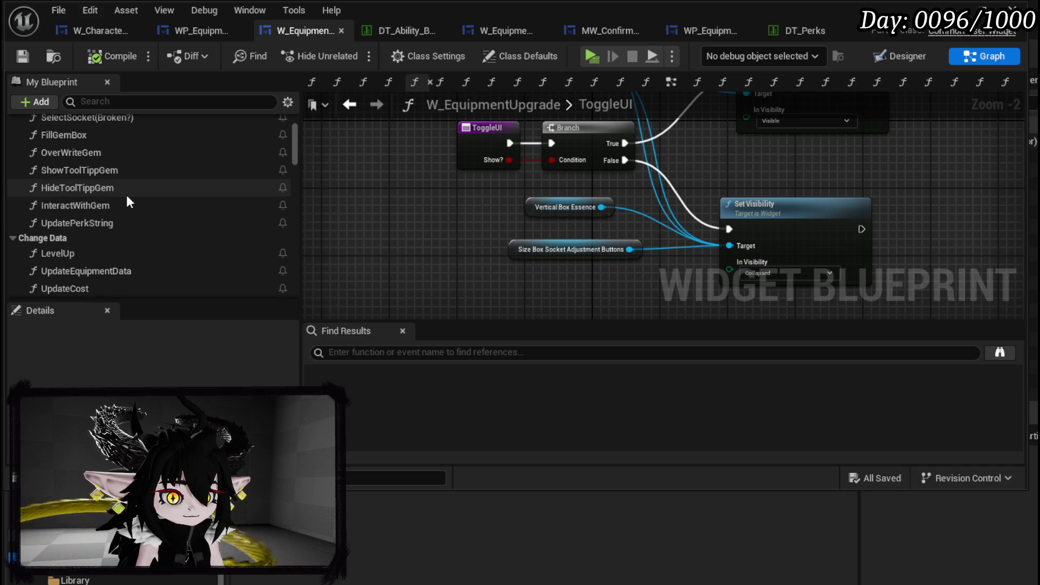
pyautogui.doubleClick(116, 154)
# Pan through OverWriteGem to the Update Perk String and Overwrite Equipment Data nodes.
pyautogui.moveTo(548, 237); pyautogui.dragTo(455, 259)
pyautogui.moveTo(877, 203); pyautogui.dragTo(538, 204)
pyautogui.scroll(-2, 542, 203)
pyautogui.moveTo(691, 141); pyautogui.dragTo(694, 162)
pyautogui.scroll(4, 631, 209)
pyautogui.moveTo(634, 259)
pyautogui.mouseDown()
pyautogui.moveTo(439, 234)
pyautogui.moveTo(355, 169)
pyautogui.moveTo(745, 151)
pyautogui.moveTo(420, 150)
pyautogui.moveTo(617, 267)
pyautogui.moveTo(749, 285)
pyautogui.mouseUp()
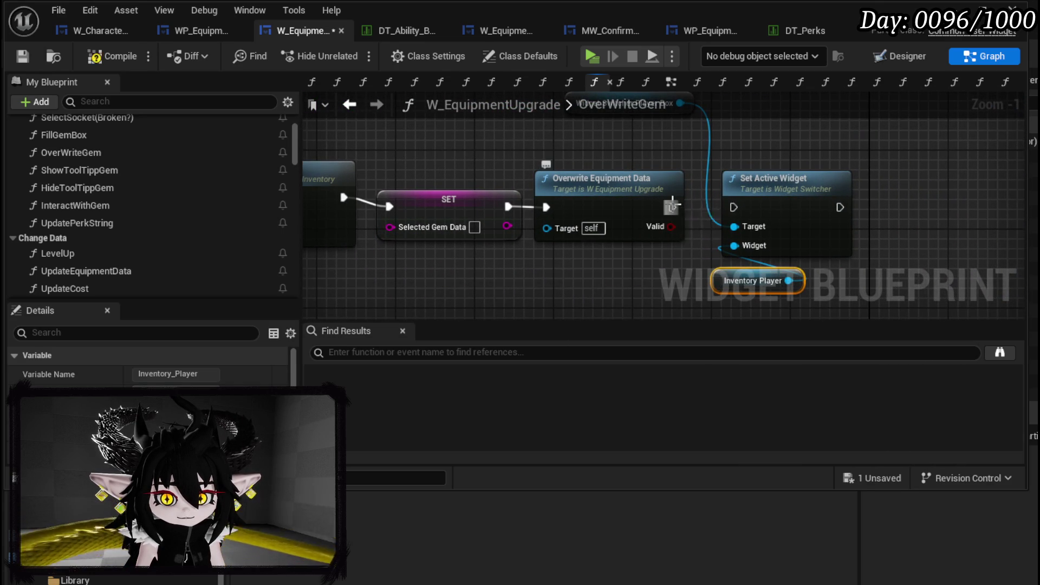
# Deselect the Inventory Player node, then compile and save the widget blueprint.
pyautogui.scroll(-3, 713, 197)
pyautogui.click(723, 170)
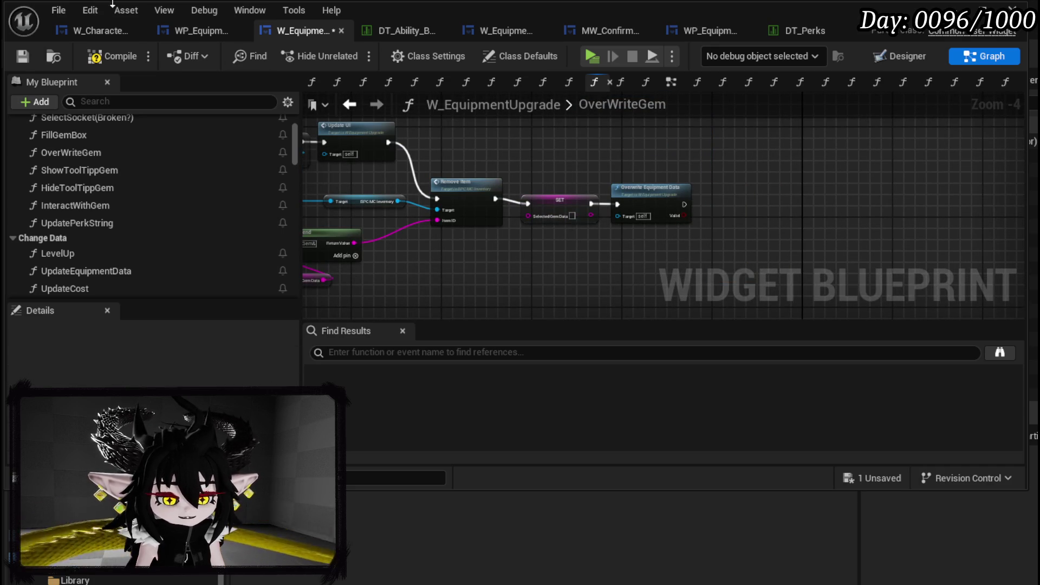
pyautogui.click(108, 57)
pyautogui.click(24, 55)
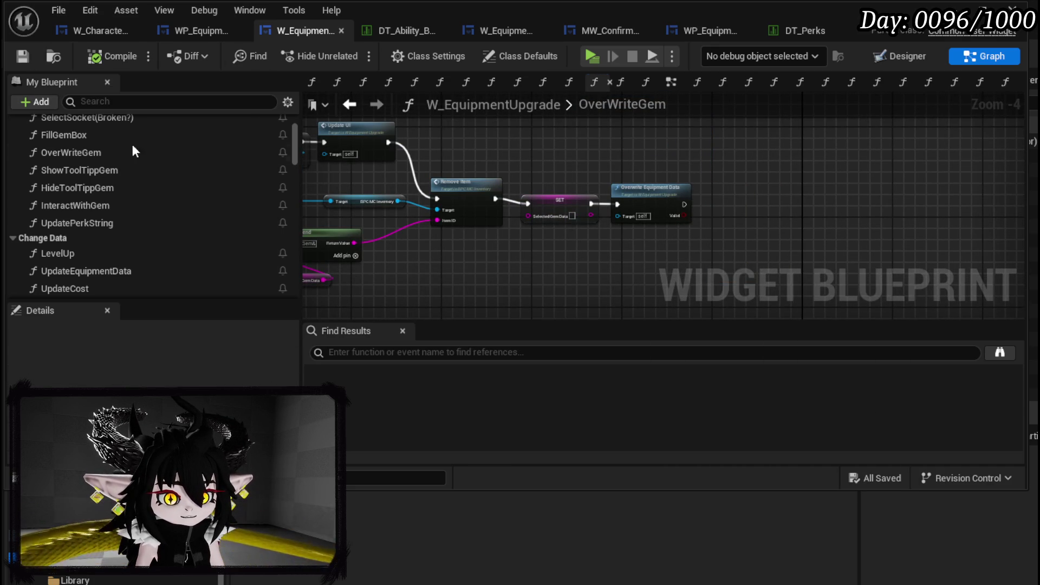
# Add a Set Visibility node on WP_GemGrid with In Visibility set to Collapsed.
pyautogui.rightClick(659, 142)
pyautogui.write('get Gr')
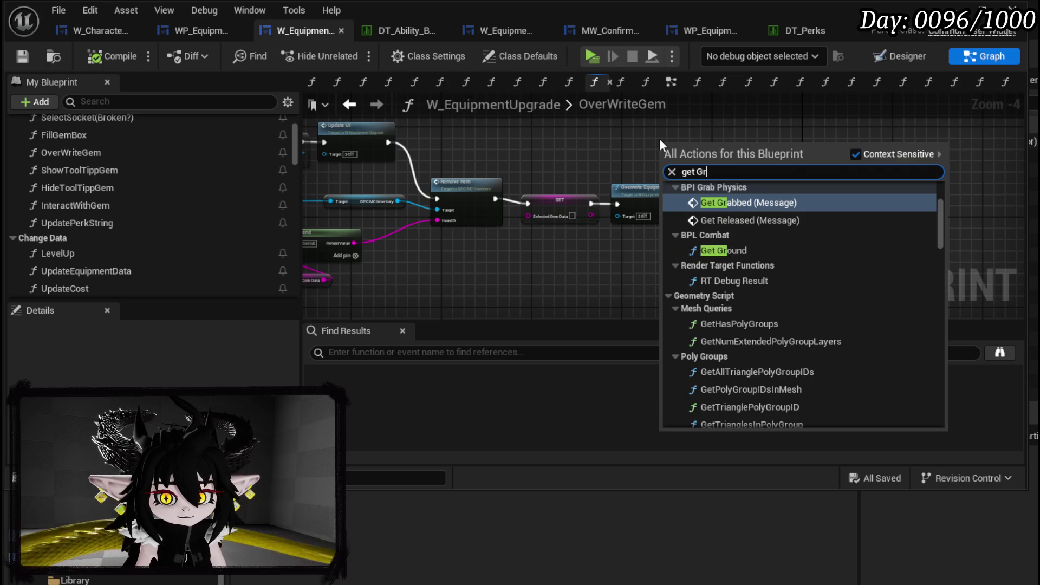
pyautogui.write('id')
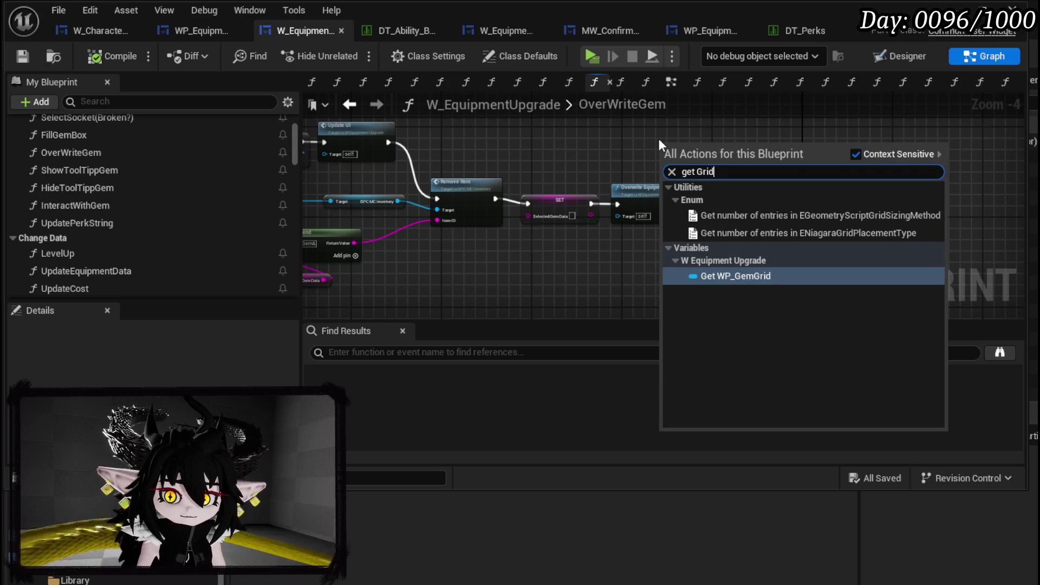
pyautogui.click(710, 275)
pyautogui.moveTo(690, 145); pyautogui.dragTo(746, 194)
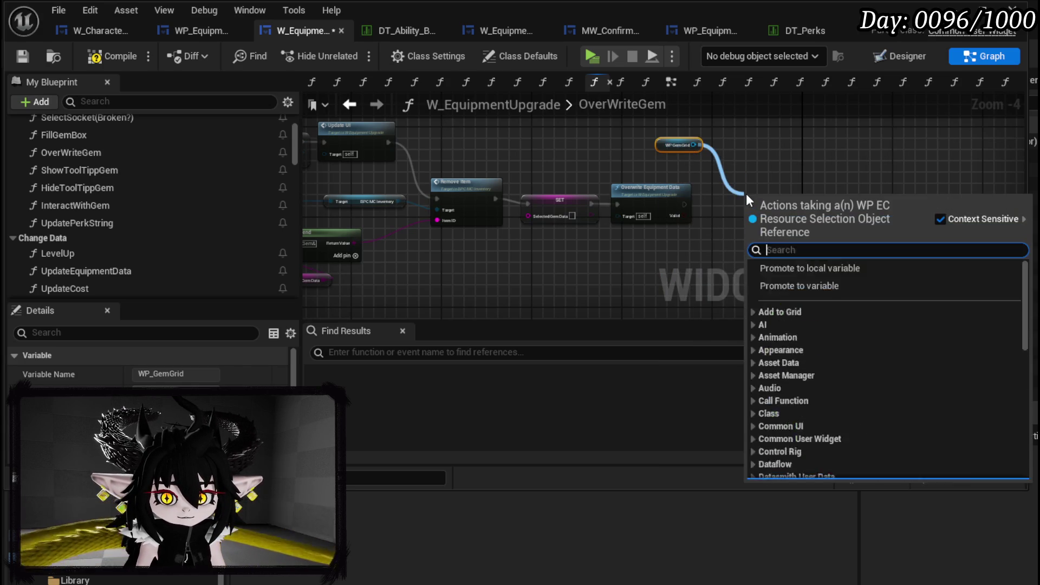
pyautogui.write('Set Visi')
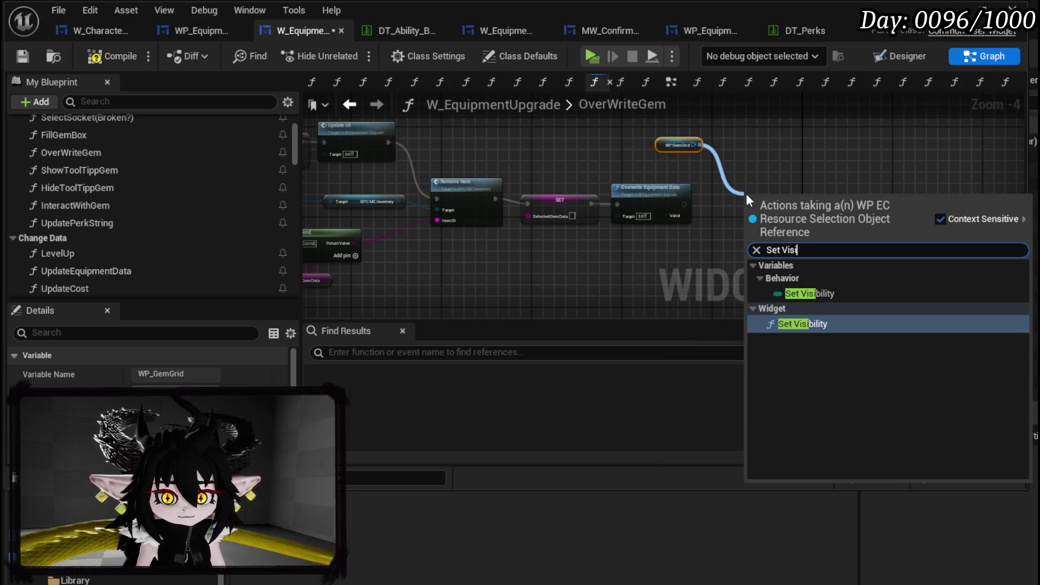
pyautogui.click(845, 332)
pyautogui.scroll(2, 759, 239)
pyautogui.click(767, 248)
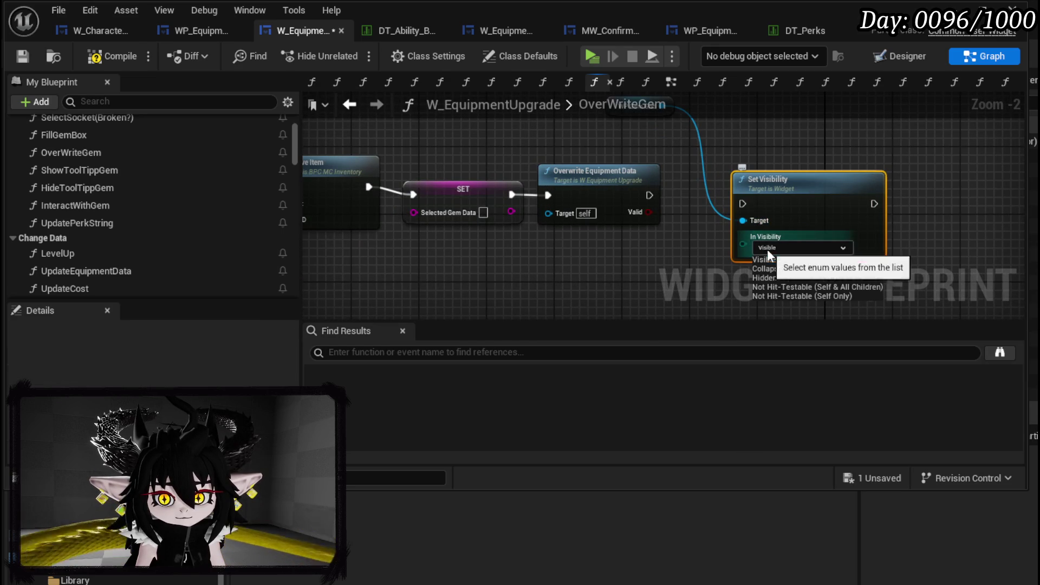
pyautogui.click(778, 270)
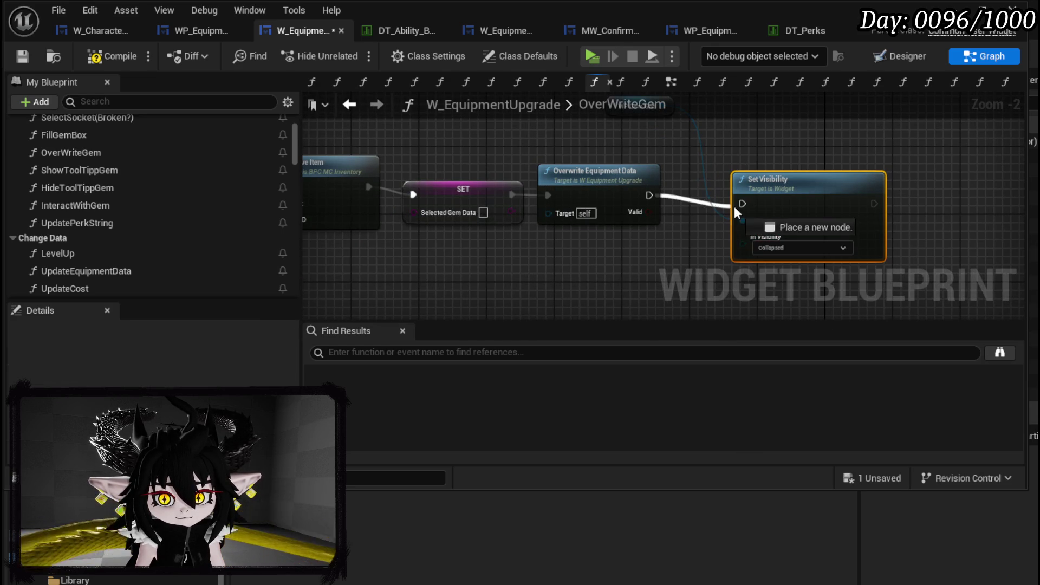
# Tidy the Set Visibility and WP_GemGrid nodes into the chain, then compile and save.
pyautogui.moveTo(791, 199); pyautogui.dragTo(753, 186)
pyautogui.moveTo(642, 106)
pyautogui.mouseDown()
pyautogui.moveTo(644, 157)
pyautogui.moveTo(614, 195)
pyautogui.mouseUp()
pyautogui.scroll(-2, 614, 195)
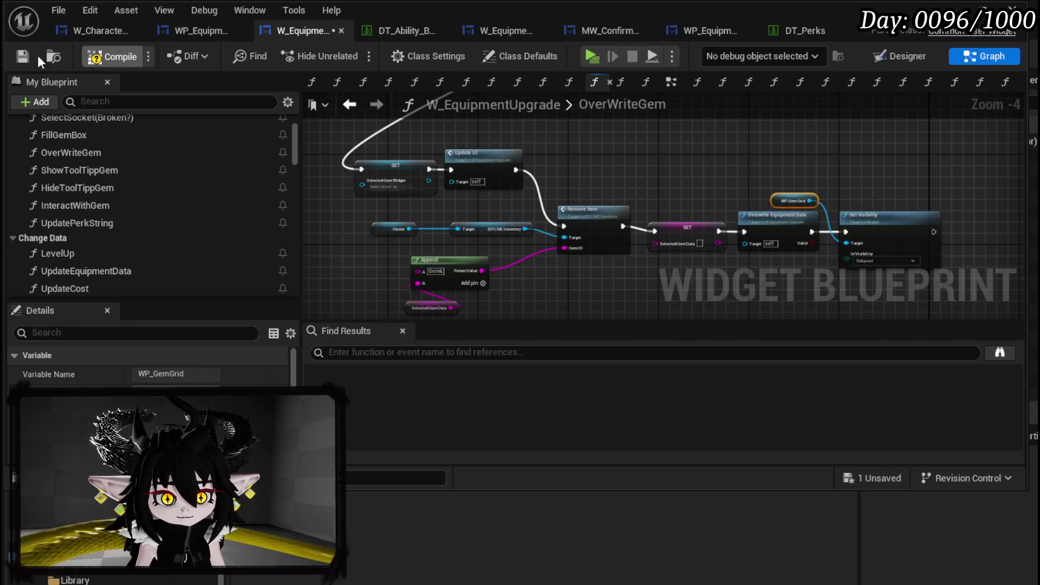
pyautogui.click(20, 55)
# Frame the whole OverWriteGem function and save the blueprint.
pyautogui.scroll(3, 355, 209)
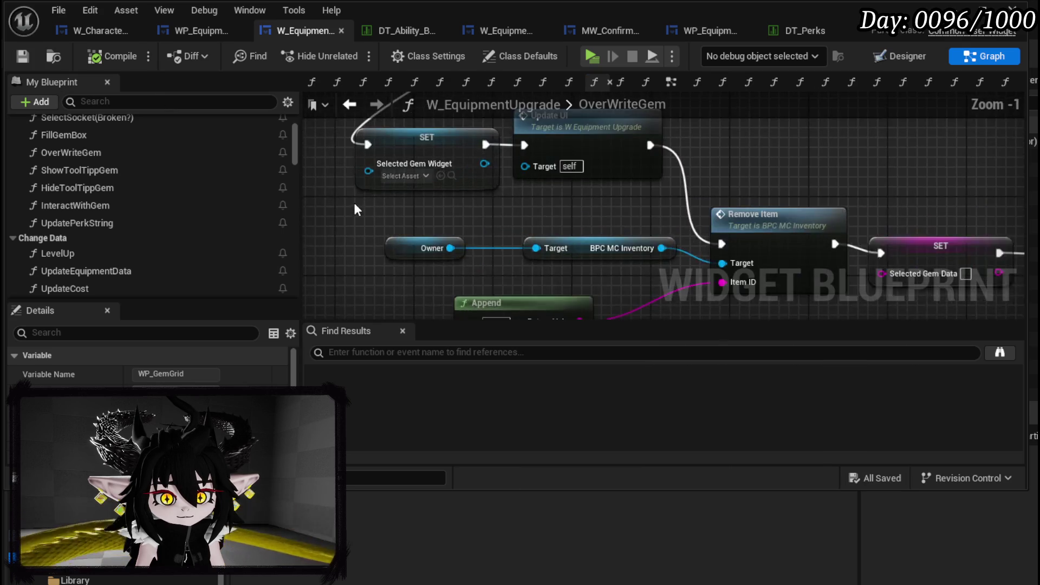
pyautogui.moveTo(354, 209); pyautogui.dragTo(433, 243)
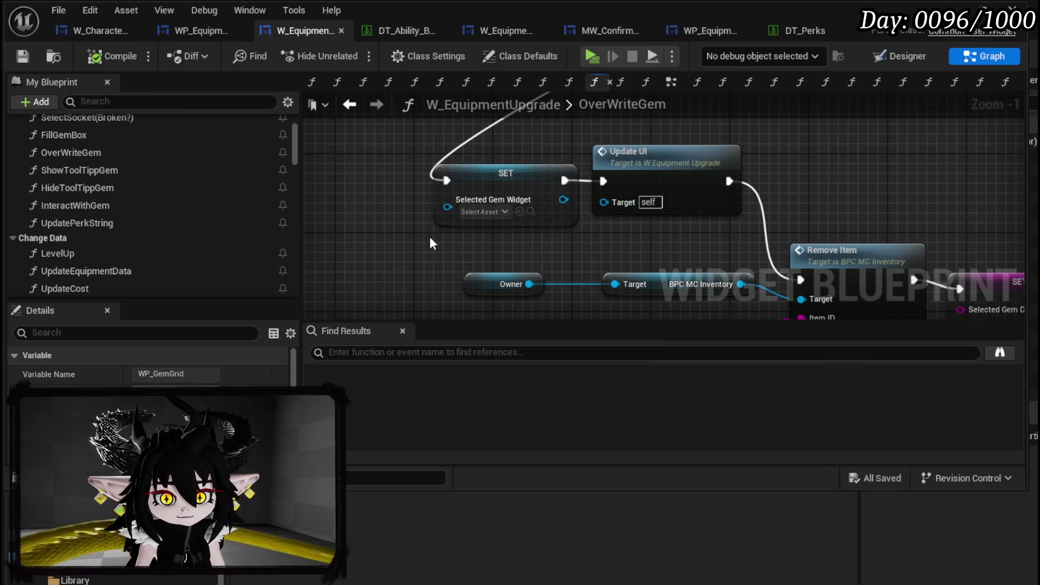
pyautogui.scroll(-3, 430, 238)
pyautogui.scroll(-3, 542, 250)
pyautogui.moveTo(543, 250); pyautogui.dragTo(685, 231)
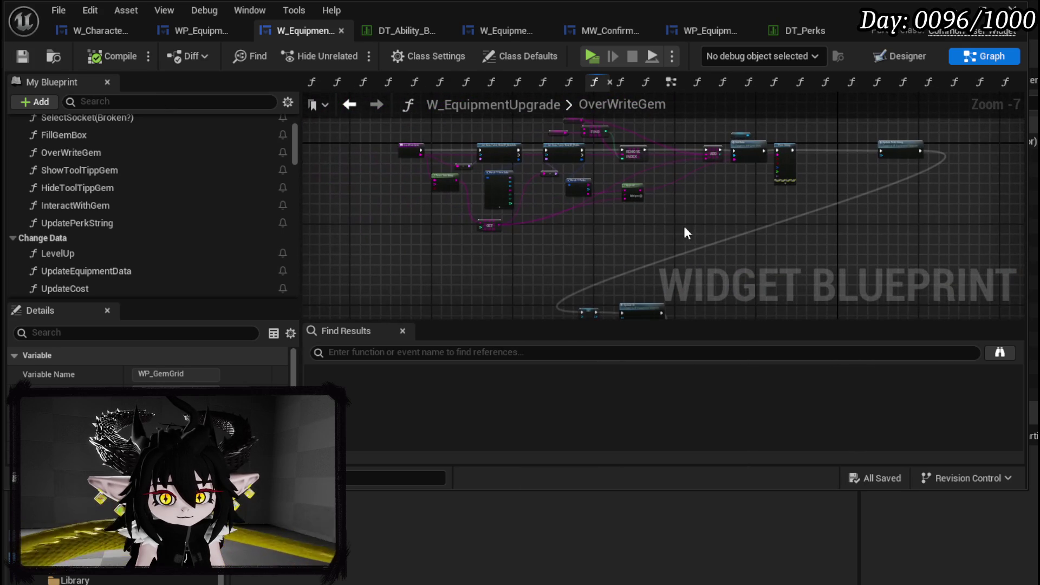
pyautogui.click(16, 50)
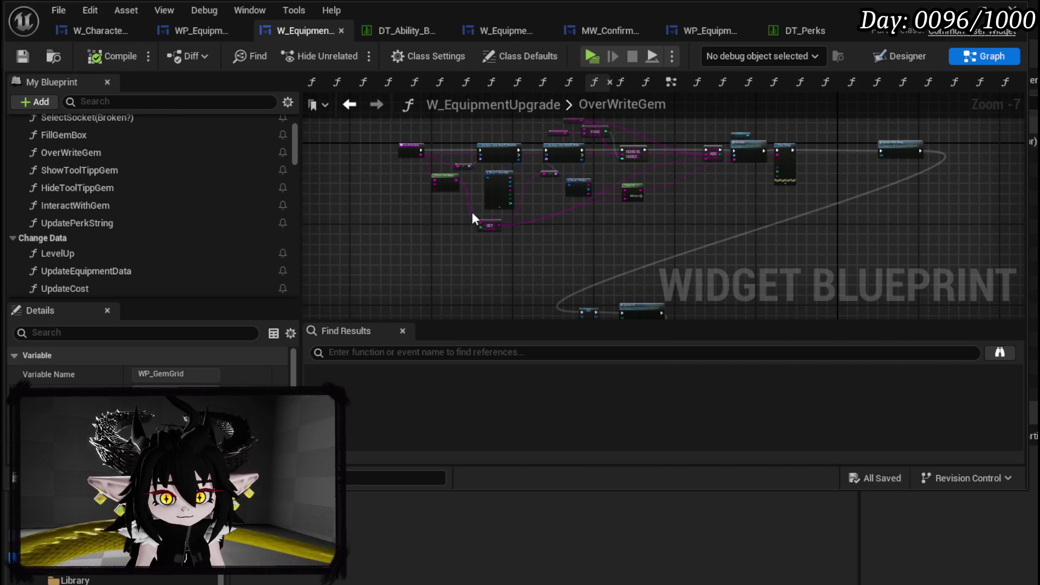
# Glance at AddSocket, return to OverWriteGem, and minimize the blueprint editor.
pyautogui.click(215, 34)
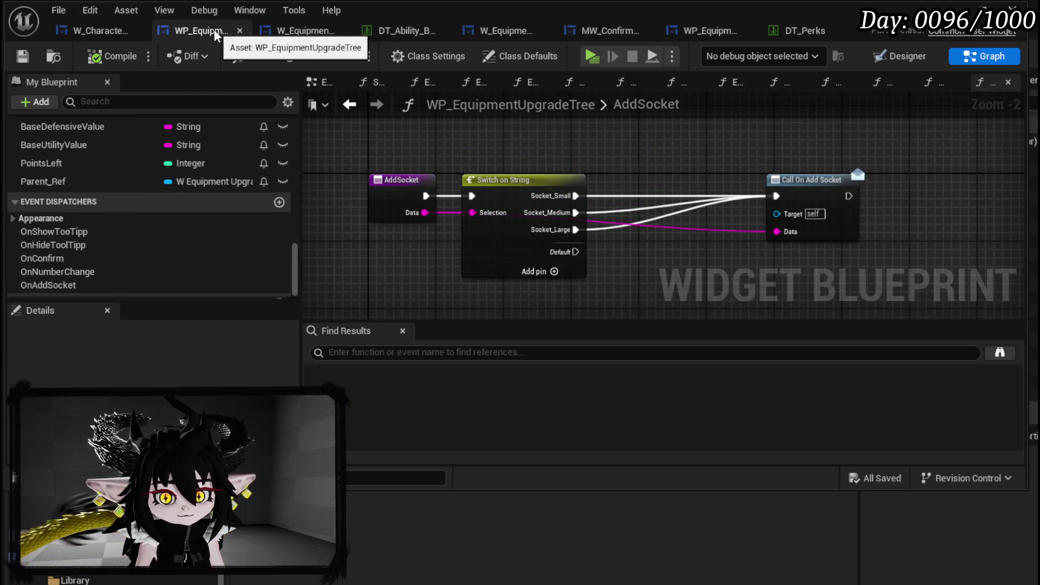
pyautogui.click(281, 31)
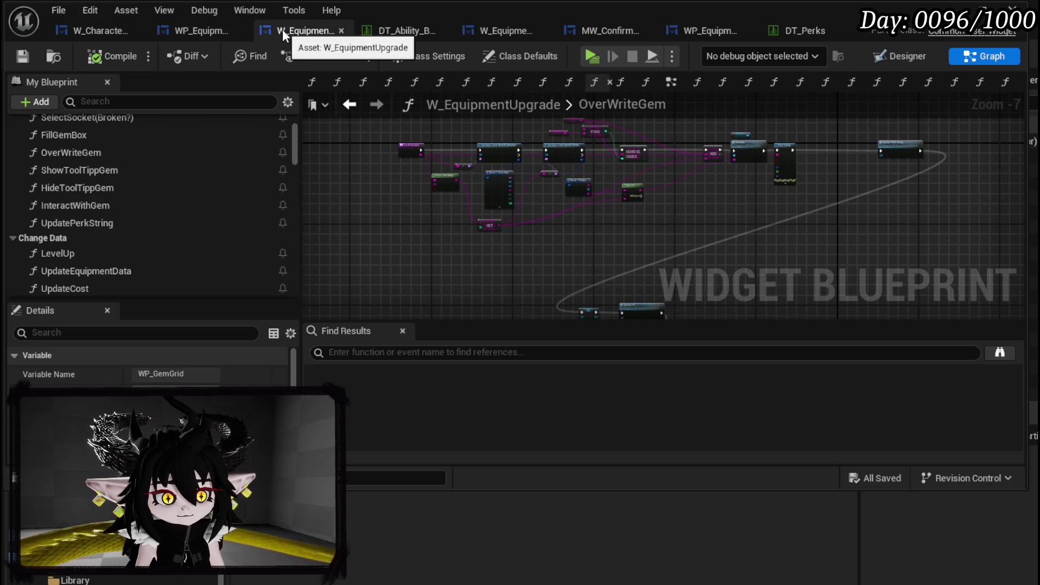
pyautogui.click(983, 8)
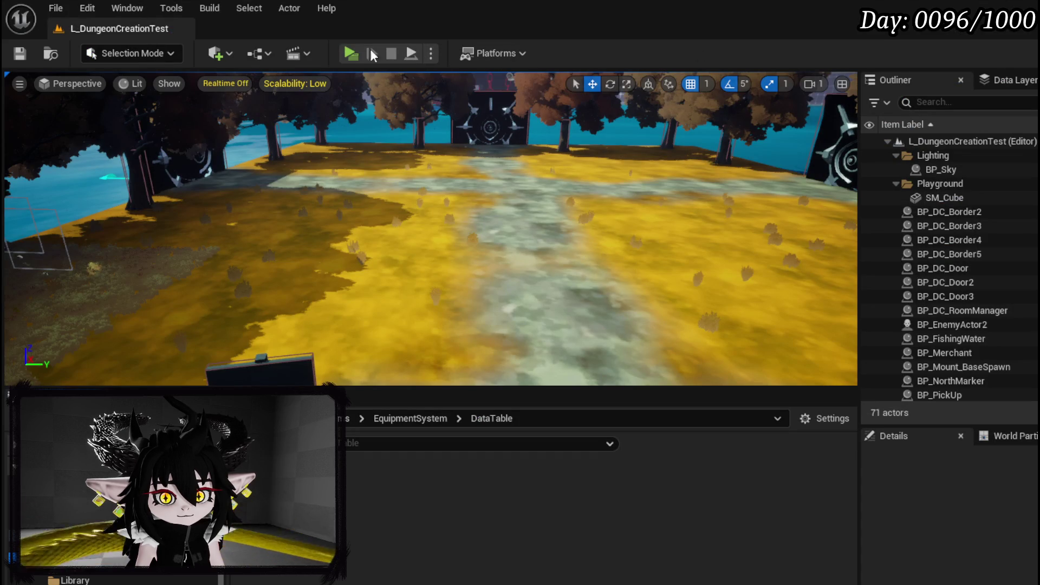
# Start Play and socket the SOS Shell gem into the Iron Head under Upgrade Gear.
pyautogui.hotkey('alt', 'p')
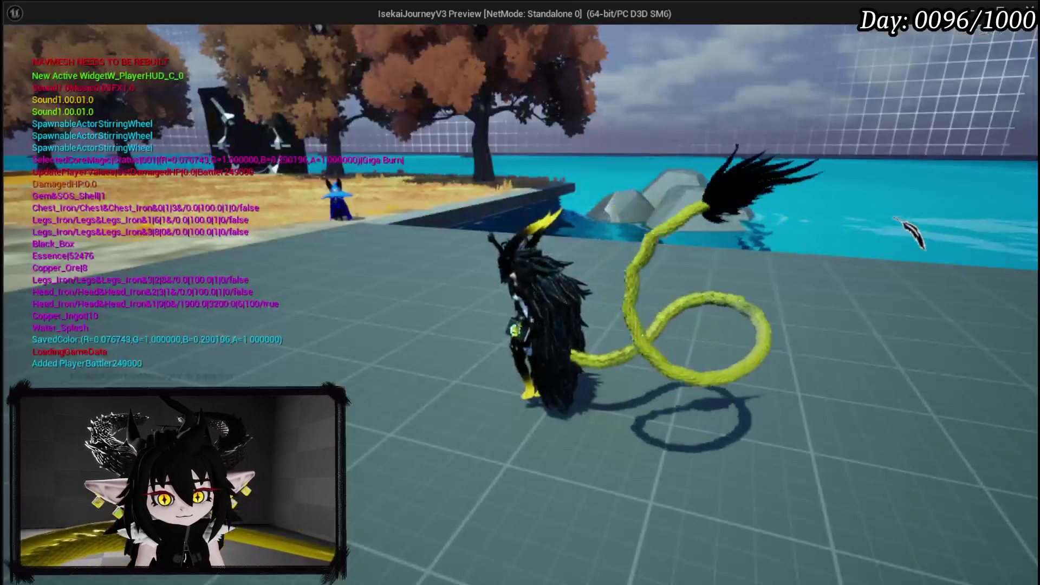
pyautogui.press('Tab')
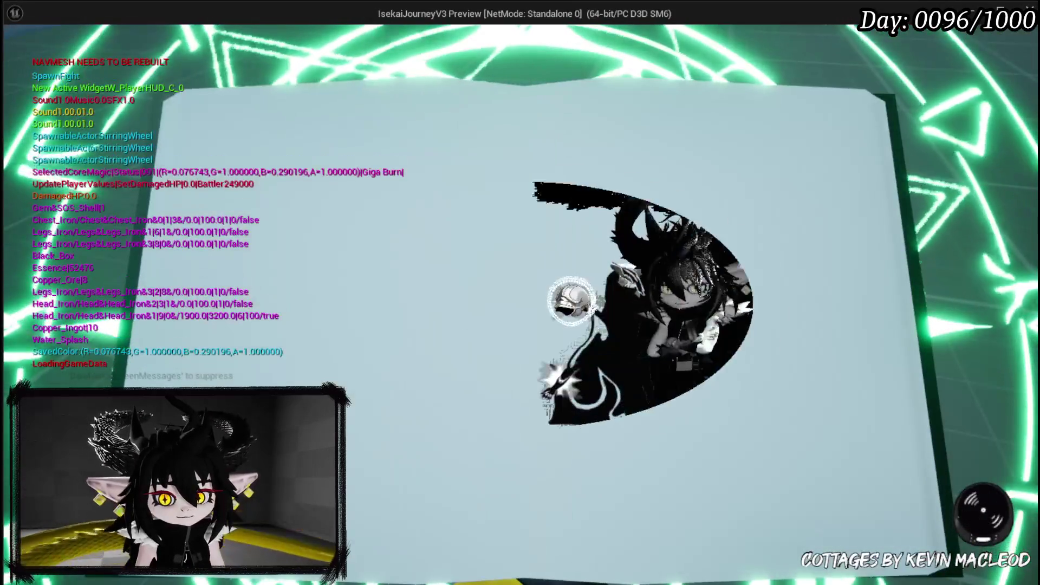
pyautogui.click(460, 59)
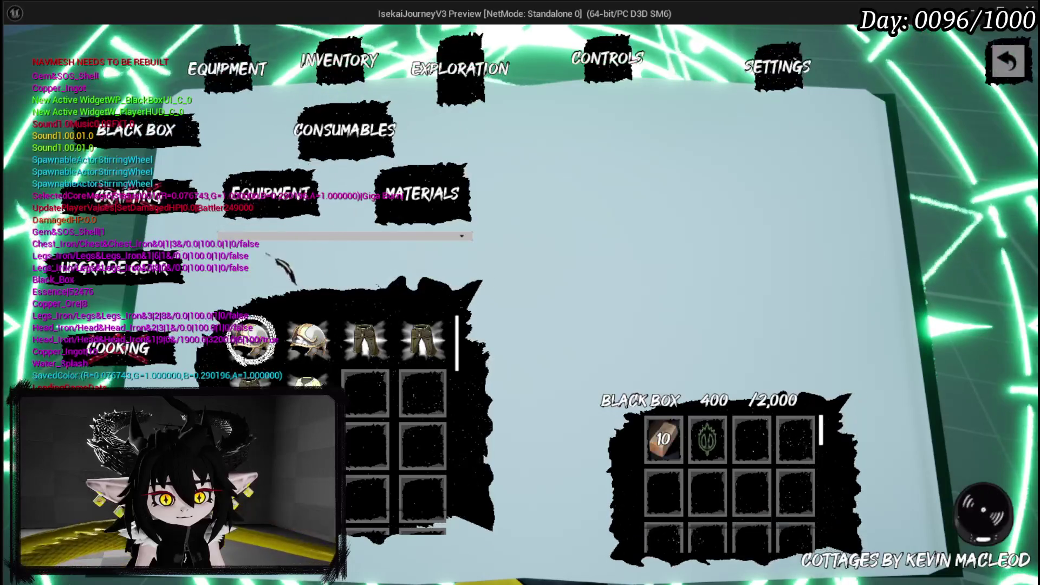
pyautogui.click(303, 176)
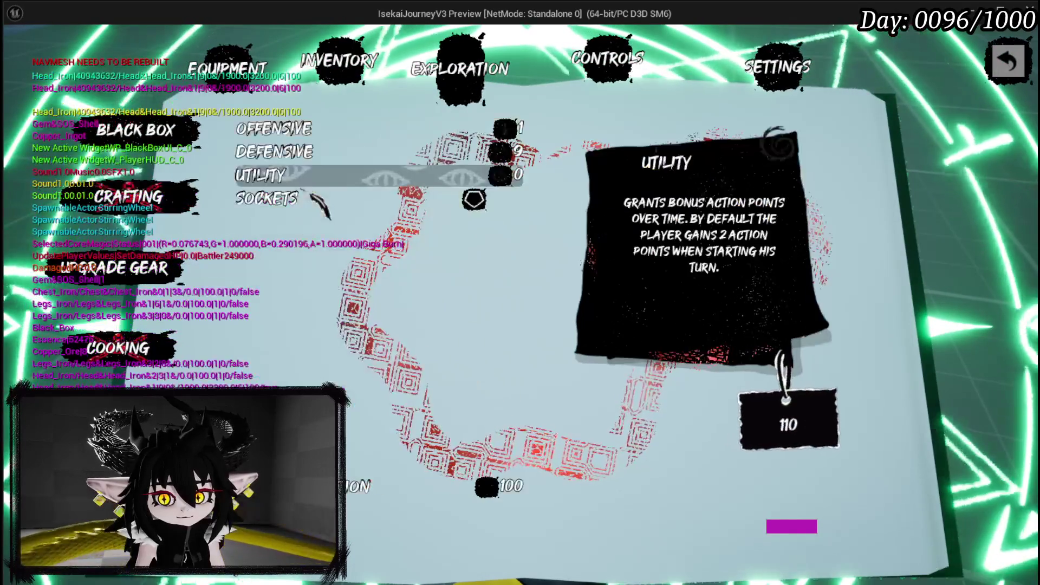
pyautogui.click(311, 210)
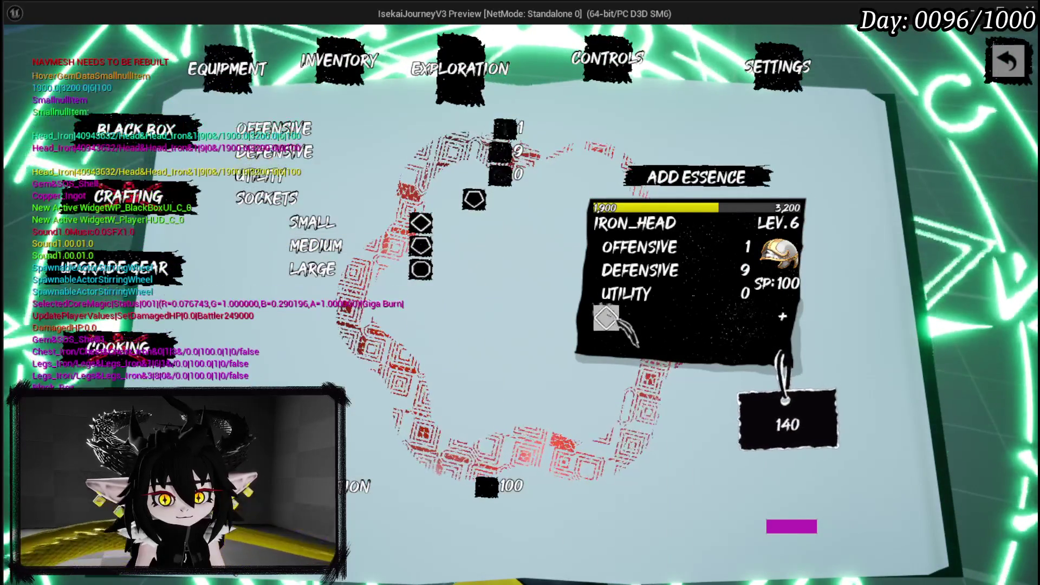
pyautogui.click(609, 322)
pyautogui.click(569, 465)
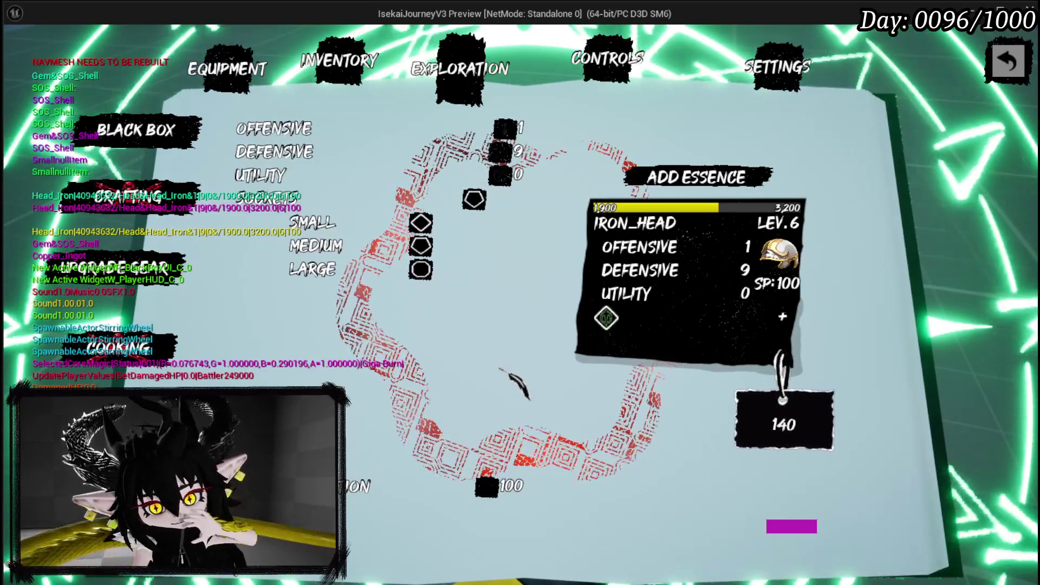
# Create and confirm the Iron Head upgrade, inspect it, then stop play.
pyautogui.click(381, 496)
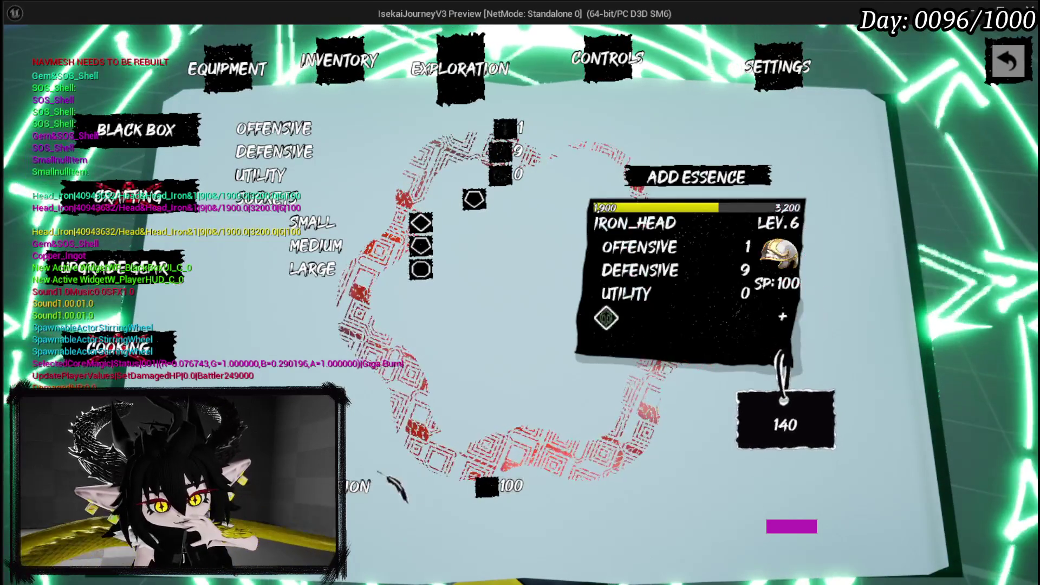
pyautogui.click(383, 489)
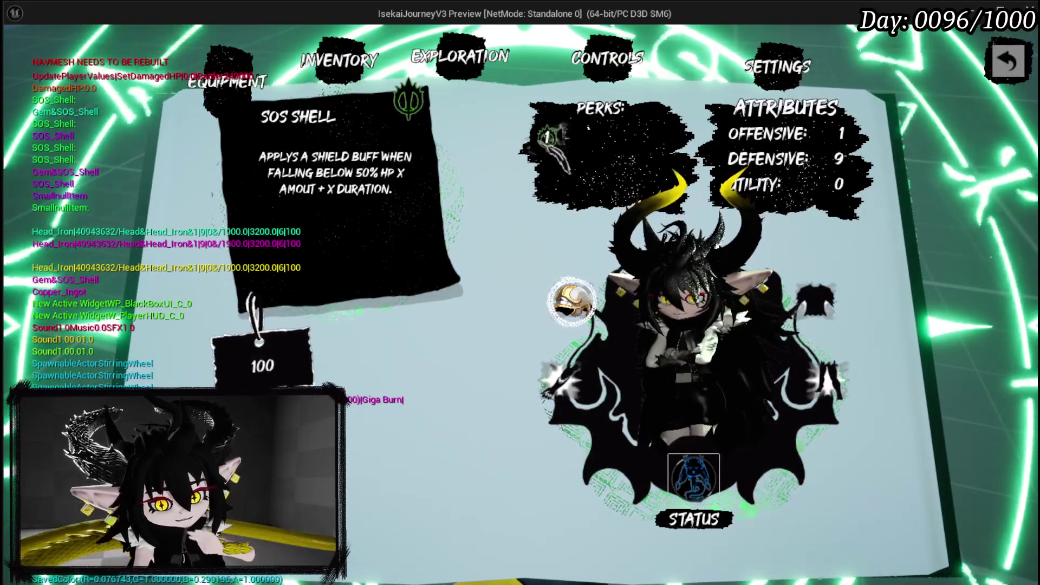
pyautogui.click(572, 302)
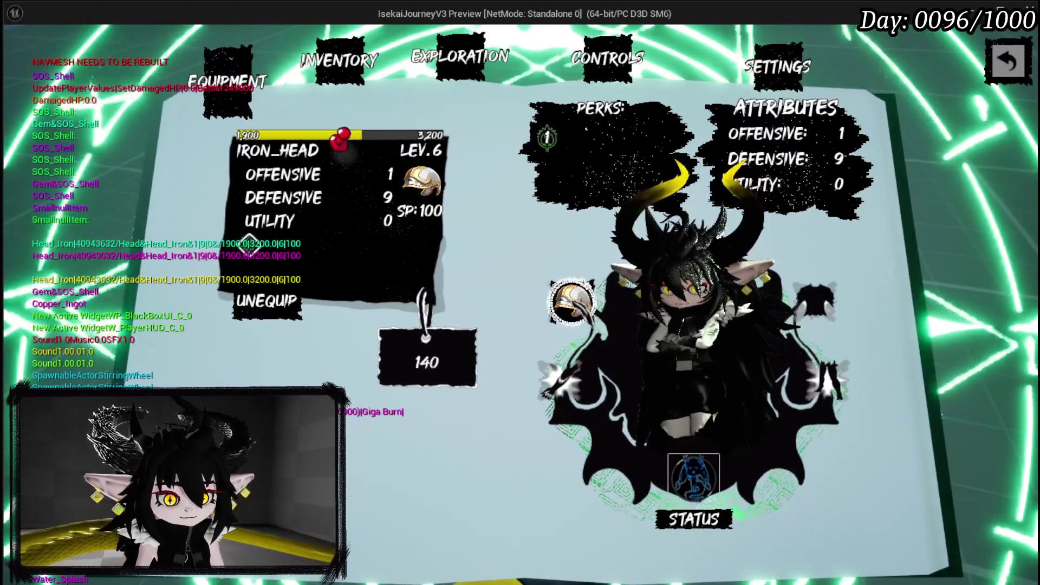
pyautogui.hotkey('alt', 'Tab')
pyautogui.press('Escape')
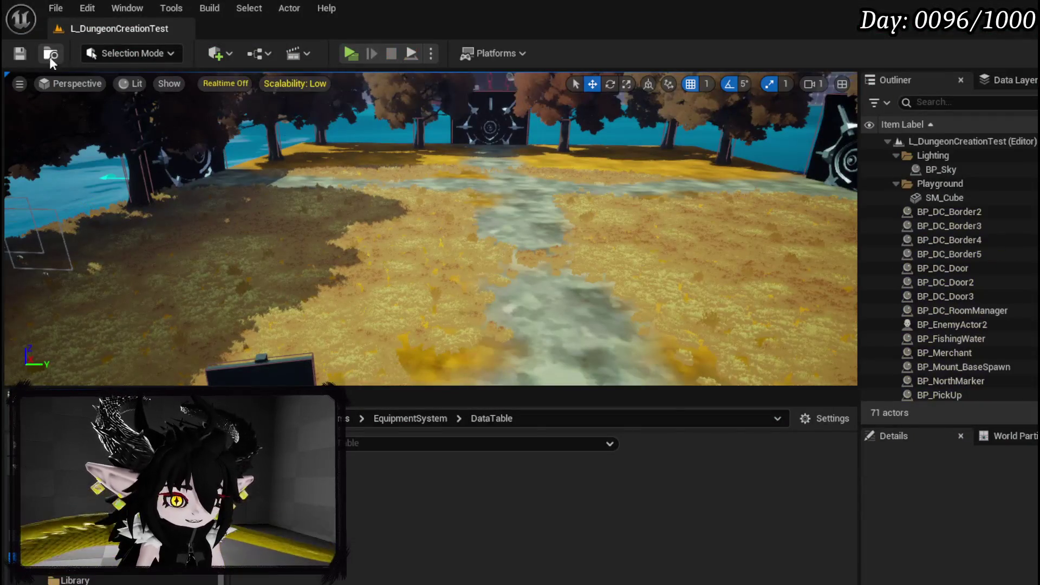
# Save the level and return to WP_EquipmentUpgradeTree's AddSocket graph.
pyautogui.click(25, 51)
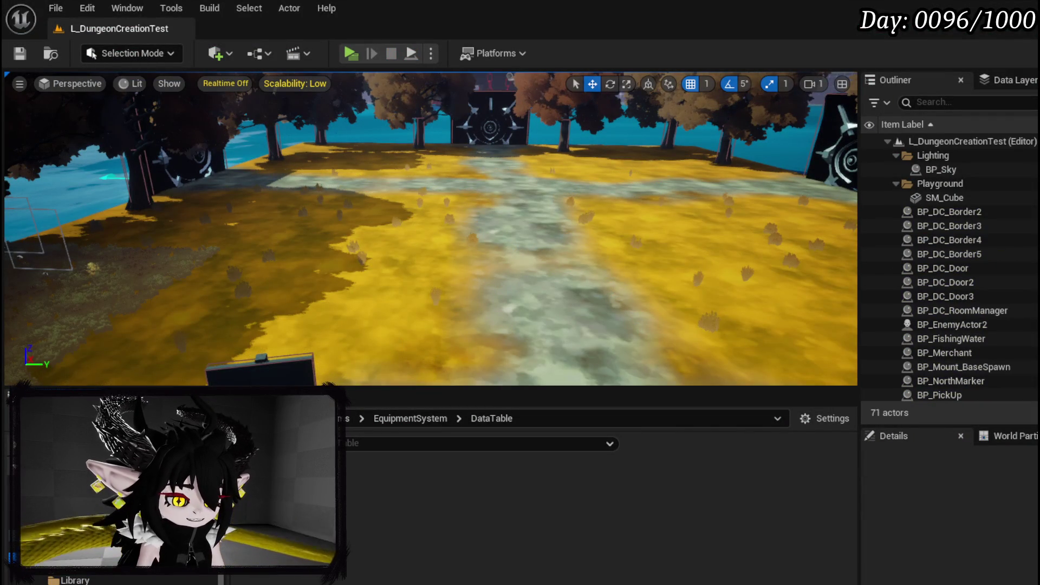
pyautogui.hotkey('alt', 'Tab')
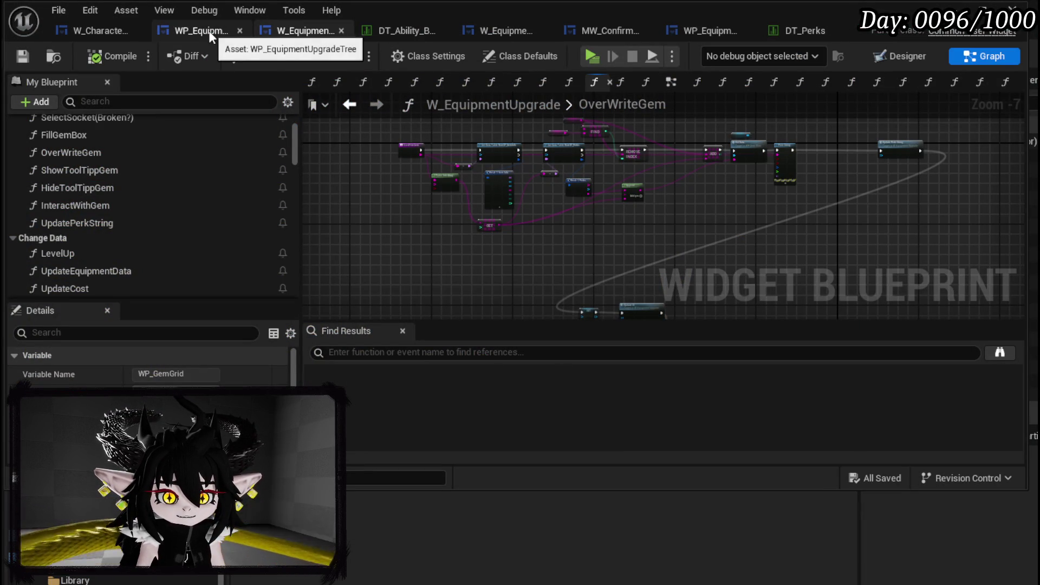
pyautogui.click(180, 31)
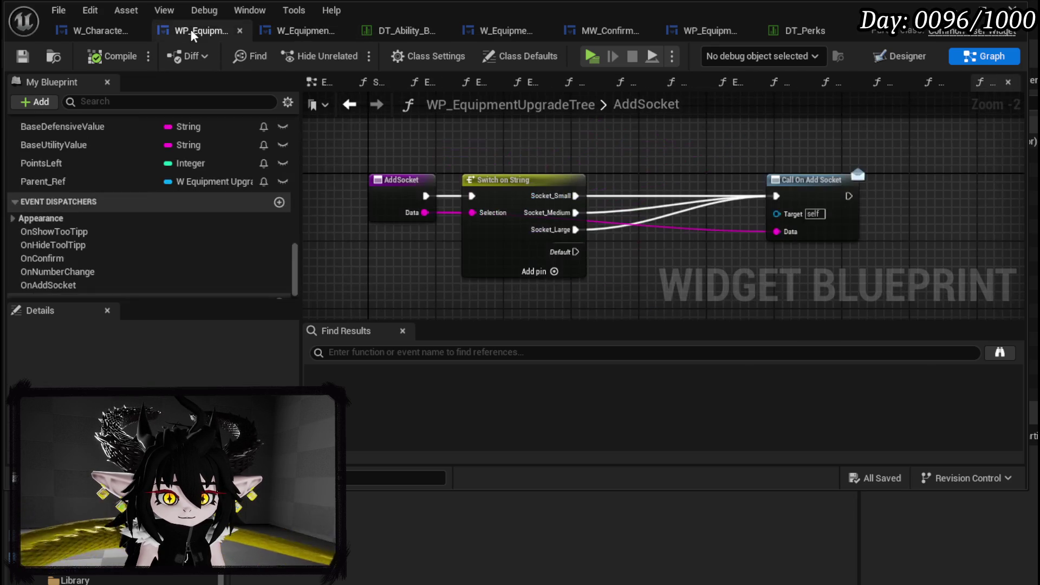
pyautogui.moveTo(477, 165); pyautogui.dragTo(594, 155)
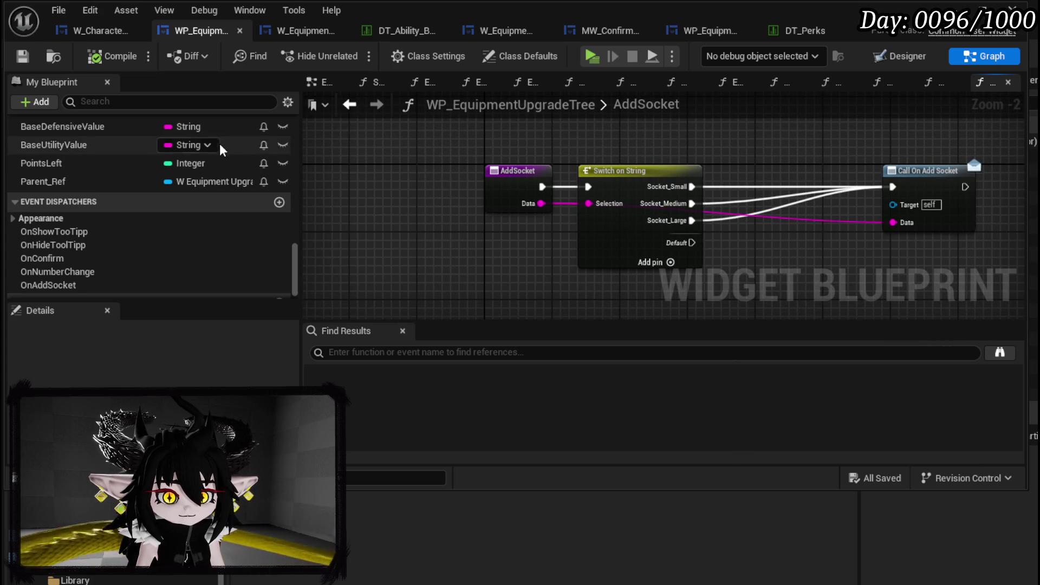
pyautogui.scroll(5, 216, 155)
pyautogui.scroll(15, 216, 154)
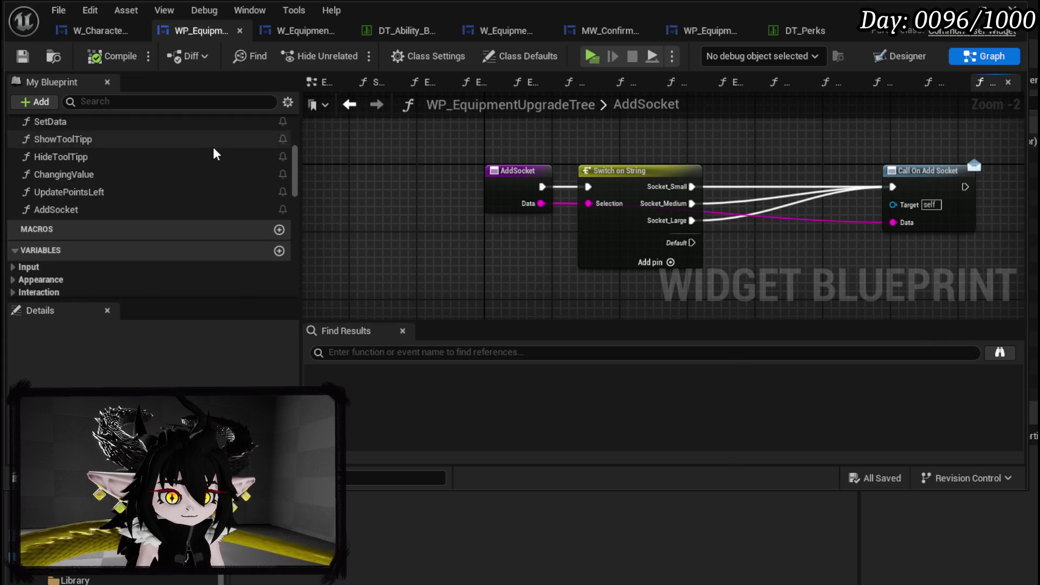
pyautogui.scroll(2, 215, 151)
pyautogui.scroll(-6, 157, 193)
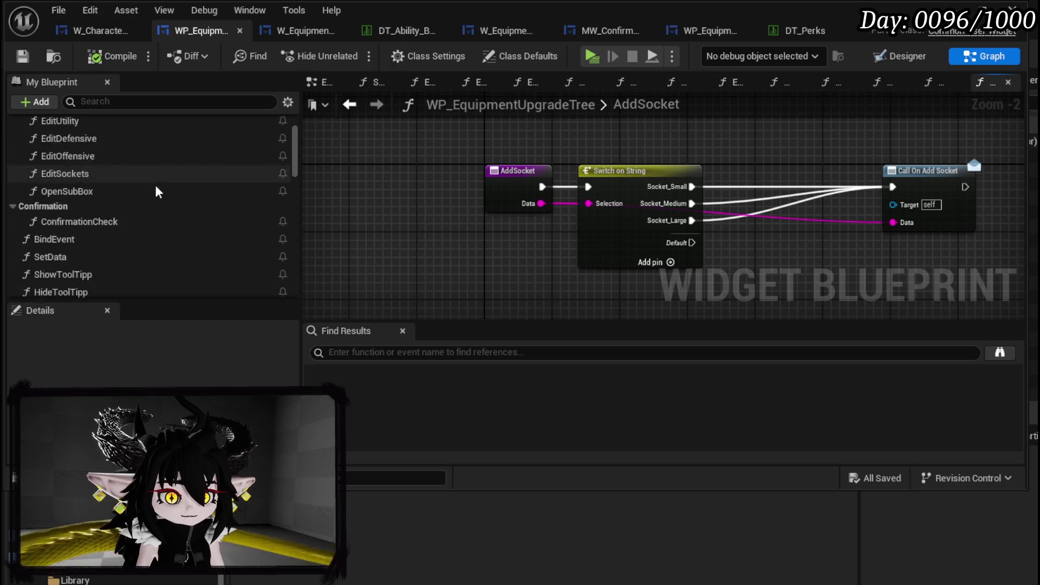
pyautogui.scroll(2, 104, 193)
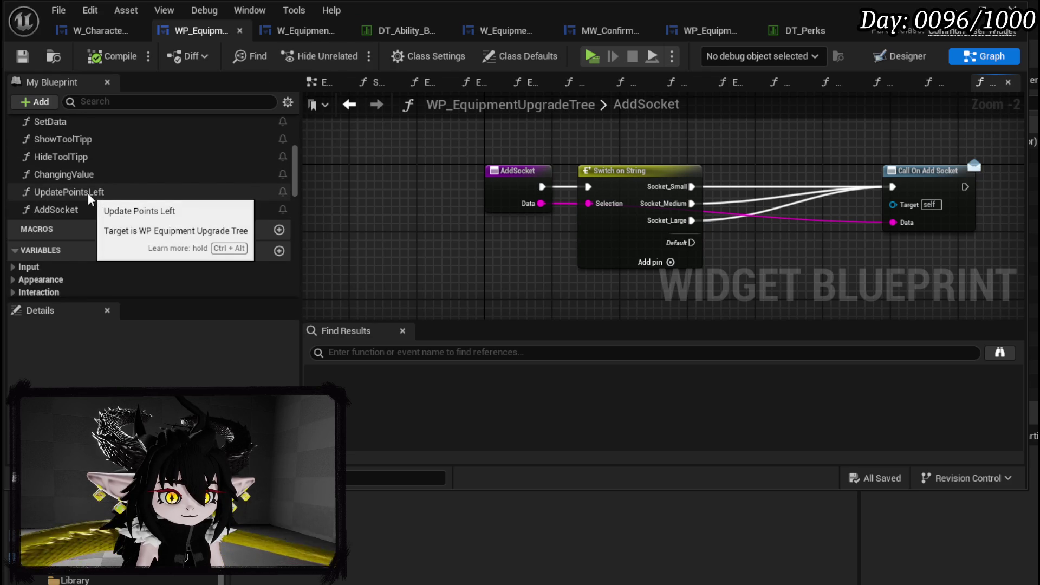
pyautogui.scroll(3, 111, 217)
# Open ConfirmationCheck, then the UpdatePointsLeft function graph.
pyautogui.doubleClick(71, 155)
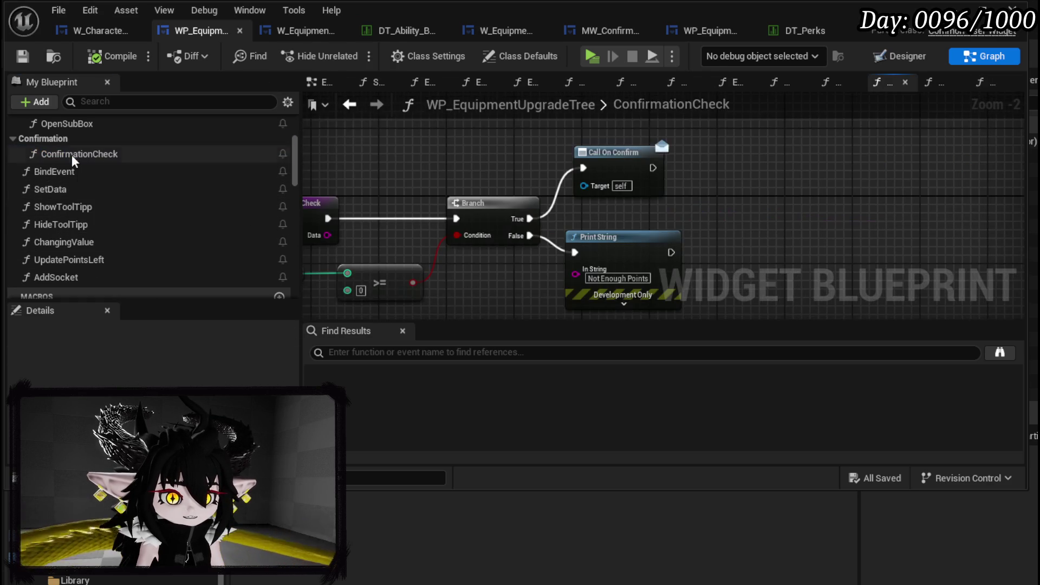
pyautogui.scroll(-3, 130, 217)
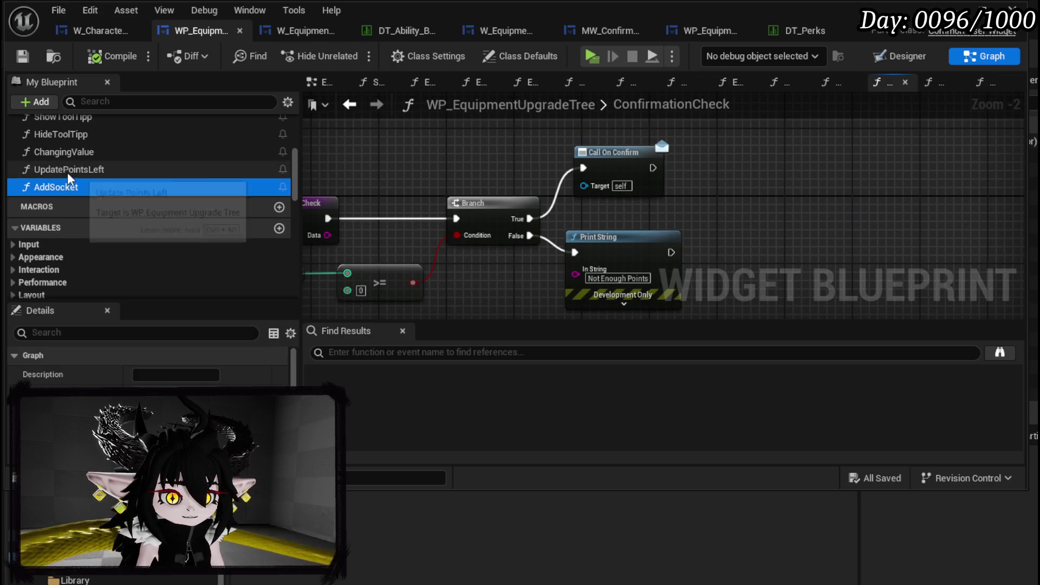
pyautogui.doubleClick(67, 170)
pyautogui.moveTo(373, 265); pyautogui.dragTo(606, 192)
pyautogui.click(606, 191)
pyautogui.scroll(5, 83, 183)
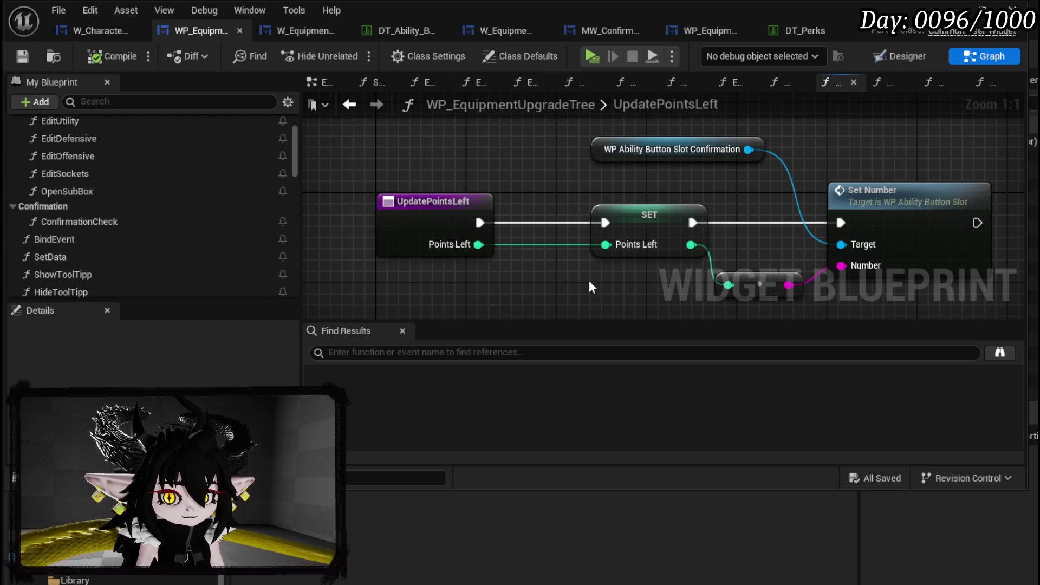
# In AddSocket, add a Points Left getter feeding a greater-or-equal comparison.
pyautogui.click(647, 215)
pyautogui.scroll(-3, 96, 226)
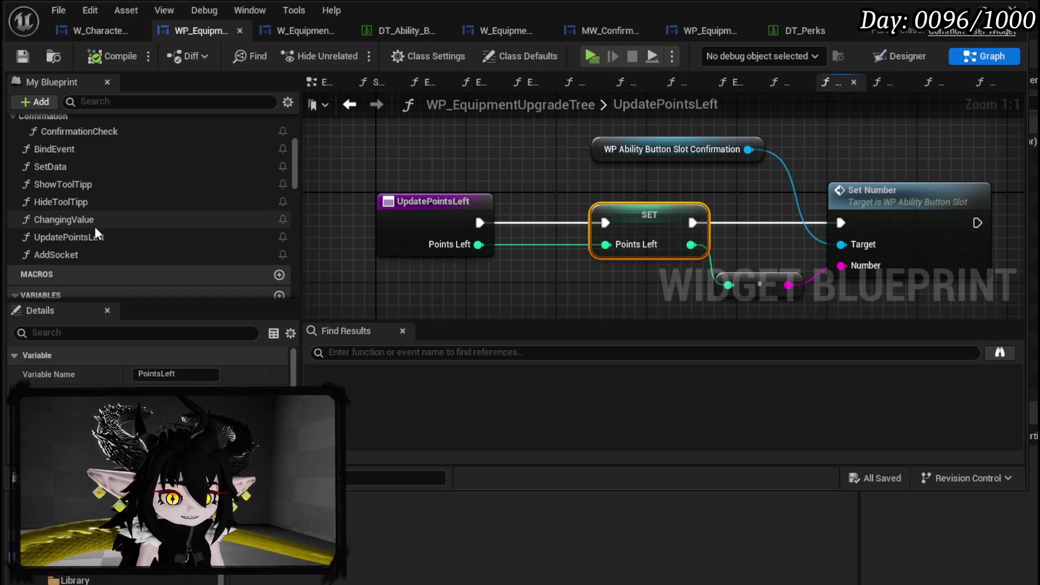
pyautogui.doubleClick(77, 255)
pyautogui.moveTo(527, 194)
pyautogui.mouseDown()
pyautogui.moveTo(357, 193)
pyautogui.moveTo(506, 195)
pyautogui.mouseUp()
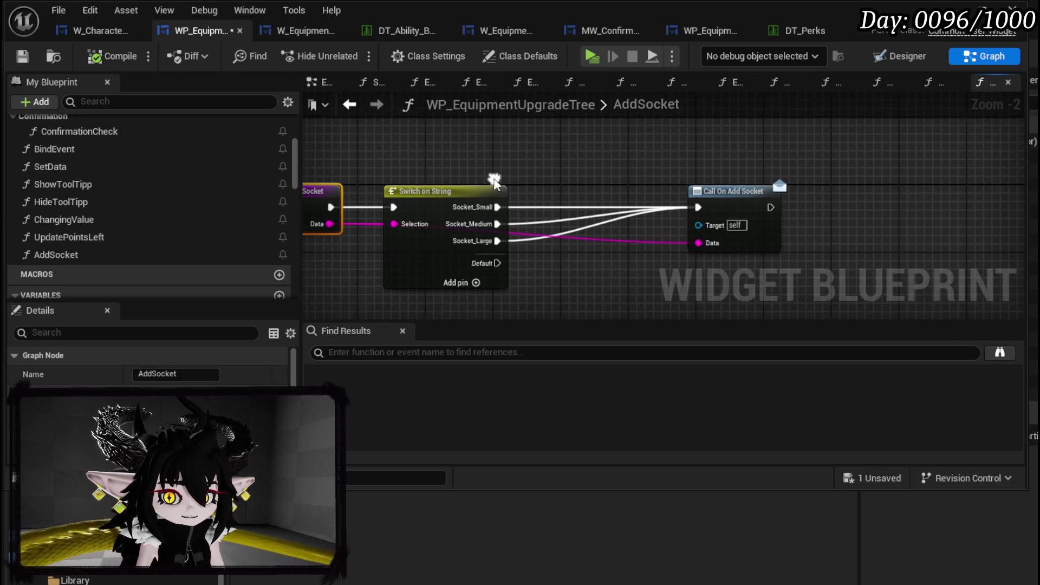
pyautogui.scroll(-3, 105, 229)
pyautogui.scroll(-10, 105, 229)
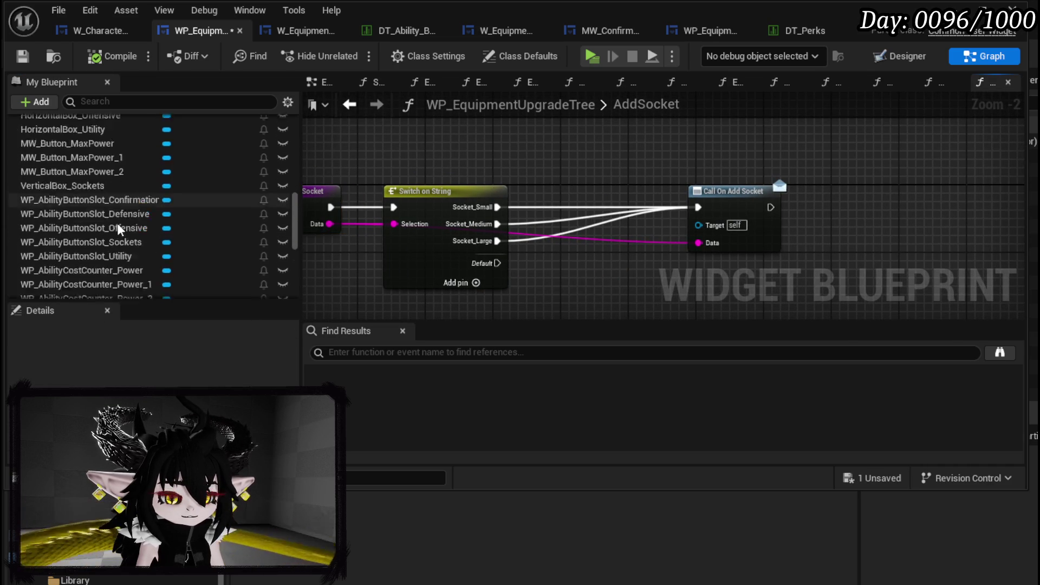
pyautogui.moveTo(41, 252)
pyautogui.mouseDown()
pyautogui.moveTo(108, 252)
pyautogui.moveTo(481, 132)
pyautogui.moveTo(551, 188)
pyautogui.mouseUp()
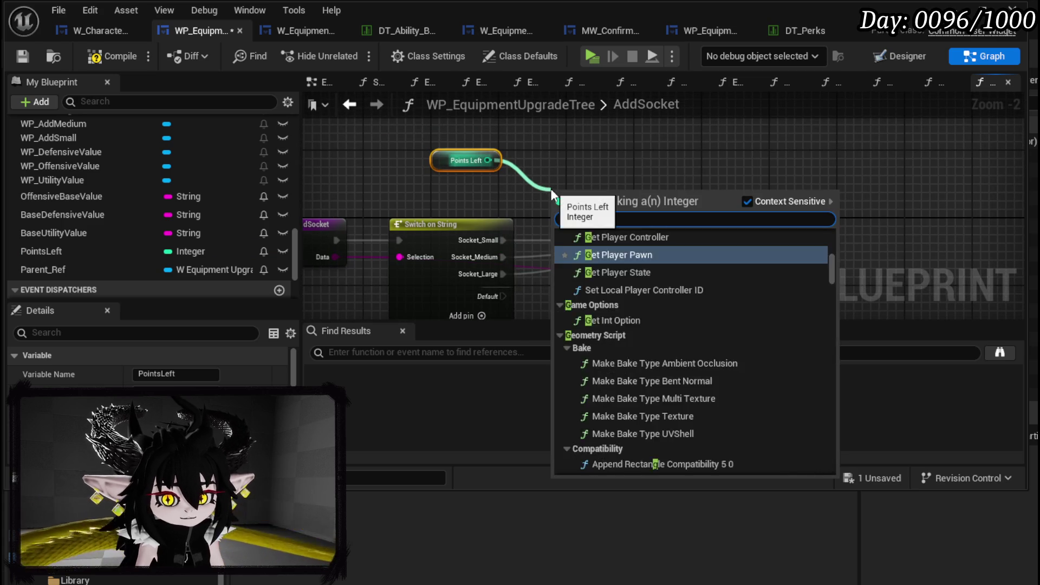
pyautogui.write('great')
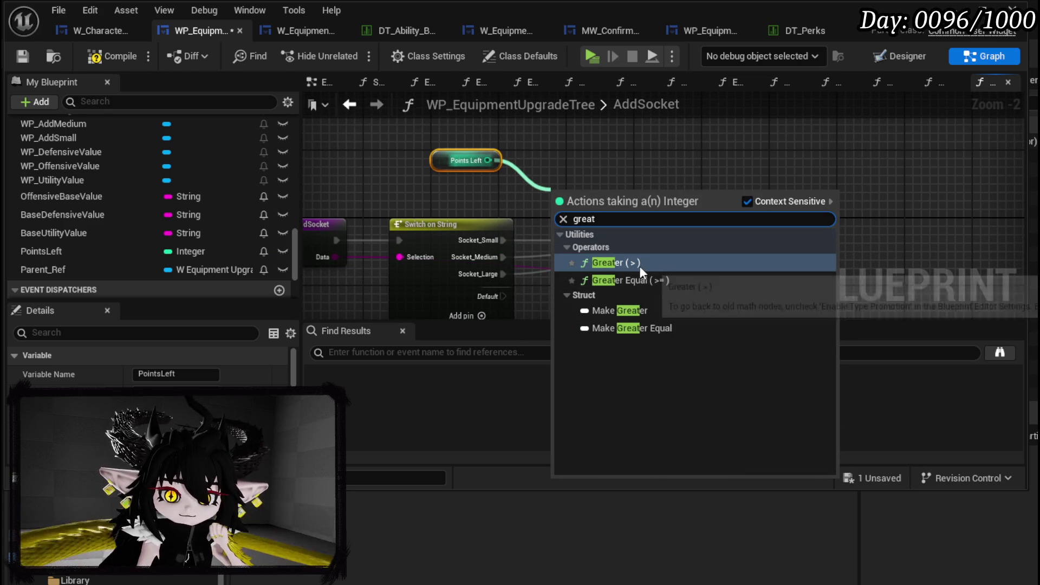
pyautogui.click(647, 281)
# Add a Branch on the comparison, fed by Socket_Small, with True calling On Add Socket.
pyautogui.moveTo(631, 204)
pyautogui.mouseDown()
pyautogui.moveTo(663, 192)
pyautogui.moveTo(524, 166)
pyautogui.moveTo(534, 177)
pyautogui.moveTo(723, 213)
pyautogui.moveTo(776, 212)
pyautogui.mouseUp()
pyautogui.write('b')
pyautogui.moveTo(358, 227); pyautogui.dragTo(533, 160)
pyautogui.moveTo(423, 173)
pyautogui.mouseDown()
pyautogui.moveTo(346, 161)
pyautogui.moveTo(365, 141)
pyautogui.mouseUp()
pyautogui.moveTo(572, 152)
pyautogui.mouseDown()
pyautogui.moveTo(486, 152)
pyautogui.moveTo(703, 209)
pyautogui.mouseUp()
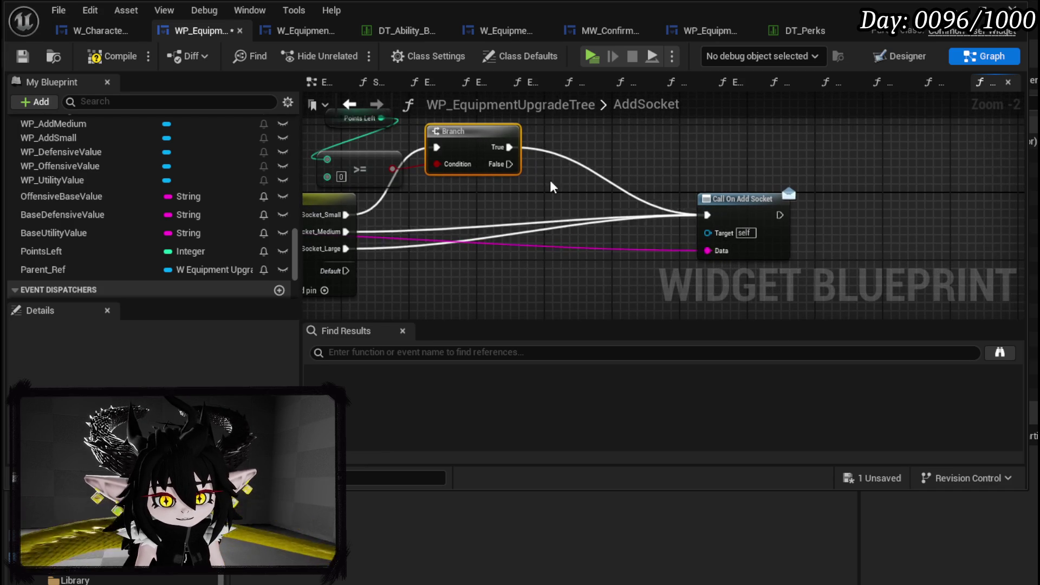
pyautogui.moveTo(336, 140); pyautogui.dragTo(428, 176)
# Set the small socket check to Points Left >= 30 and duplicate it to gate Socket_Medium.
pyautogui.click(431, 212)
pyautogui.write('30')
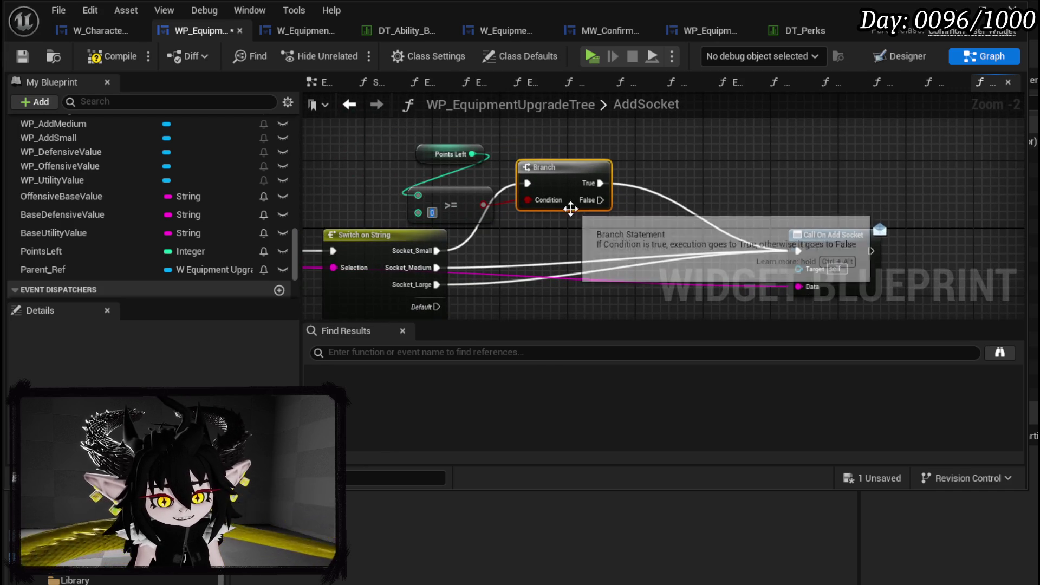
pyautogui.moveTo(371, 131); pyautogui.dragTo(582, 203)
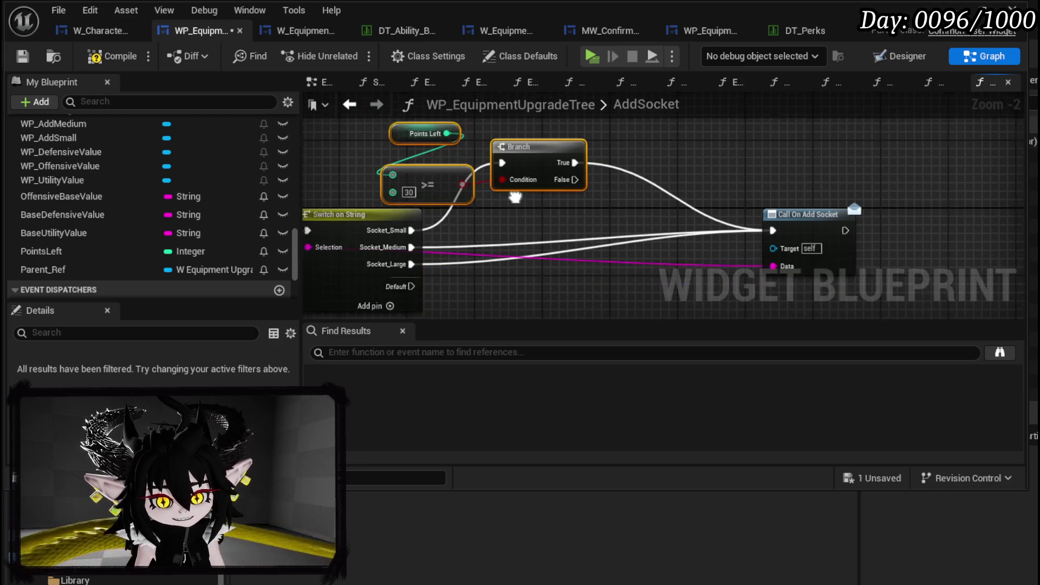
pyautogui.hotkey('ctrl', 'c')
pyautogui.hotkey('ctrl', 'v')
pyautogui.moveTo(476, 205)
pyautogui.mouseDown()
pyautogui.moveTo(506, 204)
pyautogui.moveTo(534, 233)
pyautogui.mouseUp()
pyautogui.moveTo(332, 202); pyautogui.dragTo(506, 210)
pyautogui.moveTo(585, 212)
pyautogui.mouseDown()
pyautogui.moveTo(731, 207)
pyautogui.moveTo(693, 185)
pyautogui.mouseUp()
pyautogui.moveTo(530, 203); pyautogui.dragTo(556, 195)
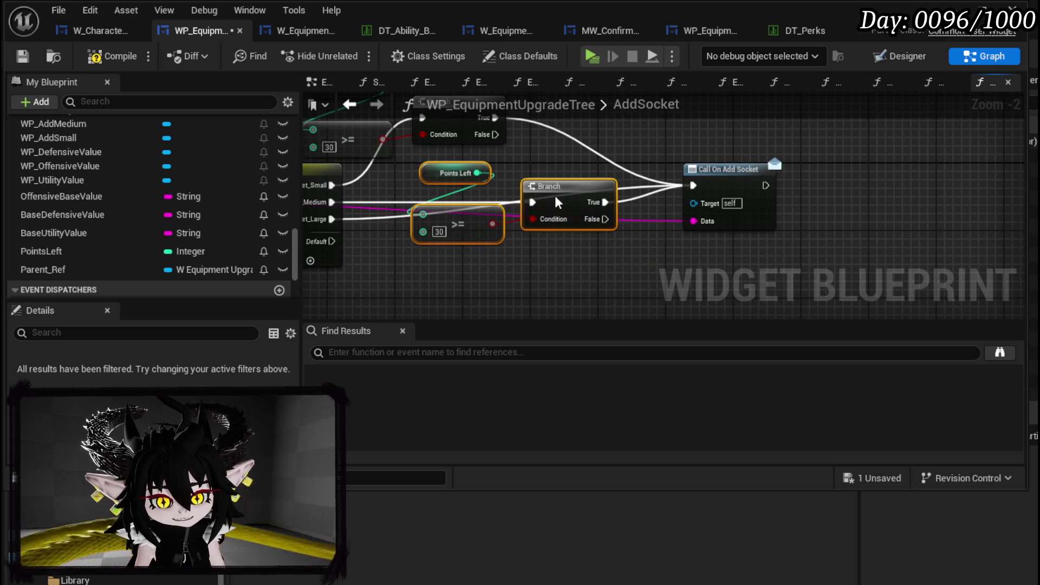
# Paste a third check set and wire Socket_Large through its Branch into Call On Add Socket.
pyautogui.hotkey('ctrl', 'c')
pyautogui.hotkey('ctrl', 'v')
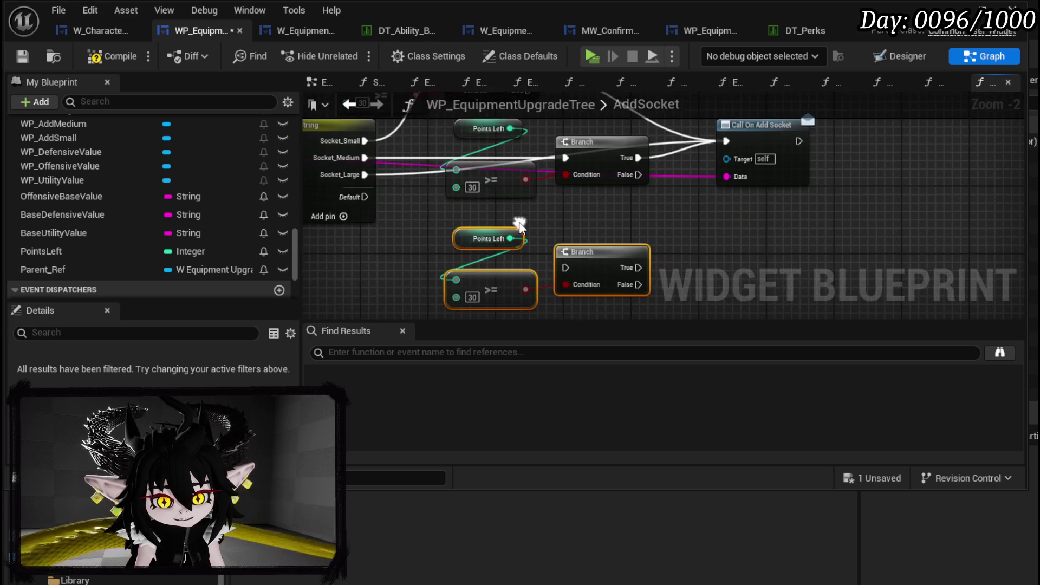
pyautogui.moveTo(366, 174)
pyautogui.mouseDown()
pyautogui.moveTo(563, 256)
pyautogui.moveTo(566, 267)
pyautogui.mouseUp()
pyautogui.moveTo(638, 268); pyautogui.dragTo(733, 141)
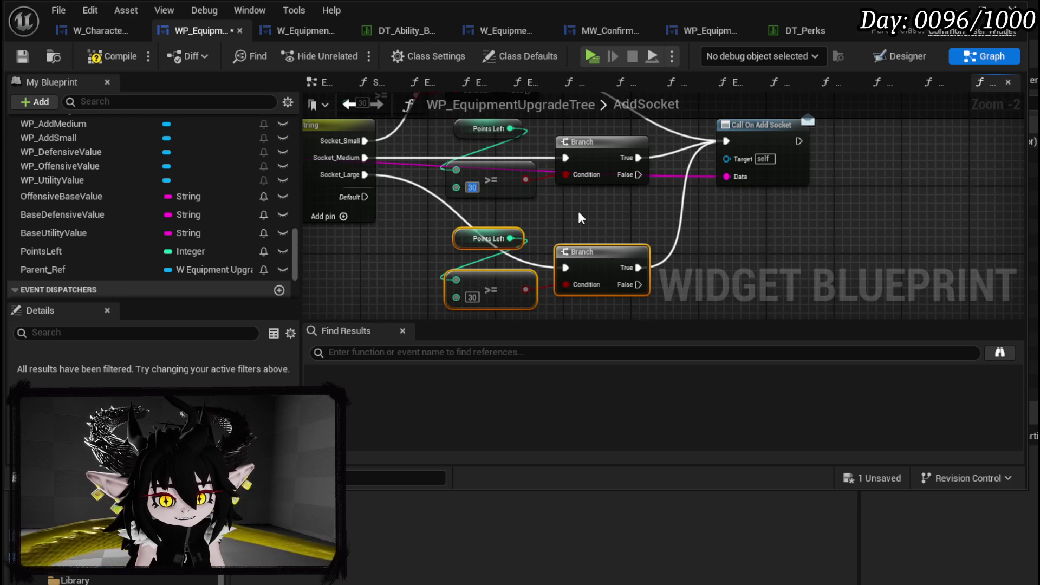
# Set the medium and large thresholds to 60 and 120, then compile and save the widget.
pyautogui.write('6')
pyautogui.press('Return')
pyautogui.press('BackSpace')
pyautogui.write('90')
pyautogui.click(473, 297)
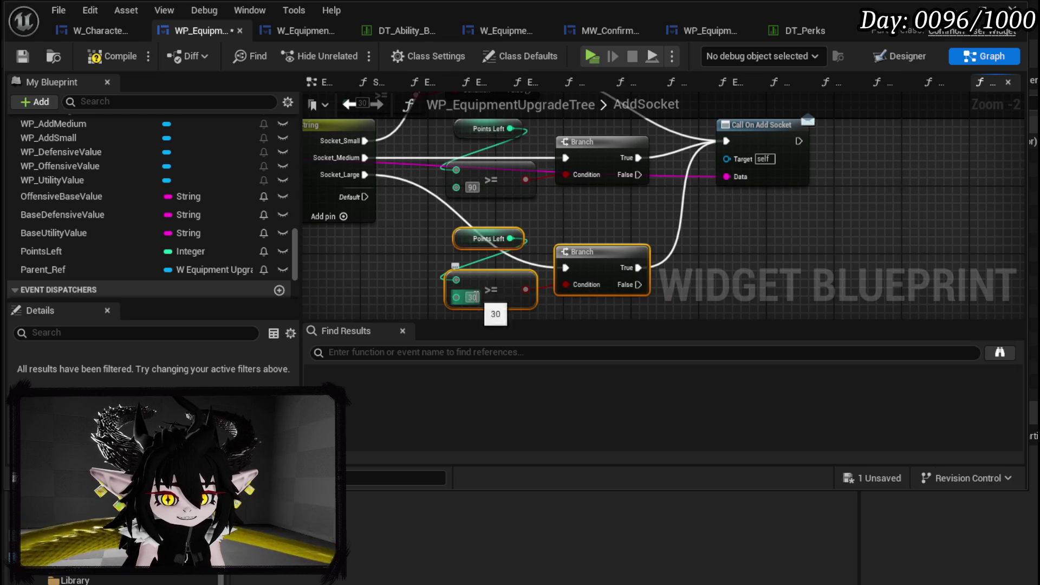
pyautogui.write('120')
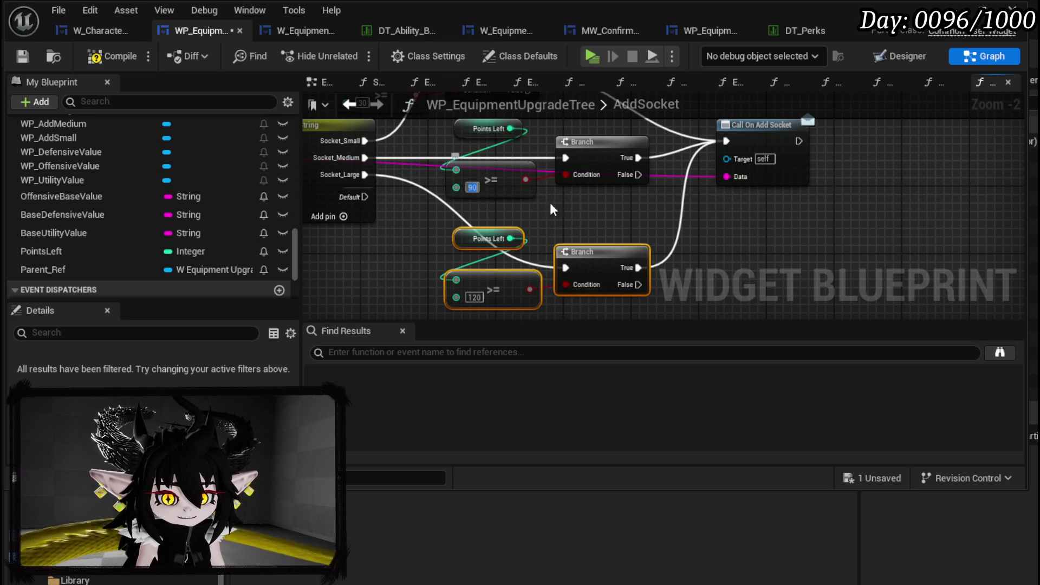
pyautogui.moveTo(607, 215); pyautogui.dragTo(614, 257)
pyautogui.moveTo(561, 296)
pyautogui.mouseDown()
pyautogui.moveTo(569, 227)
pyautogui.moveTo(577, 250)
pyautogui.mouseUp()
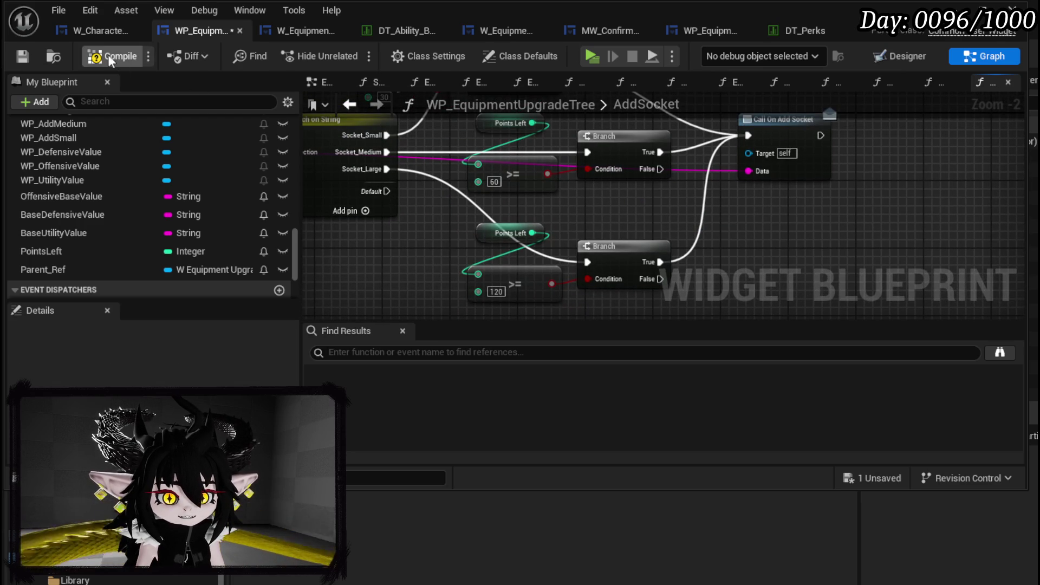
pyautogui.click(27, 51)
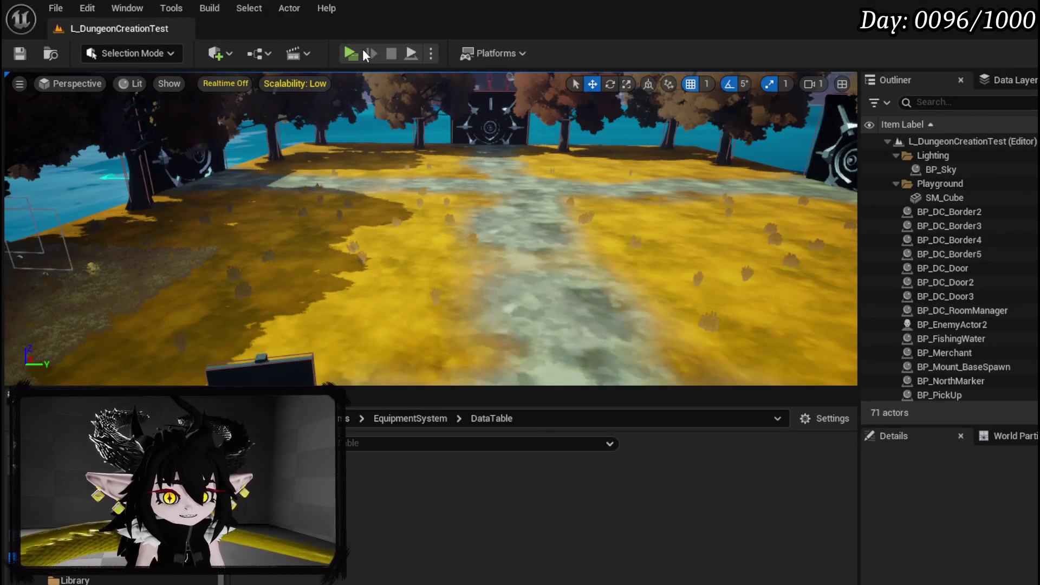
# Play the game, go from Inventory to Upgrade Gear, and open IRON_HEAD's socket upgrade page.
pyautogui.hotkey('alt', 'p')
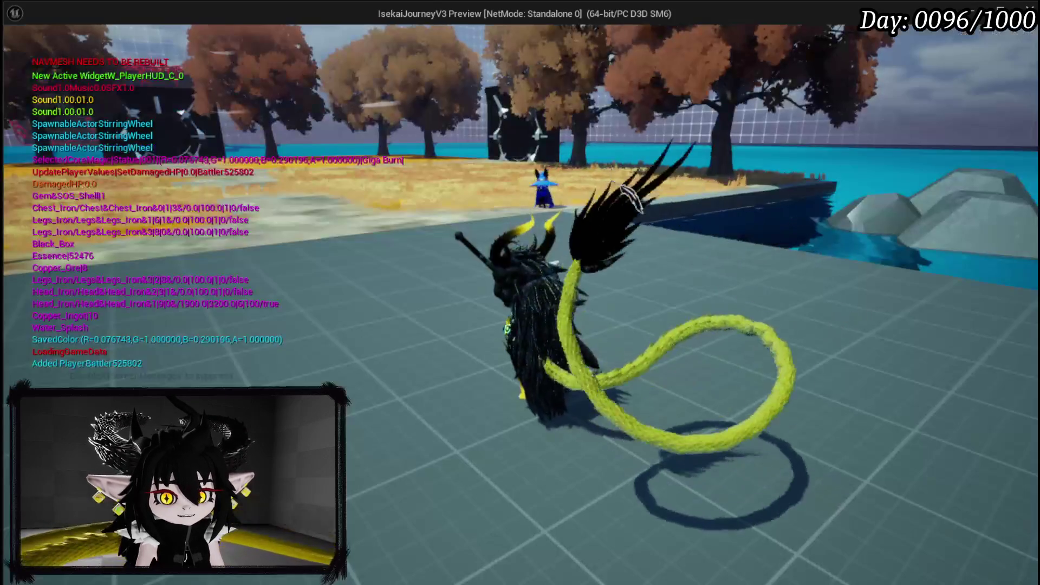
pyautogui.press('Tab')
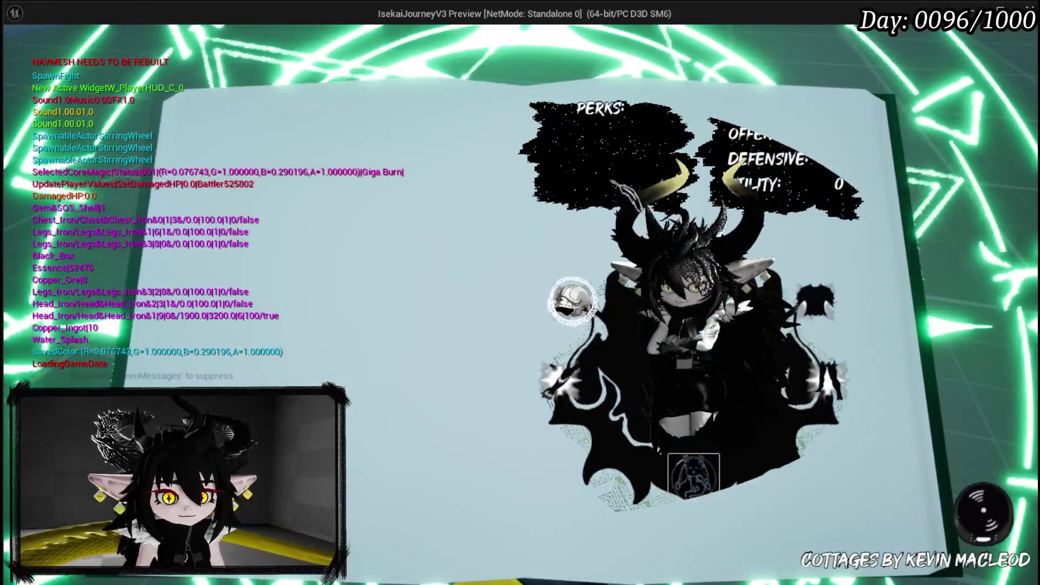
pyautogui.press('e')
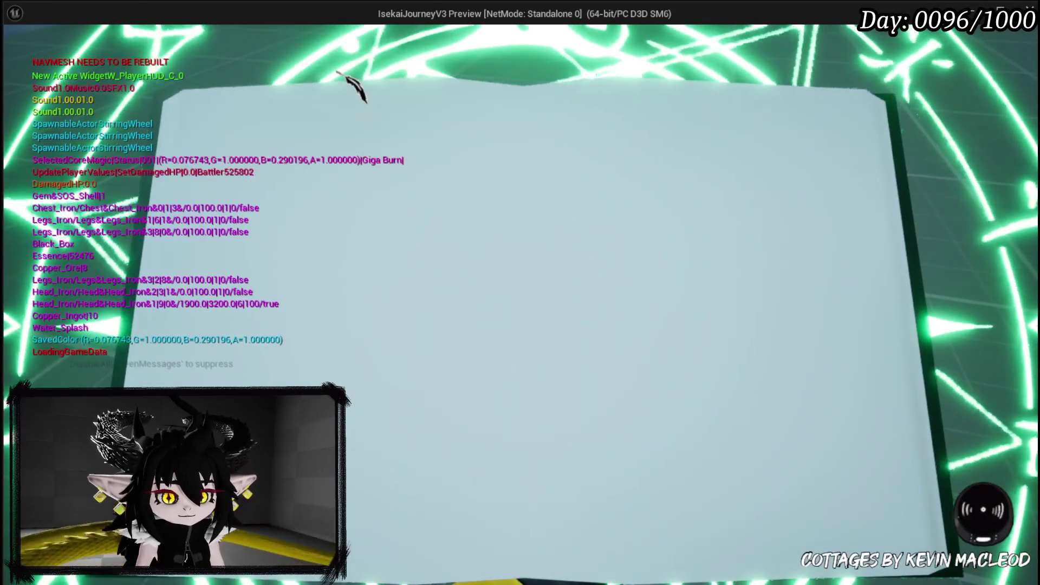
pyautogui.press('b')
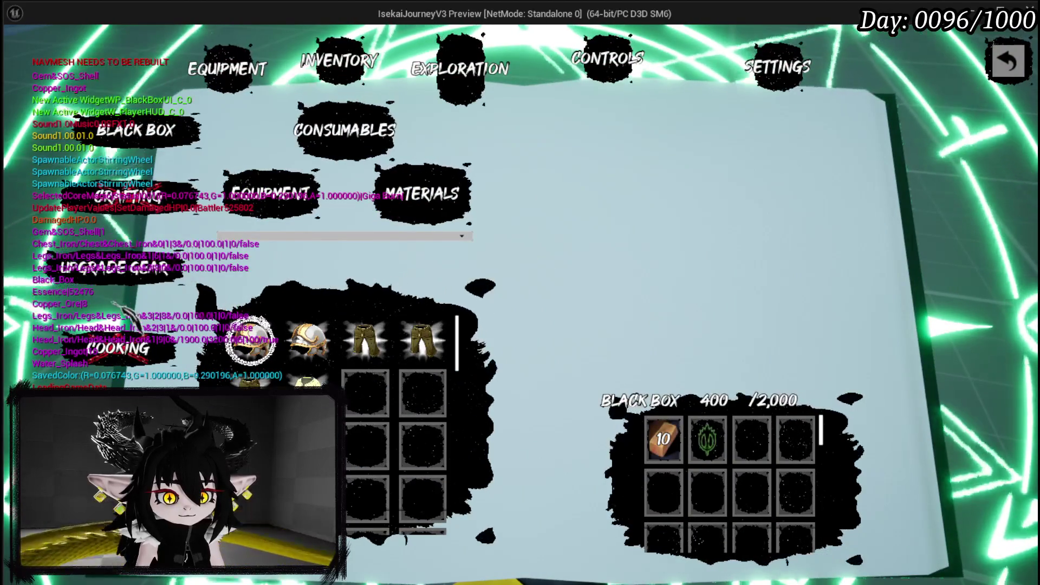
pyautogui.press('u')
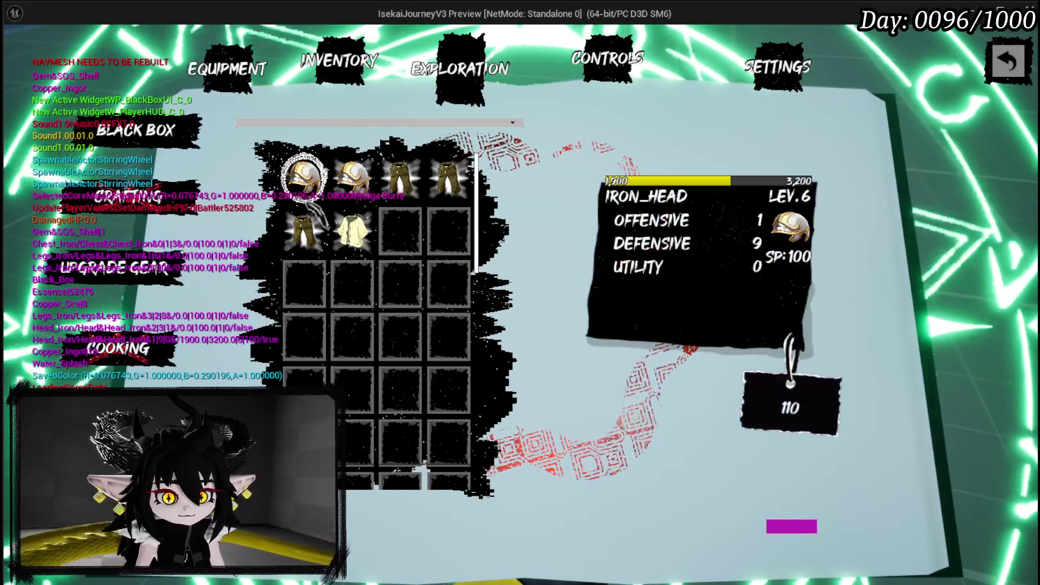
pyautogui.click(305, 178)
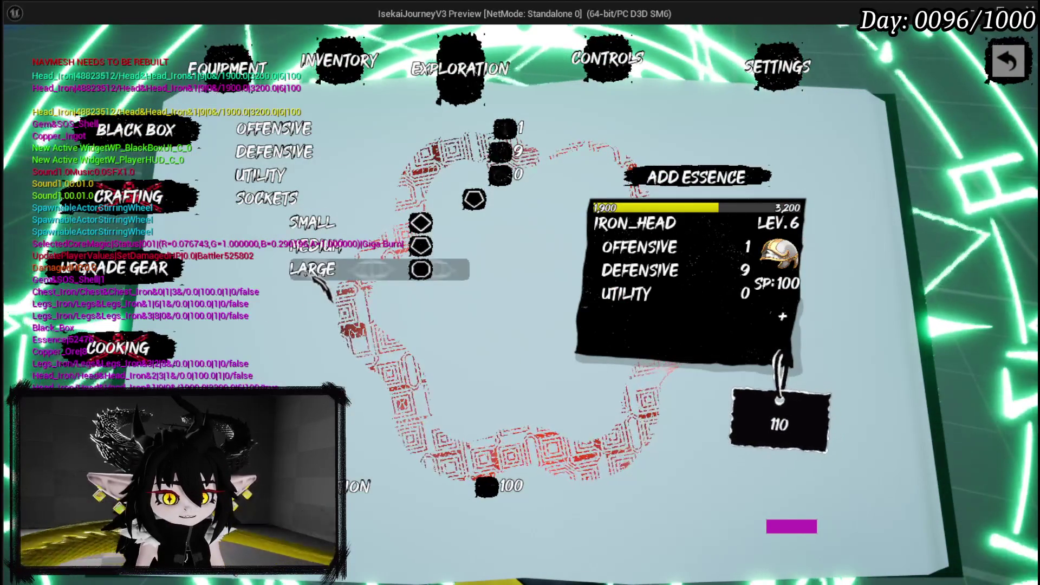
pyautogui.moveTo(405, 491)
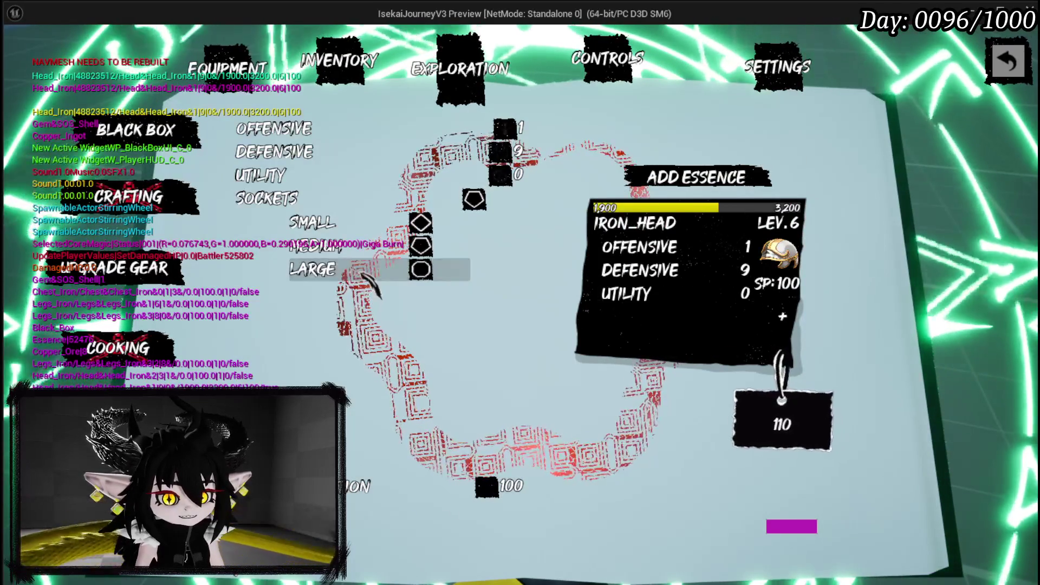
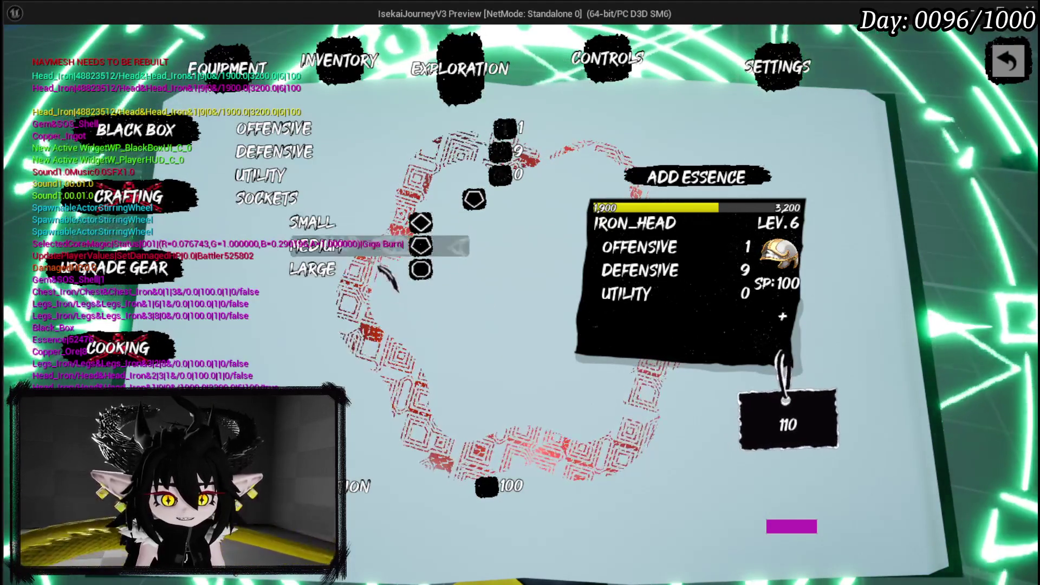
# End the play preview and save, returning to the WP_EquipmentUpgradeTree AddSocket graph.
pyautogui.press('Escape')
pyautogui.hotkey('ctrl', 's')
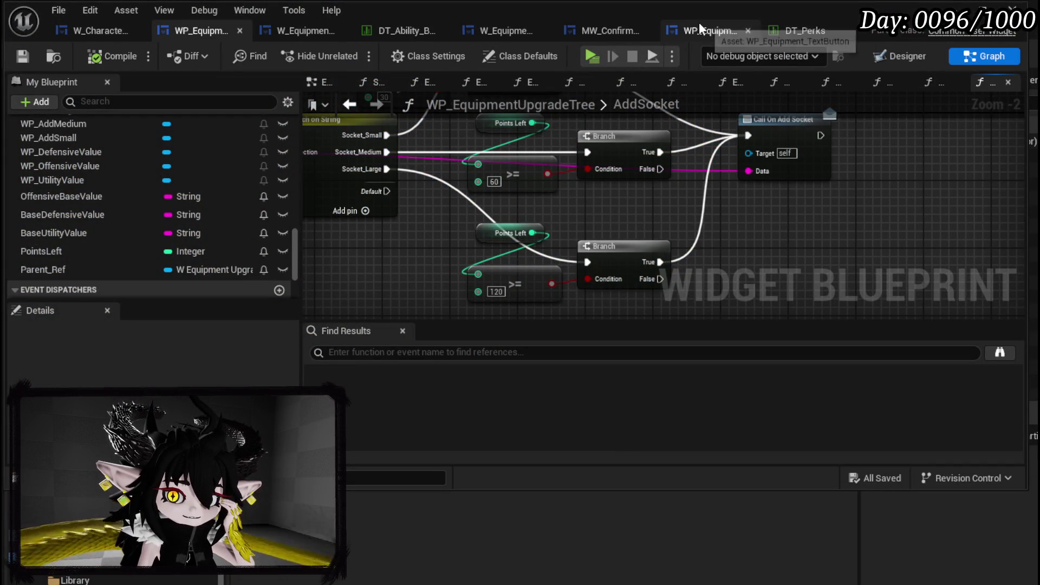
# In DT_Ability_BasicInformation, set the Socket_Small row's description to 'Needs 30 SP.'.
pyautogui.click(794, 31)
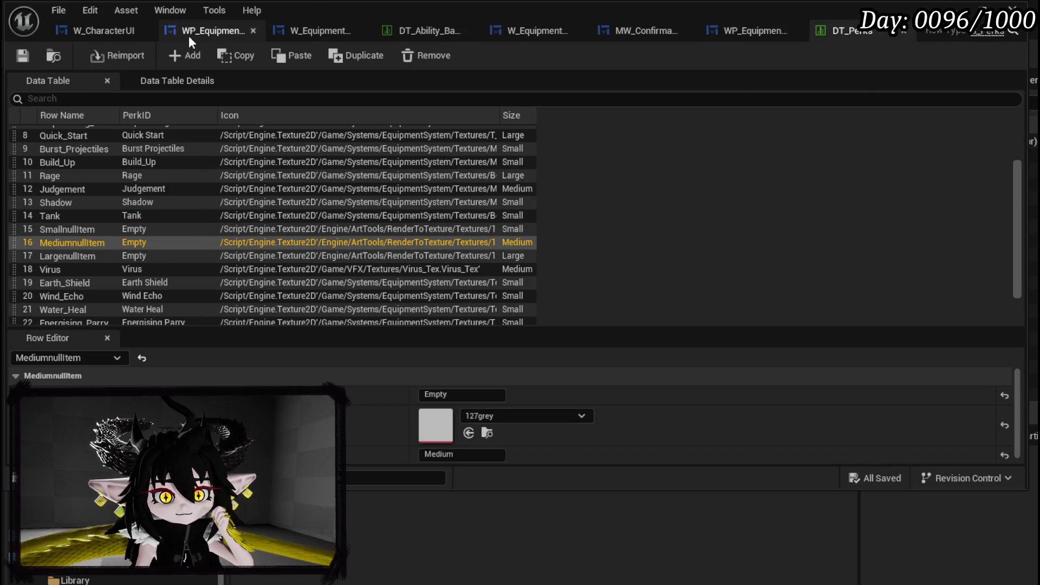
pyautogui.click(428, 32)
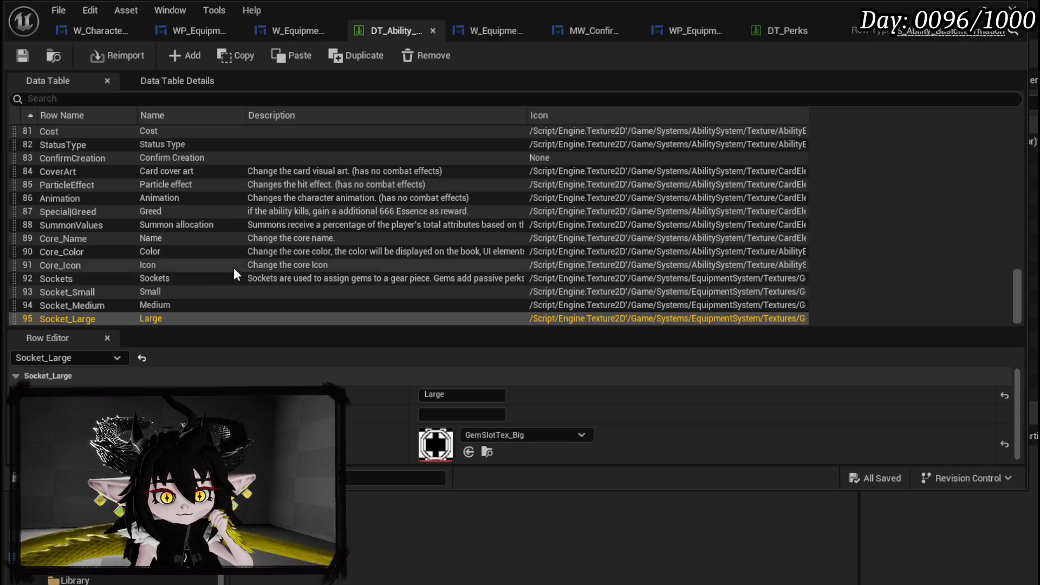
pyautogui.click(121, 292)
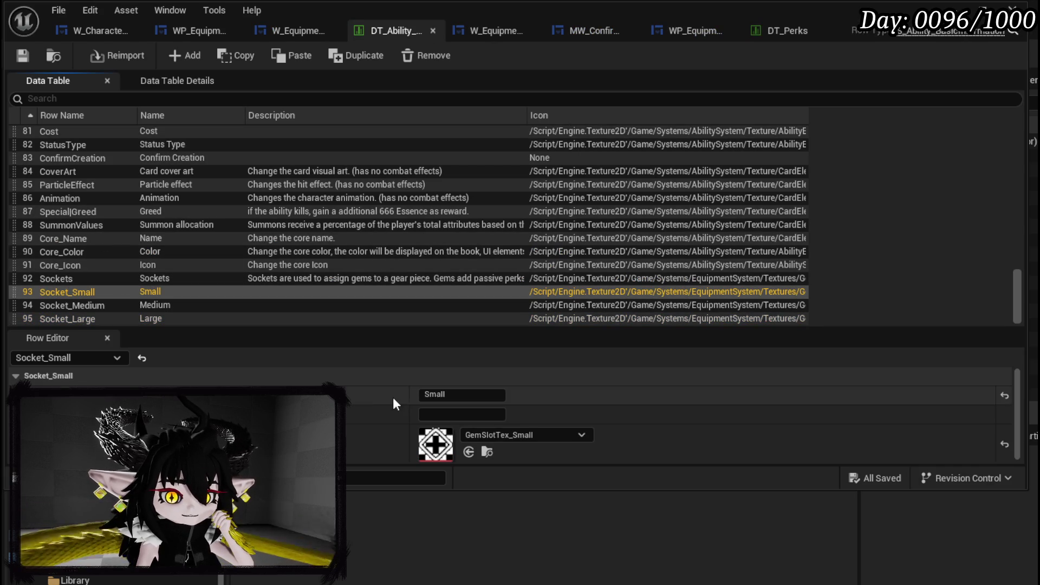
pyautogui.click(523, 416)
pyautogui.write('Needs 30 SP')
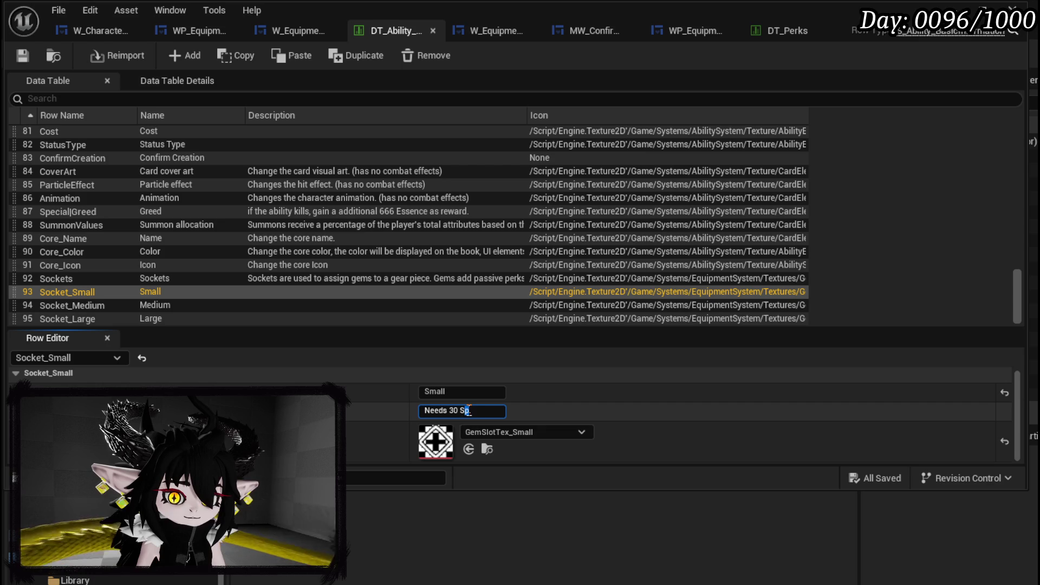
pyautogui.write('.')
pyautogui.press('Return')
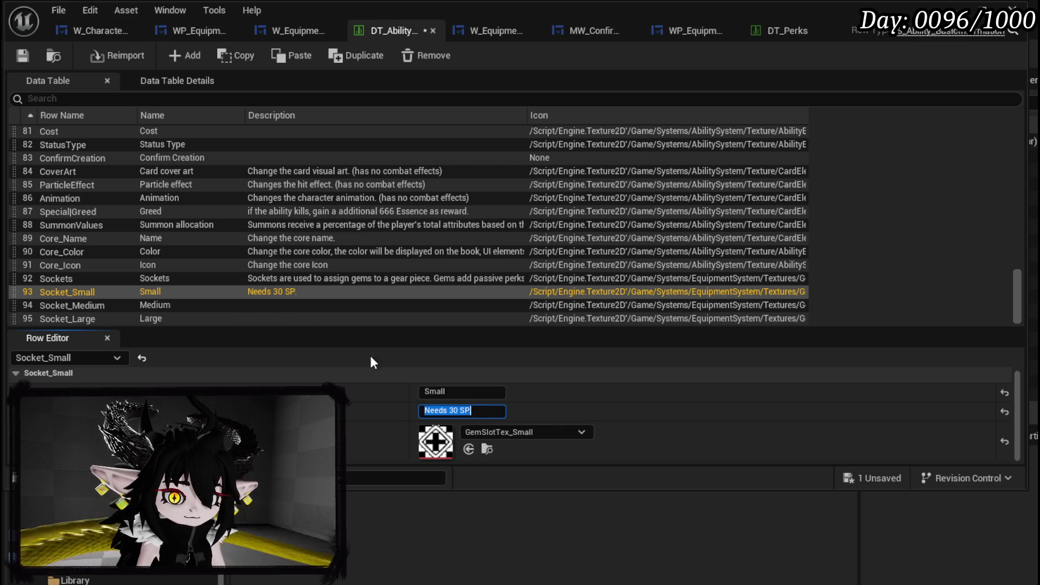
# Set the Socket_Medium and Socket_Large descriptions to 'Needs 60 SP.' and 'Needs 120 SP.'.
pyautogui.click(278, 307)
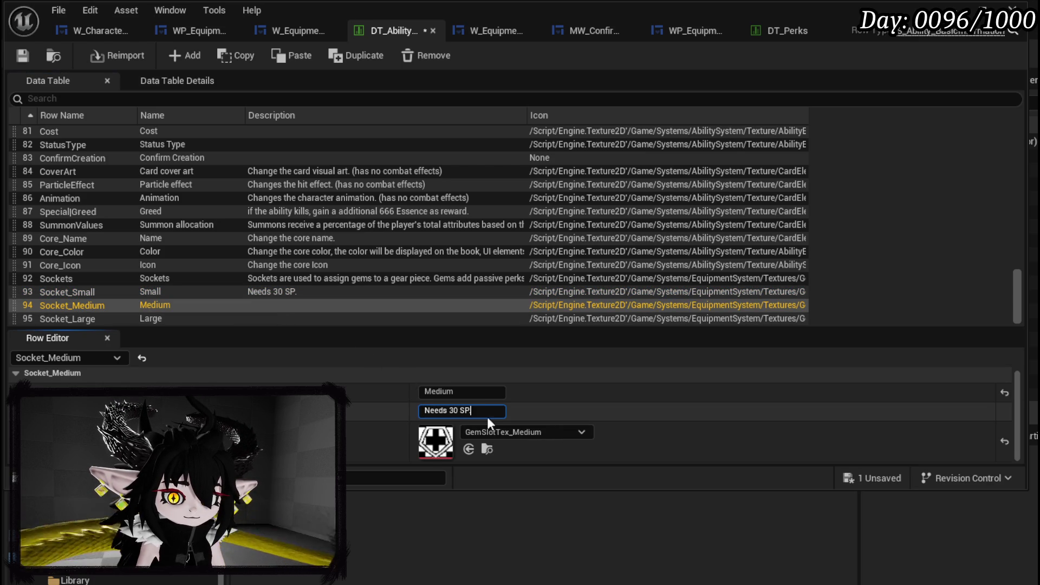
pyautogui.press('Return')
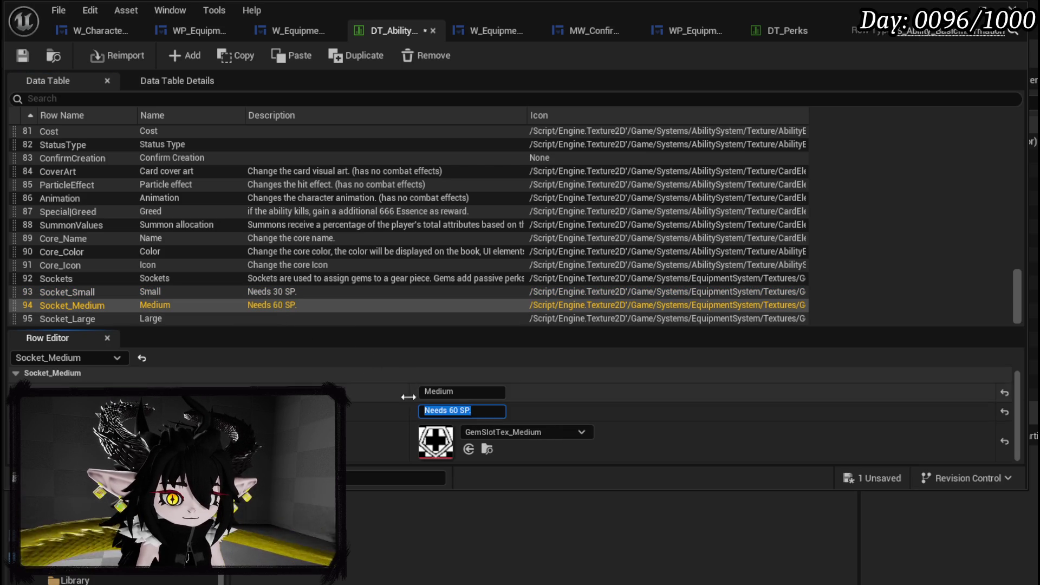
pyautogui.click(251, 319)
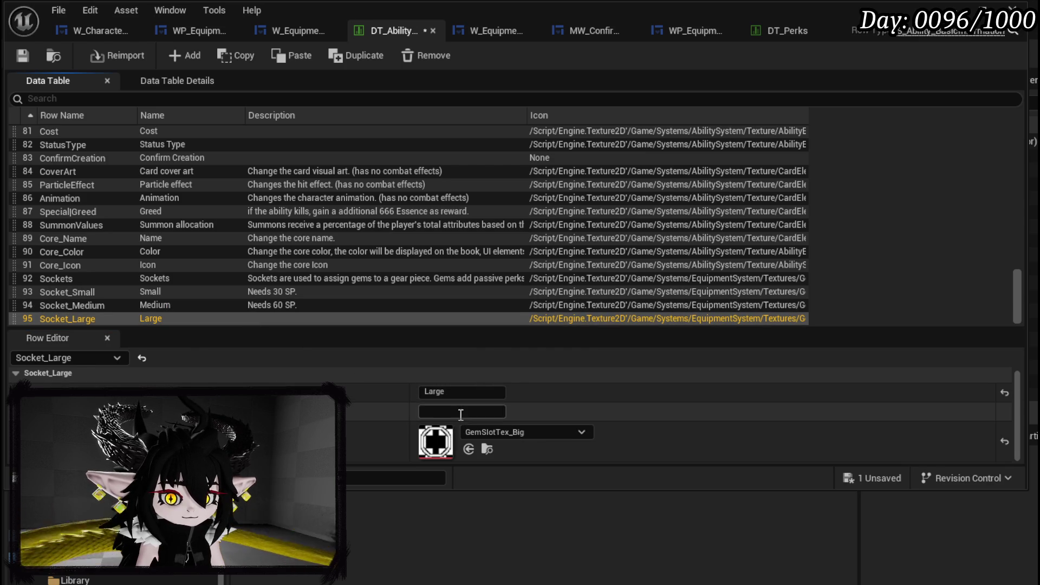
pyautogui.write('Needs 120 SP.')
pyautogui.press('Return')
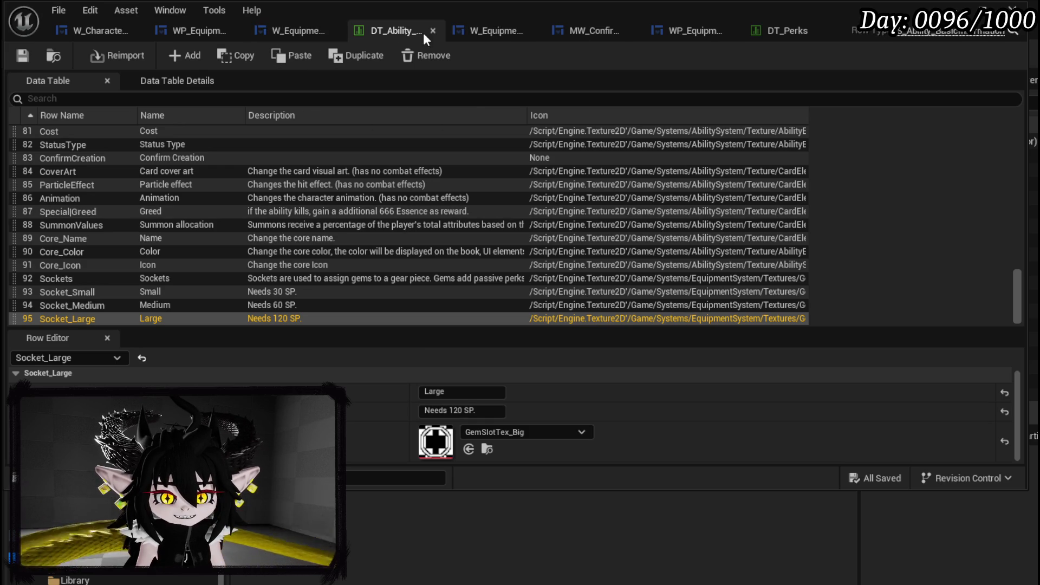
pyautogui.click(301, 35)
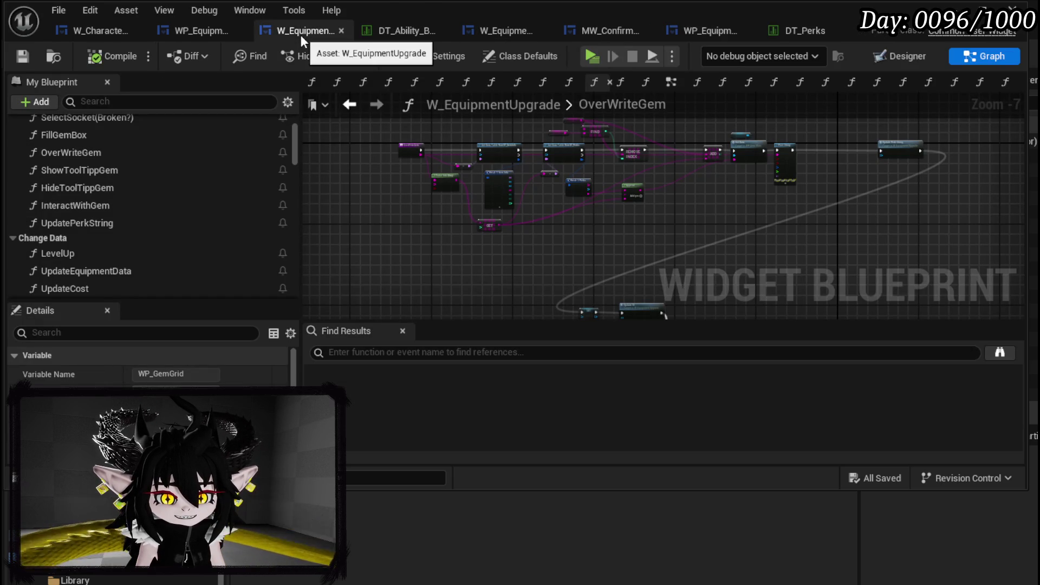
# Check the upgrade tree's socket costs, then add a fourth input pin to UpdateCost's Add node.
pyautogui.click(190, 32)
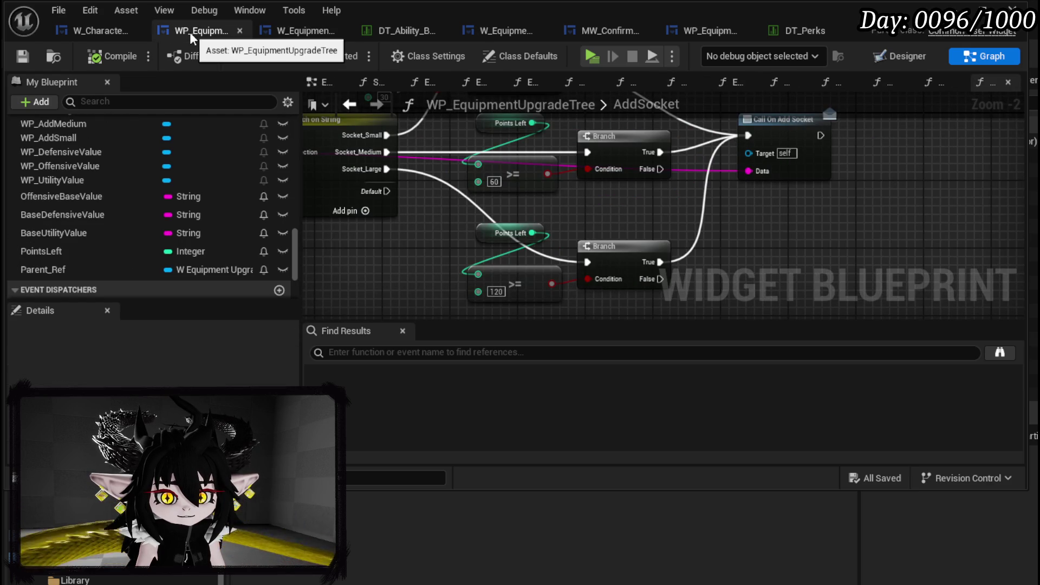
pyautogui.moveTo(408, 108)
pyautogui.mouseDown()
pyautogui.moveTo(430, 140)
pyautogui.moveTo(538, 166)
pyautogui.mouseUp()
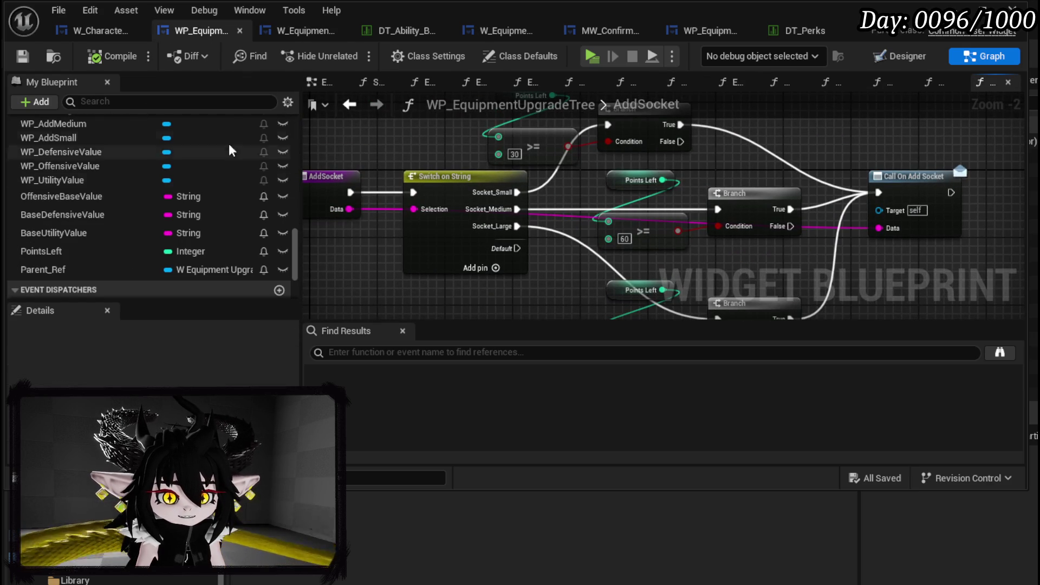
pyautogui.click(304, 31)
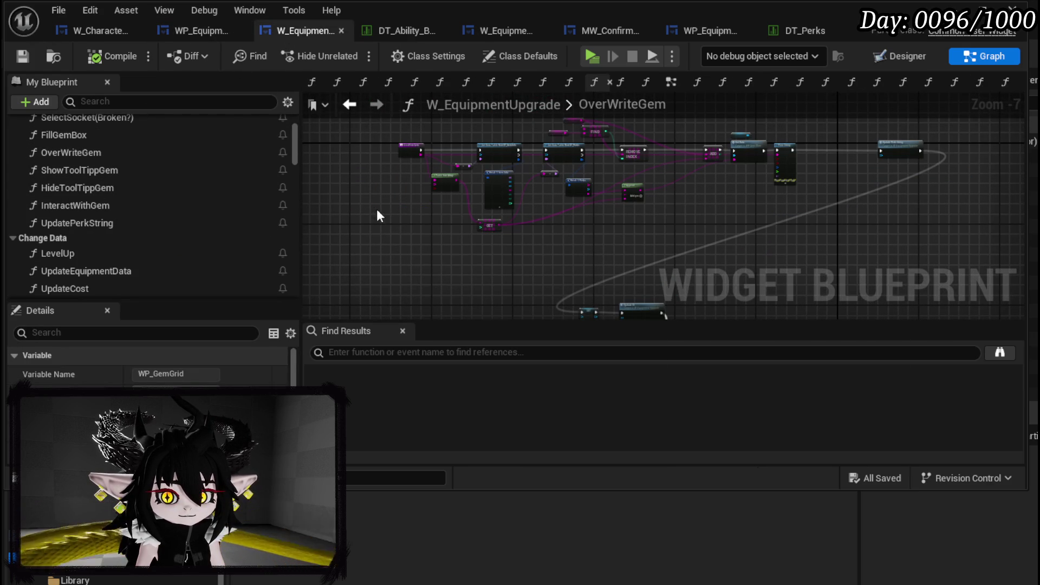
pyautogui.scroll(-3, 130, 189)
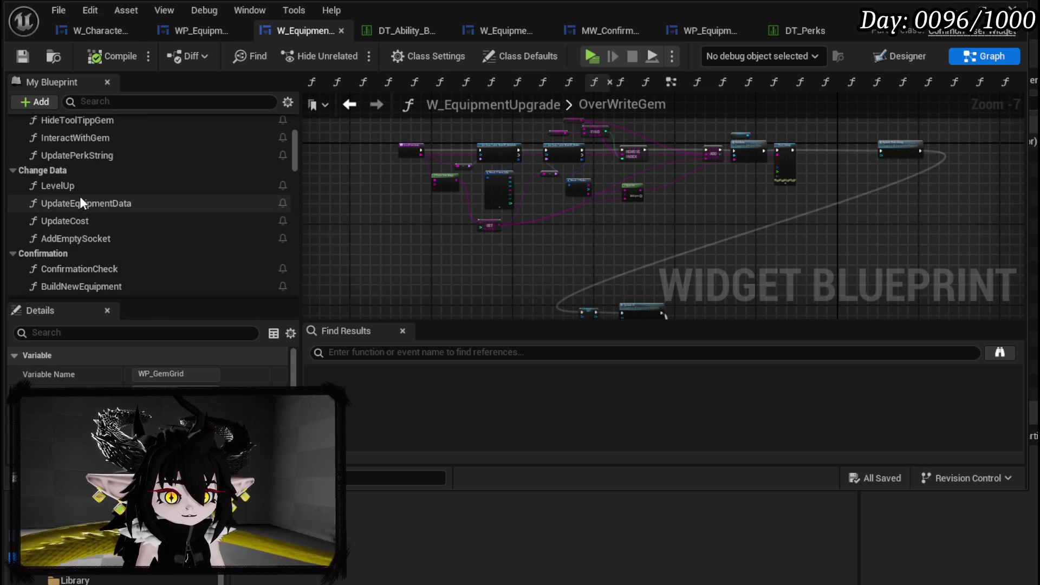
pyautogui.doubleClick(72, 222)
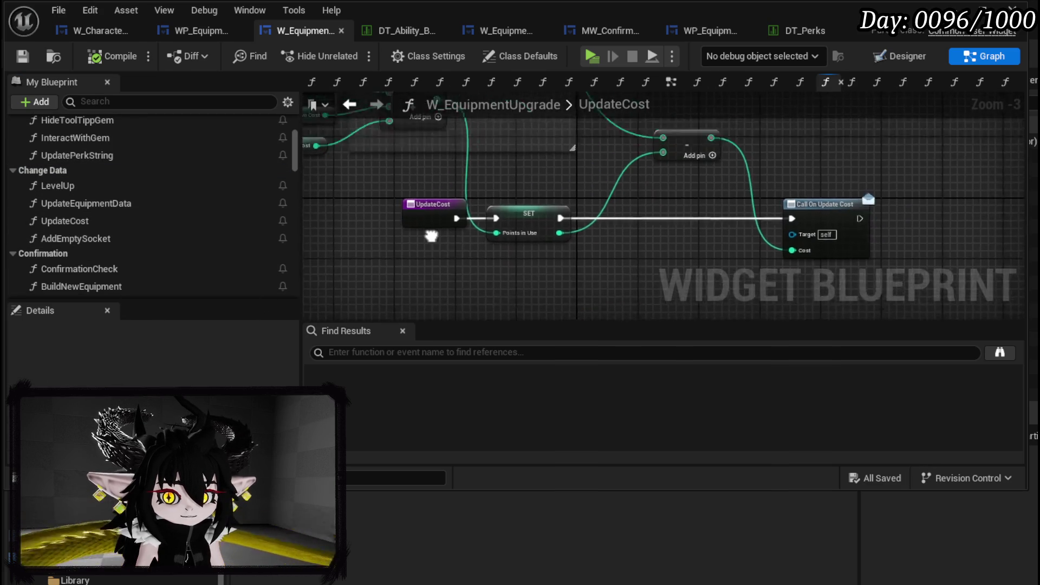
pyautogui.moveTo(431, 236); pyautogui.dragTo(520, 278)
pyautogui.scroll(1, 520, 277)
pyautogui.moveTo(513, 192)
pyautogui.mouseDown()
pyautogui.moveTo(520, 212)
pyautogui.moveTo(559, 221)
pyautogui.mouseUp()
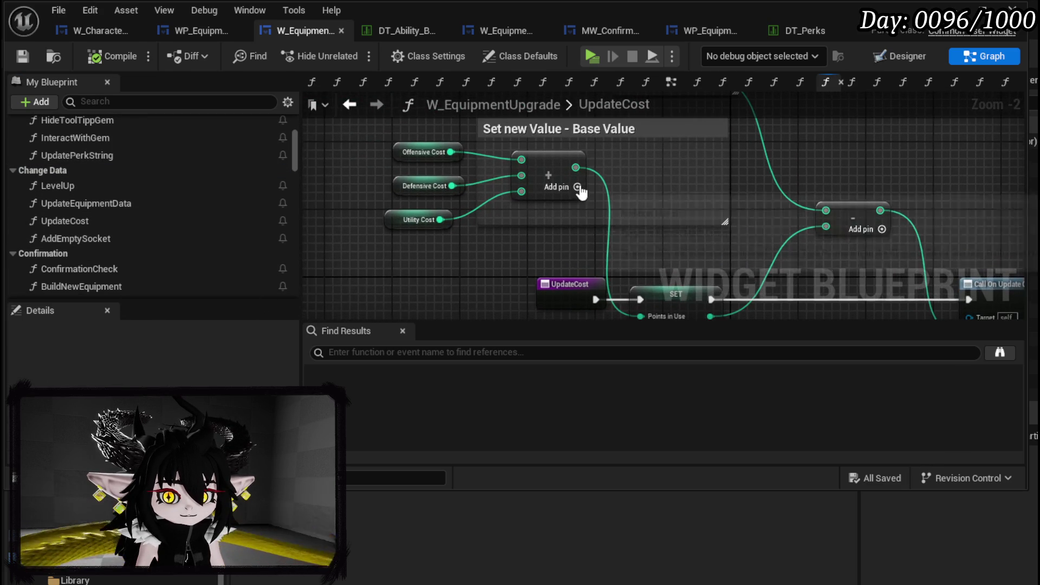
pyautogui.click(577, 186)
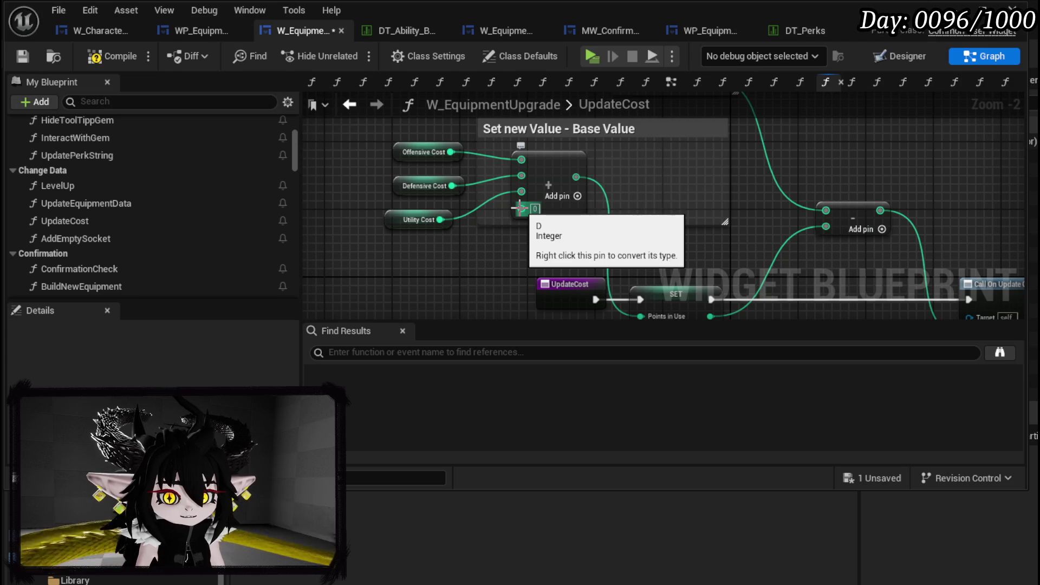
# Create a new Integer variable named GemCost in W_EquipmentUpgrade.
pyautogui.scroll(-5, 213, 235)
pyautogui.click(388, 352)
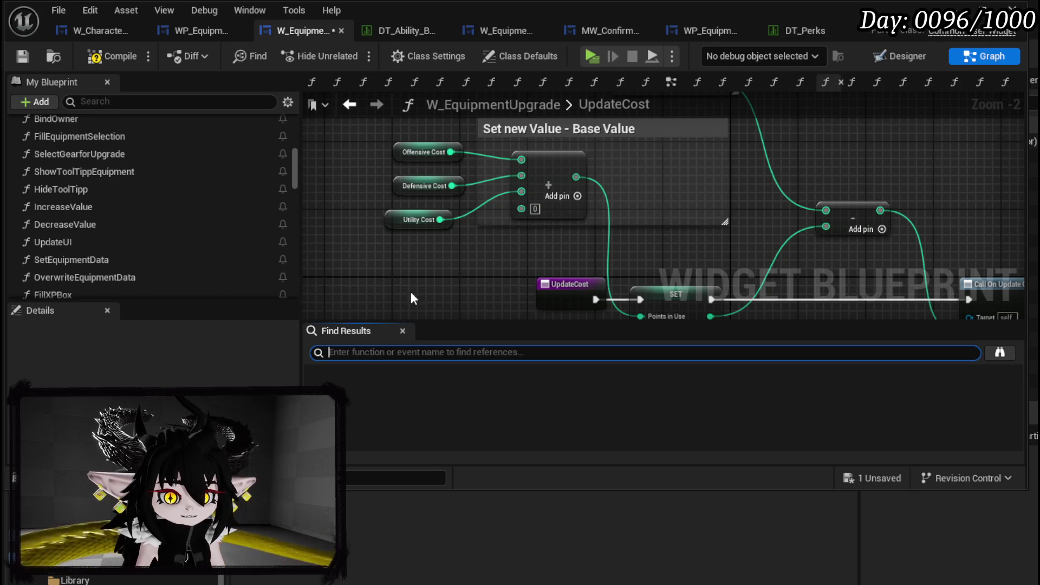
pyautogui.click(131, 108)
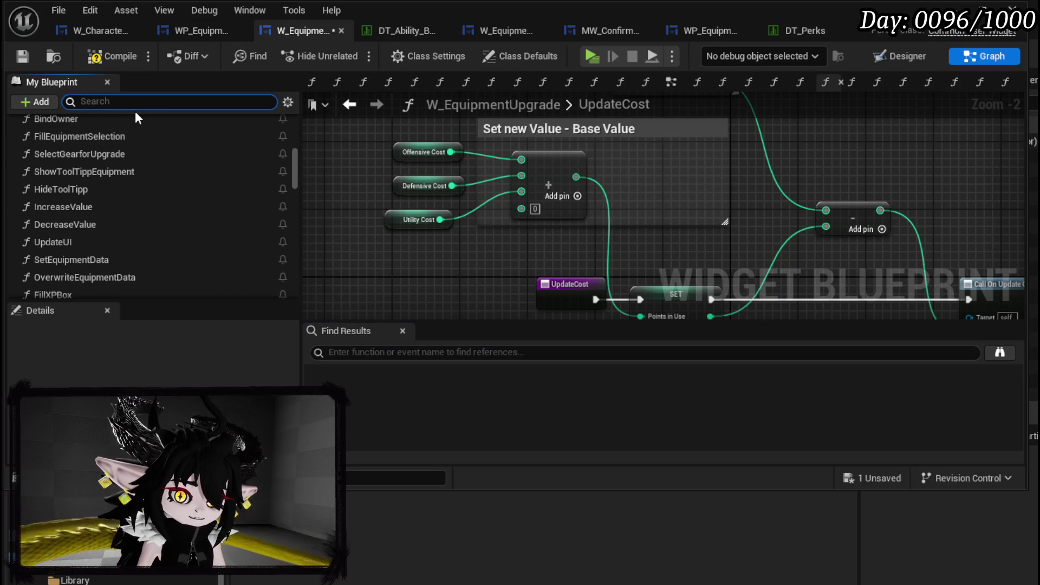
pyautogui.write('Cost')
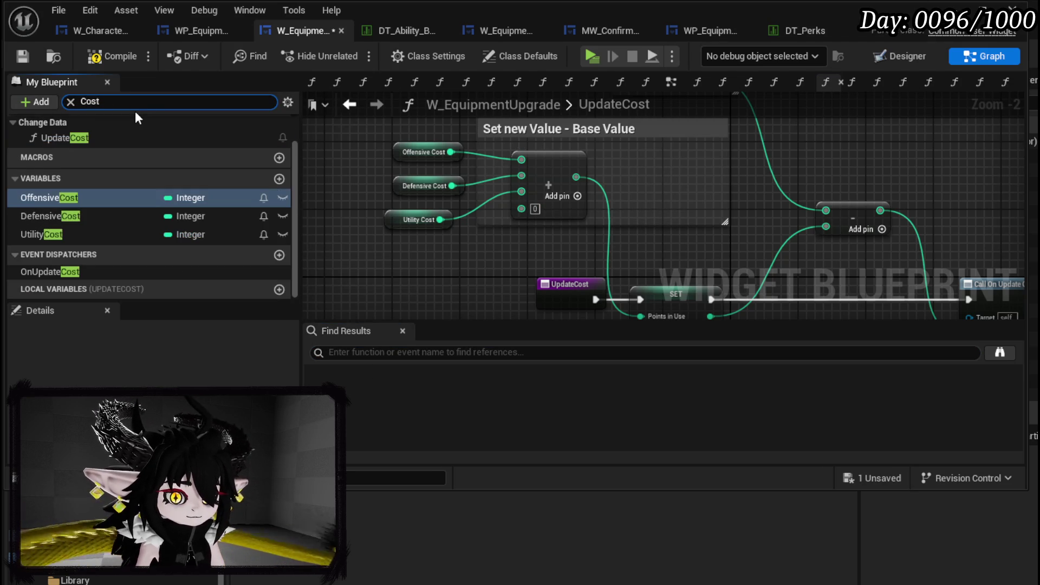
pyautogui.click(279, 179)
pyautogui.write('Gem')
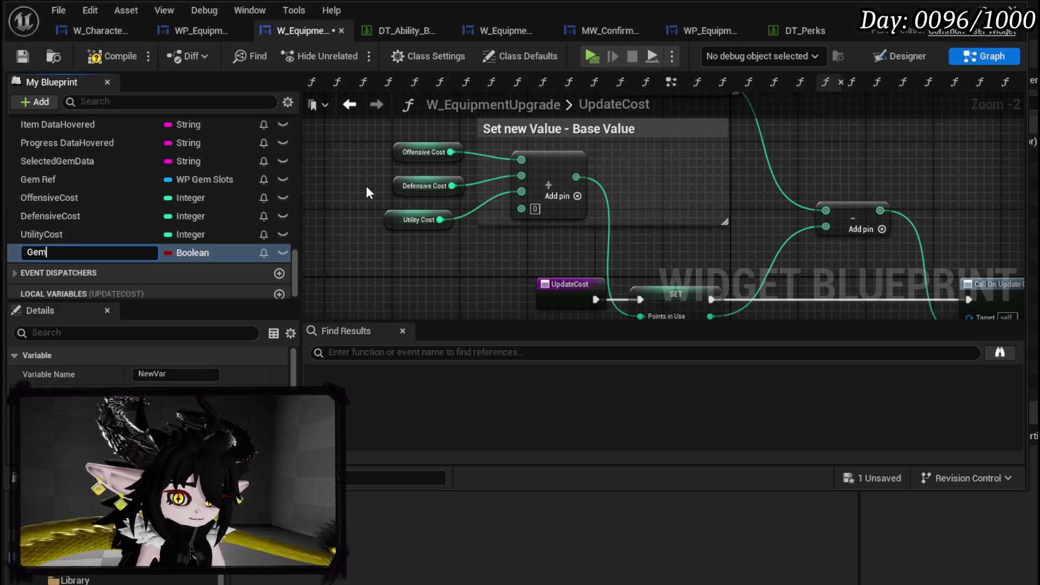
pyautogui.write('Cost')
pyautogui.press('Return')
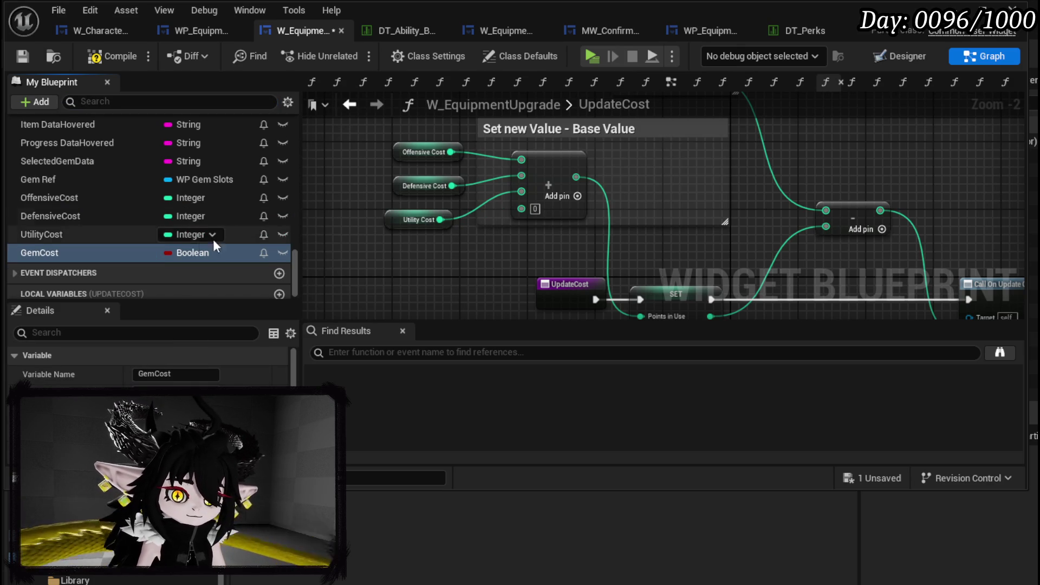
pyautogui.click(190, 255)
pyautogui.click(207, 320)
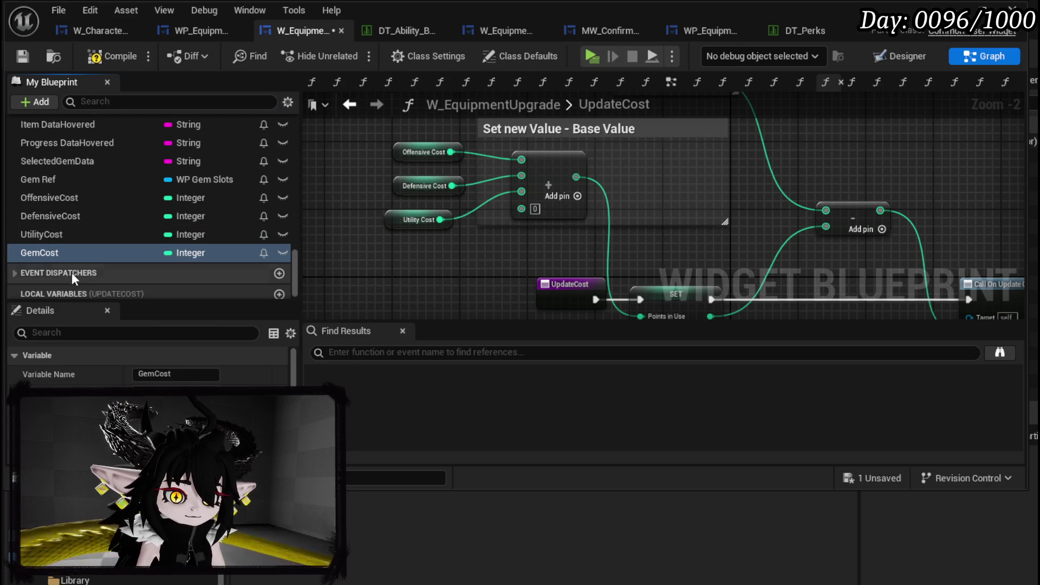
# Wire a Gem Cost getter into the sum's fourth input and compile the blueprint.
pyautogui.moveTo(39, 252)
pyautogui.mouseDown()
pyautogui.moveTo(402, 240)
pyautogui.moveTo(521, 207)
pyautogui.mouseUp()
pyautogui.click(439, 265)
pyautogui.moveTo(426, 245); pyautogui.dragTo(428, 261)
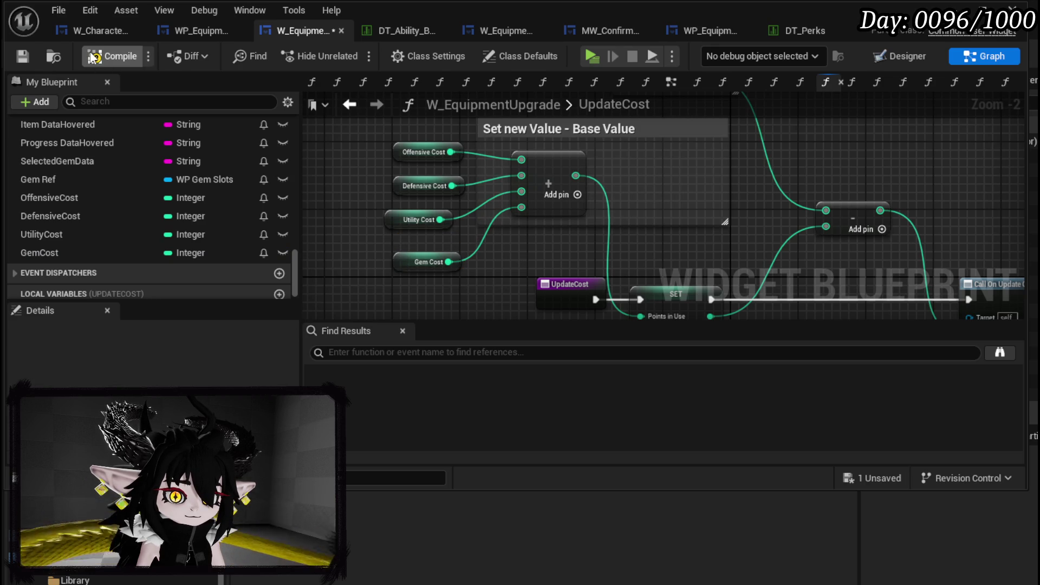
pyautogui.click(22, 57)
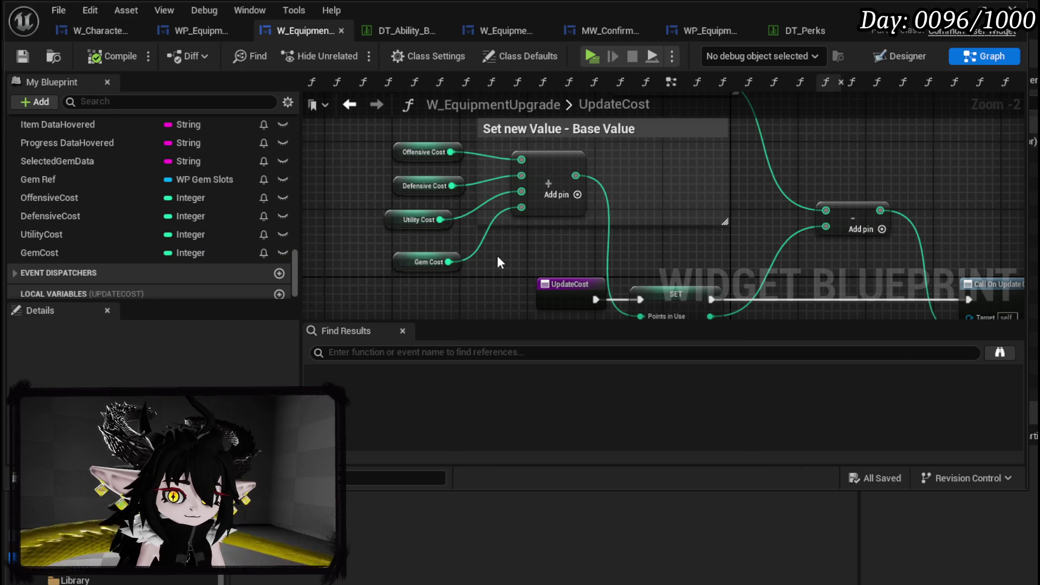
# Open the AddEmptySocket function graph and shift its entry node left.
pyautogui.scroll(10, 138, 187)
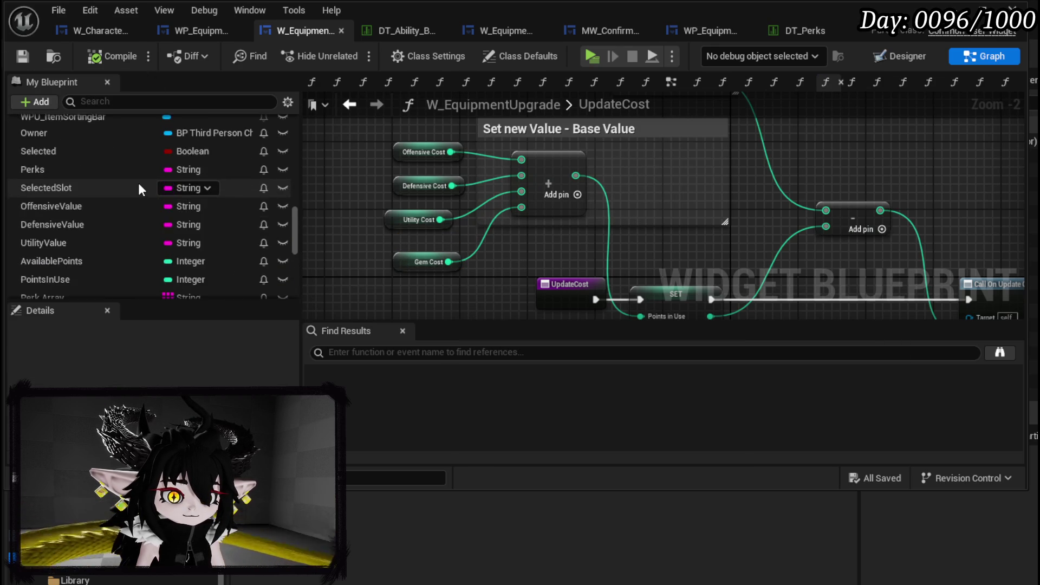
pyautogui.scroll(15, 138, 179)
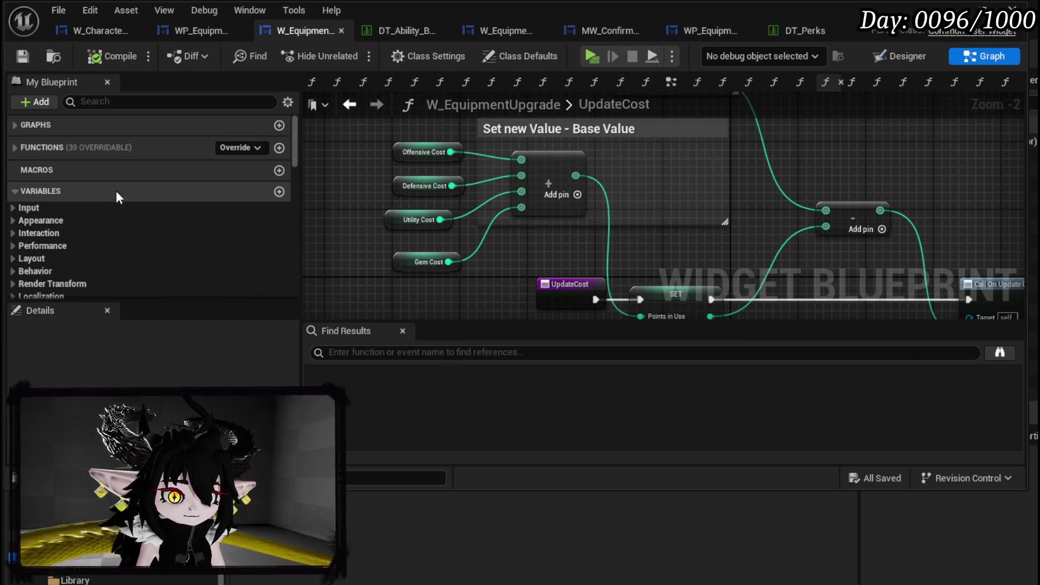
pyautogui.click(14, 147)
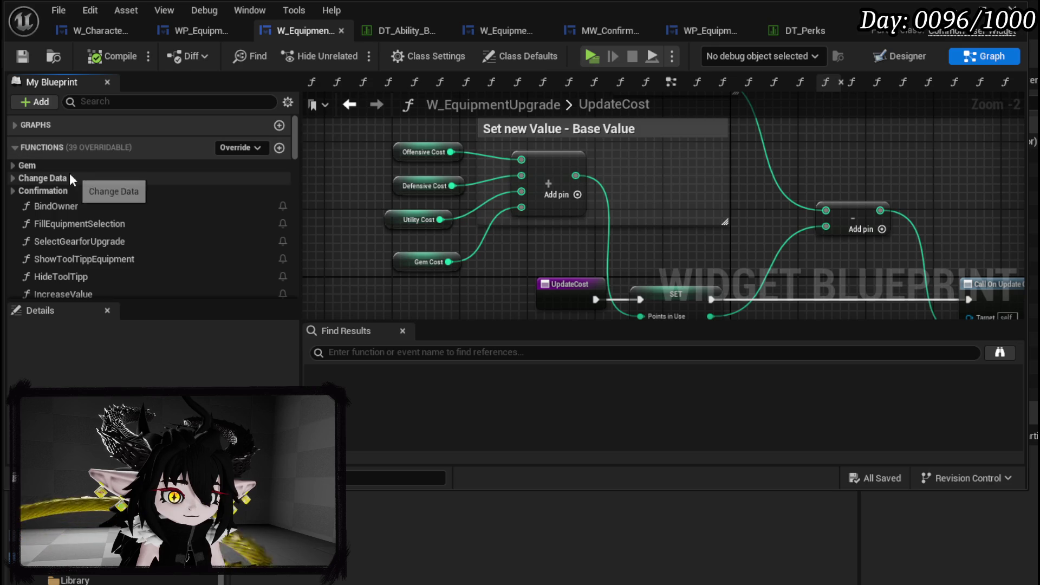
pyautogui.click(17, 178)
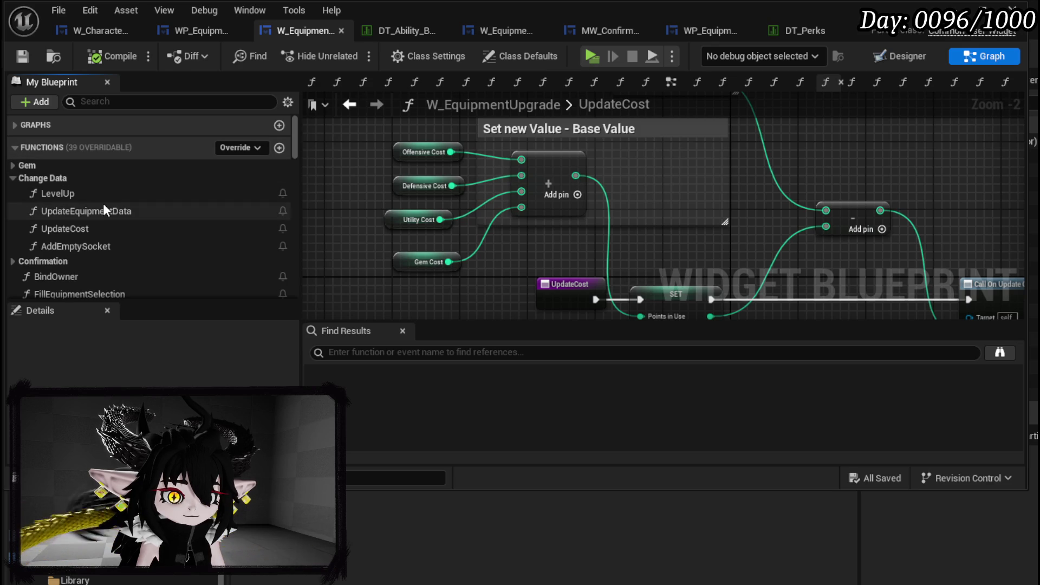
pyautogui.doubleClick(125, 246)
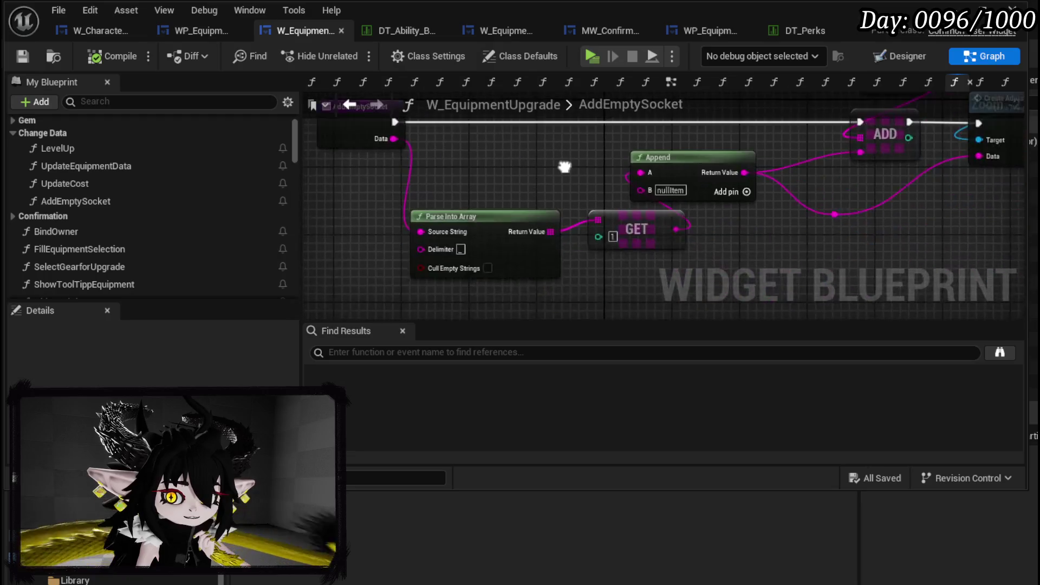
pyautogui.moveTo(454, 182); pyautogui.dragTo(329, 184)
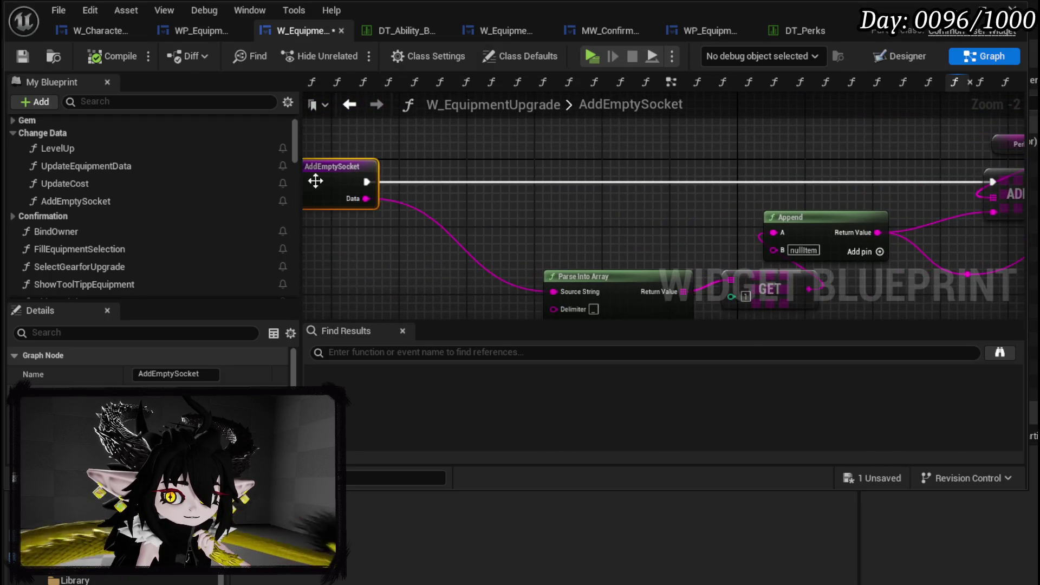
pyautogui.scroll(-1, 619, 192)
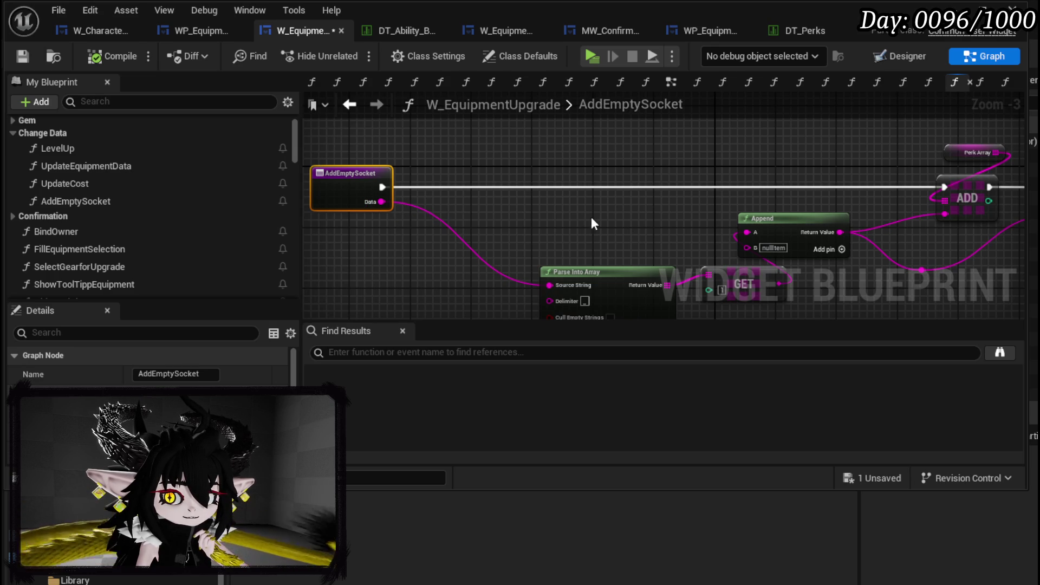
# Add a Switch on String on the Data output, executed right after AddEmptySocket.
pyautogui.moveTo(381, 202); pyautogui.dragTo(505, 212)
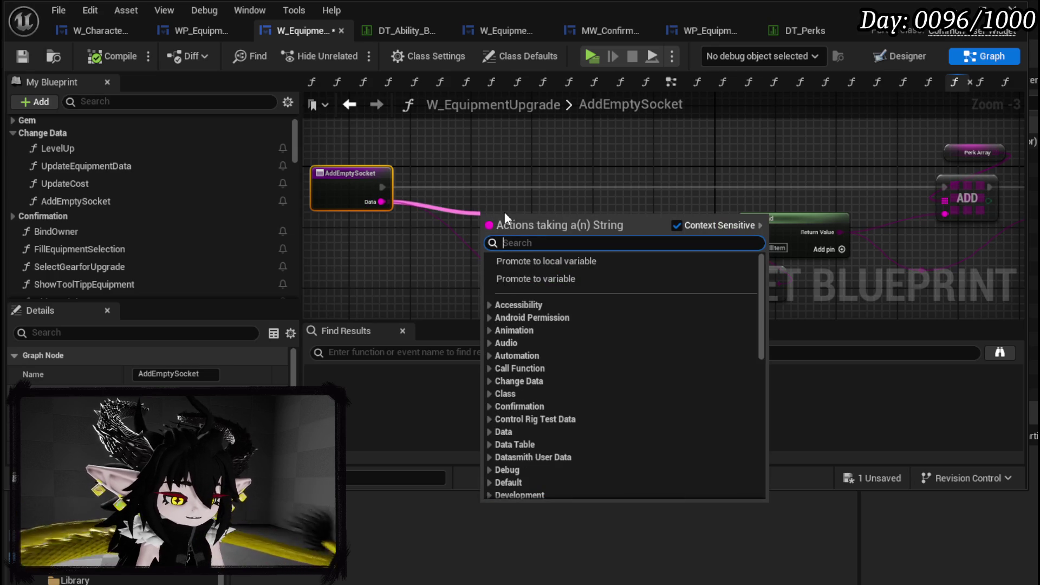
pyautogui.write('Switch')
pyautogui.press('Return')
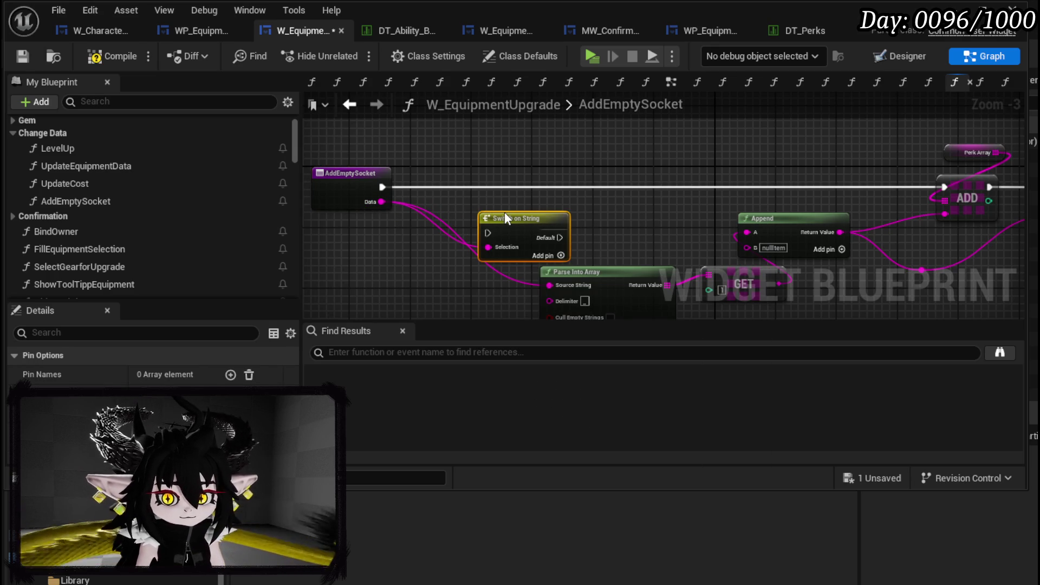
pyautogui.moveTo(381, 188); pyautogui.dragTo(489, 233)
pyautogui.moveTo(509, 218); pyautogui.dragTo(456, 174)
# Give the switch three cases named Socket_Small, Socket_Medium and Socket_Large.
pyautogui.click(507, 209)
pyautogui.click(506, 224)
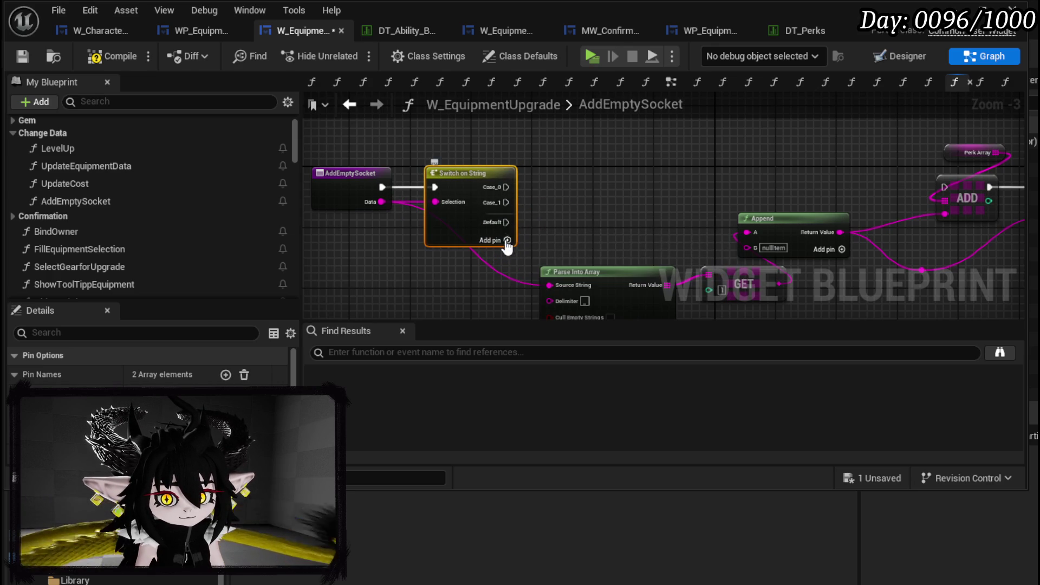
pyautogui.click(506, 240)
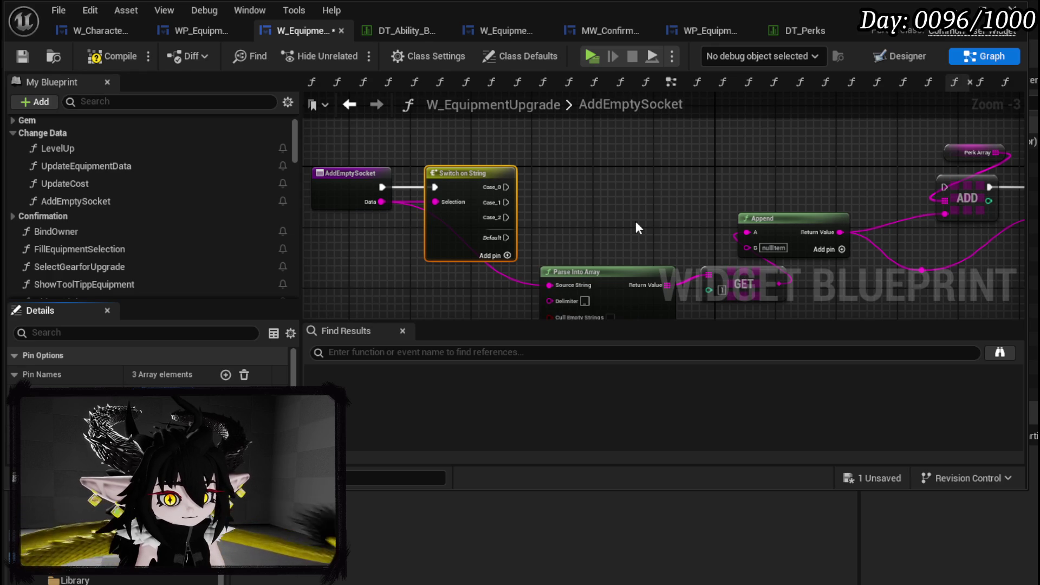
pyautogui.press('Return')
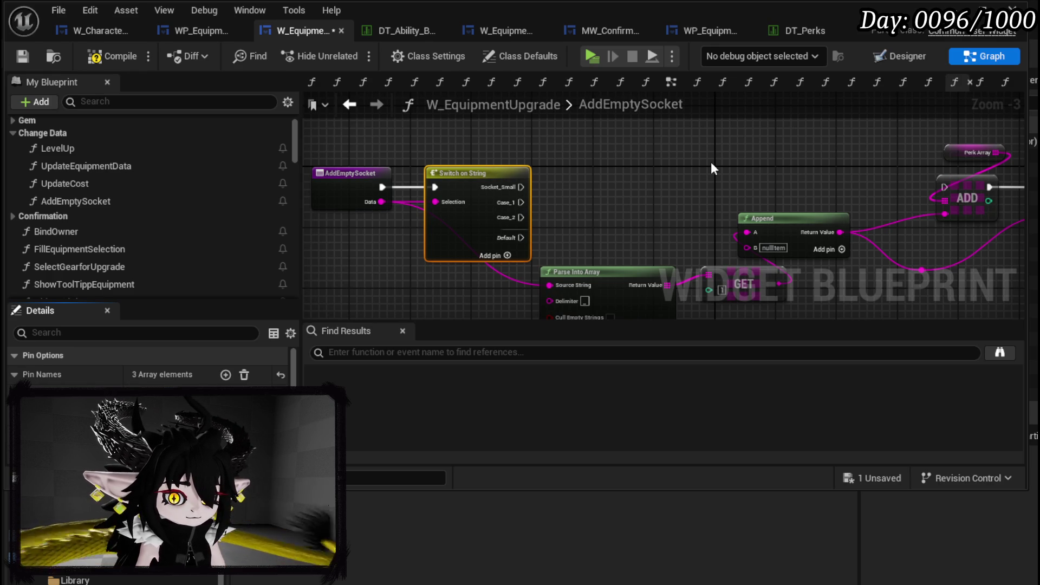
pyautogui.press('Return')
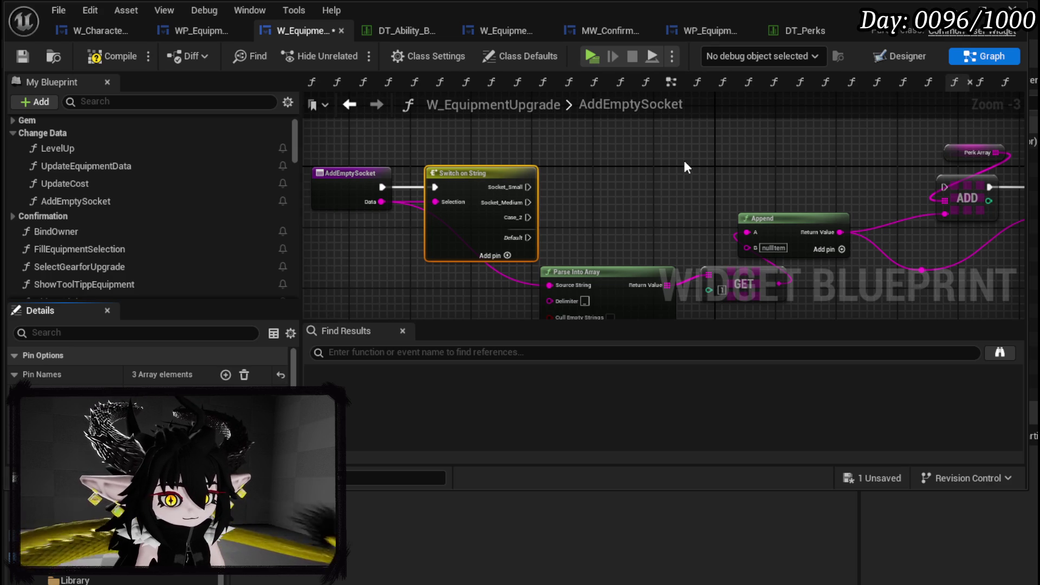
pyautogui.press('Return')
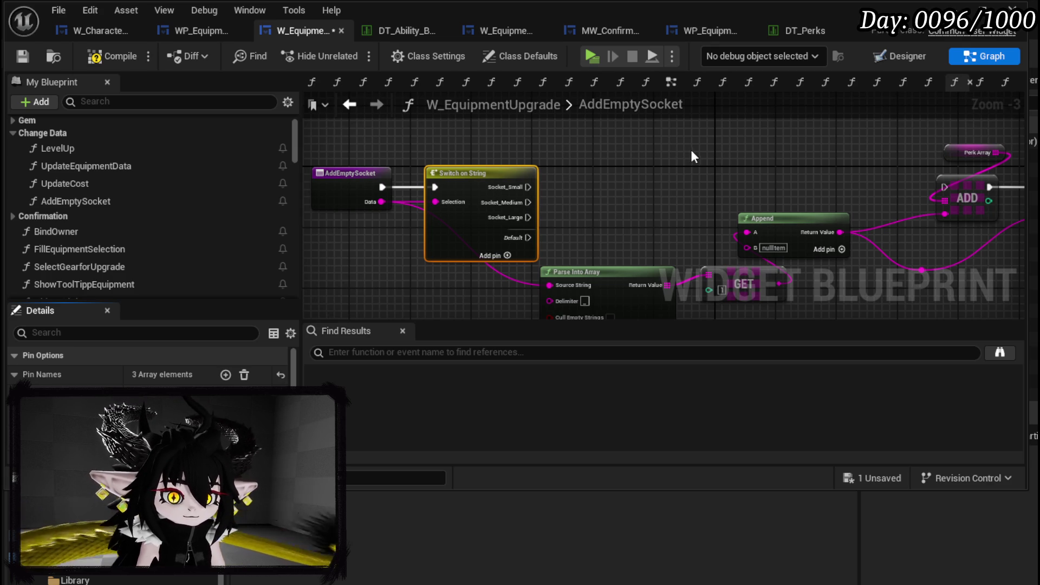
pyautogui.rightClick(617, 153)
# Add a Gem Cost getter feeding an integer + node that adds 30.
pyautogui.write('get gem')
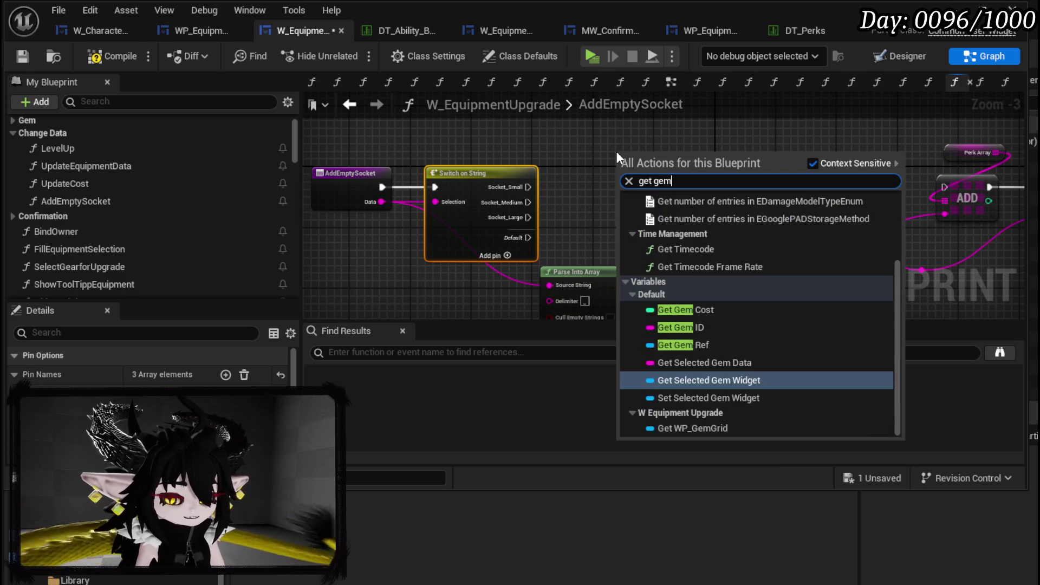
pyautogui.write(' cost')
pyautogui.press('Return')
pyautogui.moveTo(617, 152)
pyautogui.mouseDown()
pyautogui.moveTo(519, 112)
pyautogui.moveTo(550, 162)
pyautogui.moveTo(622, 225)
pyautogui.moveTo(531, 170)
pyautogui.moveTo(532, 158)
pyautogui.moveTo(583, 176)
pyautogui.mouseUp()
pyautogui.write('+')
pyautogui.click(618, 287)
pyautogui.moveTo(578, 269)
pyautogui.mouseDown()
pyautogui.moveTo(464, 239)
pyautogui.moveTo(478, 220)
pyautogui.mouseUp()
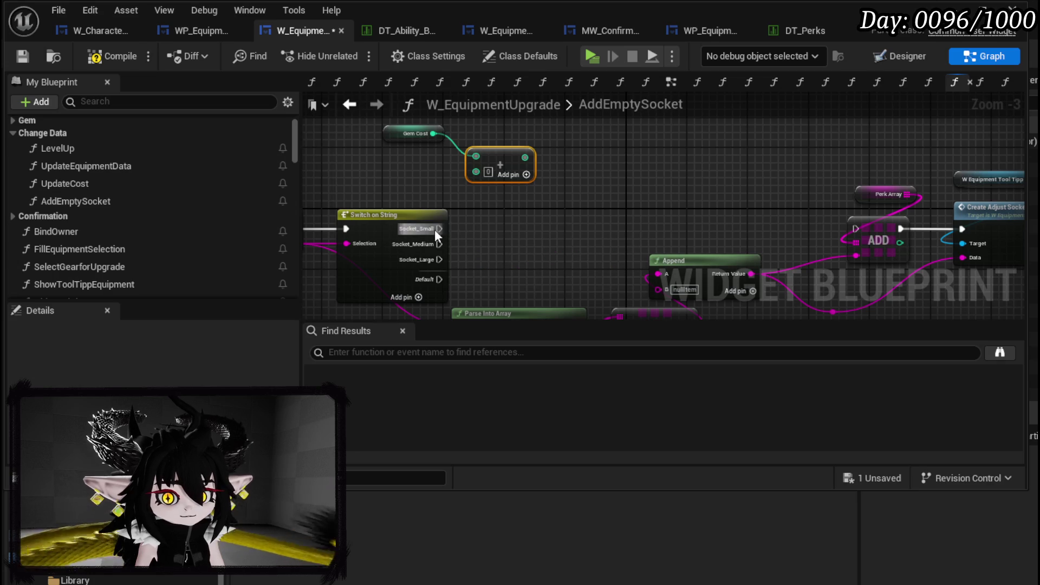
pyautogui.click(488, 171)
pyautogui.write('30')
pyautogui.press('Return')
pyautogui.click(404, 183)
# Duplicate the Gem Cost + pair twice, making the copies add 60 and 120.
pyautogui.moveTo(510, 138); pyautogui.dragTo(520, 136)
pyautogui.hotkey('ctrl', 'c')
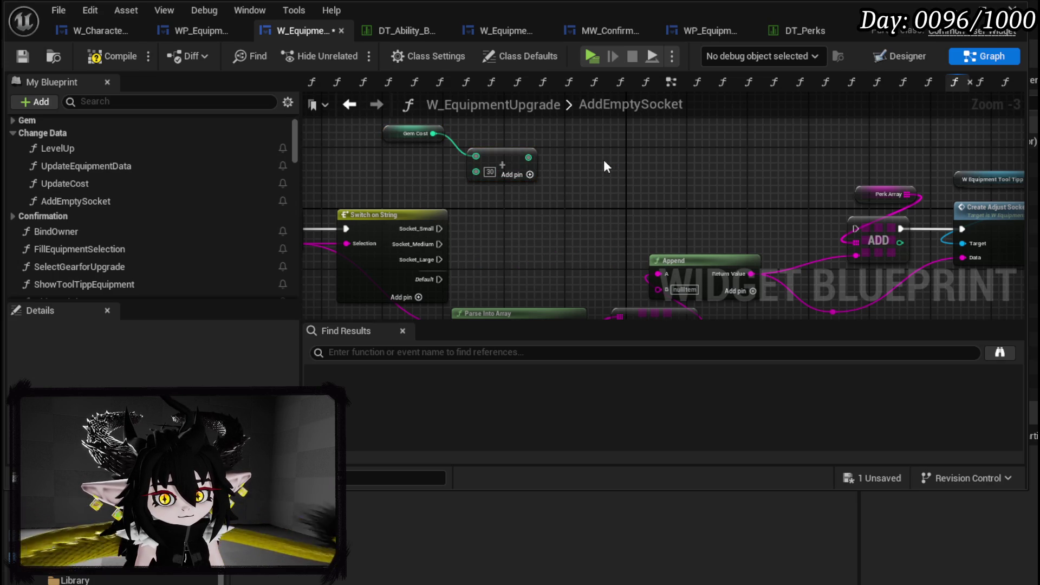
pyautogui.hotkey('ctrl', 'v')
pyautogui.click(665, 199)
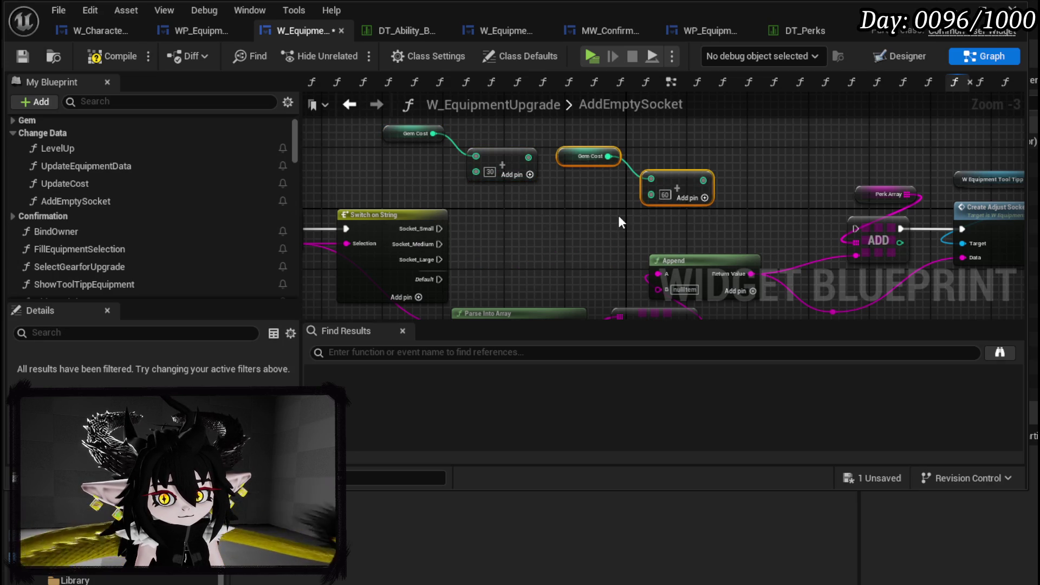
pyautogui.hotkey('ctrl', 'c')
pyautogui.hotkey('ctrl', 'v')
pyautogui.click(581, 263)
pyautogui.write('120')
pyautogui.press('Return')
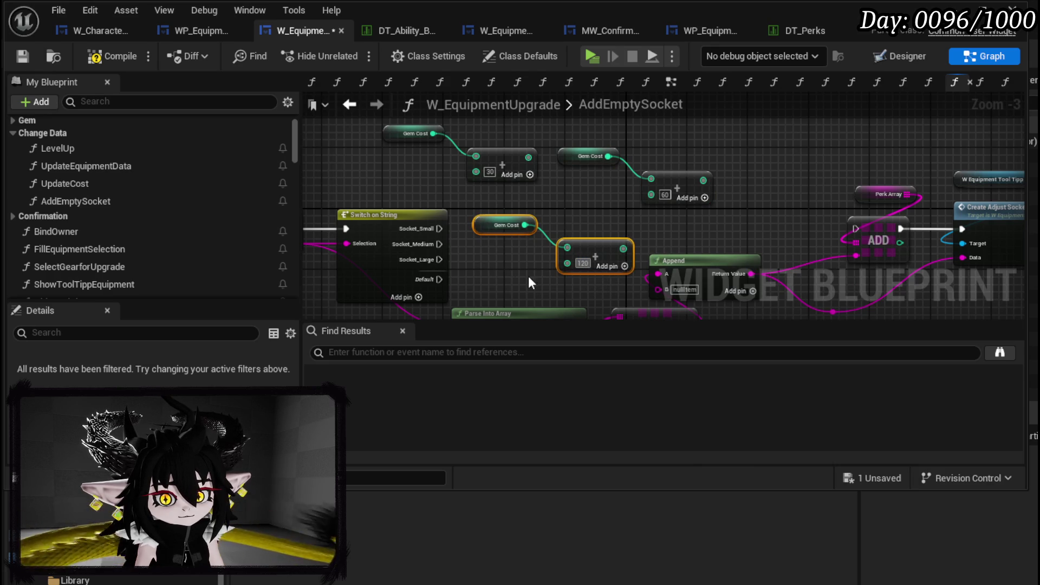
pyautogui.click(529, 278)
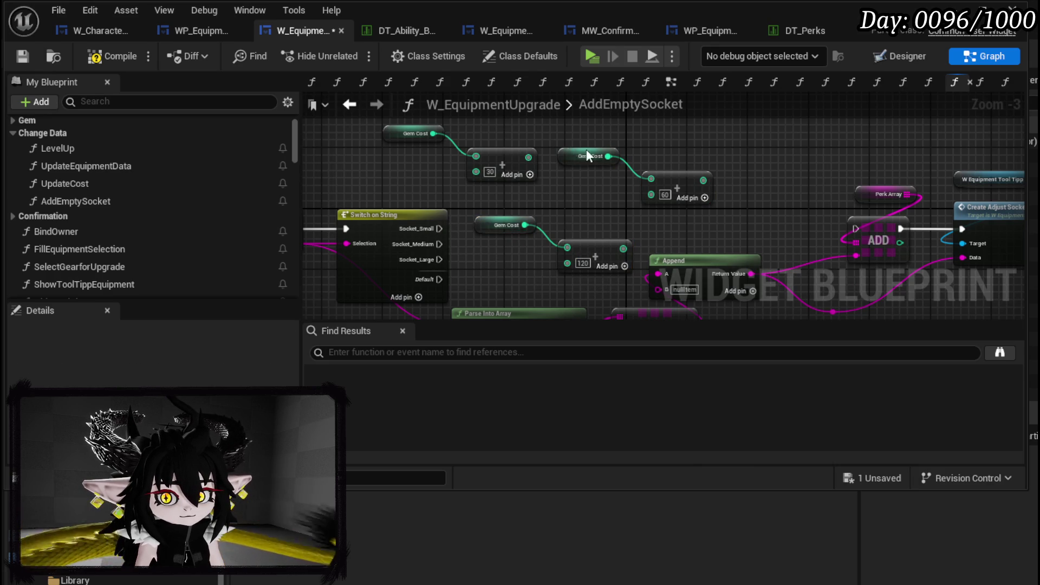
pyautogui.moveTo(588, 156); pyautogui.dragTo(654, 149)
pyautogui.scroll(-3, 99, 247)
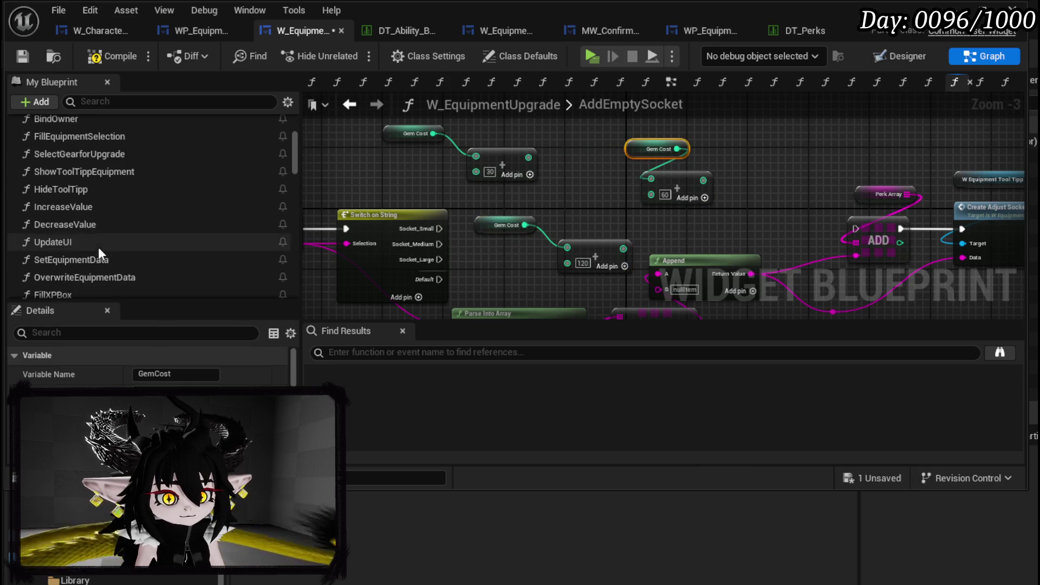
pyautogui.scroll(-5, 99, 247)
pyautogui.scroll(3, 98, 246)
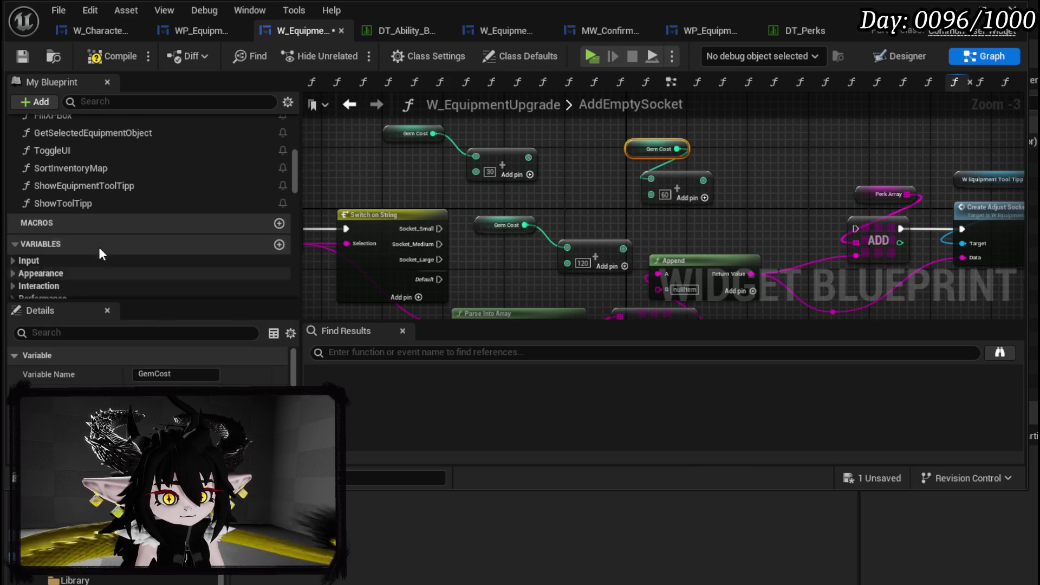
# Add three Set Gem Cost nodes fed by the +30, +60, +120 results, run from each socket case.
pyautogui.rightClick(598, 168)
pyautogui.write('set gem ost')
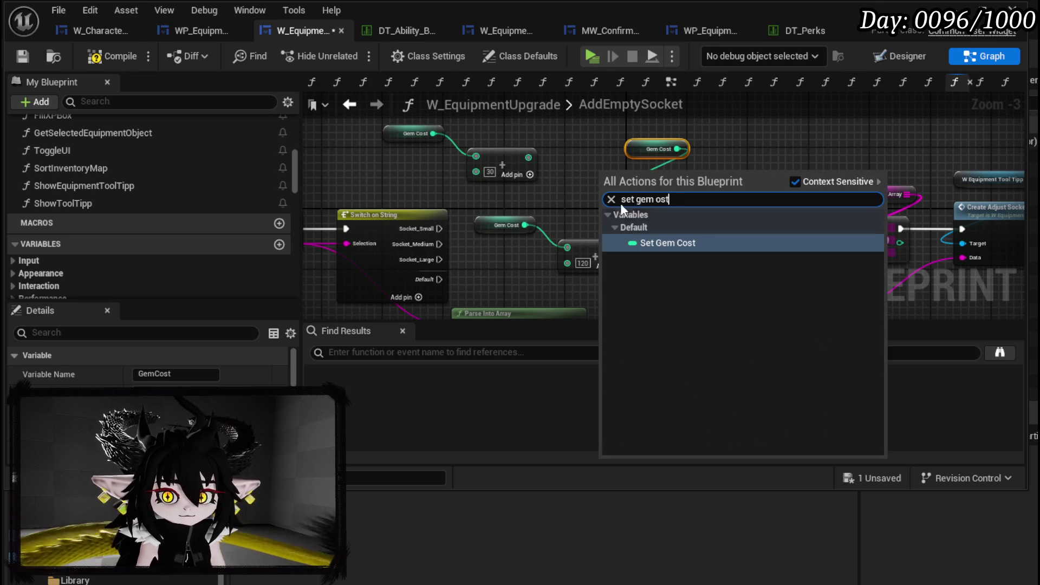
pyautogui.click(667, 242)
pyautogui.moveTo(639, 182)
pyautogui.mouseDown()
pyautogui.moveTo(577, 139)
pyautogui.moveTo(545, 152)
pyautogui.mouseUp()
pyautogui.moveTo(439, 228)
pyautogui.mouseDown()
pyautogui.moveTo(555, 139)
pyautogui.moveTo(544, 137)
pyautogui.mouseUp()
pyautogui.hotkey('ctrl', 'c')
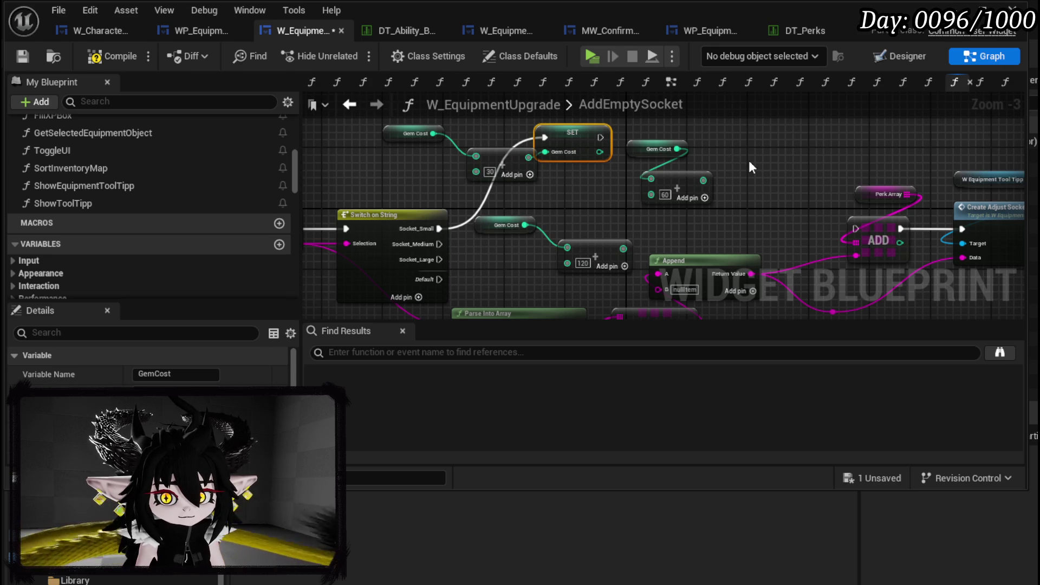
pyautogui.hotkey('ctrl', 'v')
pyautogui.moveTo(702, 181)
pyautogui.mouseDown()
pyautogui.moveTo(756, 201)
pyautogui.moveTo(752, 193)
pyautogui.mouseUp()
pyautogui.moveTo(438, 244)
pyautogui.mouseDown()
pyautogui.moveTo(720, 204)
pyautogui.moveTo(750, 175)
pyautogui.mouseUp()
pyautogui.hotkey('ctrl', 'v')
pyautogui.moveTo(623, 248); pyautogui.dragTo(720, 245)
pyautogui.moveTo(439, 259)
pyautogui.mouseDown()
pyautogui.moveTo(745, 222)
pyautogui.moveTo(704, 228)
pyautogui.mouseUp()
# Continue all three Set Gem Cost nodes into the ADD node.
pyautogui.moveTo(837, 228); pyautogui.dragTo(646, 221)
pyautogui.moveTo(412, 131); pyautogui.dragTo(668, 221)
pyautogui.moveTo(618, 168); pyautogui.dragTo(667, 221)
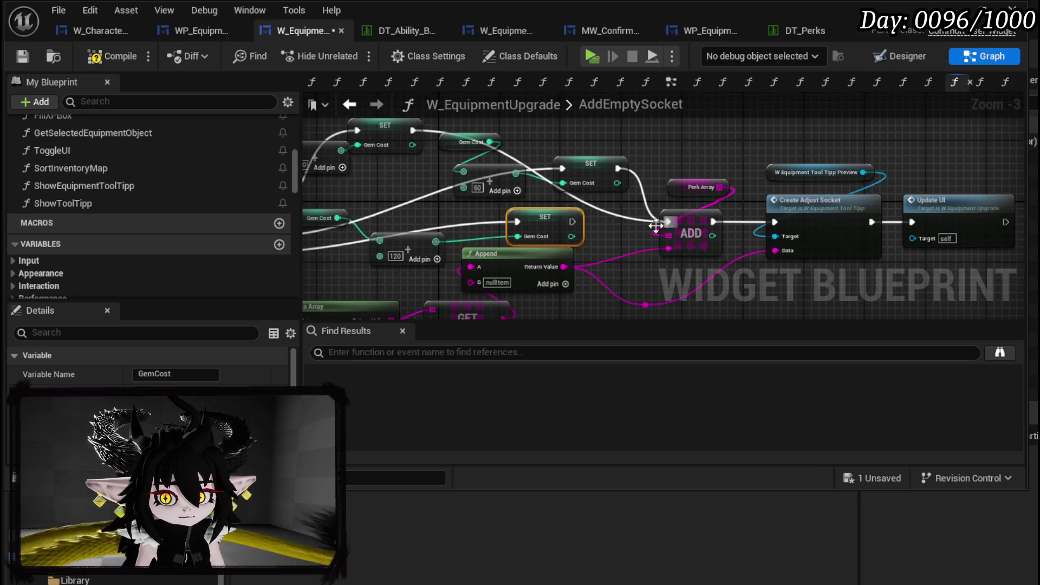
pyautogui.moveTo(573, 221)
pyautogui.mouseDown()
pyautogui.moveTo(680, 224)
pyautogui.moveTo(667, 221)
pyautogui.mouseUp()
# Call Update Cost after Update UI, compile, and close the blueprint editor.
pyautogui.moveTo(409, 227); pyautogui.dragTo(569, 218)
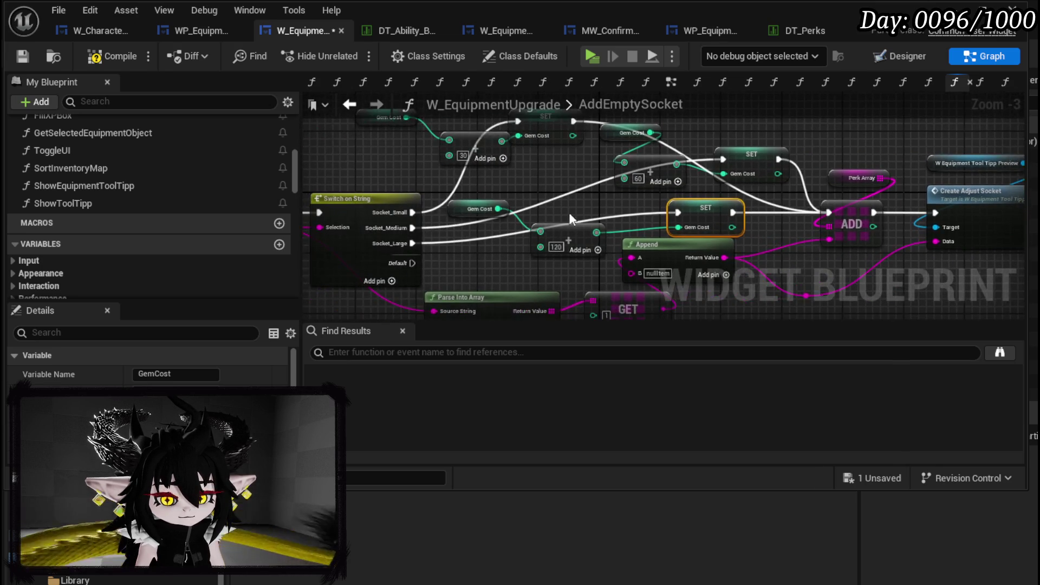
pyautogui.moveTo(474, 188); pyautogui.dragTo(305, 191)
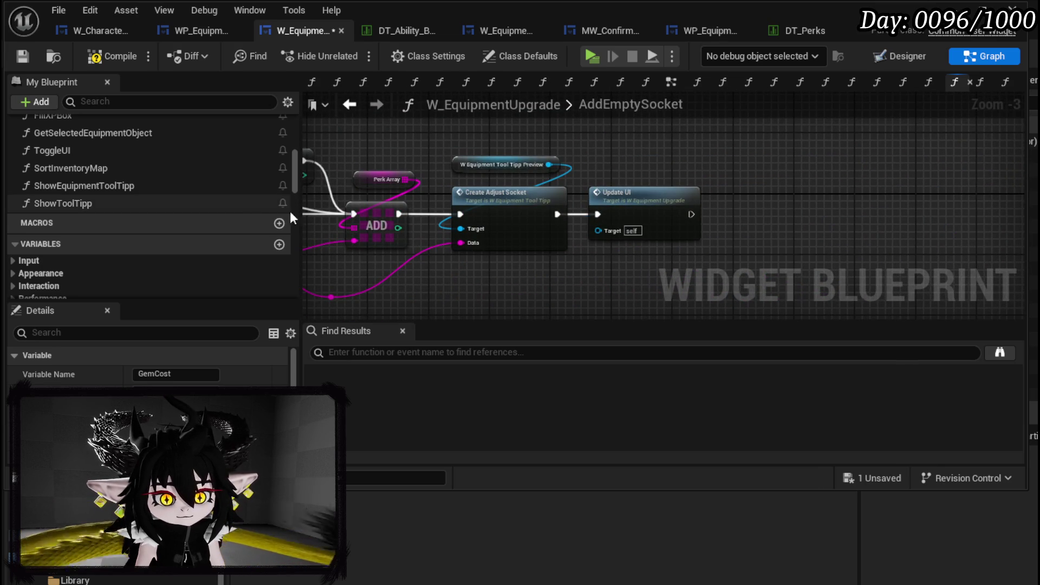
pyautogui.scroll(-3, 139, 195)
pyautogui.scroll(-15, 154, 195)
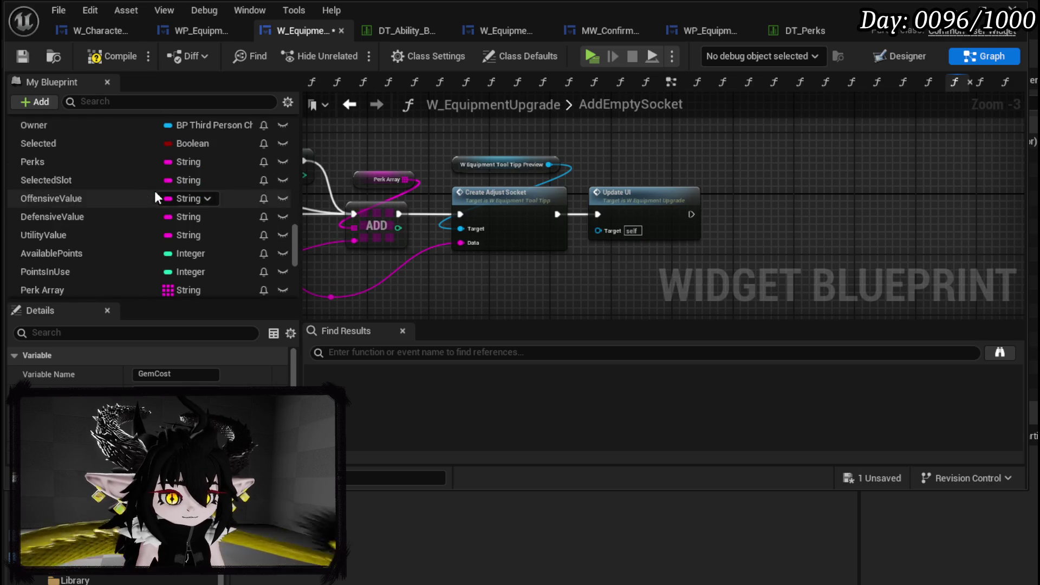
pyautogui.scroll(-4, 154, 191)
pyautogui.scroll(5, 155, 191)
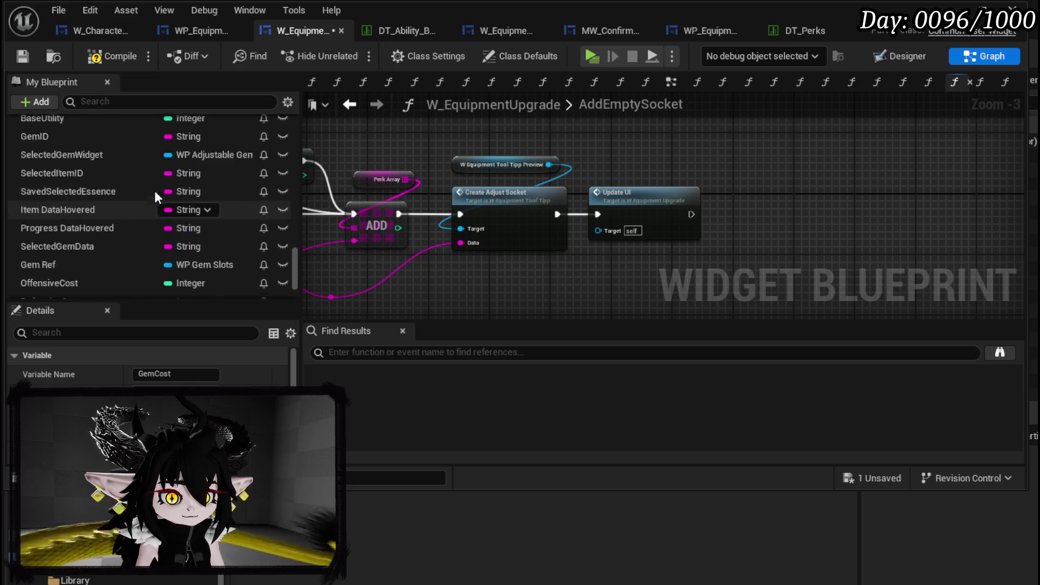
pyautogui.scroll(15, 156, 194)
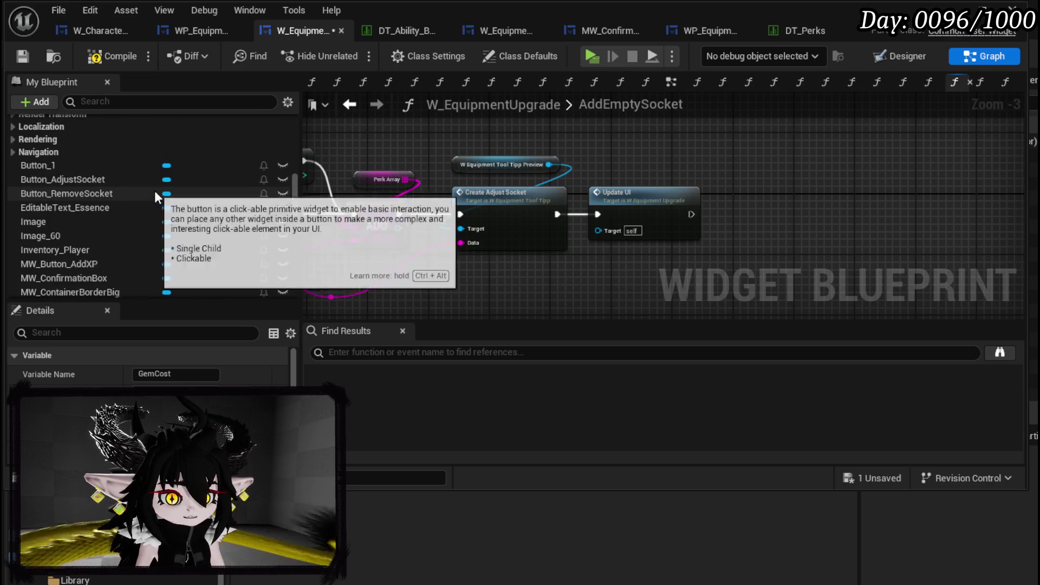
pyautogui.scroll(10, 154, 190)
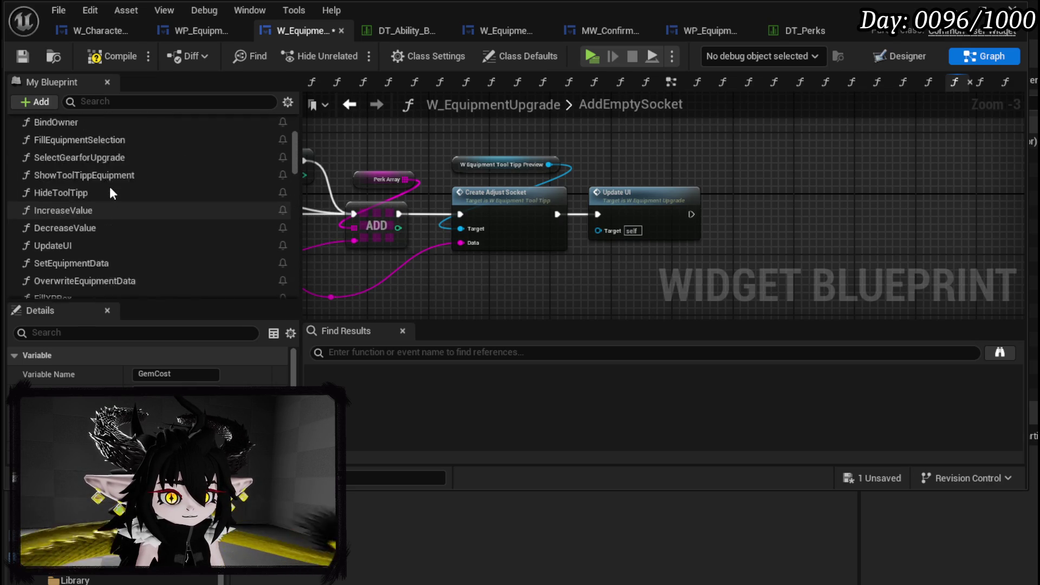
pyautogui.scroll(2, 109, 187)
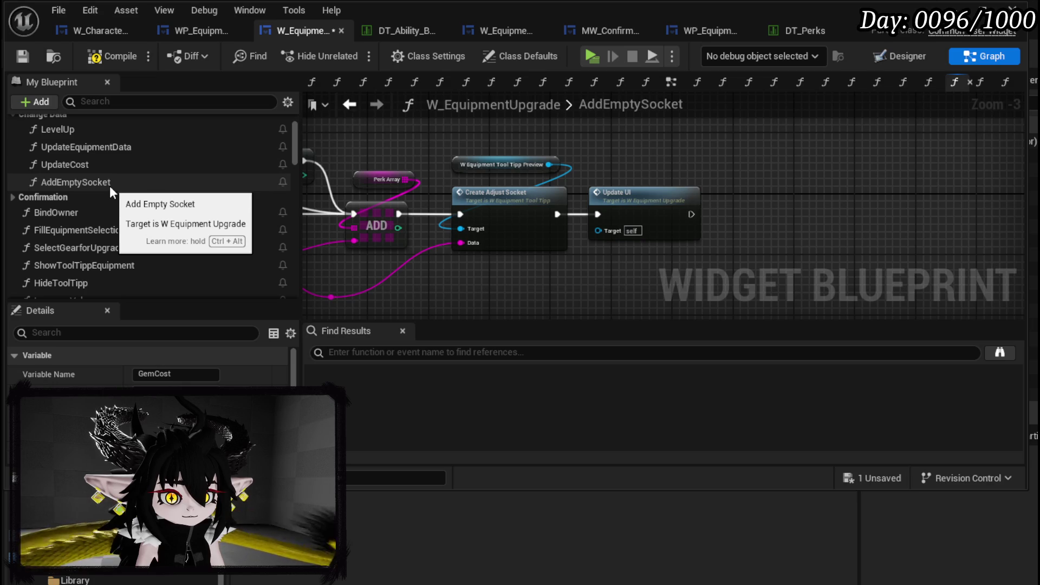
pyautogui.moveTo(81, 164)
pyautogui.mouseDown()
pyautogui.moveTo(652, 202)
pyautogui.moveTo(726, 189)
pyautogui.moveTo(736, 214)
pyautogui.mouseUp()
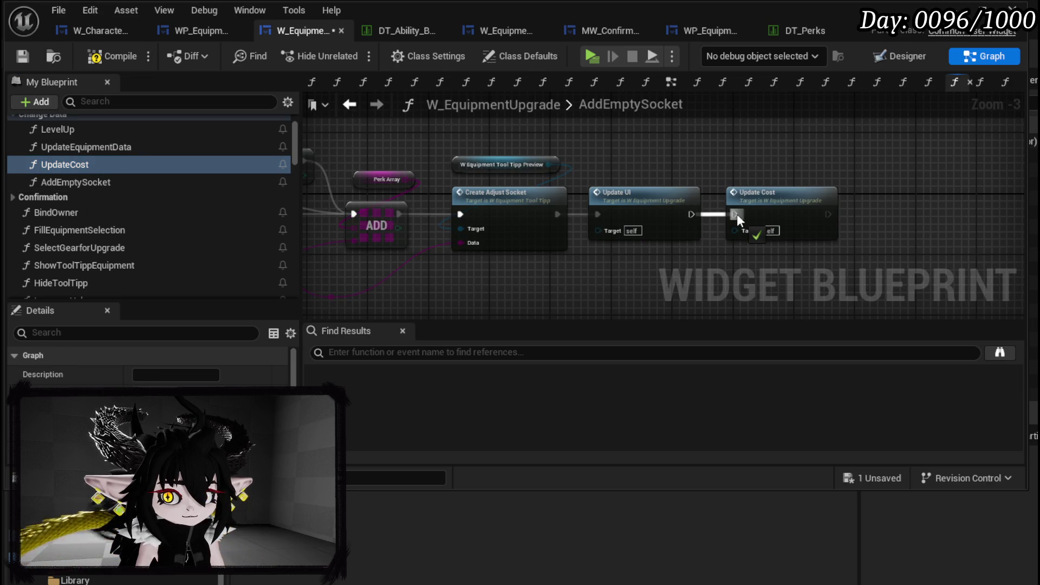
pyautogui.click(24, 53)
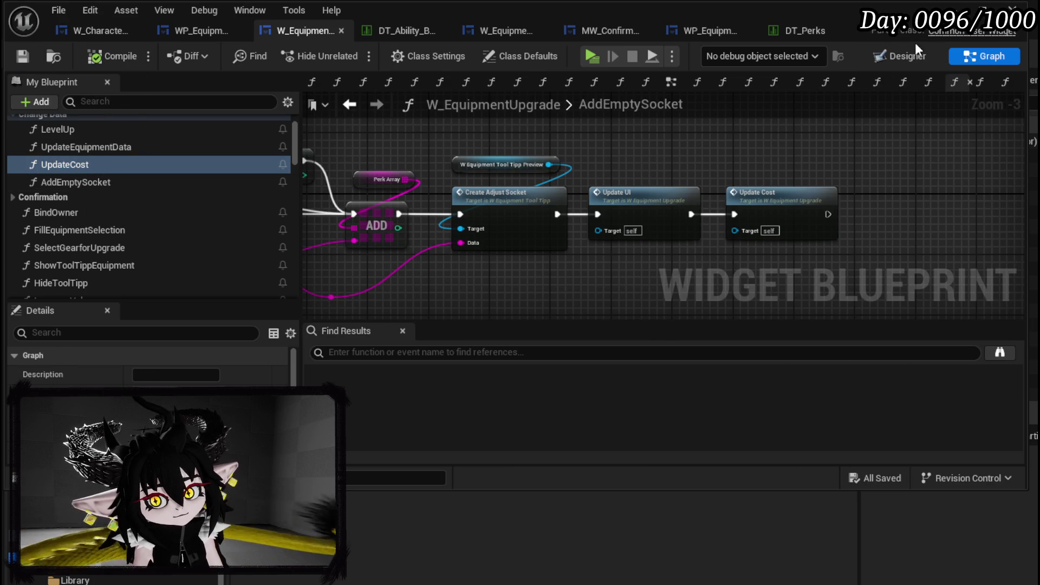
pyautogui.click(953, 7)
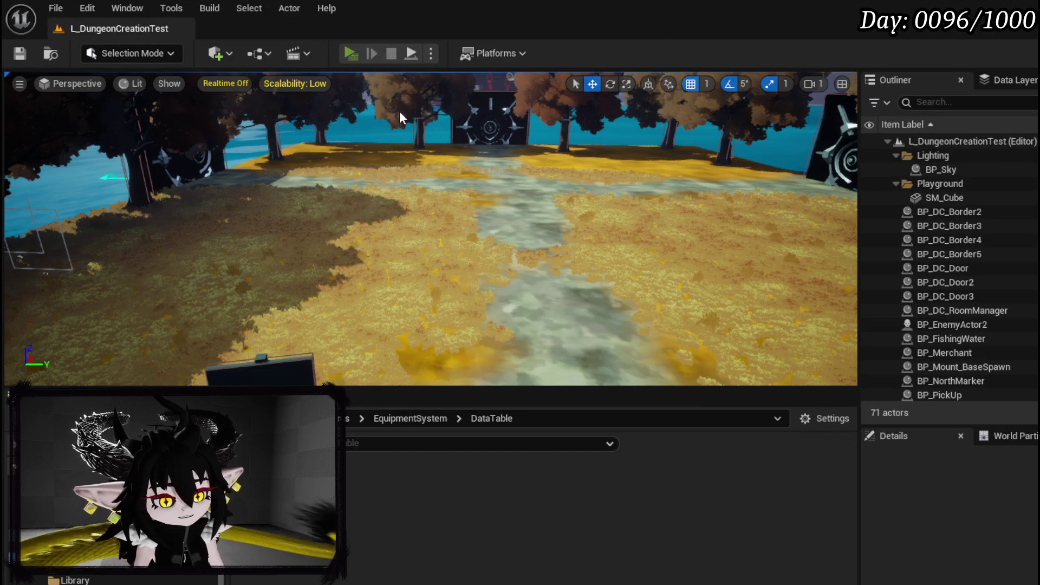
# Preview the game, expand the iron helmet's socket size options on the Black Box page, then stop and save all.
pyautogui.hotkey('alt', 'p')
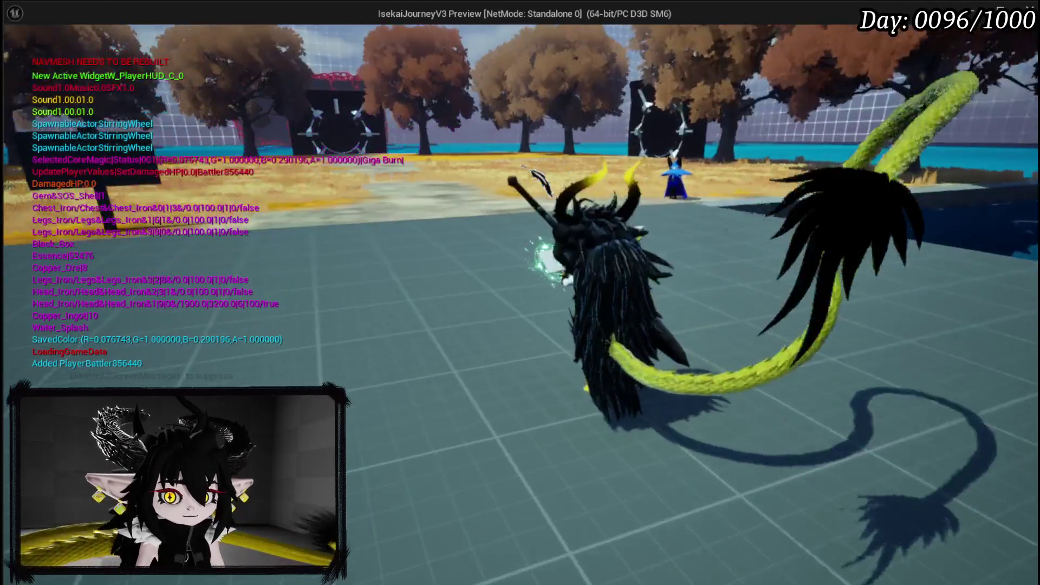
pyautogui.press('Tab')
pyautogui.click(346, 65)
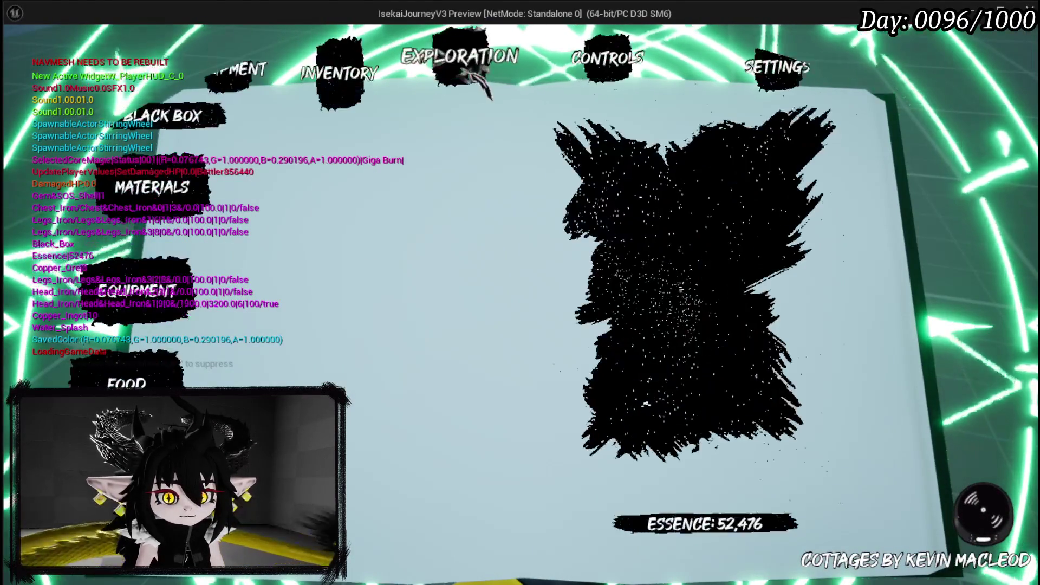
pyautogui.click(476, 81)
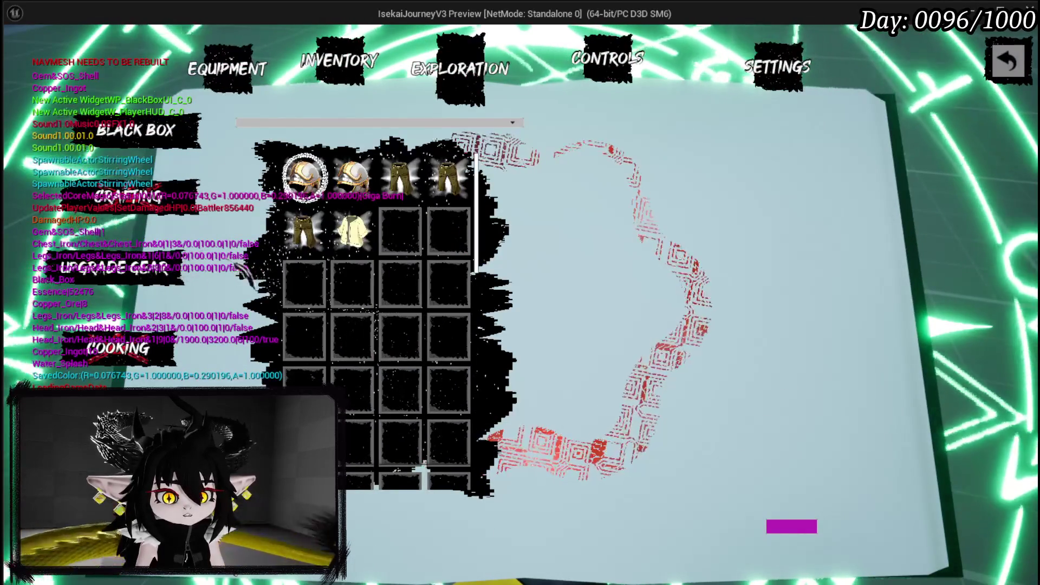
pyautogui.click(306, 176)
pyautogui.moveTo(324, 202)
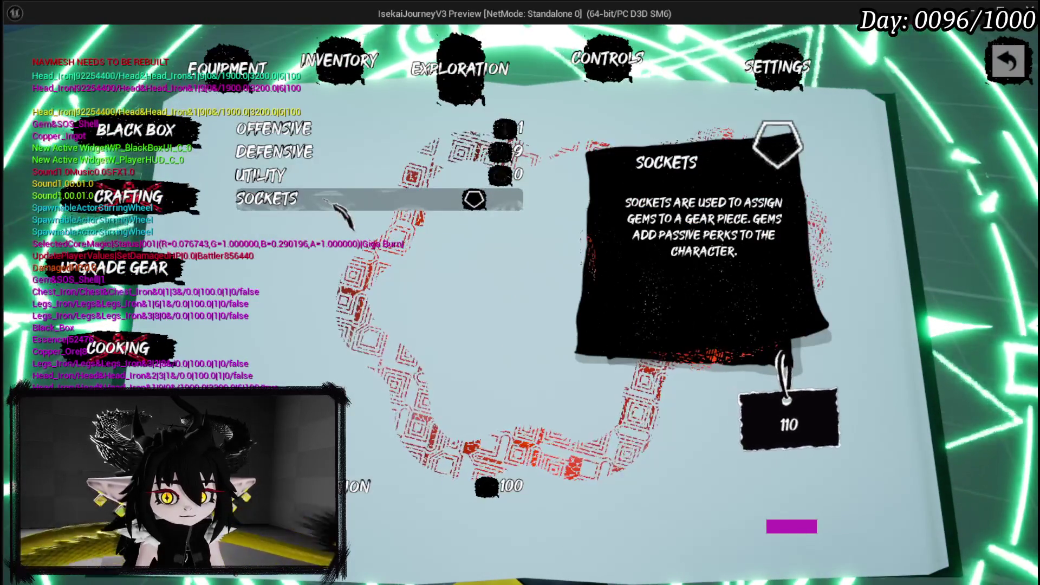
pyautogui.click(325, 200)
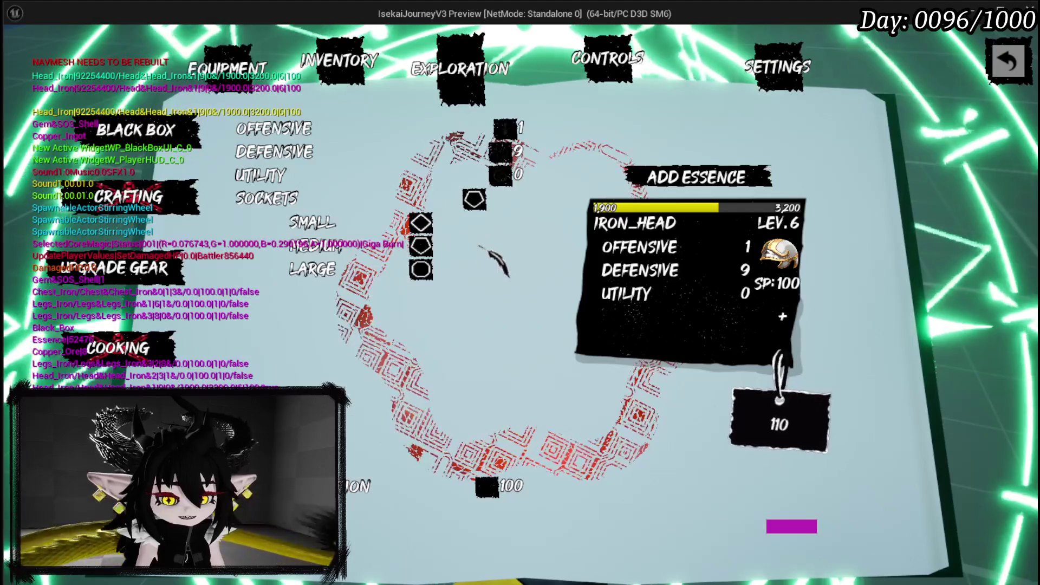
pyautogui.press('Escape')
pyautogui.click(22, 53)
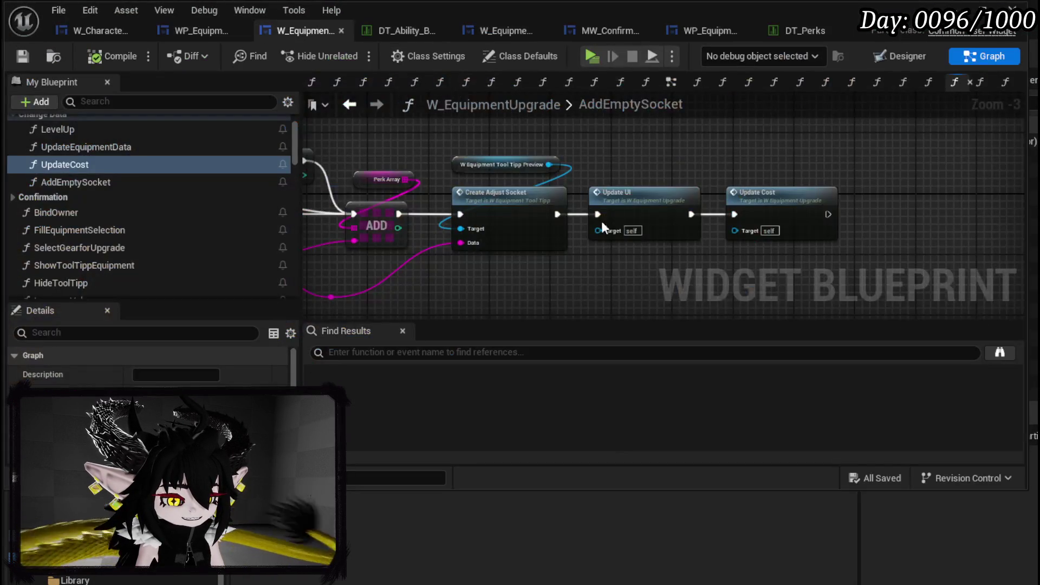
# Reposition the AddEmptySocket and Switch on String nodes and save the blueprint.
pyautogui.scroll(-2, 746, 209)
pyautogui.moveTo(357, 222); pyautogui.dragTo(439, 141)
pyautogui.moveTo(493, 230); pyautogui.dragTo(460, 218)
pyautogui.click(430, 180)
pyautogui.click(23, 55)
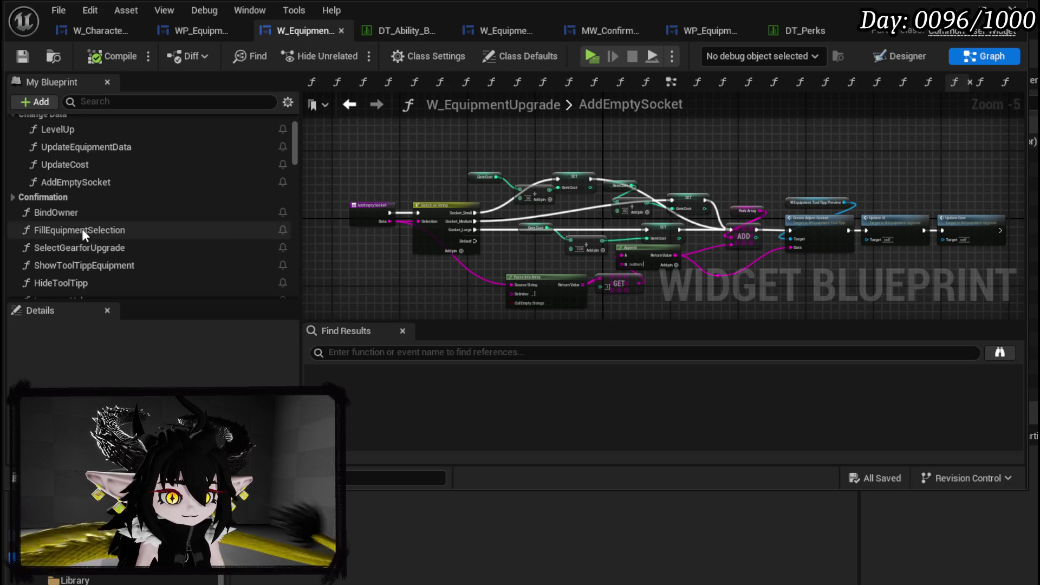
# In SelectGearforUpgrade, call Update Cost after Set Data and save.
pyautogui.doubleClick(115, 248)
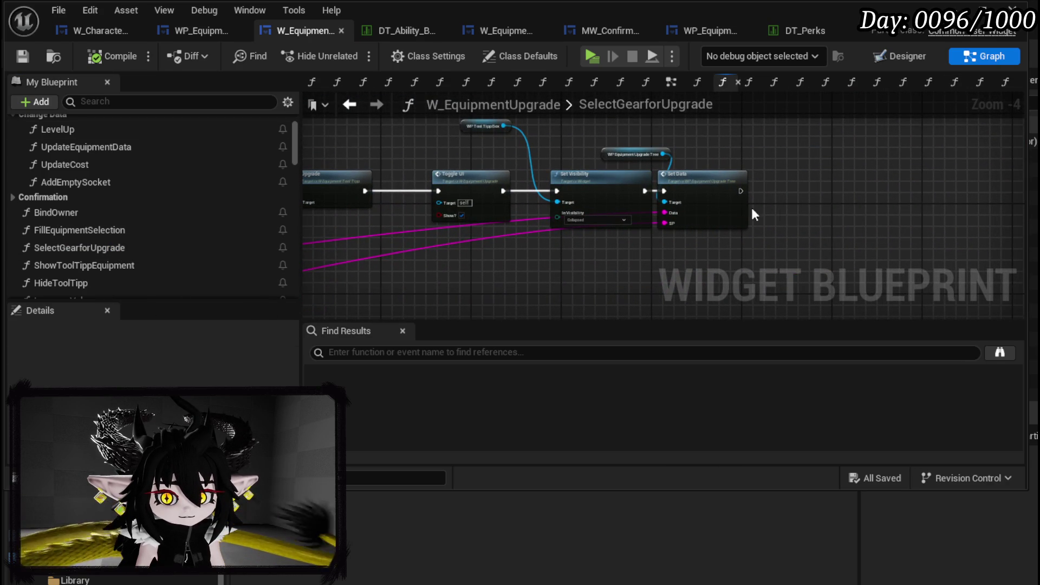
pyautogui.scroll(-5, 139, 206)
pyautogui.scroll(6, 138, 206)
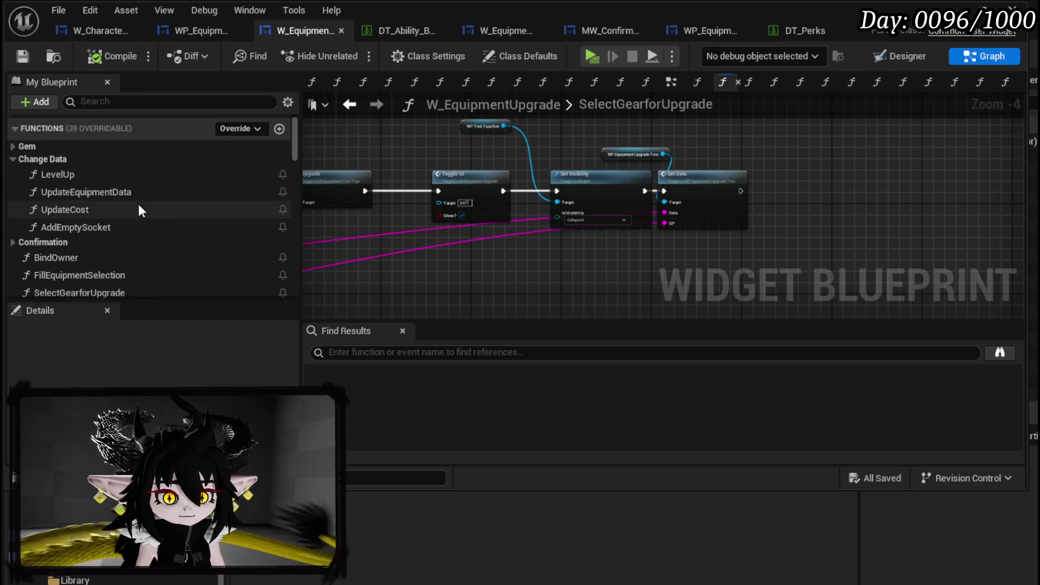
pyautogui.moveTo(105, 211)
pyautogui.mouseDown()
pyautogui.moveTo(769, 168)
pyautogui.moveTo(776, 191)
pyautogui.mouseUp()
pyautogui.scroll(4, 805, 192)
pyautogui.doubleClick(803, 188)
pyautogui.scroll(-3, 749, 193)
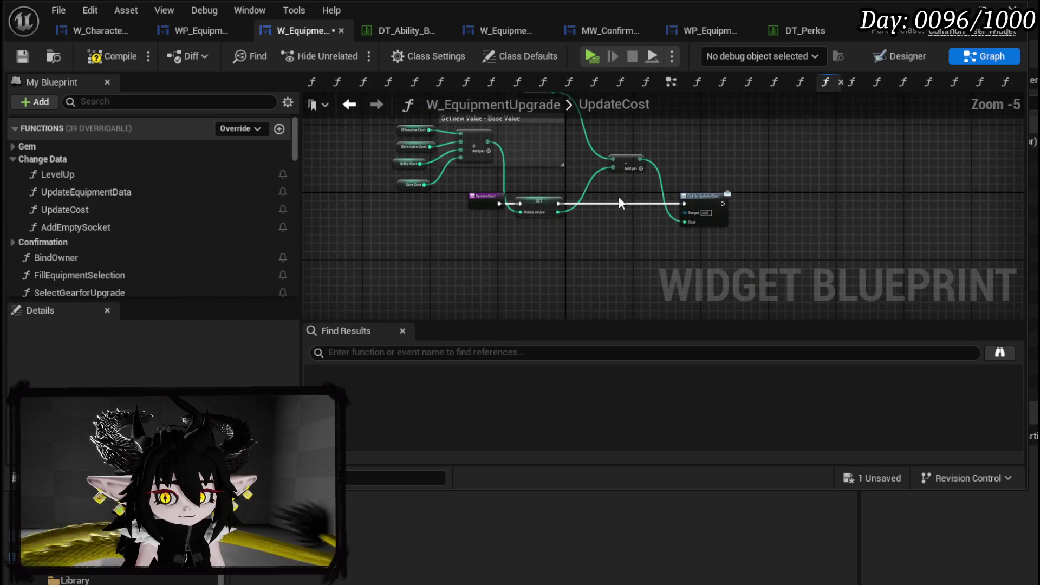
pyautogui.click(21, 56)
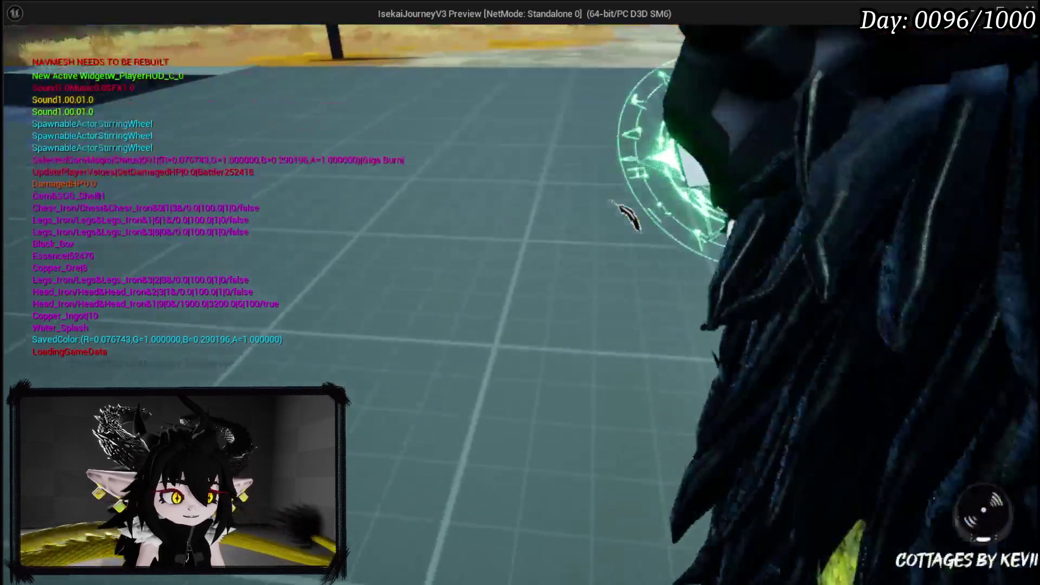
# In the preview, choose the iron helmet for Upgrade Gear and add a Small socket.
pyautogui.press('Tab')
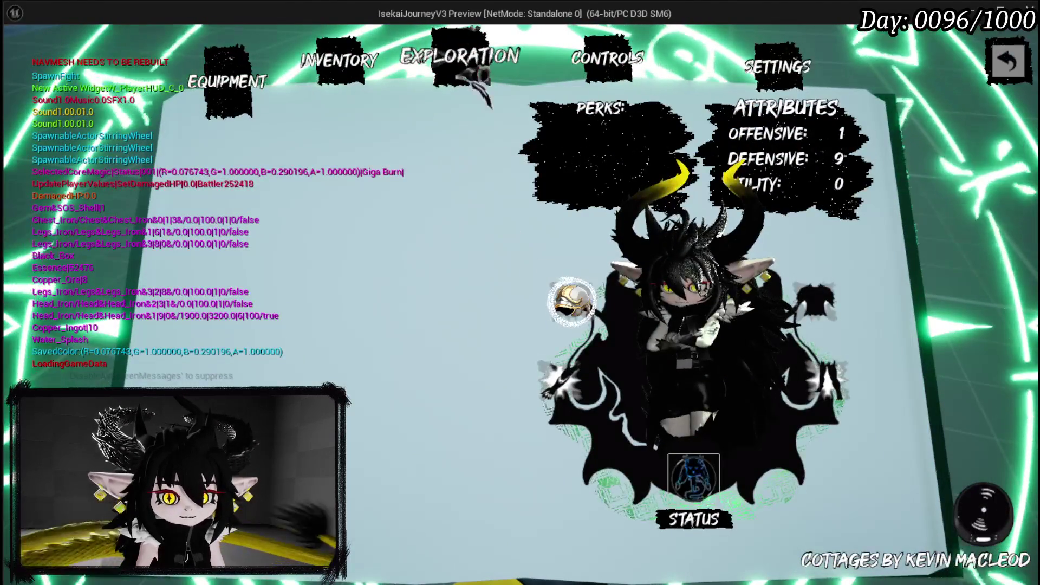
pyautogui.click(474, 87)
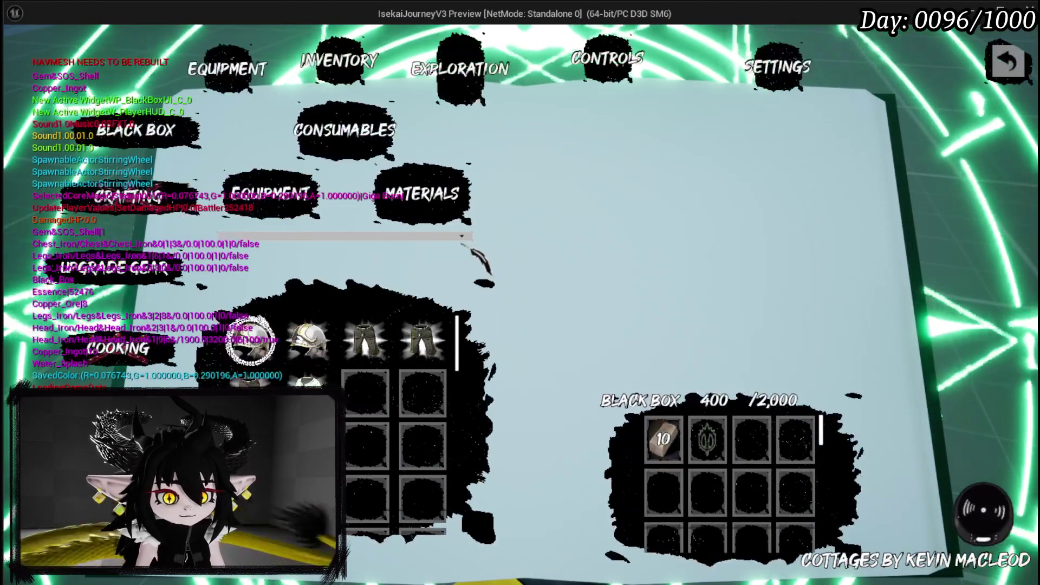
pyautogui.click(271, 194)
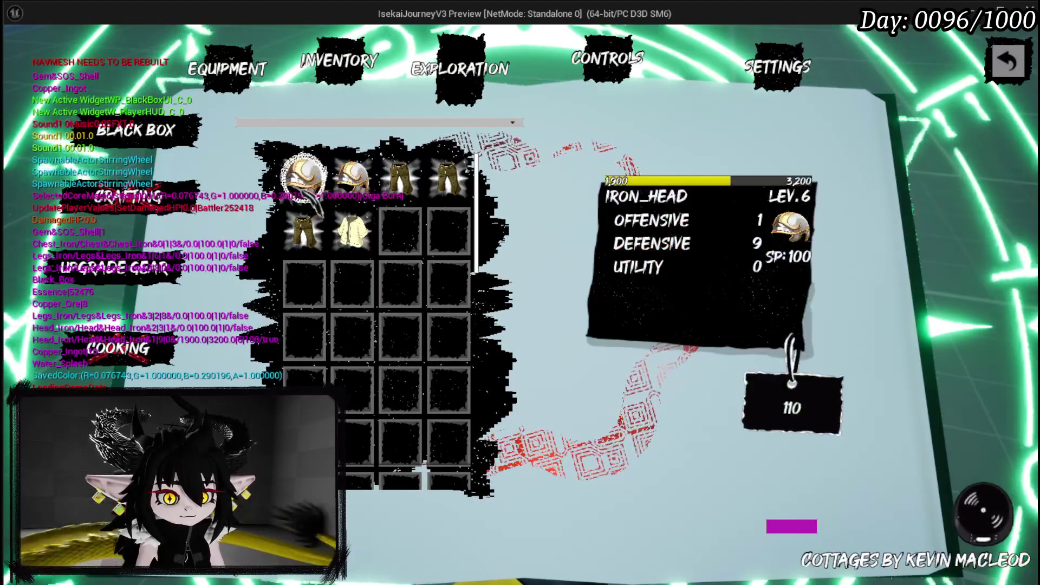
pyautogui.click(303, 179)
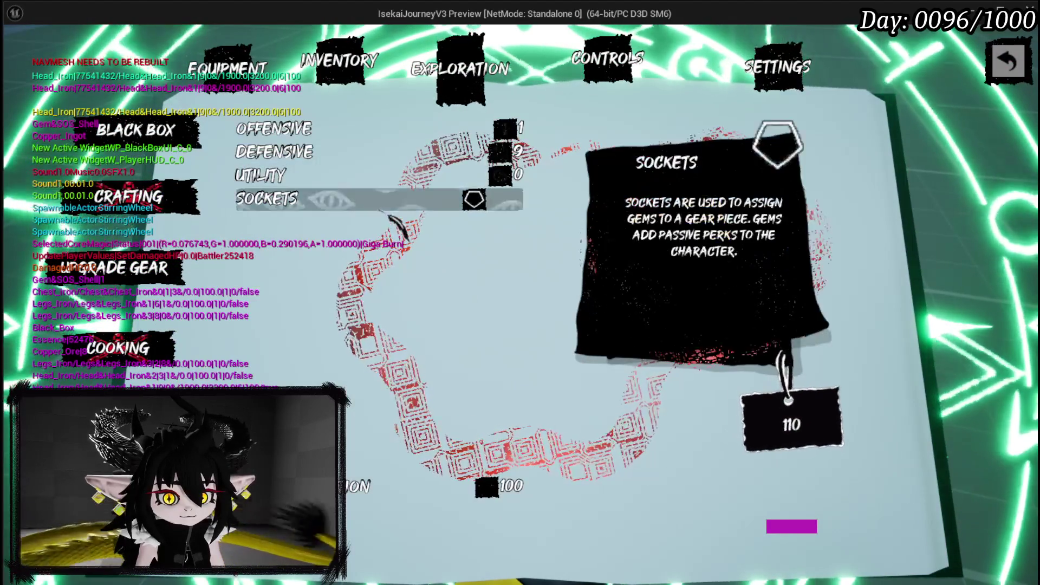
pyautogui.click(389, 211)
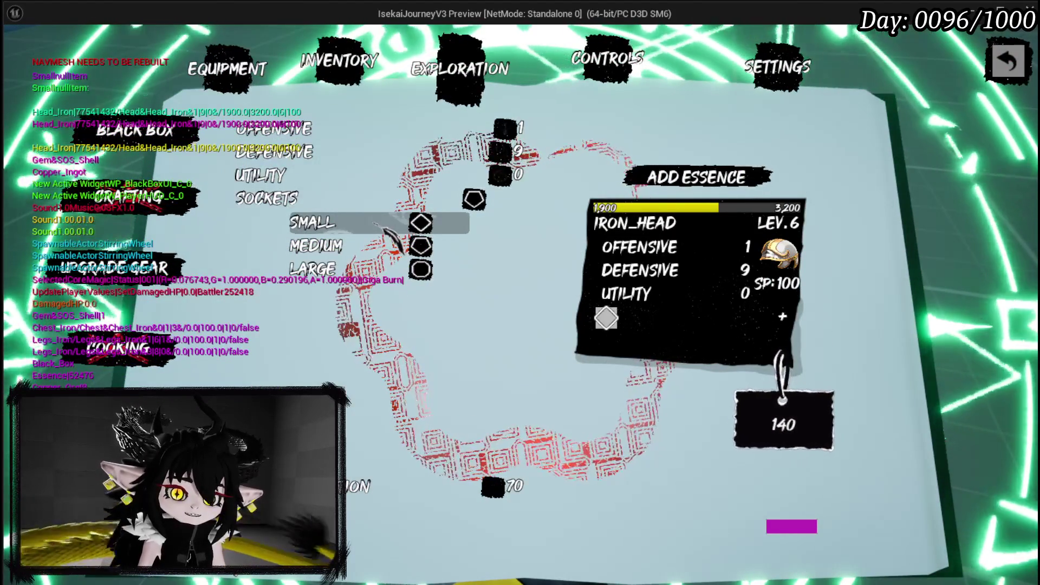
pyautogui.click(389, 234)
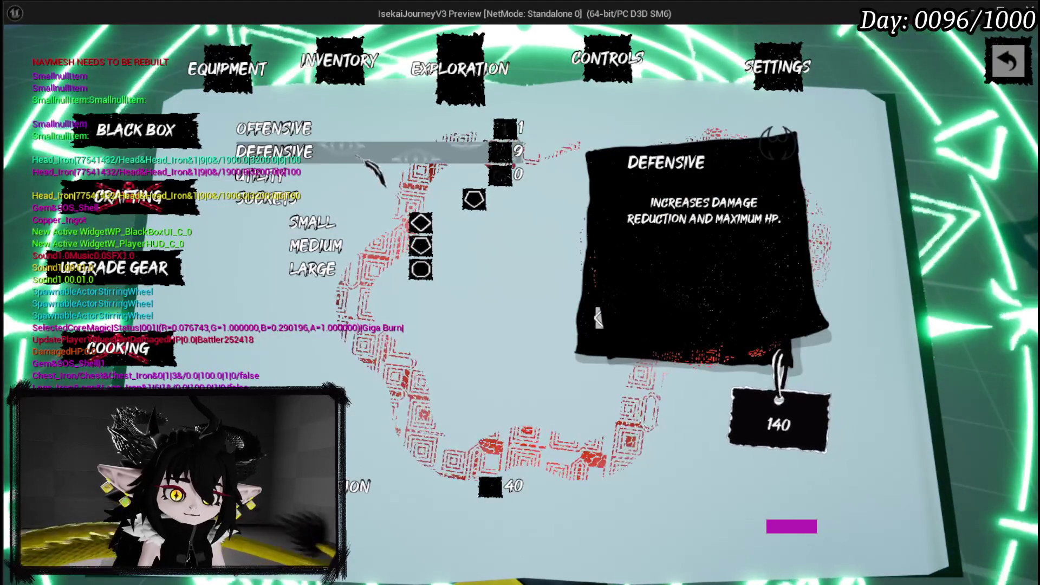
# Spend 49 points on Utility and bring up the upgrade confirmation.
pyautogui.click(355, 176)
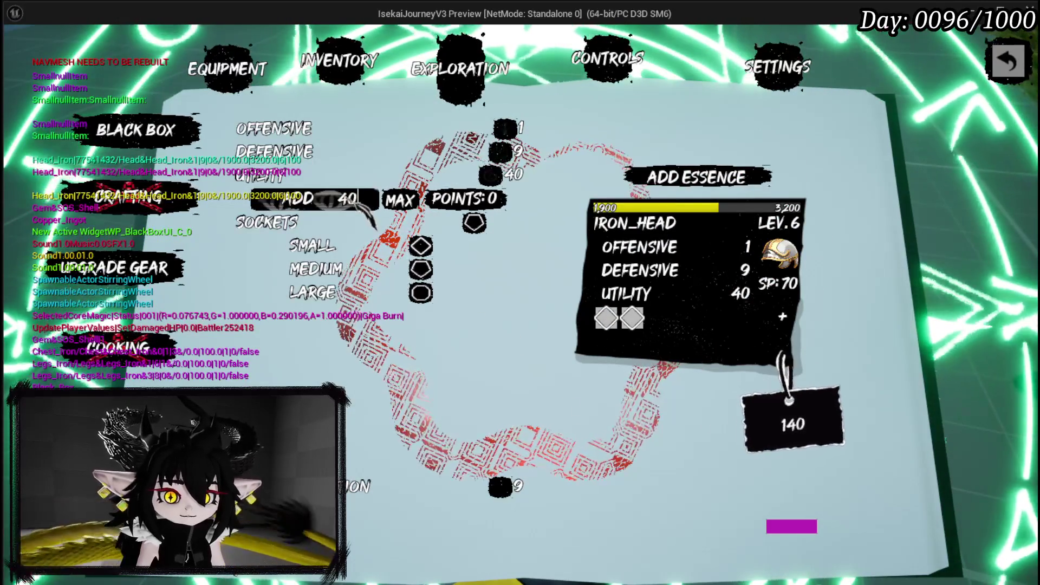
pyautogui.doubleClick(354, 200)
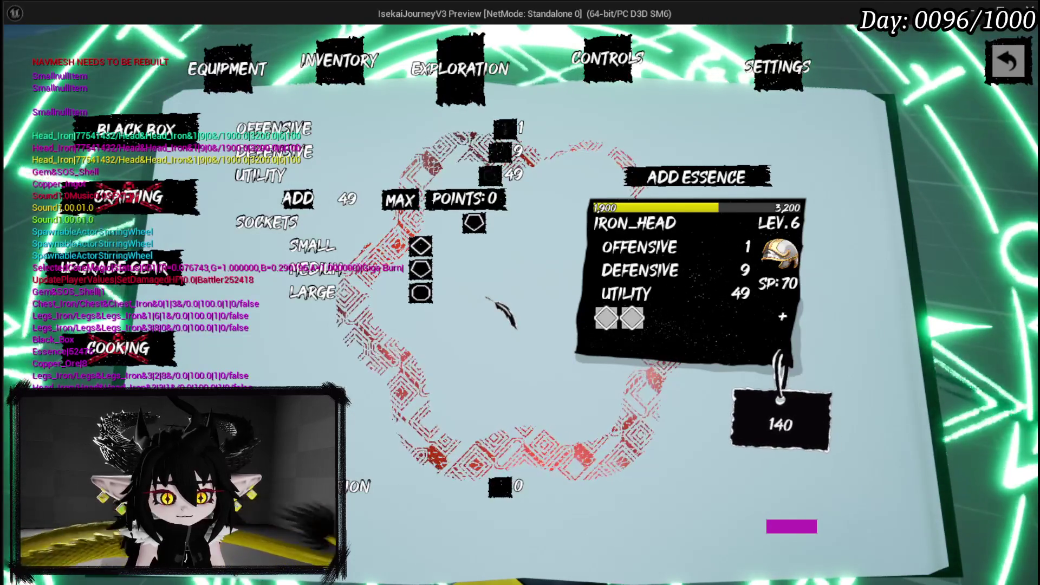
pyautogui.click(782, 316)
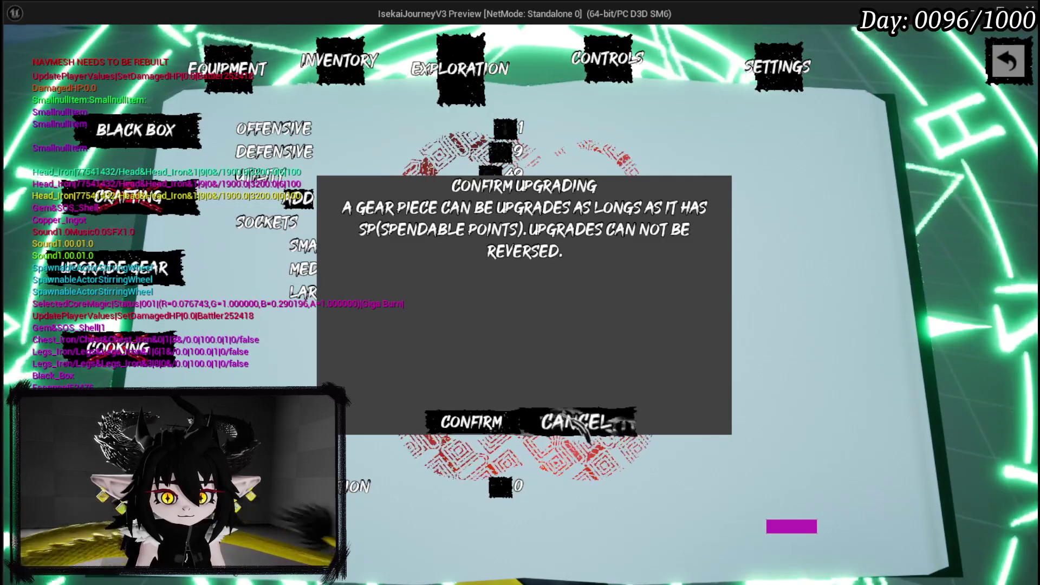
# Confirm the Iron_Head helmet upgrade and flip through the status, inventory and upgrade pages.
pyautogui.click(578, 428)
pyautogui.click(227, 81)
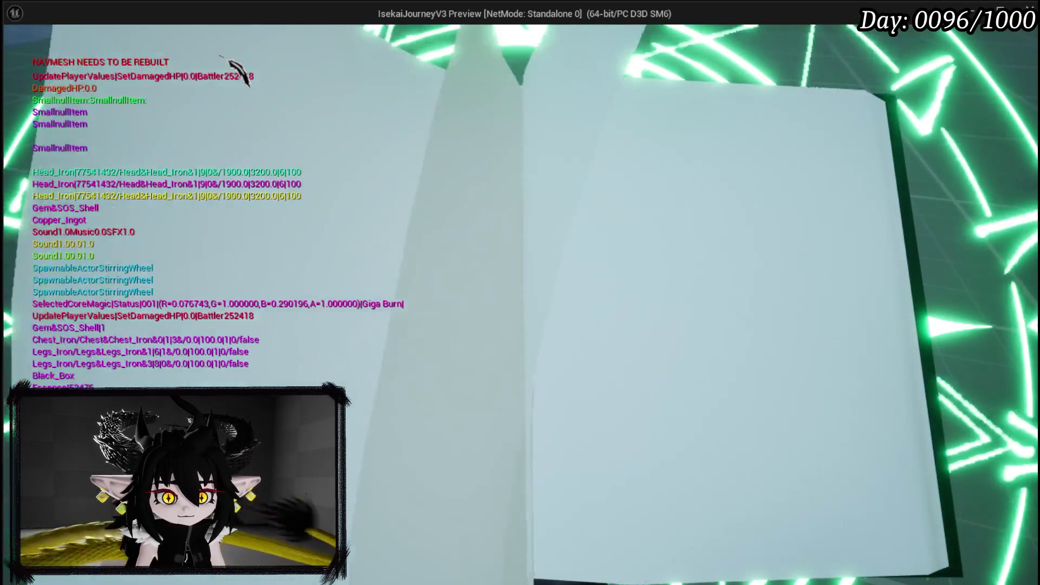
pyautogui.click(463, 71)
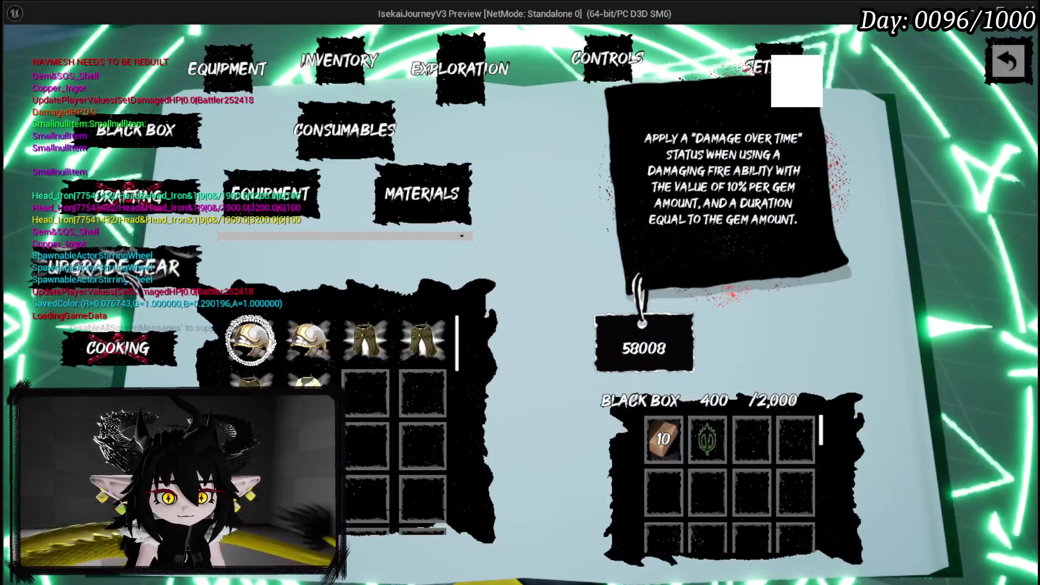
pyautogui.click(132, 274)
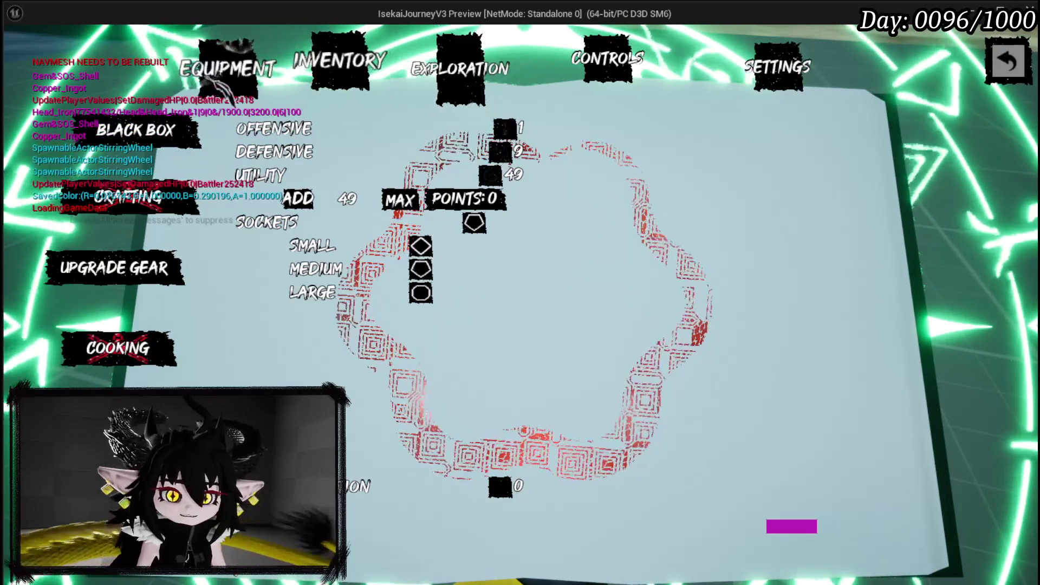
# Verify the helmet shows 49 Utility and two sockets, then stop the preview and save all.
pyautogui.click(415, 60)
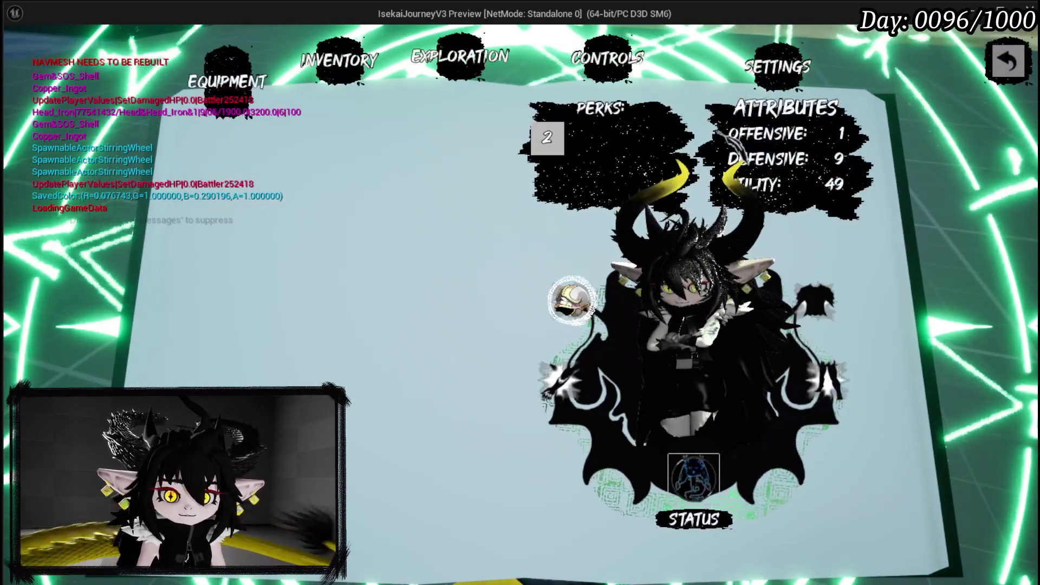
pyautogui.click(571, 300)
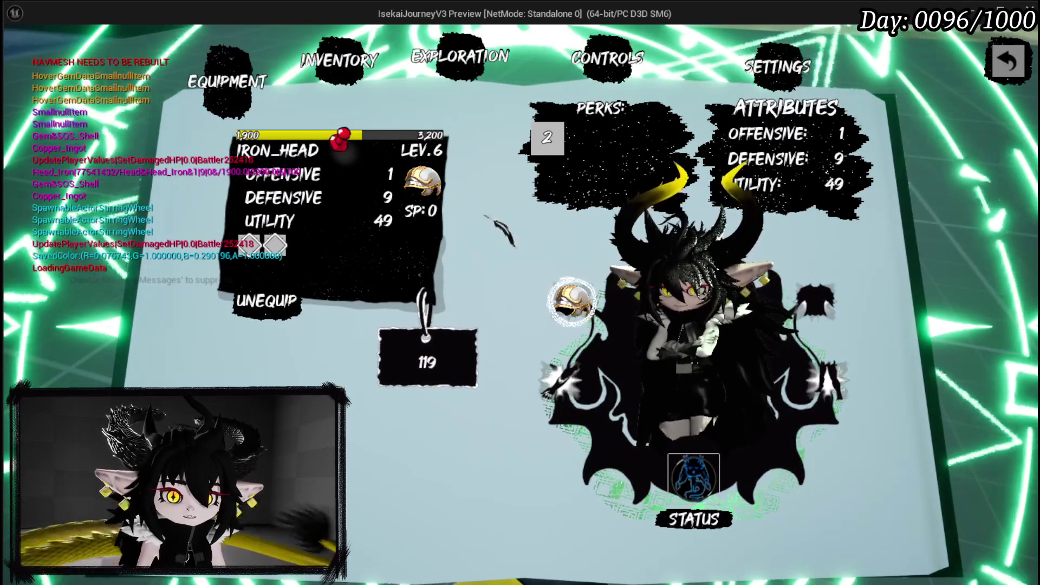
pyautogui.click(466, 245)
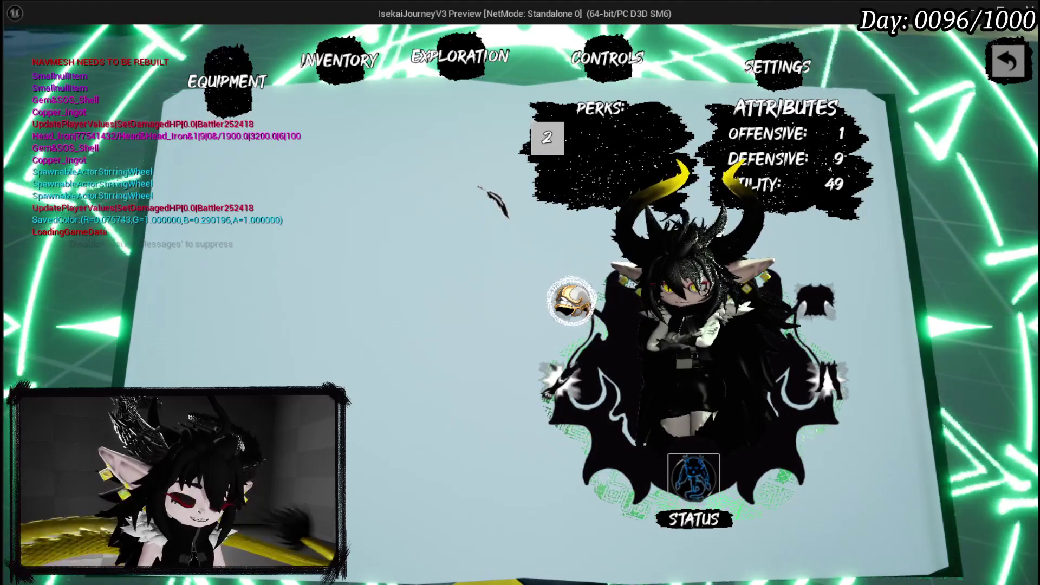
pyautogui.press('Escape')
pyautogui.click(16, 53)
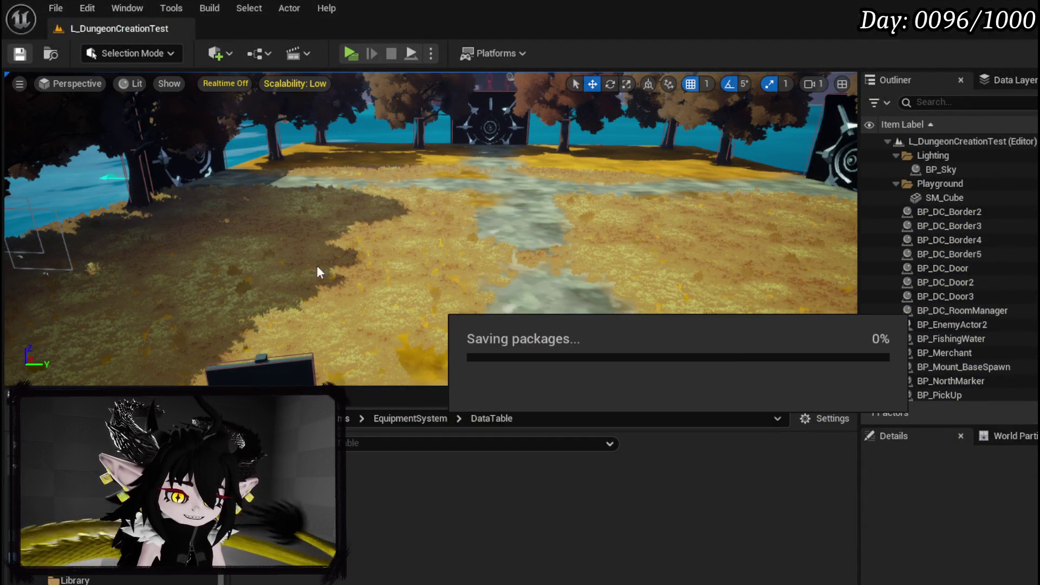
# Open W_EquipmentUpgrade's BuildNewEquipment function graph from the Confirmation functions group.
pyautogui.hotkey('alt', 'Tab')
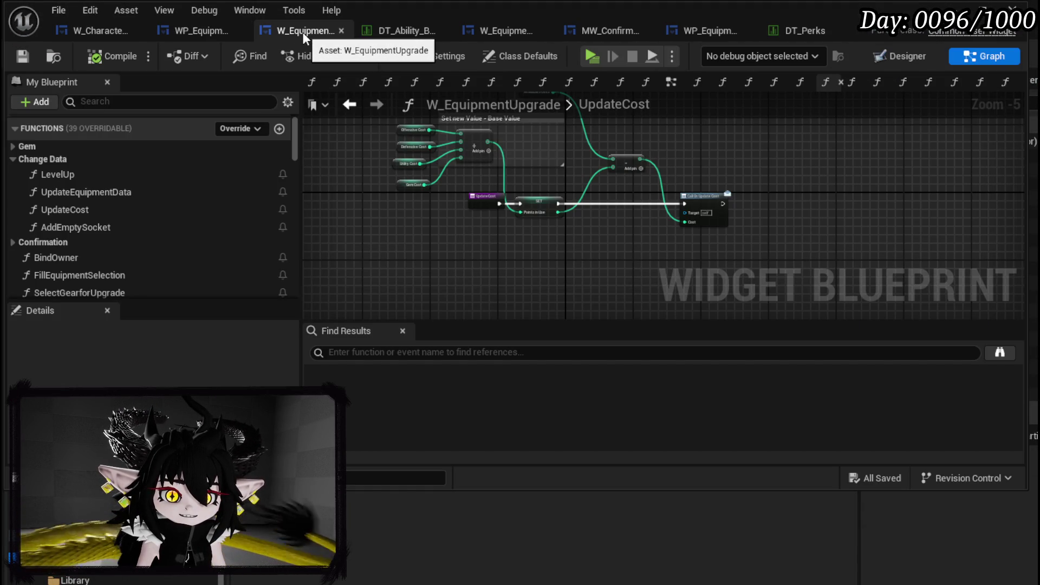
pyautogui.click(907, 56)
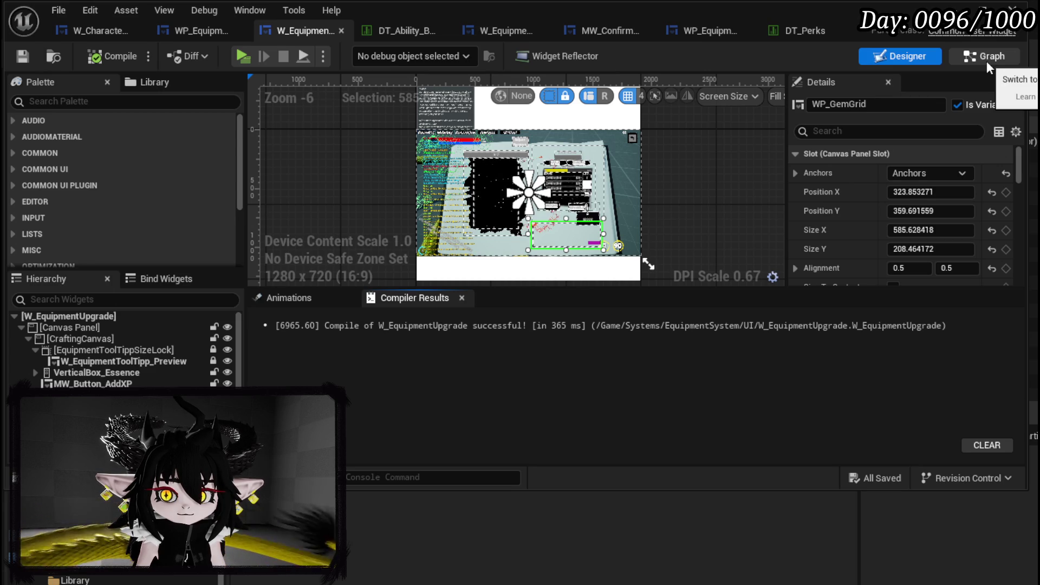
pyautogui.click(986, 63)
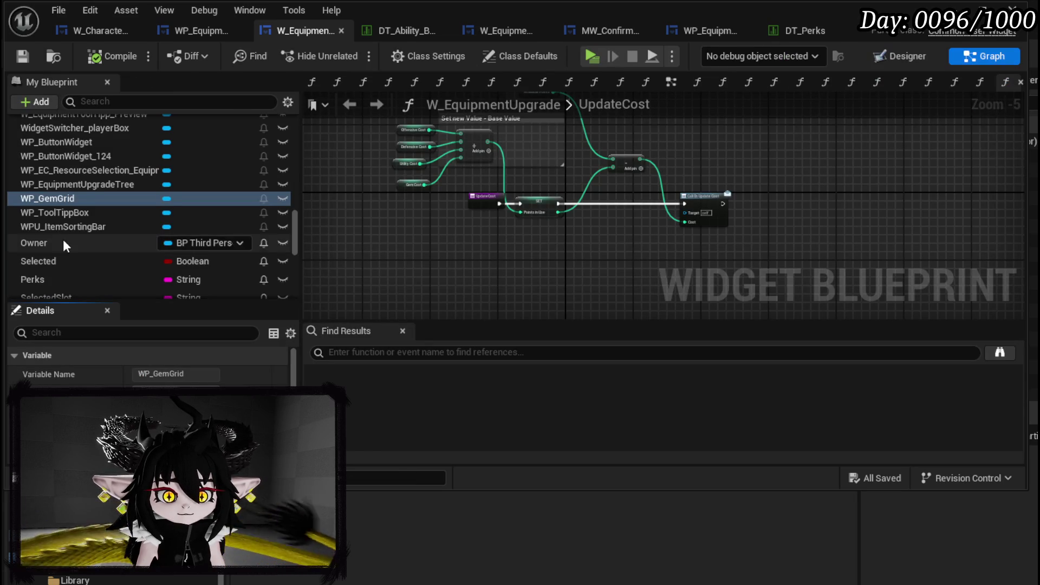
pyautogui.scroll(15, 70, 228)
pyautogui.scroll(10, 177, 229)
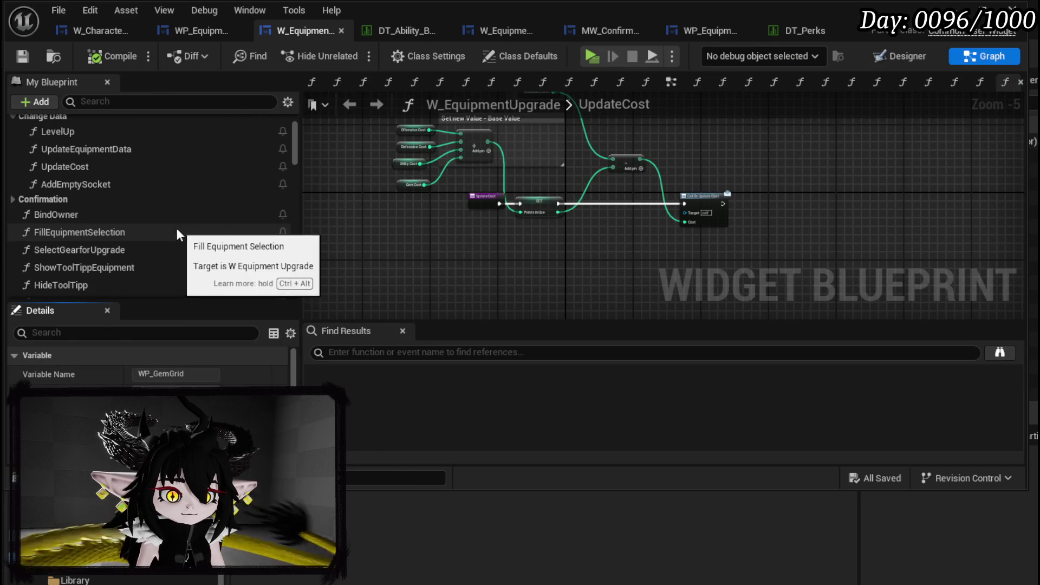
pyautogui.click(30, 199)
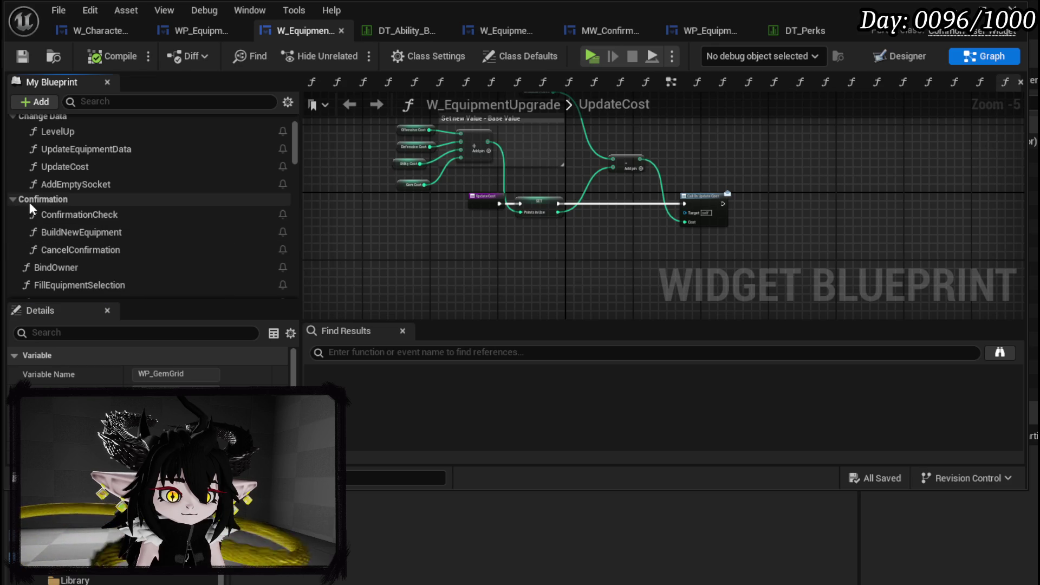
pyautogui.doubleClick(77, 233)
# Add a Remove from Parent node wired after Add Achievement, then compile and save.
pyautogui.scroll(1, 804, 237)
pyautogui.moveTo(776, 233)
pyautogui.mouseDown()
pyautogui.moveTo(756, 228)
pyautogui.moveTo(664, 258)
pyautogui.mouseUp()
pyautogui.scroll(2, 818, 156)
pyautogui.moveTo(818, 155)
pyautogui.mouseDown()
pyautogui.moveTo(684, 235)
pyautogui.moveTo(733, 216)
pyautogui.moveTo(884, 197)
pyautogui.moveTo(678, 187)
pyautogui.mouseUp()
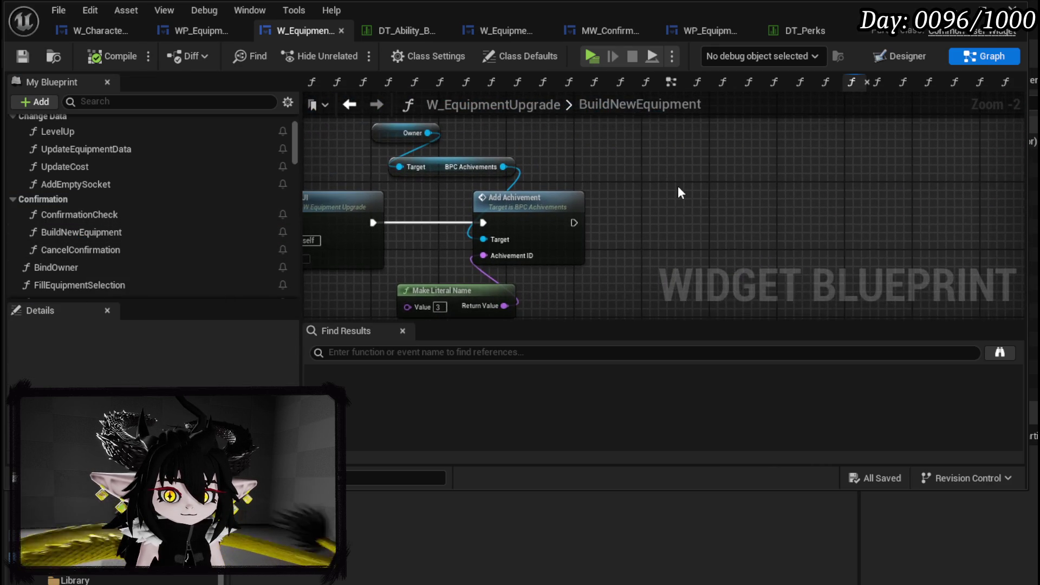
pyautogui.rightClick(677, 186)
pyautogui.write('Remov')
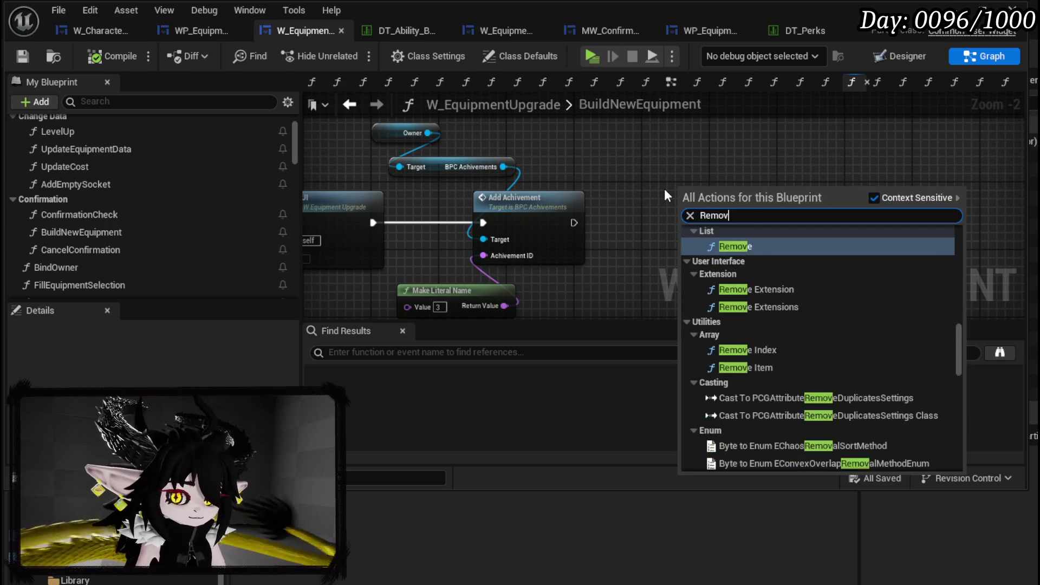
pyautogui.write('e from')
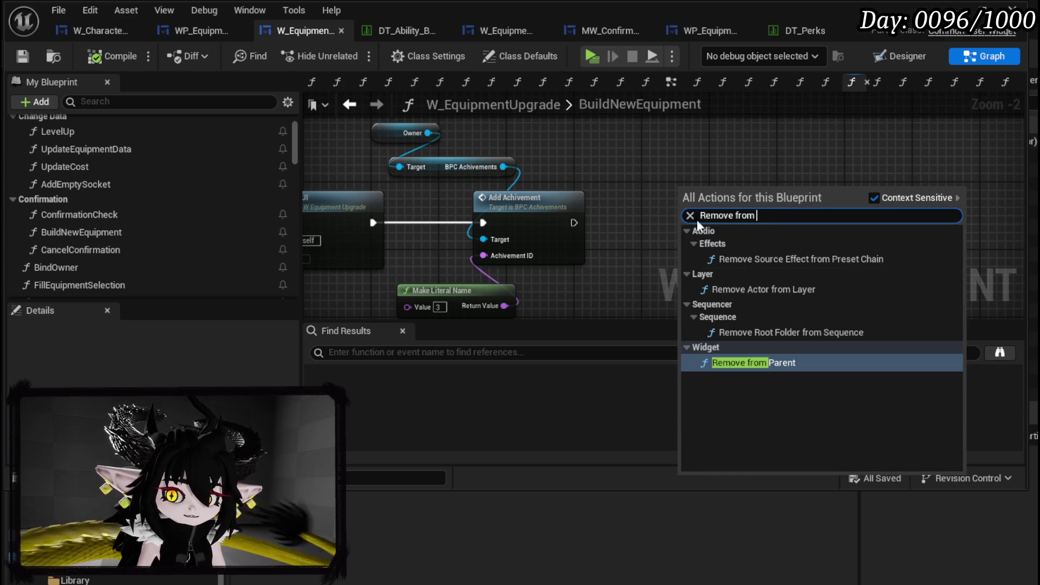
pyautogui.click(739, 362)
pyautogui.moveTo(572, 223); pyautogui.dragTo(701, 221)
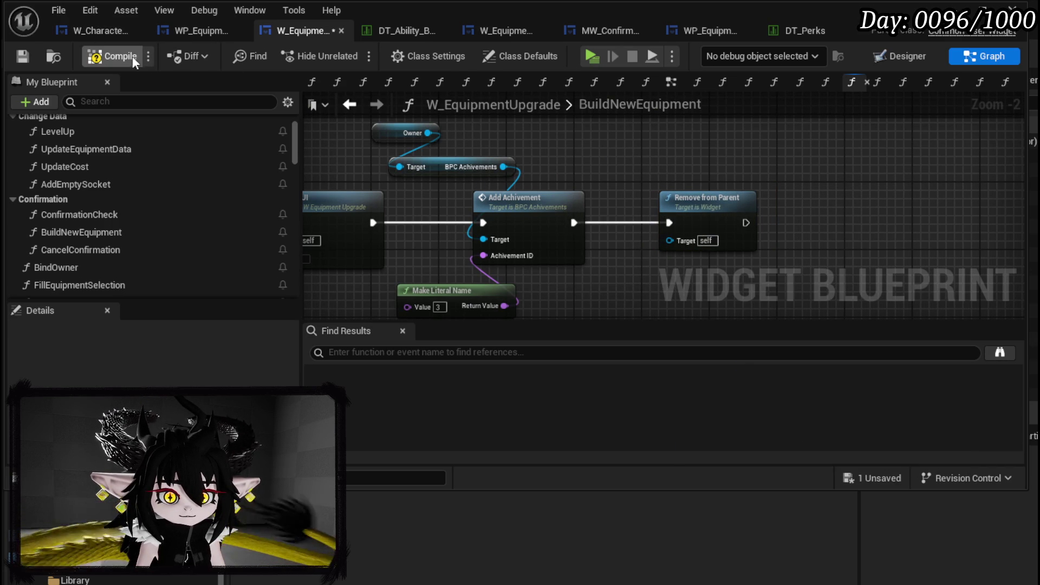
pyautogui.click(22, 57)
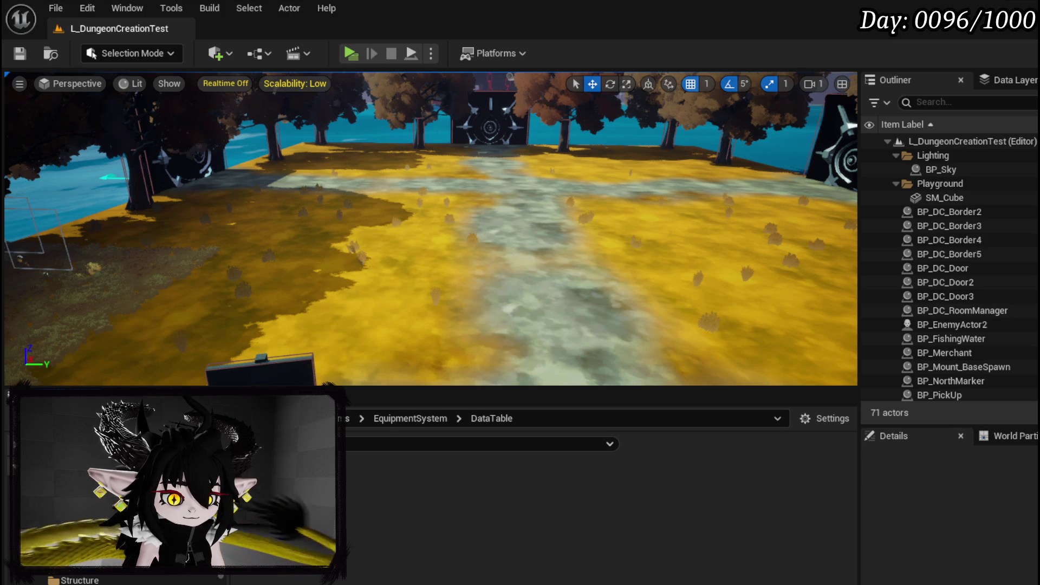
# Open W_Exploration_HUD's OpenUpgradeGearHUD function via the crafting button's On Pressed event.
pyautogui.doubleClick(330, 507)
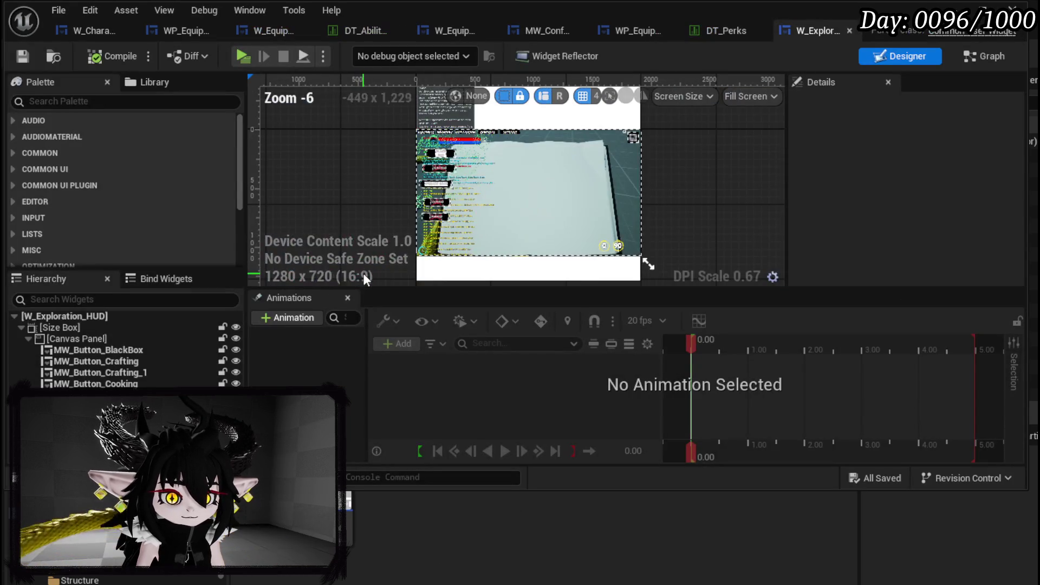
pyautogui.scroll(4, 363, 273)
pyautogui.click(379, 130)
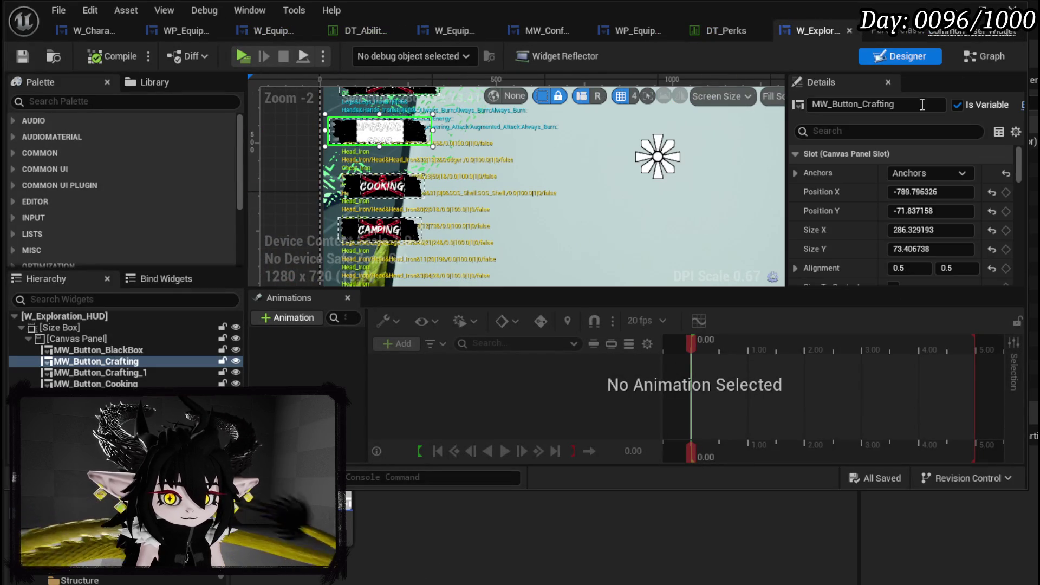
pyautogui.moveTo(1022, 173); pyautogui.dragTo(1000, 272)
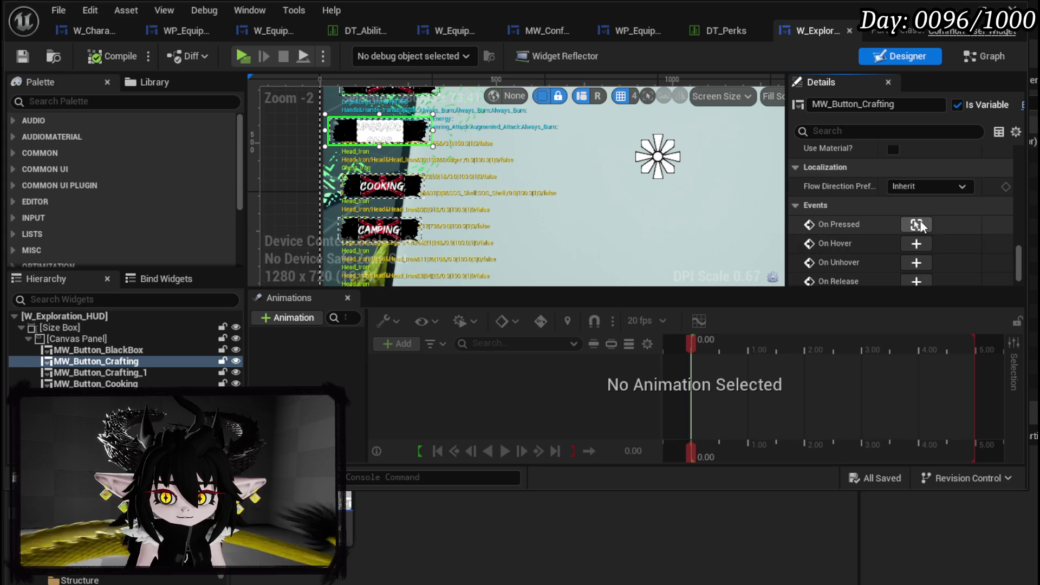
pyautogui.click(916, 224)
pyautogui.doubleClick(688, 174)
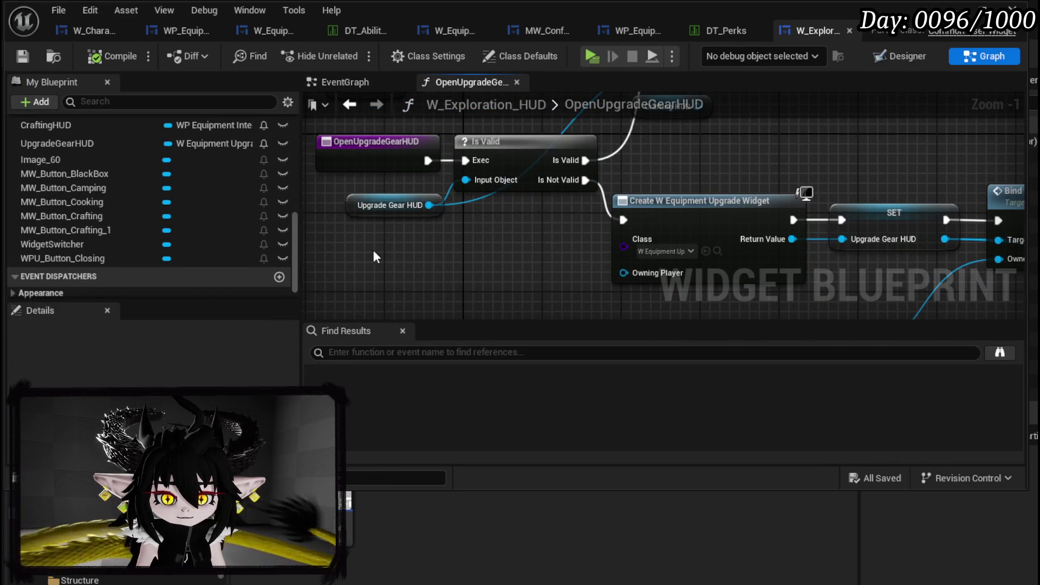
# Rearrange the Upgrade Gear HUD and Crafting HUD getters, save, and return to W_EquipmentUpgrade.
pyautogui.moveTo(439, 256); pyautogui.dragTo(451, 168)
pyautogui.moveTo(362, 218); pyautogui.dragTo(422, 178)
pyautogui.moveTo(391, 252)
pyautogui.mouseDown()
pyautogui.moveTo(395, 208)
pyautogui.moveTo(372, 205)
pyautogui.mouseUp()
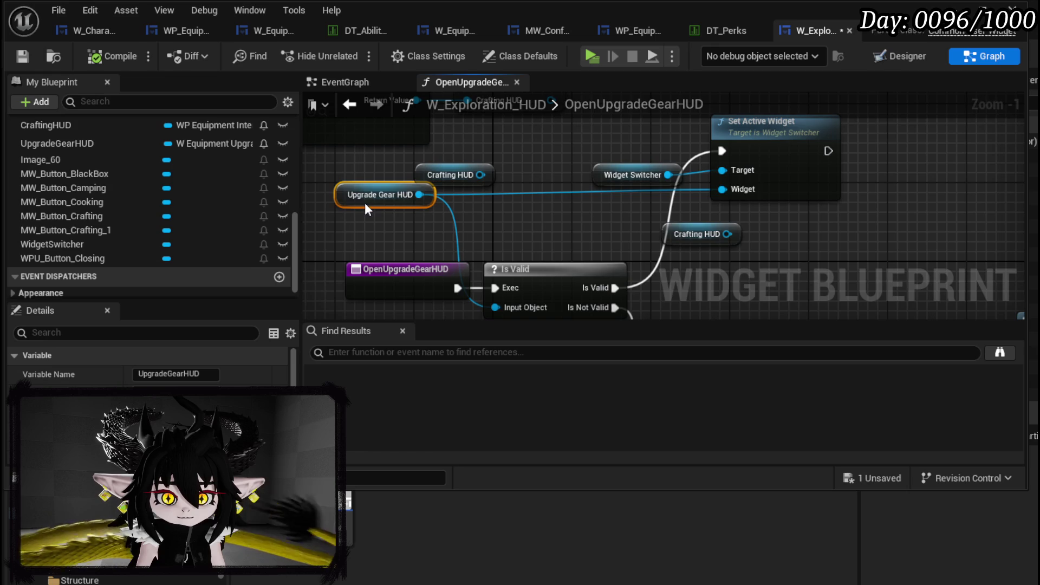
pyautogui.moveTo(508, 222)
pyautogui.mouseDown()
pyautogui.moveTo(433, 94)
pyautogui.moveTo(404, 181)
pyautogui.moveTo(511, 90)
pyautogui.moveTo(483, 214)
pyautogui.mouseUp()
pyautogui.moveTo(574, 279)
pyautogui.mouseDown()
pyautogui.moveTo(623, 158)
pyautogui.moveTo(610, 196)
pyautogui.moveTo(601, 145)
pyautogui.mouseUp()
pyautogui.click(447, 122)
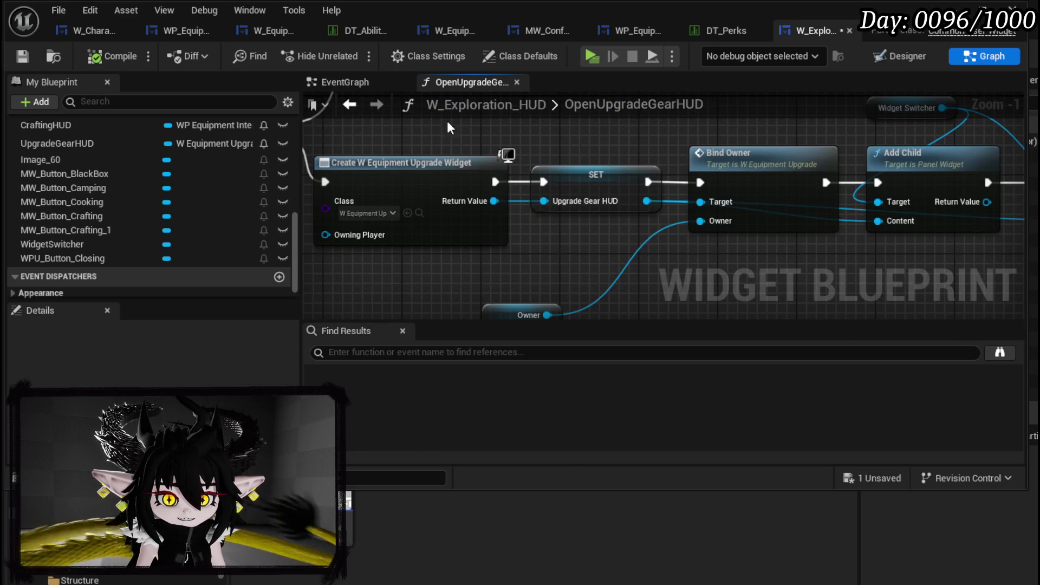
pyautogui.click(22, 56)
pyautogui.scroll(-2, 359, 174)
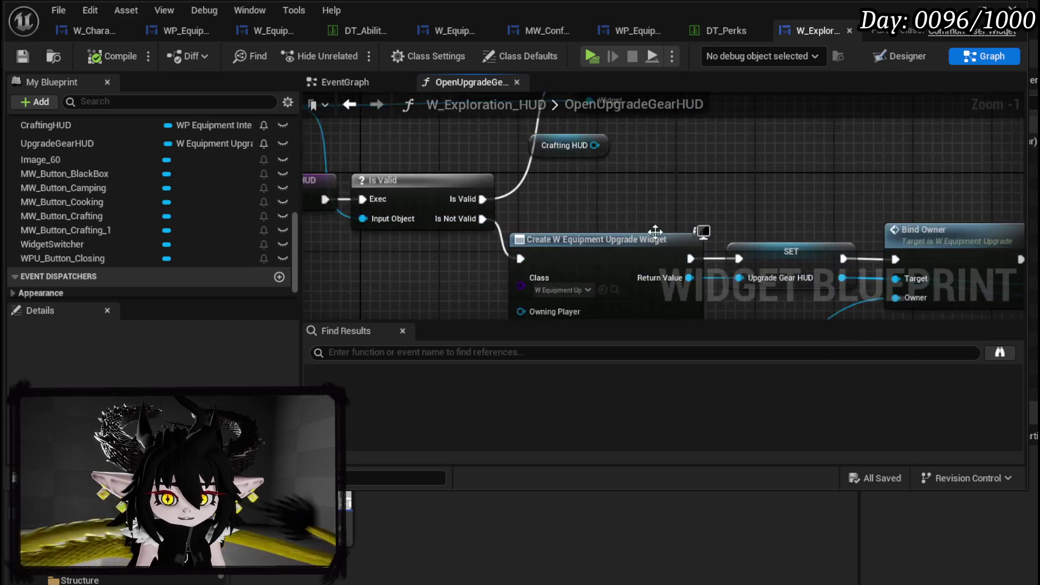
pyautogui.moveTo(666, 202); pyautogui.dragTo(526, 154)
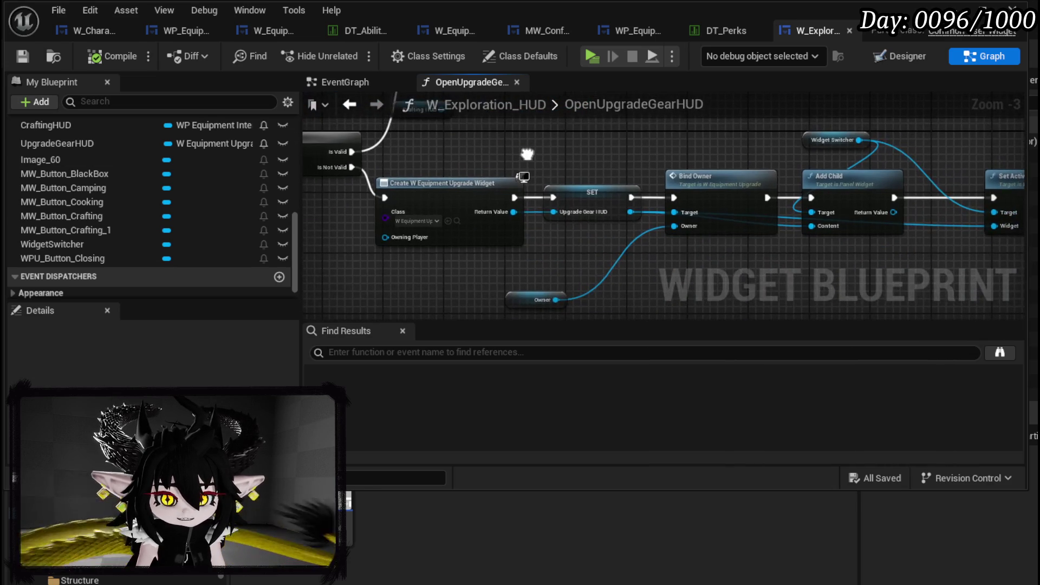
pyautogui.click(272, 31)
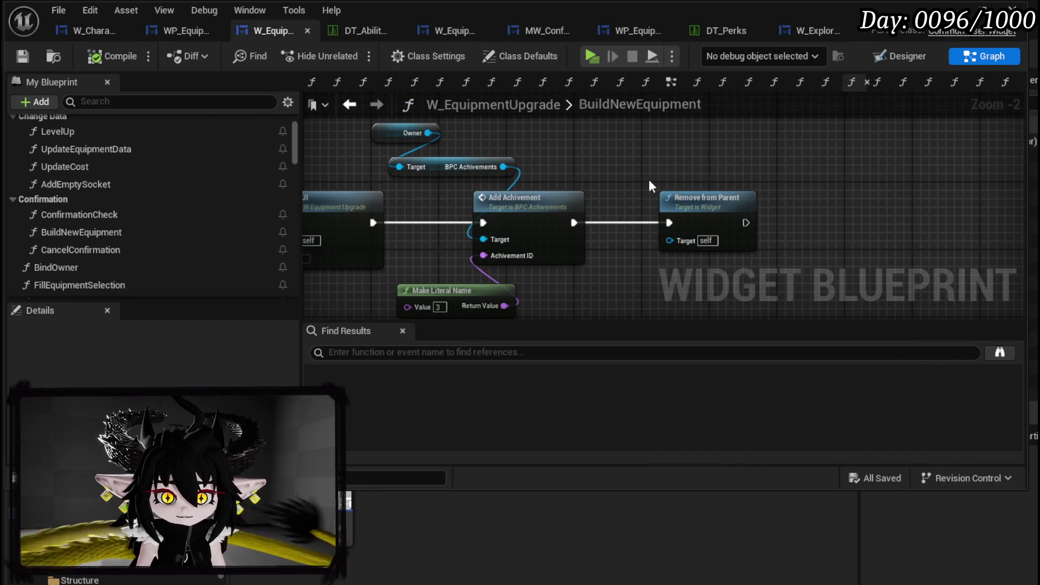
# Scroll through W_EquipmentUpgrade's variable list, then switch to its Designer layout view.
pyautogui.scroll(-10, 141, 200)
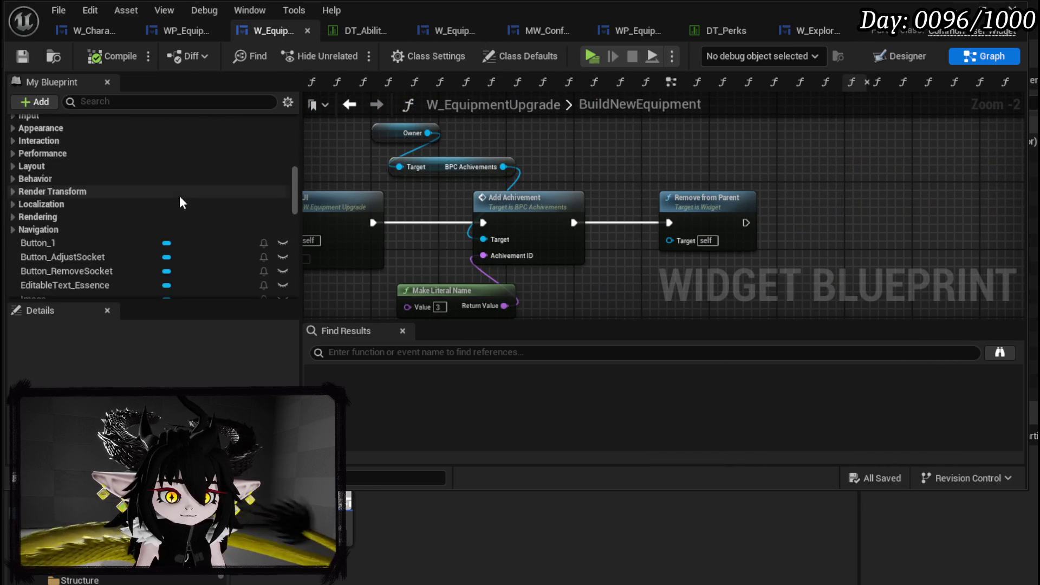
pyautogui.scroll(-8, 111, 205)
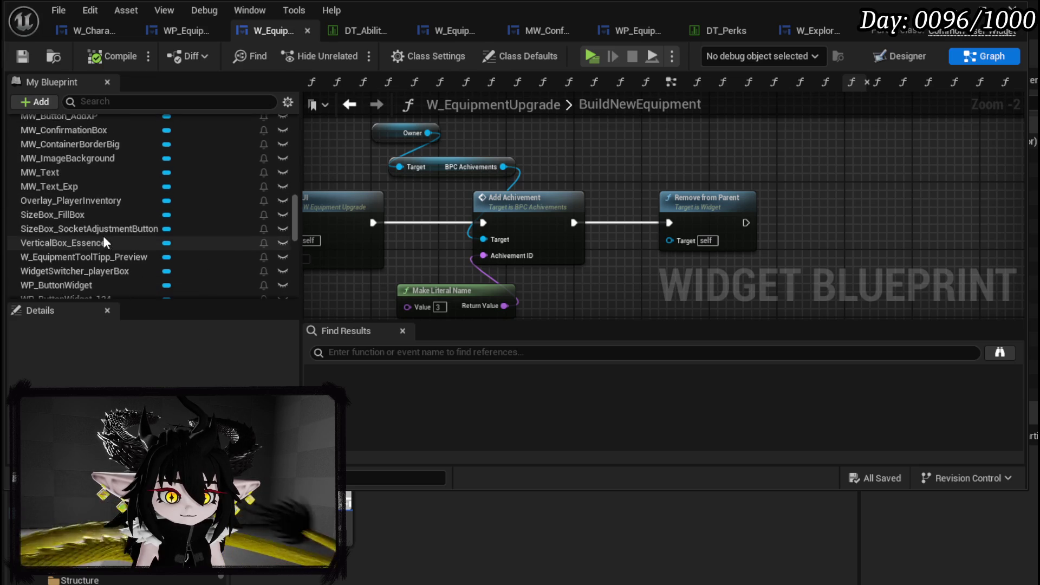
pyautogui.scroll(-8, 111, 240)
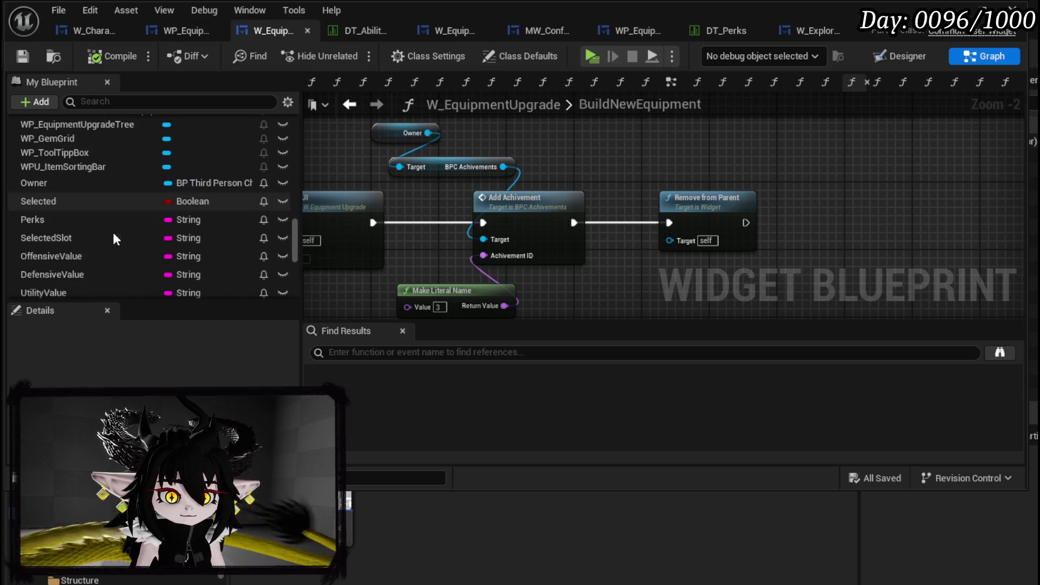
pyautogui.scroll(-10, 220, 239)
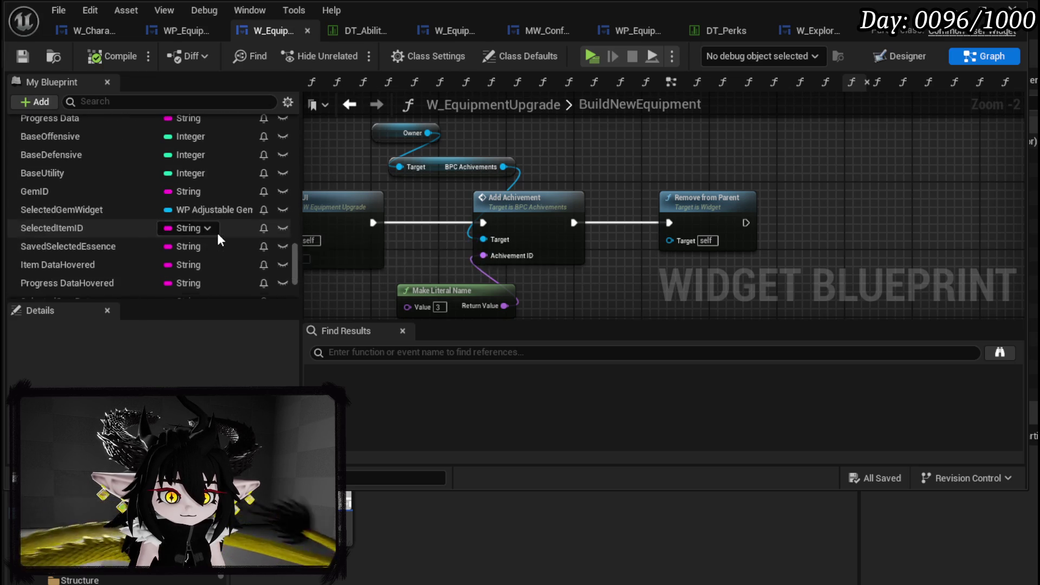
pyautogui.scroll(-3, 219, 240)
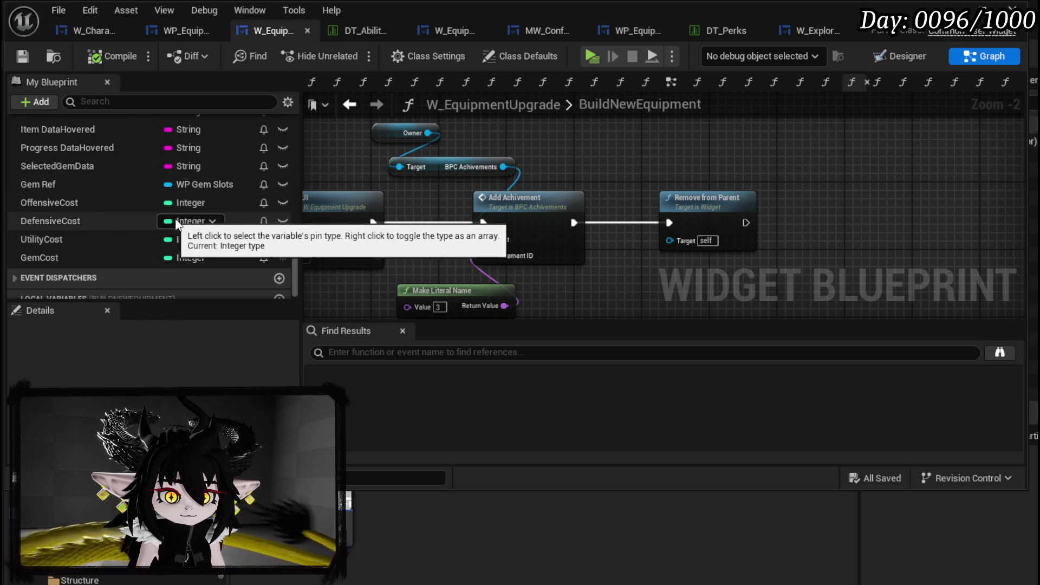
pyautogui.scroll(4, 276, 233)
pyautogui.scroll(10, 278, 230)
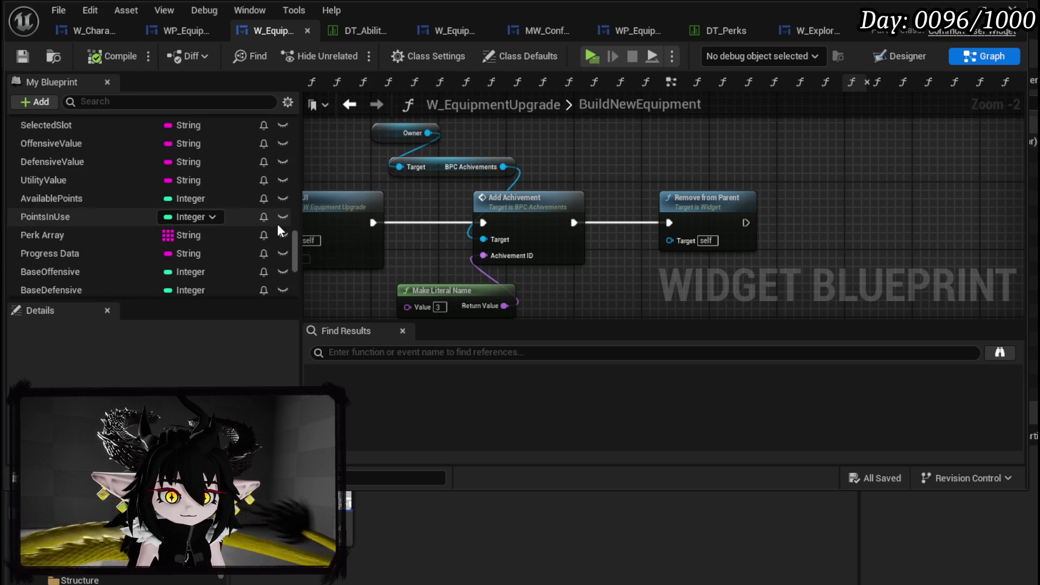
pyautogui.scroll(12, 278, 227)
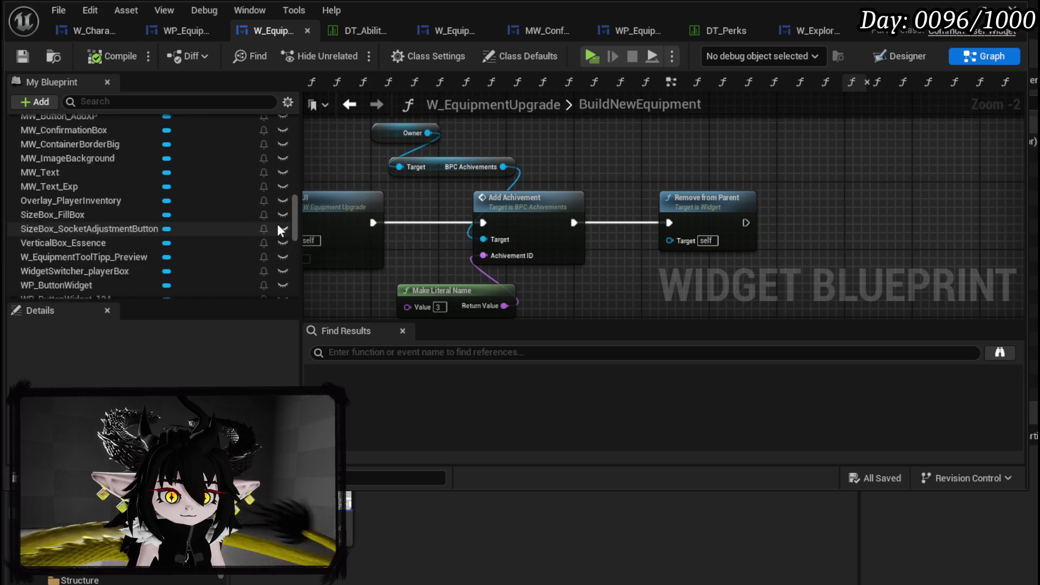
pyautogui.scroll(5, 277, 223)
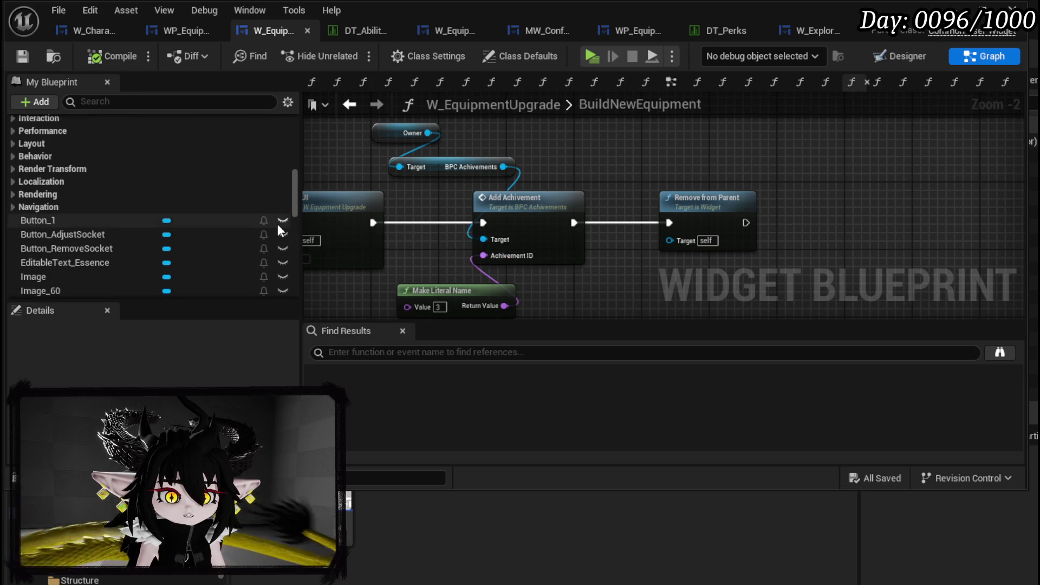
pyautogui.click(906, 52)
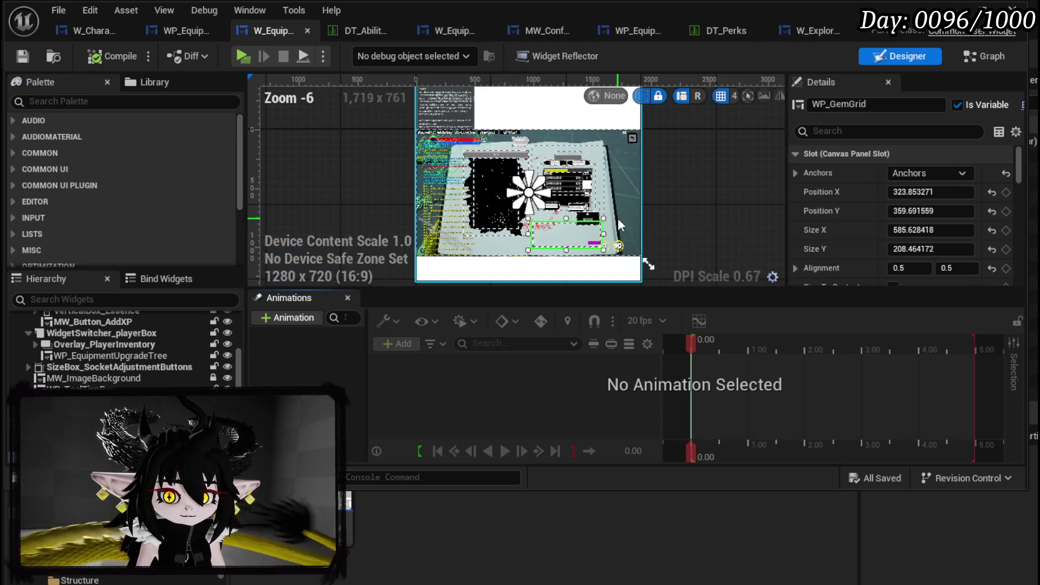
# Remove both Crafting HUD getter nodes from OpenUpgradeGearHUD, then compile and save W_Exploration_HUD.
pyautogui.click(809, 29)
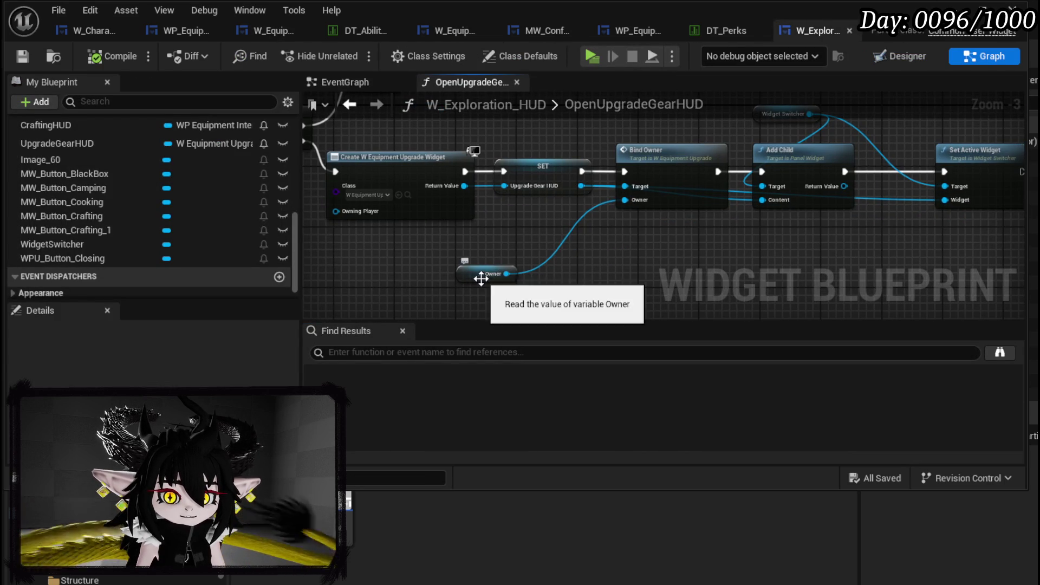
pyautogui.moveTo(498, 272); pyautogui.dragTo(604, 255)
pyautogui.moveTo(547, 187)
pyautogui.mouseDown()
pyautogui.moveTo(579, 204)
pyautogui.moveTo(721, 231)
pyautogui.moveTo(639, 251)
pyautogui.mouseUp()
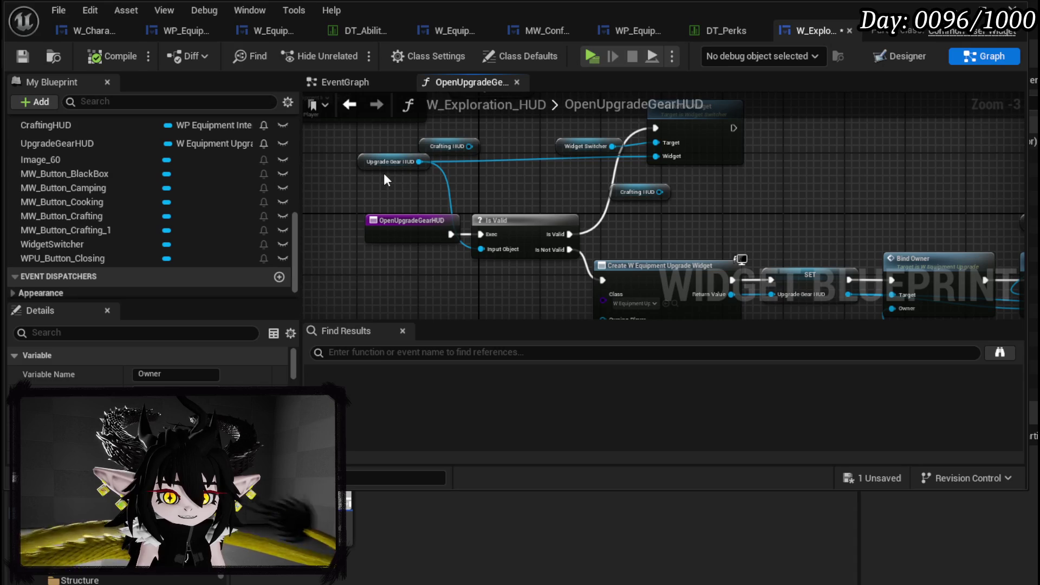
pyautogui.click(455, 147)
pyautogui.press('Delete')
pyautogui.click(636, 191)
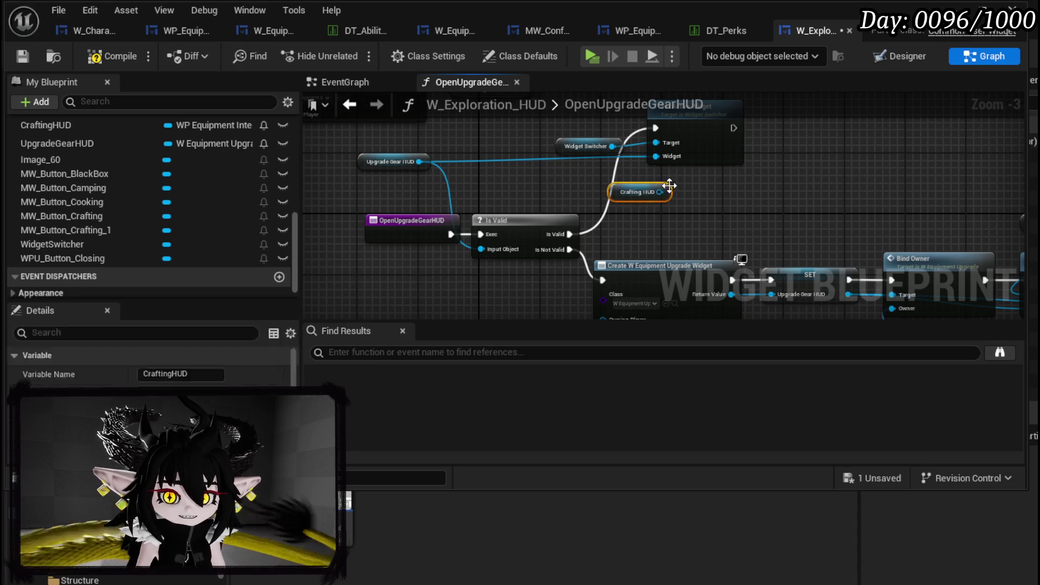
pyautogui.press('Delete')
pyautogui.click(24, 54)
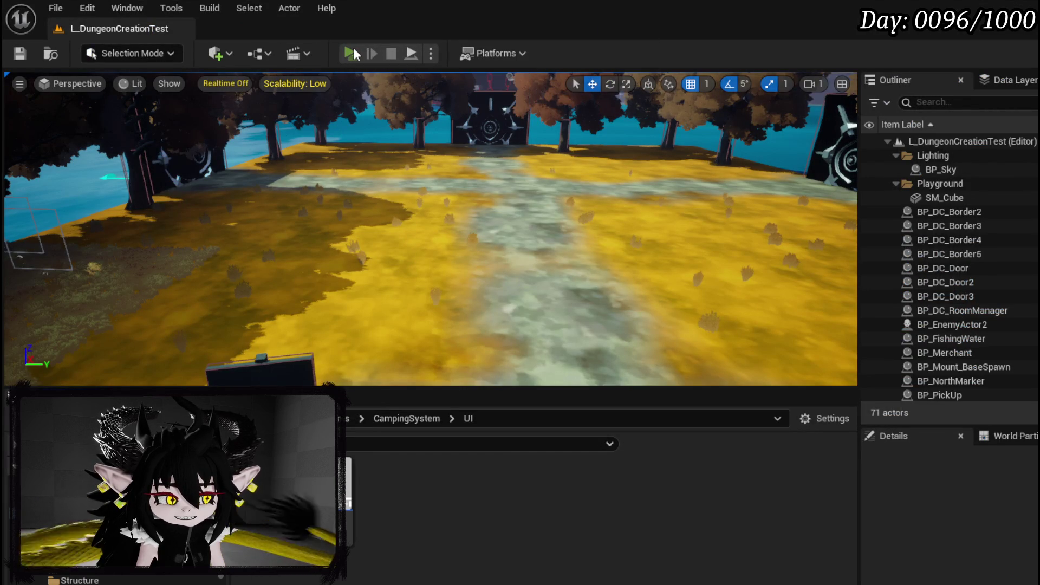
# Start a play-in-editor test and open the iron helmet's upgrade view on the Upgrade Gear screen.
pyautogui.click(351, 53)
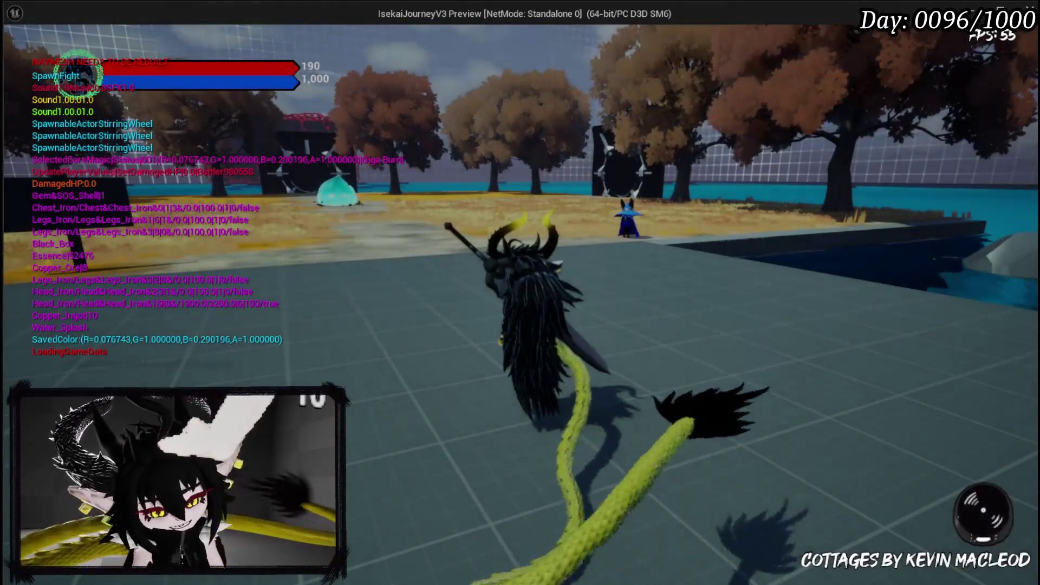
pyautogui.press('Tab')
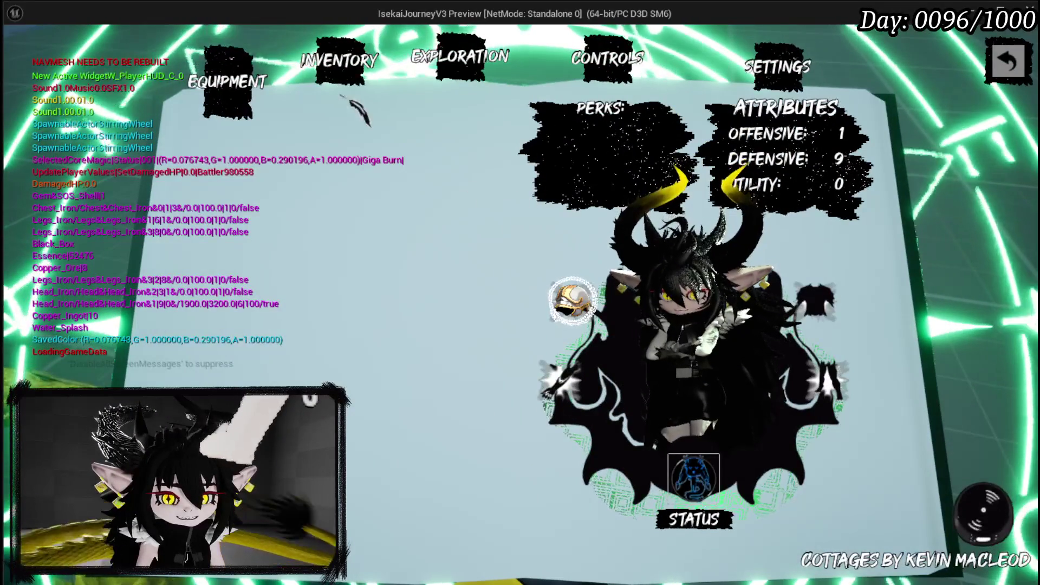
pyautogui.click(461, 58)
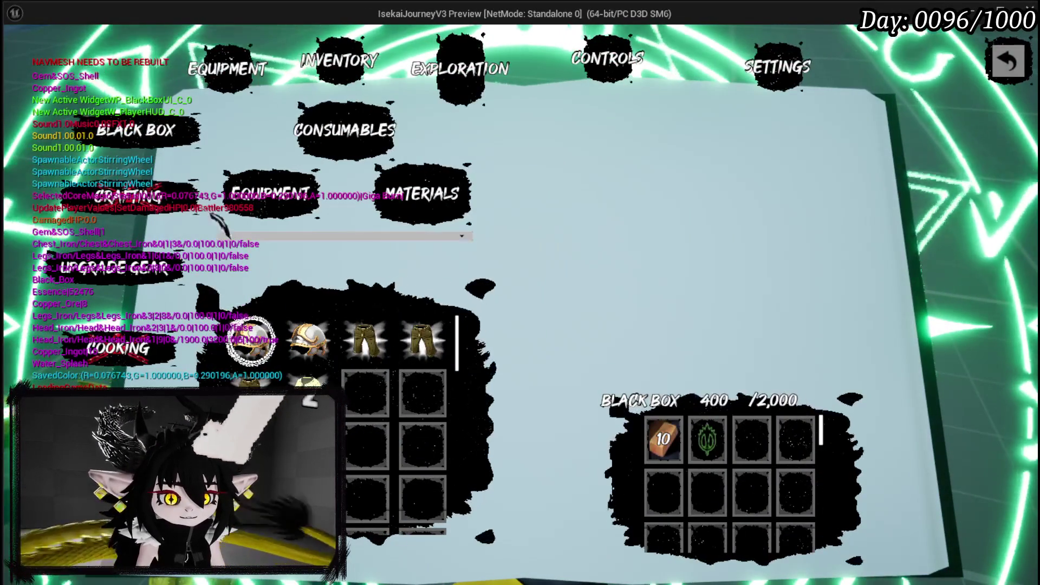
pyautogui.click(244, 211)
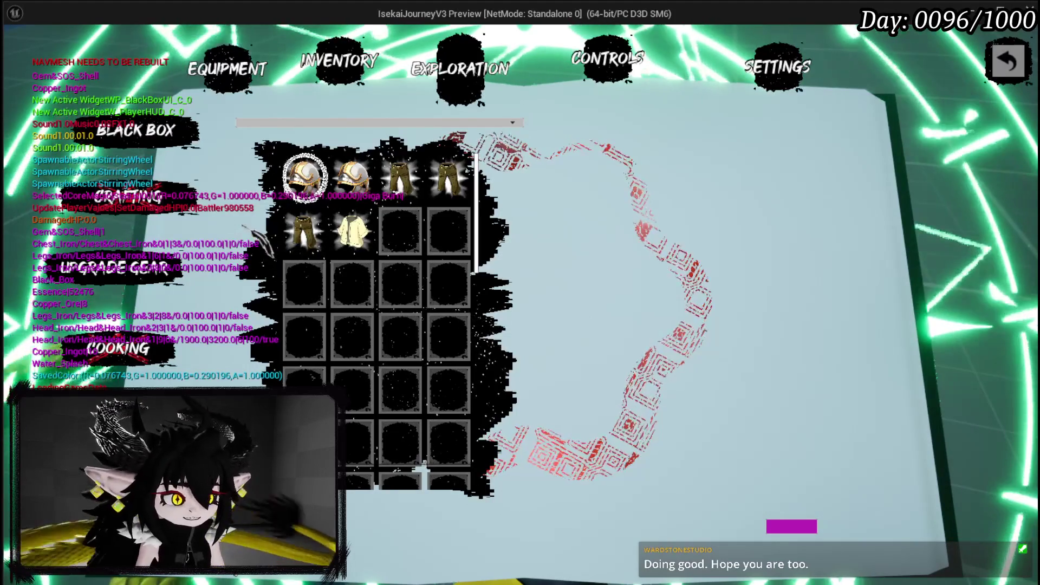
pyautogui.click(370, 242)
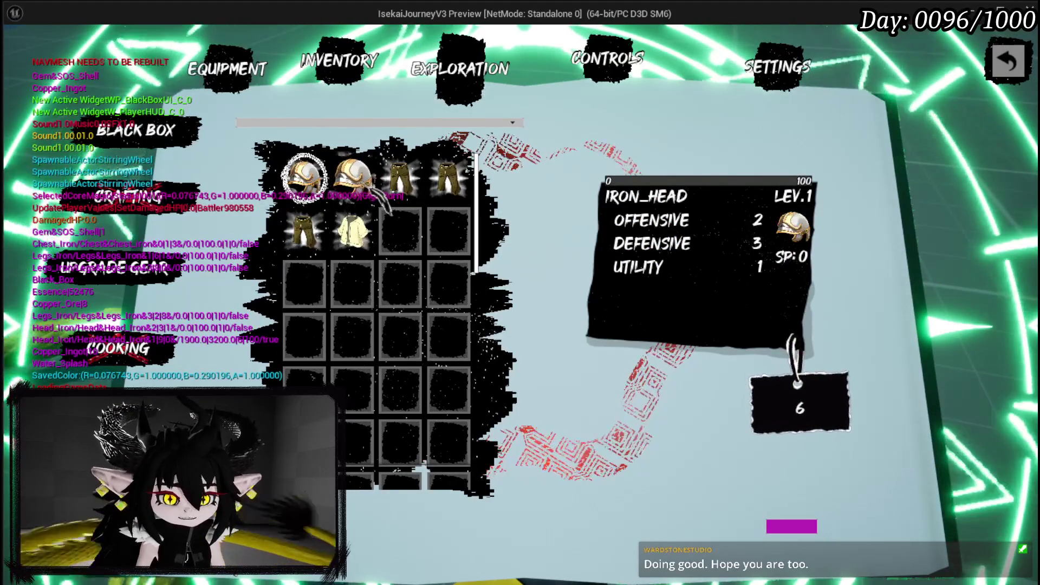
pyautogui.click(374, 195)
pyautogui.click(371, 213)
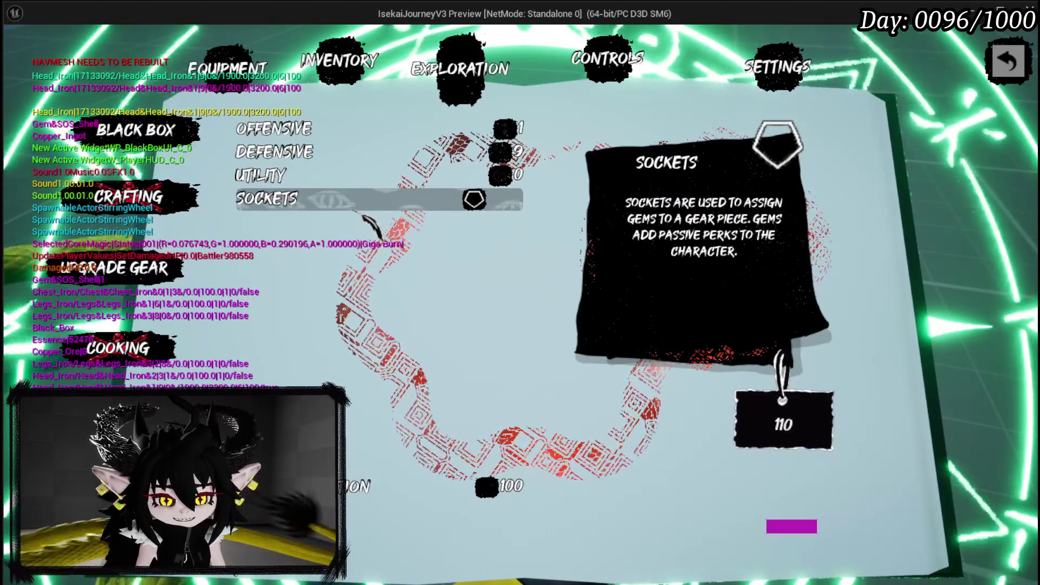
# Raise the Iron_Head helmet's Utility to 50, confirm the upgrade, and stop the preview.
pyautogui.click(368, 216)
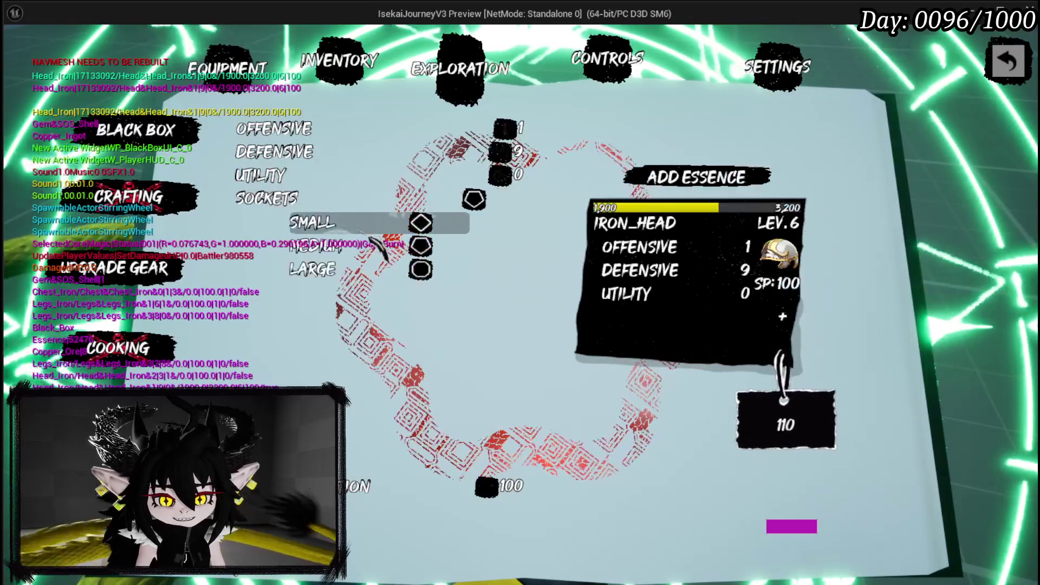
pyautogui.click(364, 174)
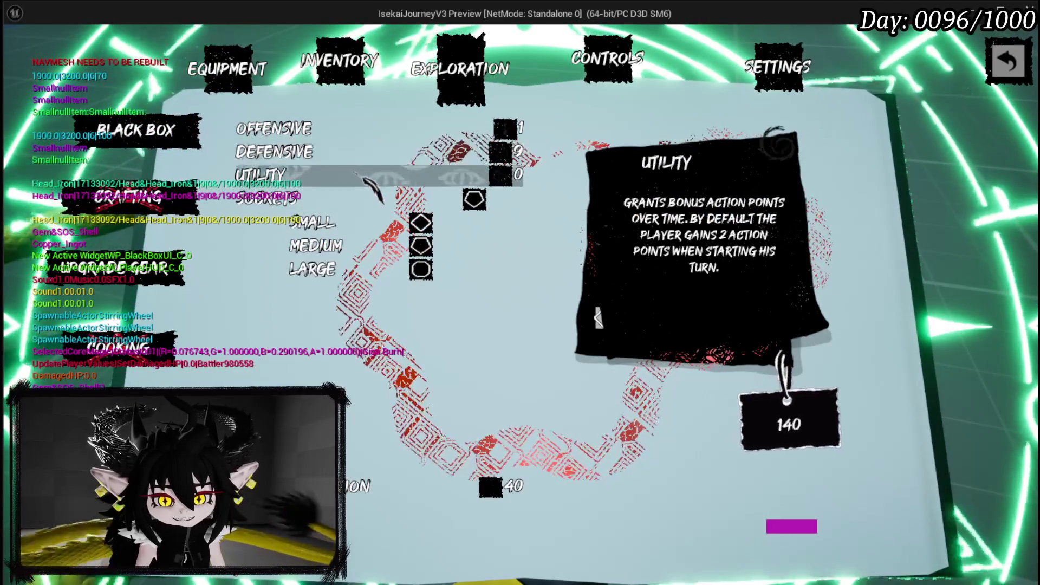
pyautogui.click(364, 175)
pyautogui.write('50')
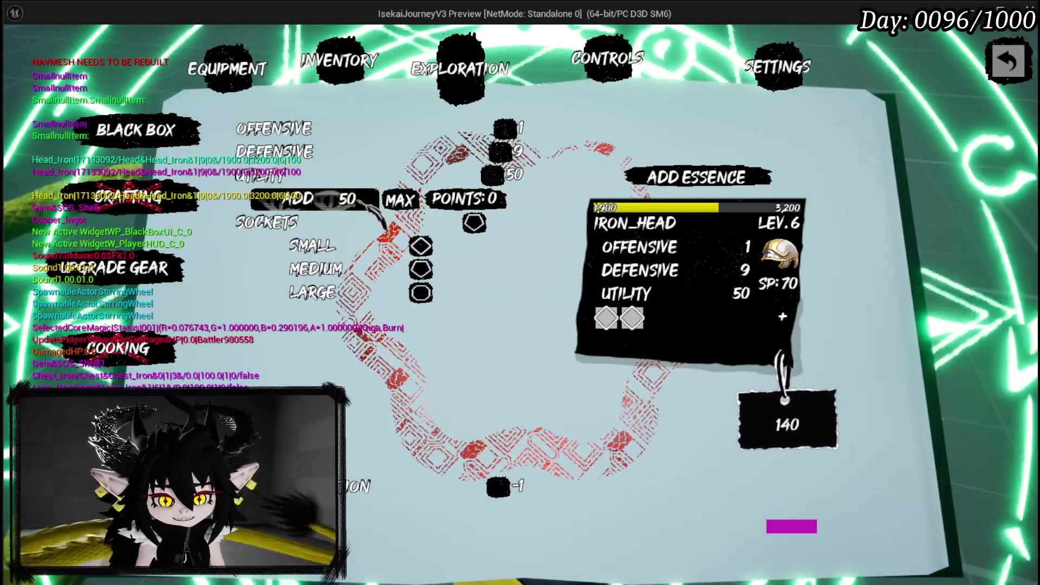
pyautogui.write('49')
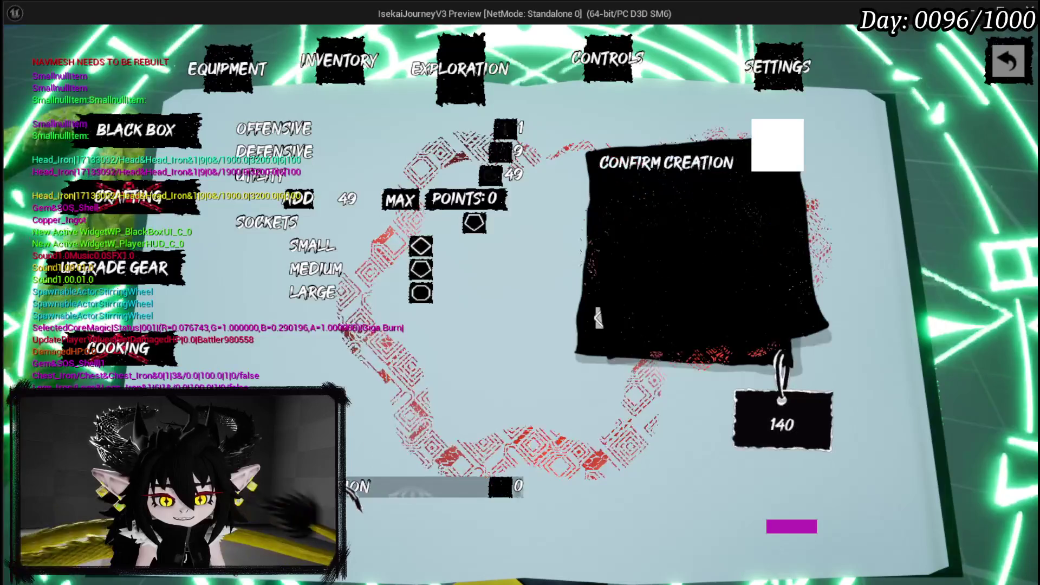
pyautogui.click(788, 424)
pyautogui.click(469, 420)
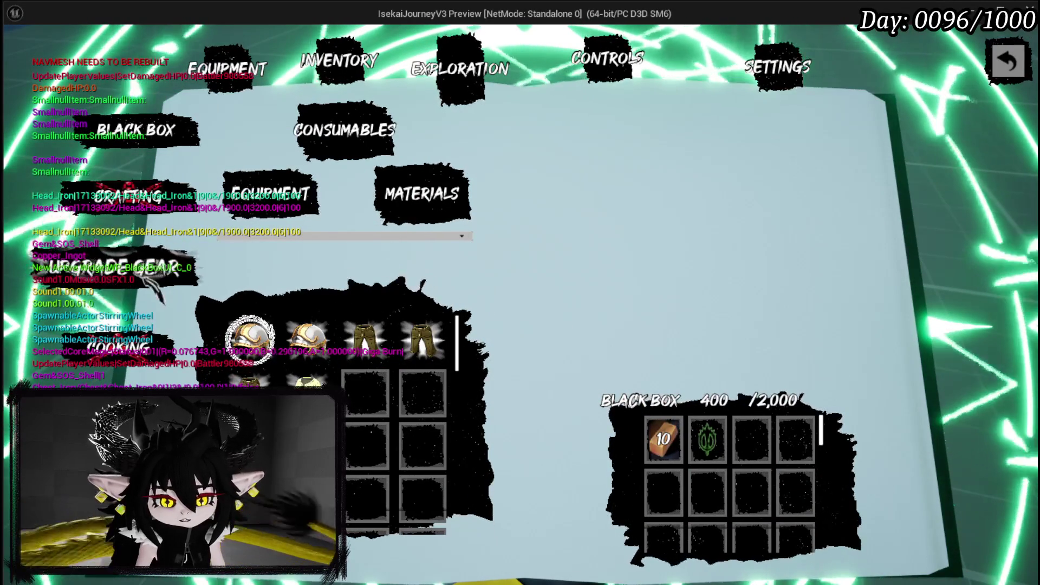
pyautogui.hotkey('alt', 'Tab')
pyautogui.press('Escape')
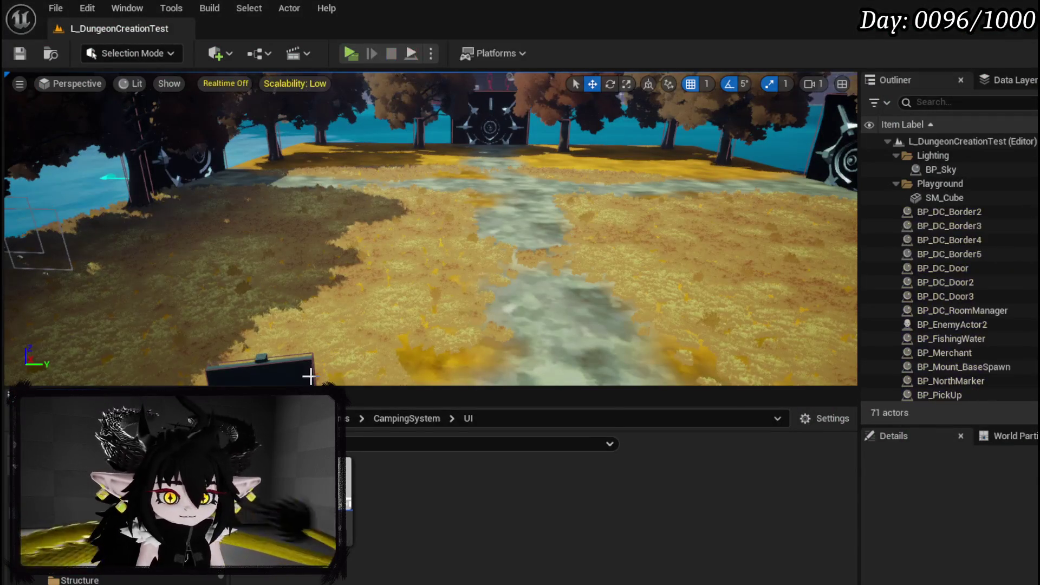
# Relaunch the game preview and walk the character into the water slime to start combat.
pyautogui.click(20, 55)
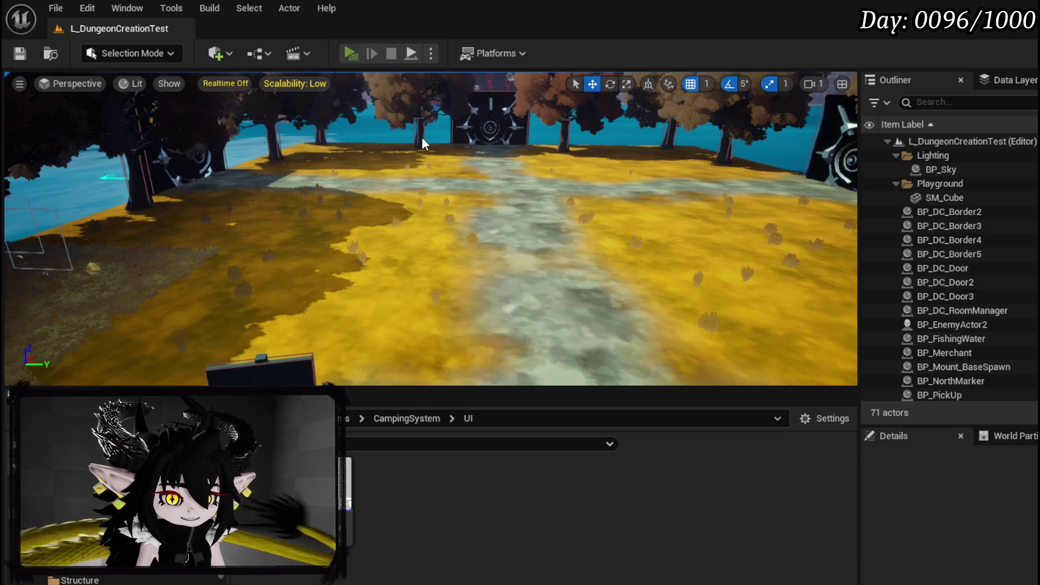
pyautogui.hotkey('alt', 'p')
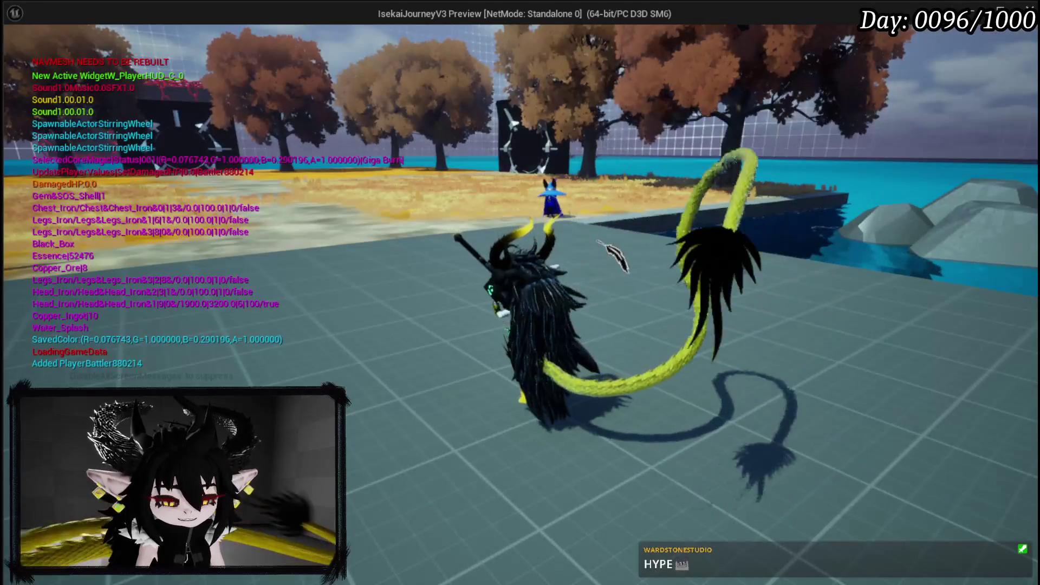
pyautogui.press('Tab')
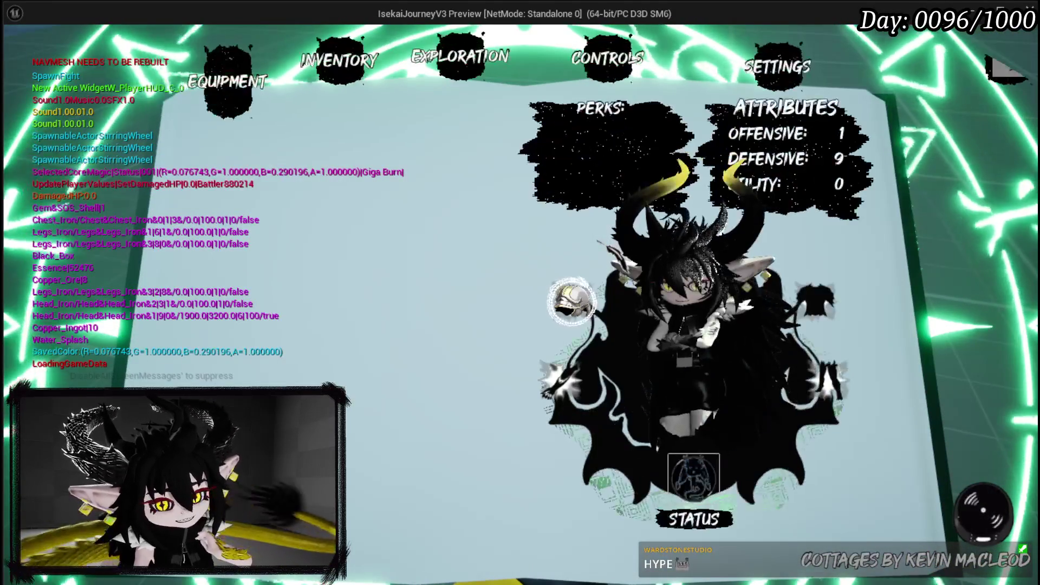
pyautogui.press('Tab')
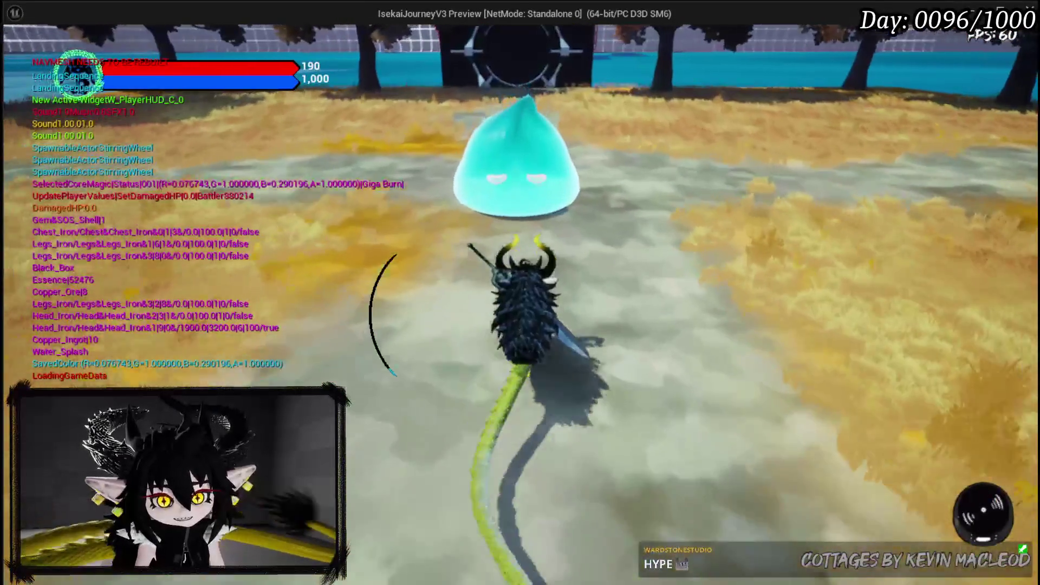
pyautogui.press('w')
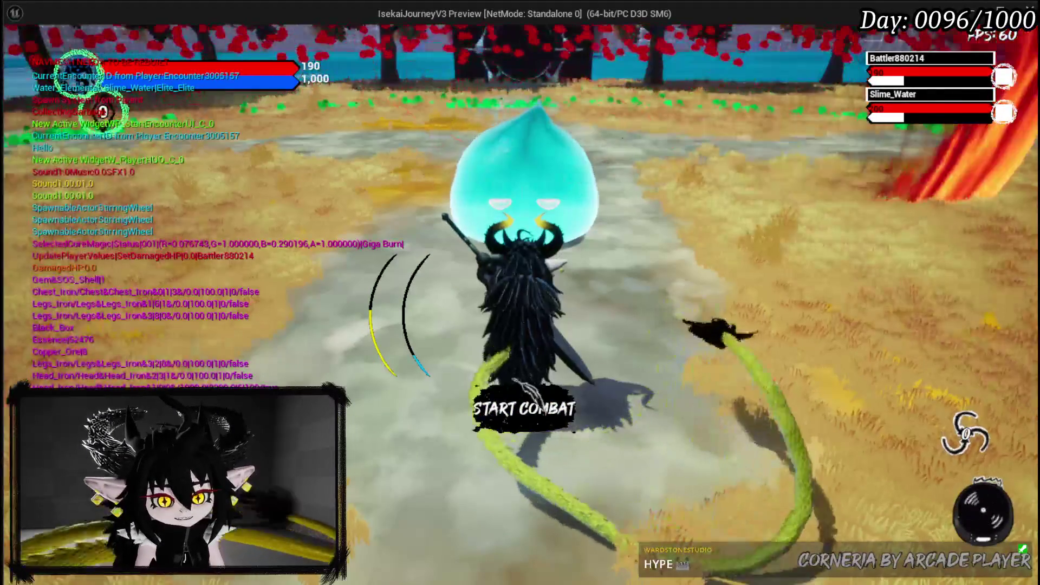
pyautogui.press('s')
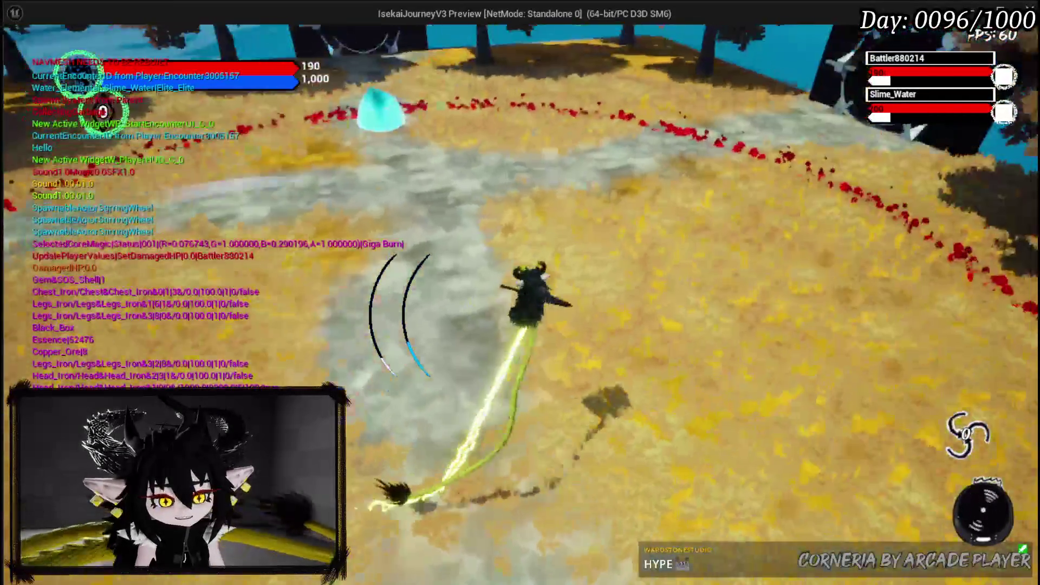
pyautogui.press('w')
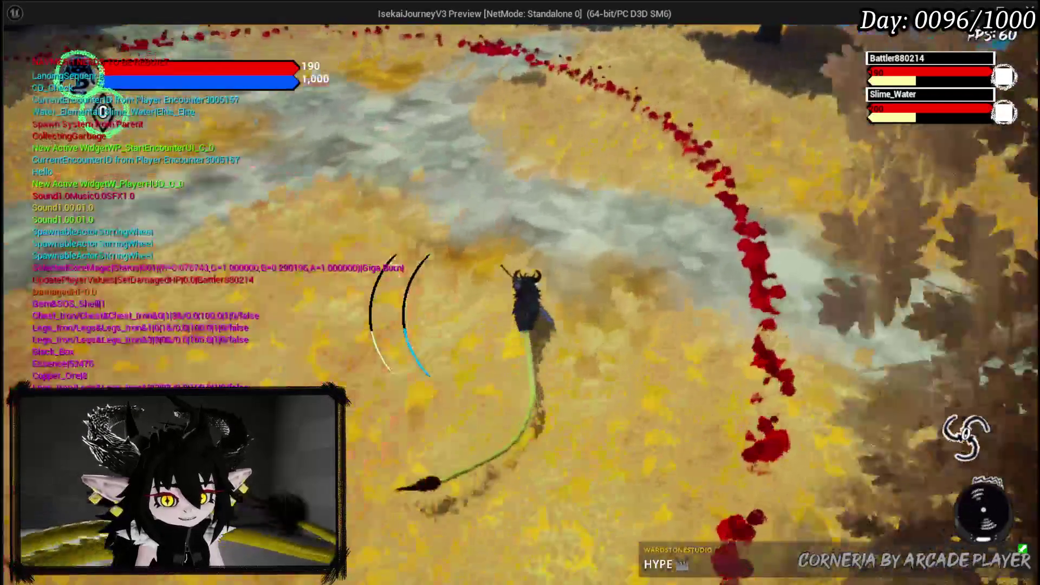
pyautogui.press('d')
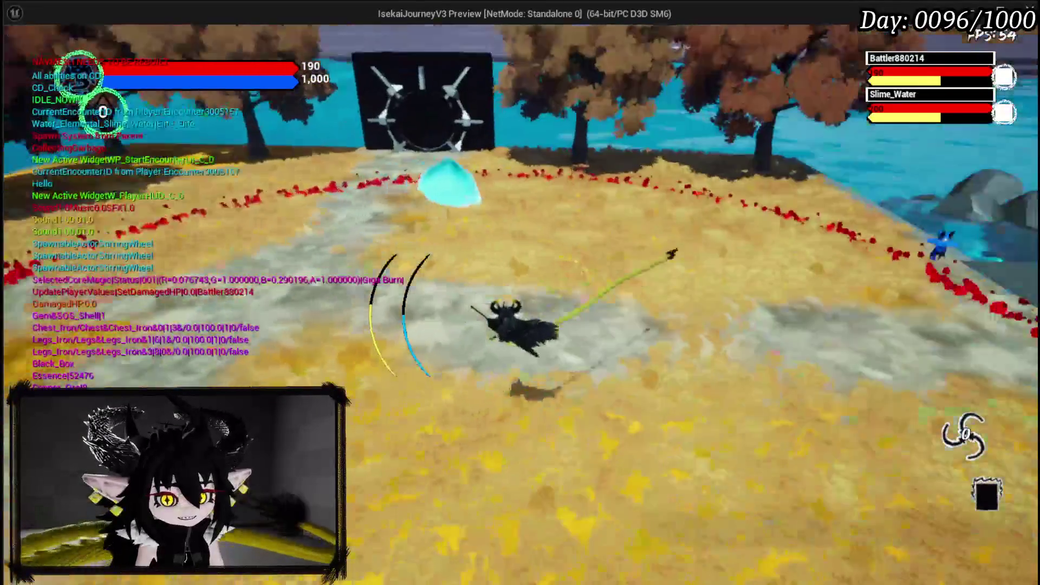
pyautogui.press('w')
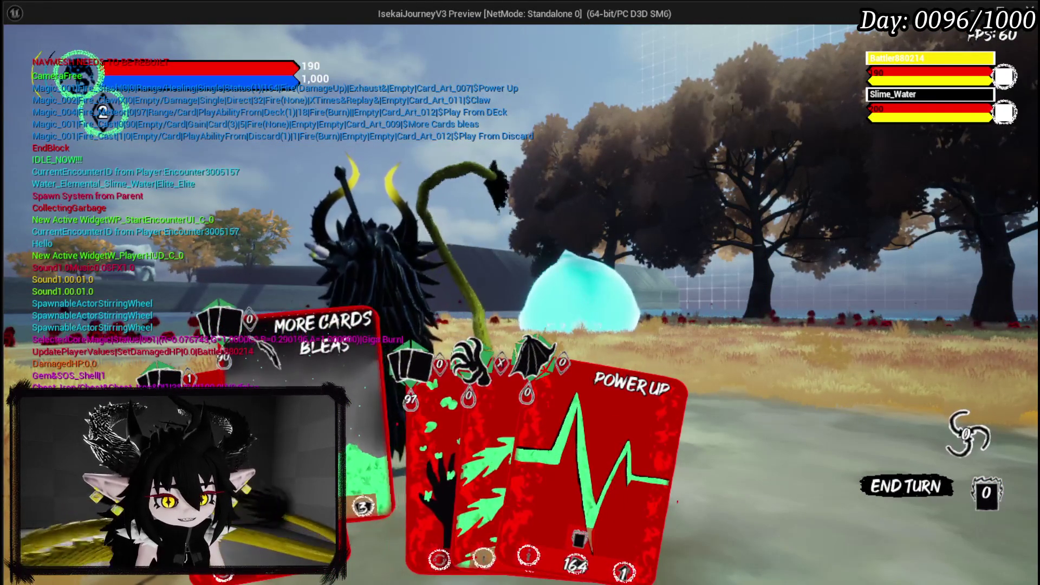
# Play More Cards Bleas, Defence Down and Big Boooooom (710 damage), then return to the editor.
pyautogui.click(323, 336)
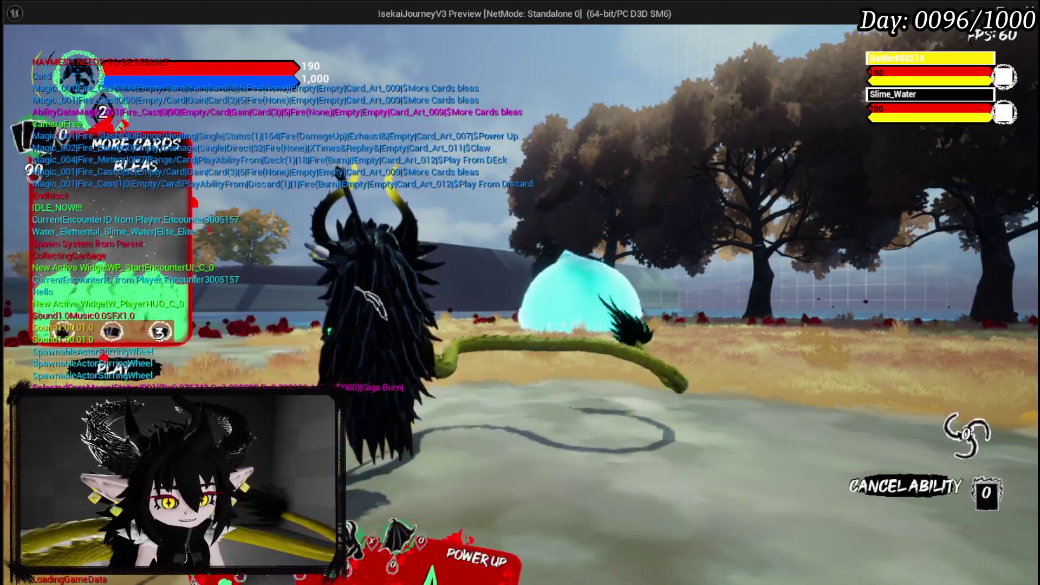
pyautogui.click(111, 365)
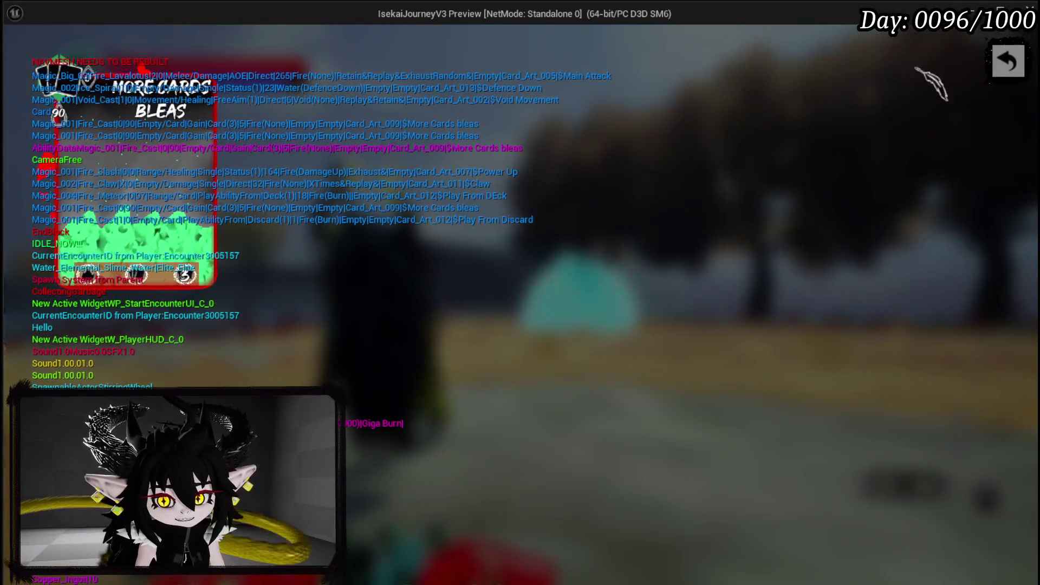
pyautogui.click(1004, 66)
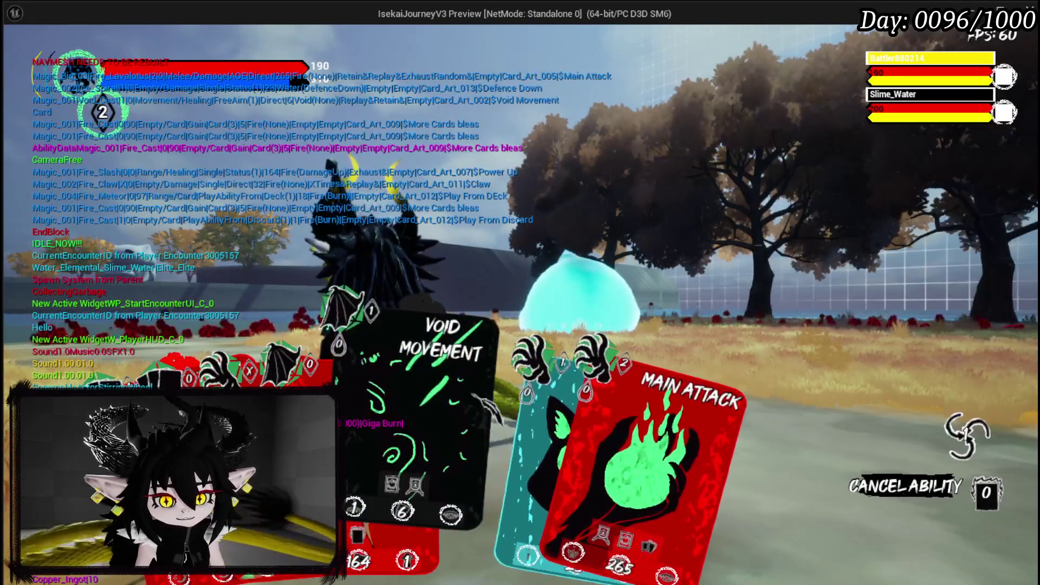
pyautogui.click(398, 401)
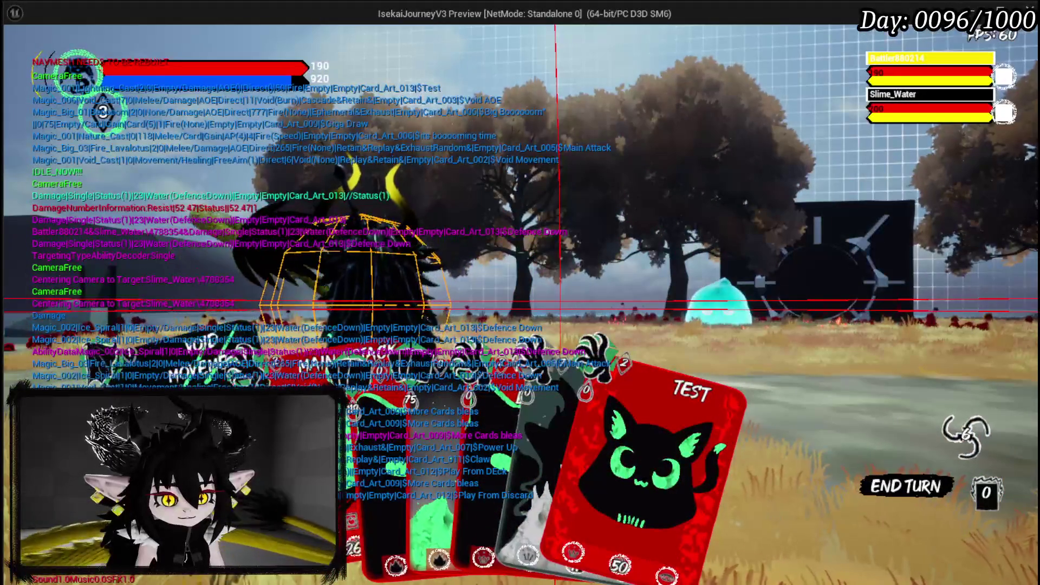
pyautogui.click(465, 352)
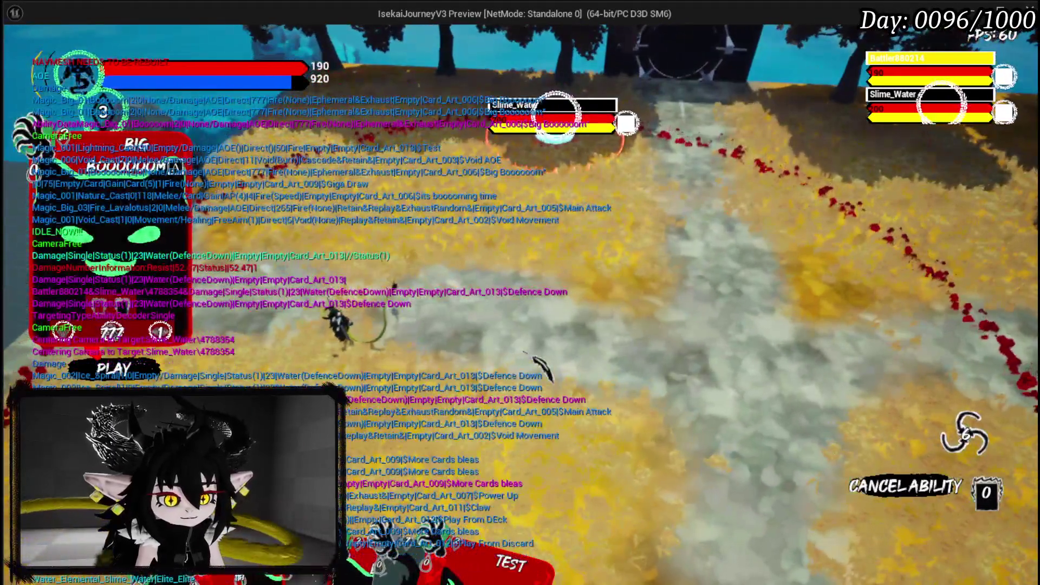
pyautogui.click(536, 360)
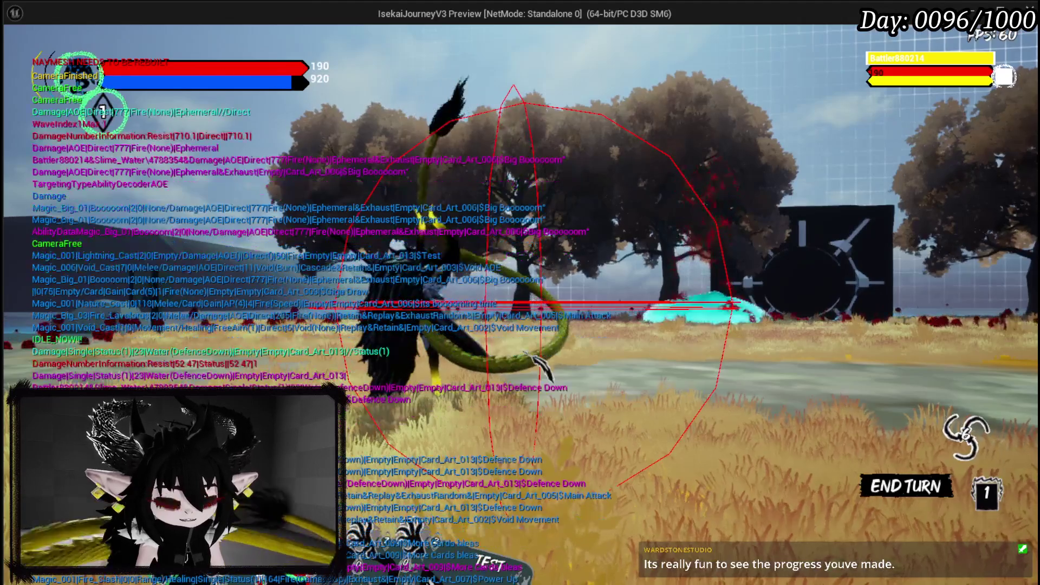
pyautogui.hotkey('alt', 'Tab')
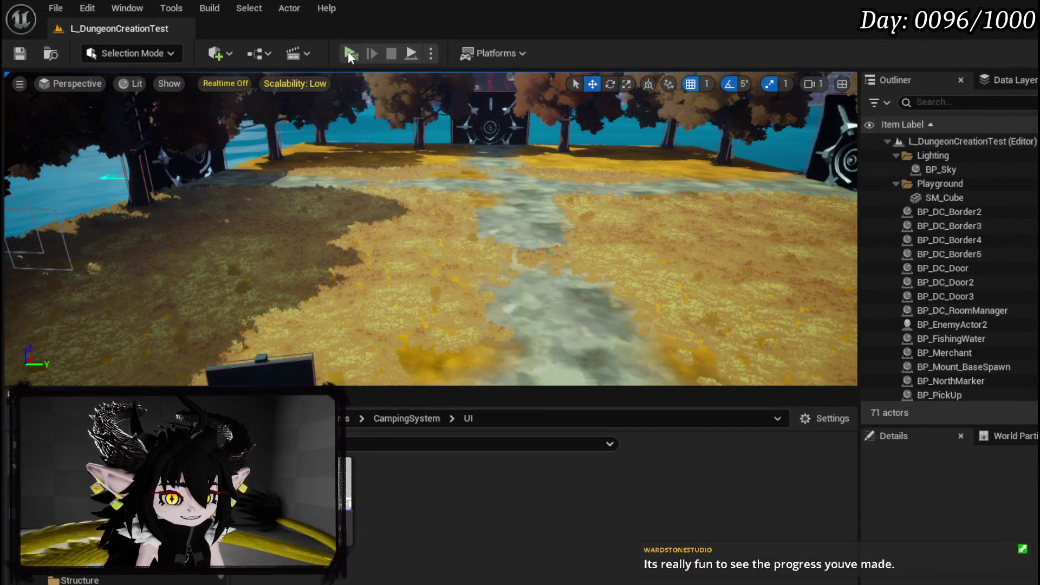
# Relaunch the preview and delete the Test card from the deck viewer, leaving a NEW slot.
pyautogui.hotkey('alt', 'p')
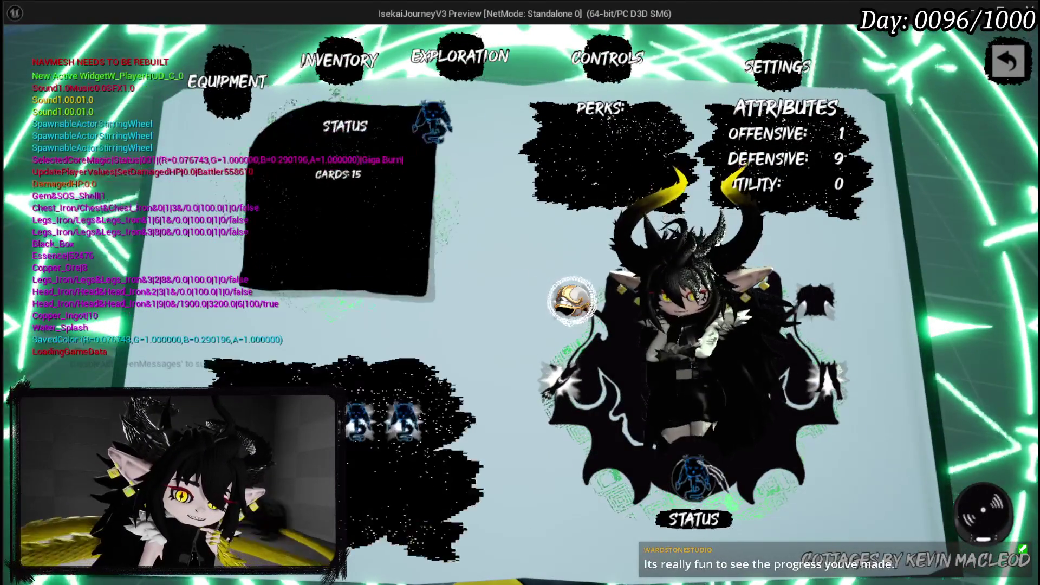
pyautogui.scroll(-8, 519, 303)
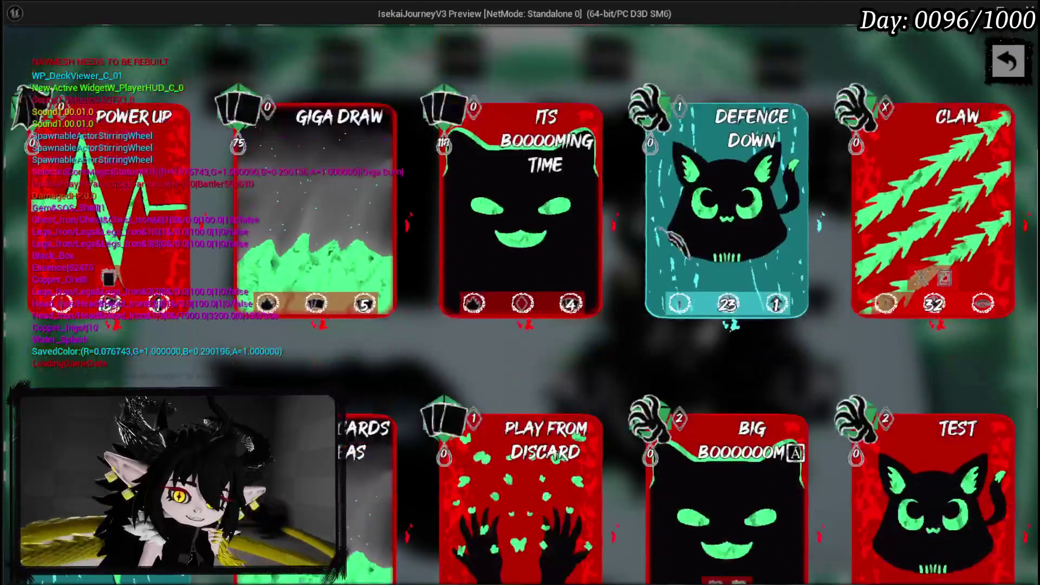
pyautogui.scroll(1, 687, 304)
pyautogui.scroll(-2, 813, 315)
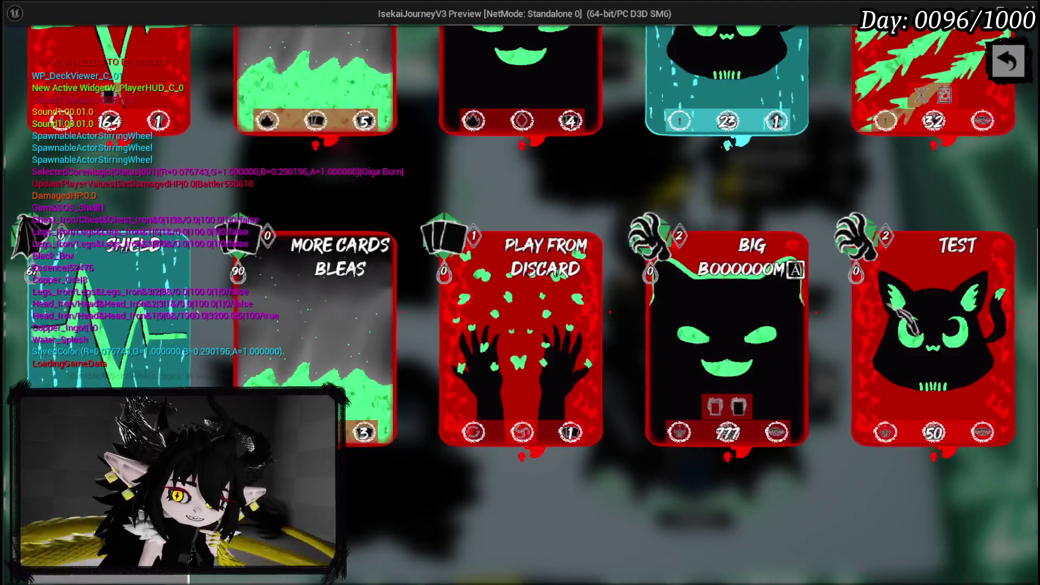
pyautogui.click(923, 320)
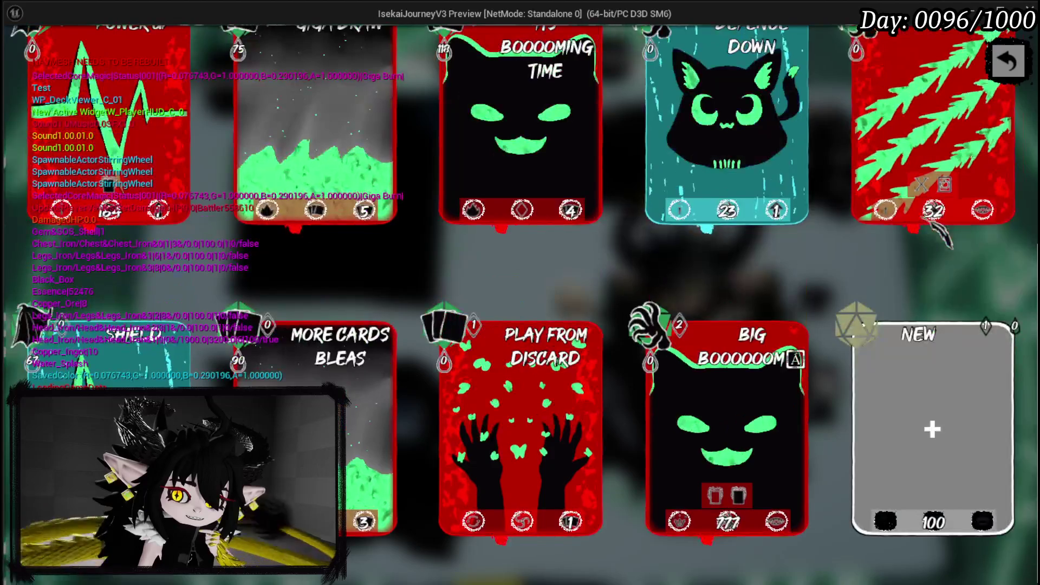
# Begin a new card, back out to the status menu, and reopen the card deck.
pyautogui.click(949, 369)
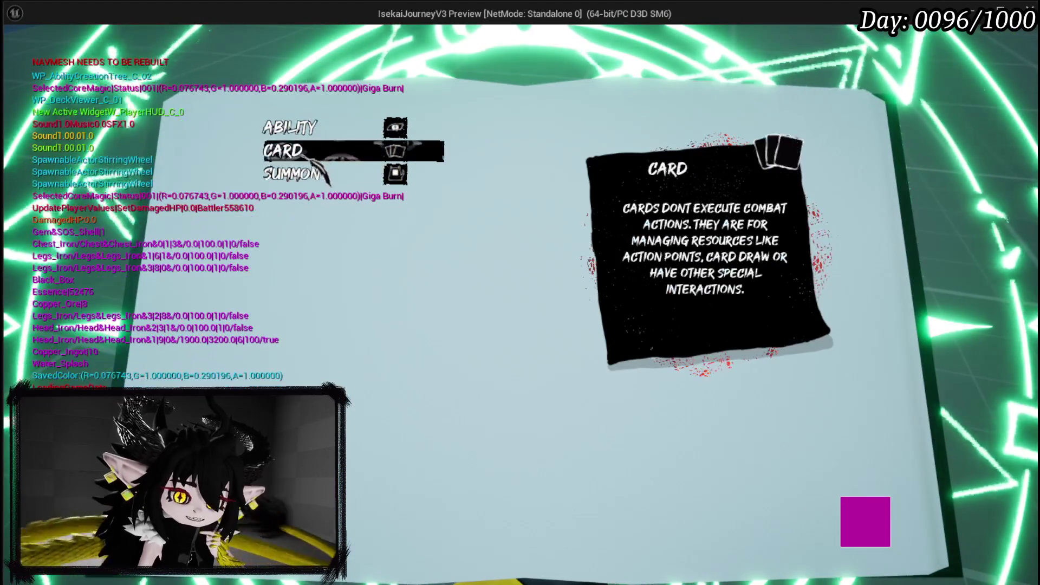
pyautogui.click(395, 174)
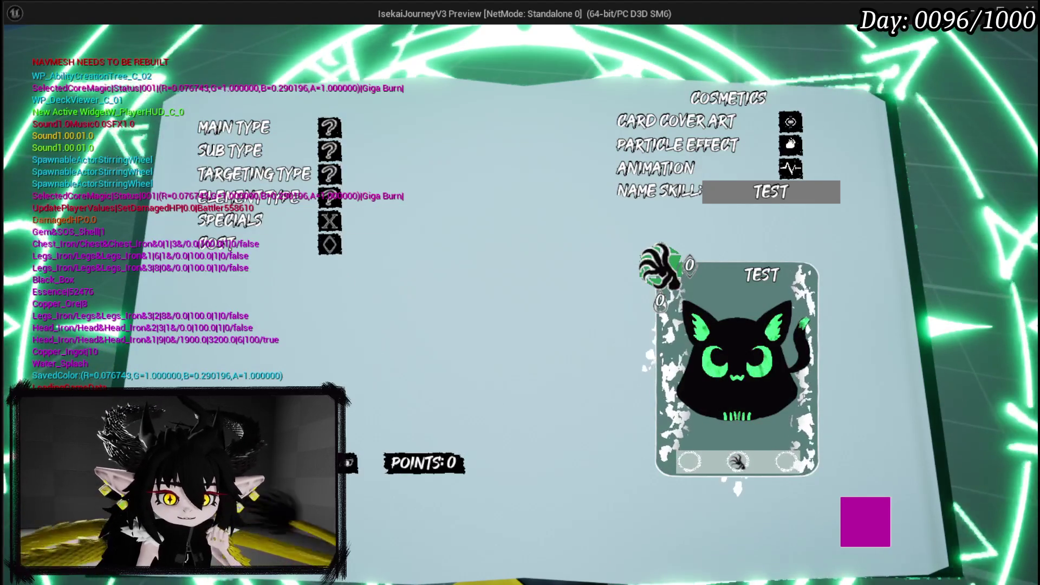
pyautogui.press('Escape')
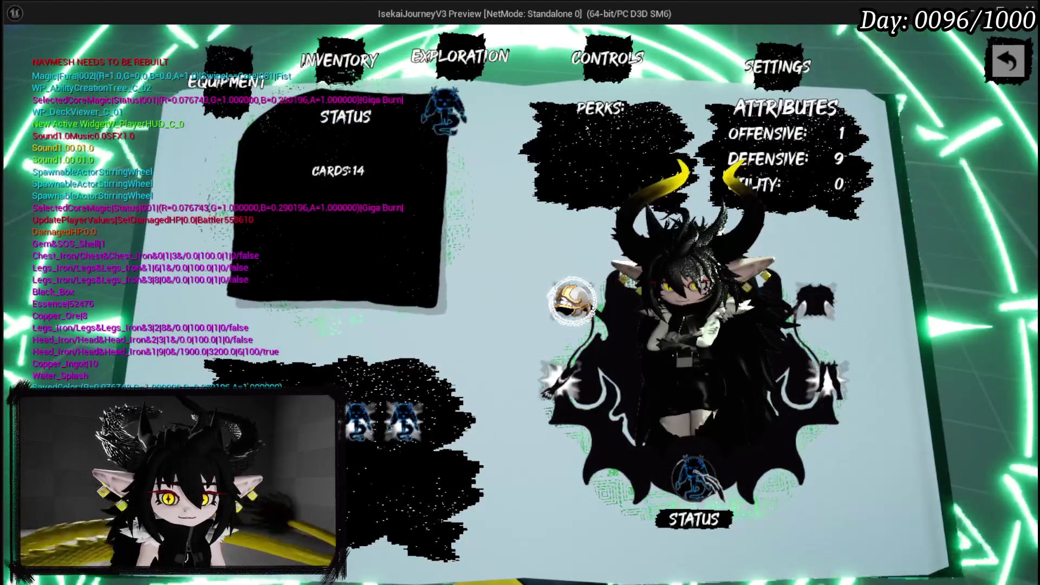
pyautogui.press('Tab')
# In the NEW slot, create a Summon card of type Gain granting 5 Action Points.
pyautogui.scroll(-5, 650, 324)
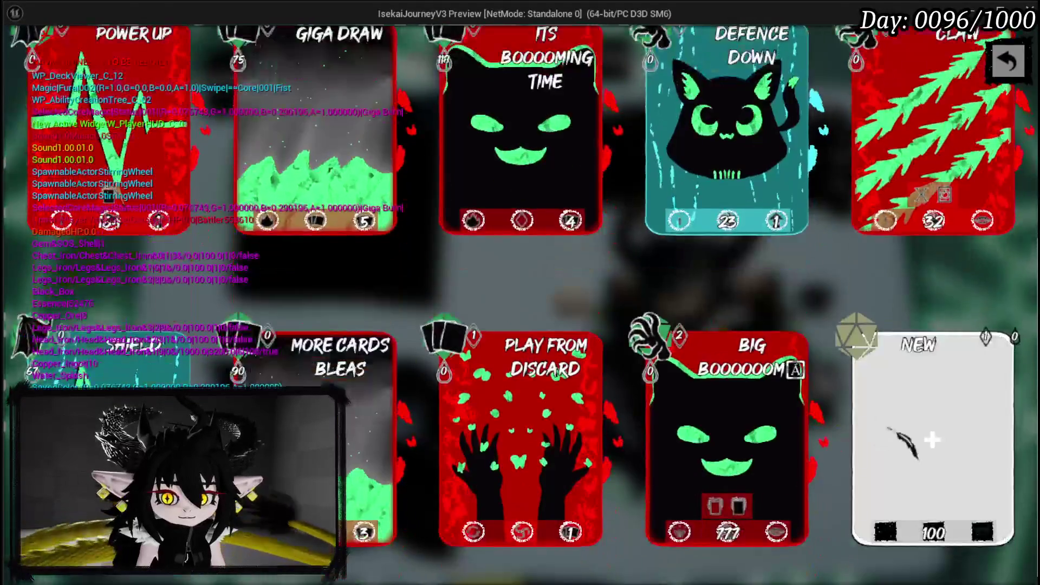
pyautogui.click(928, 433)
pyautogui.click(303, 174)
pyautogui.scroll(3, 305, 168)
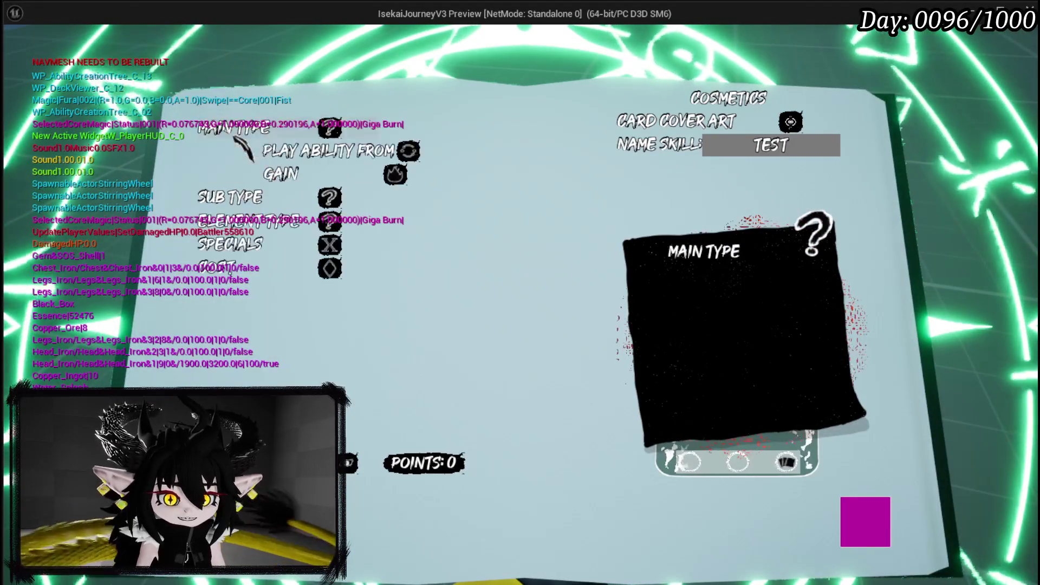
pyautogui.scroll(-1, 312, 170)
pyautogui.click(311, 173)
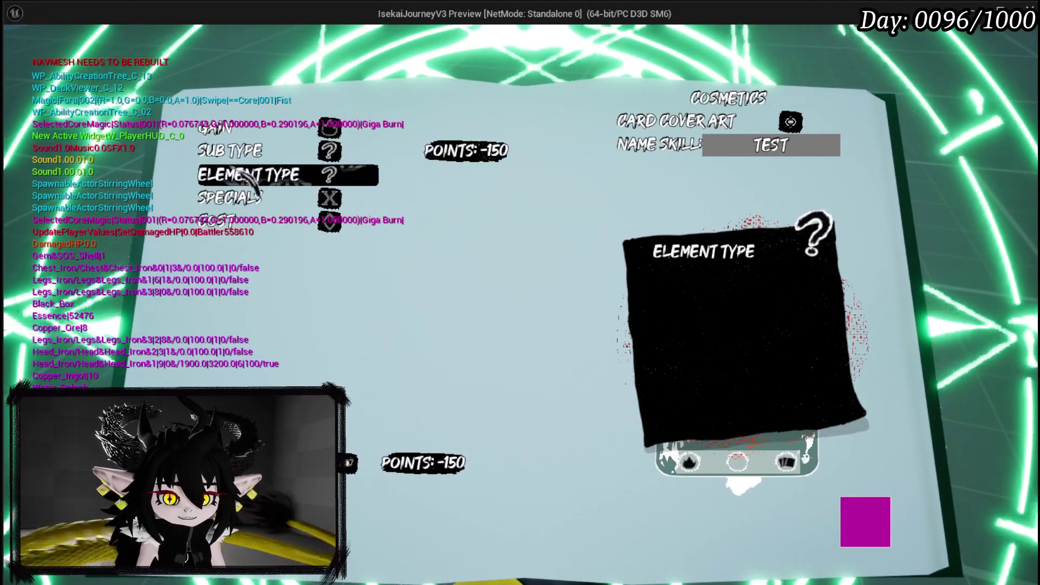
pyautogui.click(247, 154)
pyautogui.click(312, 173)
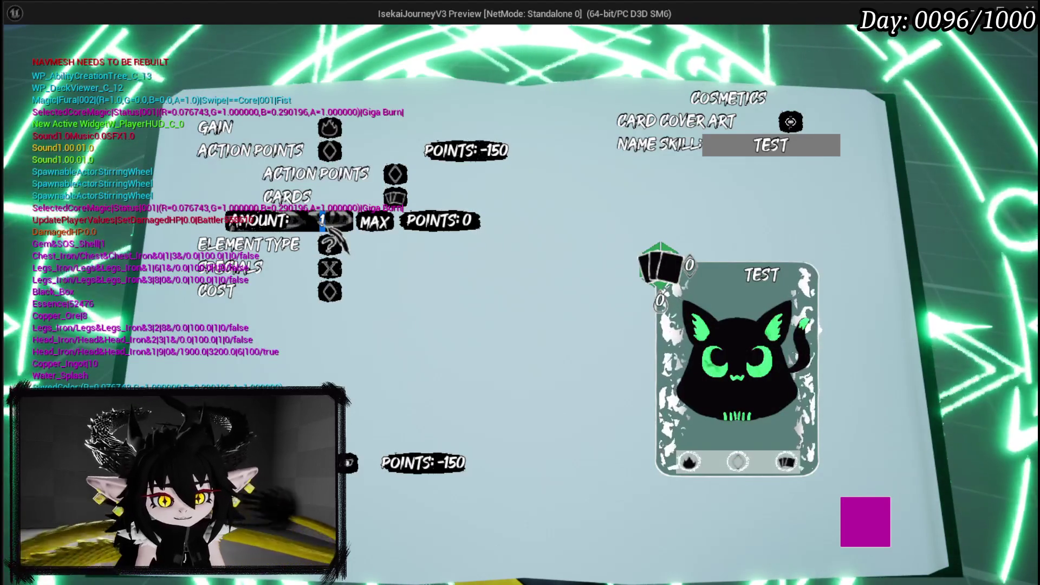
pyautogui.click(324, 221)
pyautogui.write('5')
# Set the element to Fire and add Exhaust, Ephemeral and Blood Sacrifice specials.
pyautogui.click(327, 243)
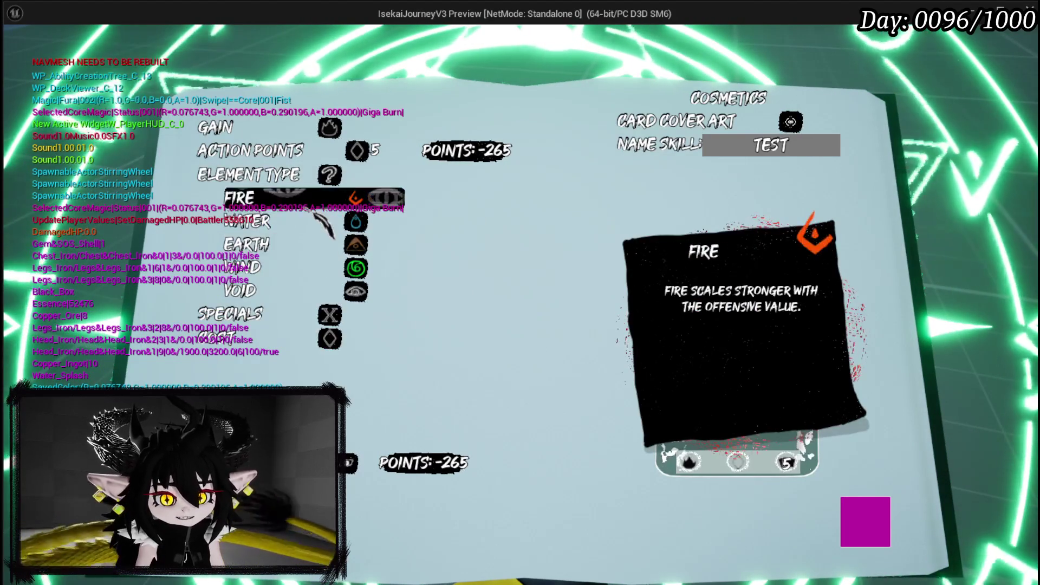
pyautogui.click(325, 198)
pyautogui.click(325, 198)
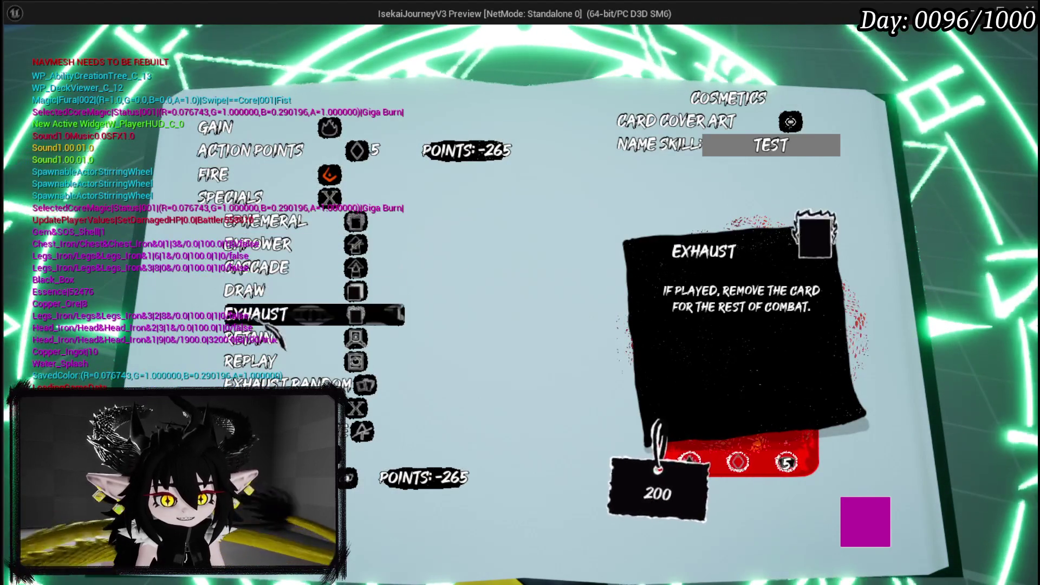
pyautogui.click(266, 314)
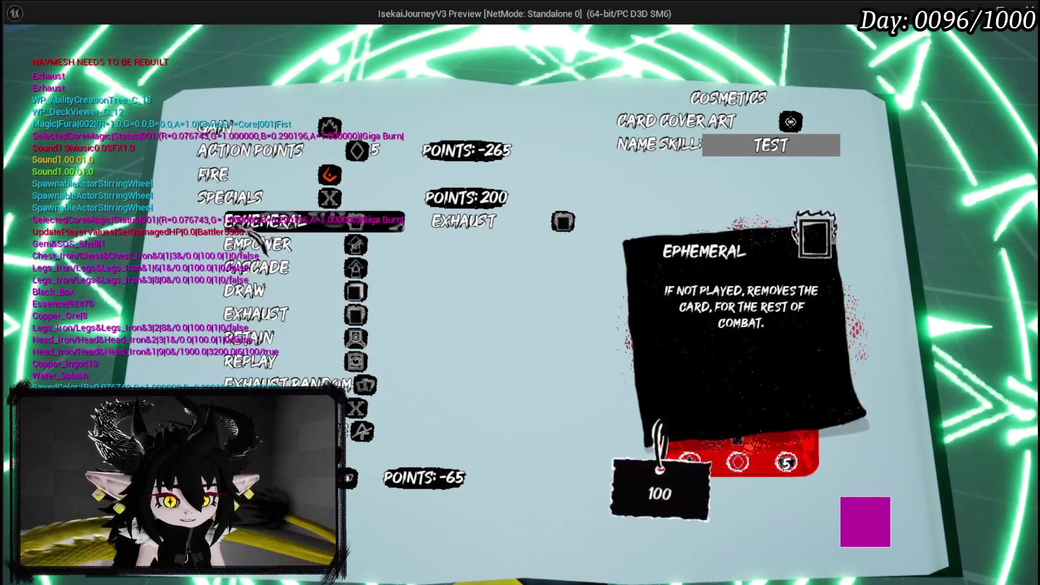
pyautogui.click(260, 222)
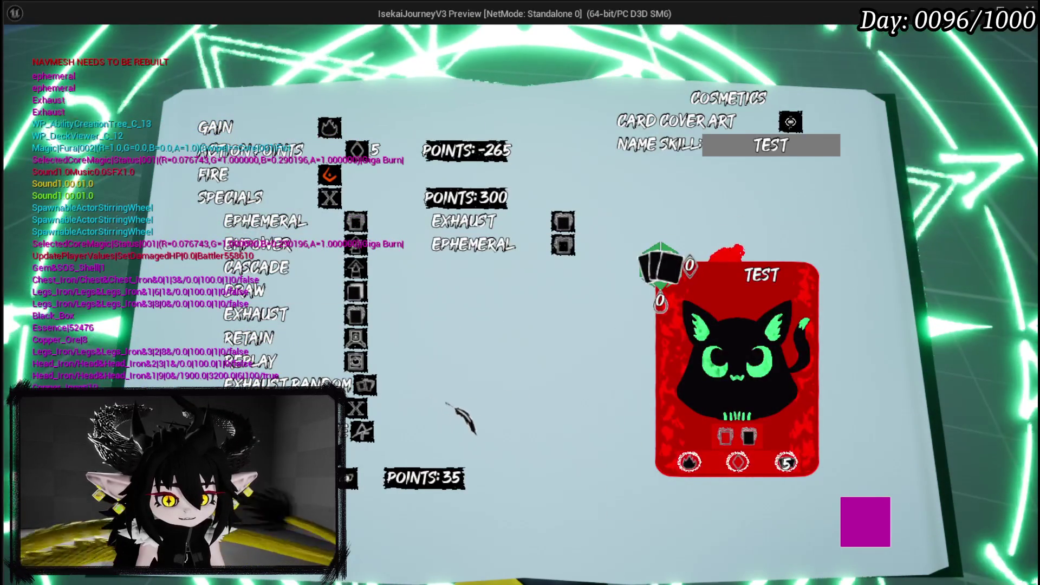
pyautogui.click(379, 431)
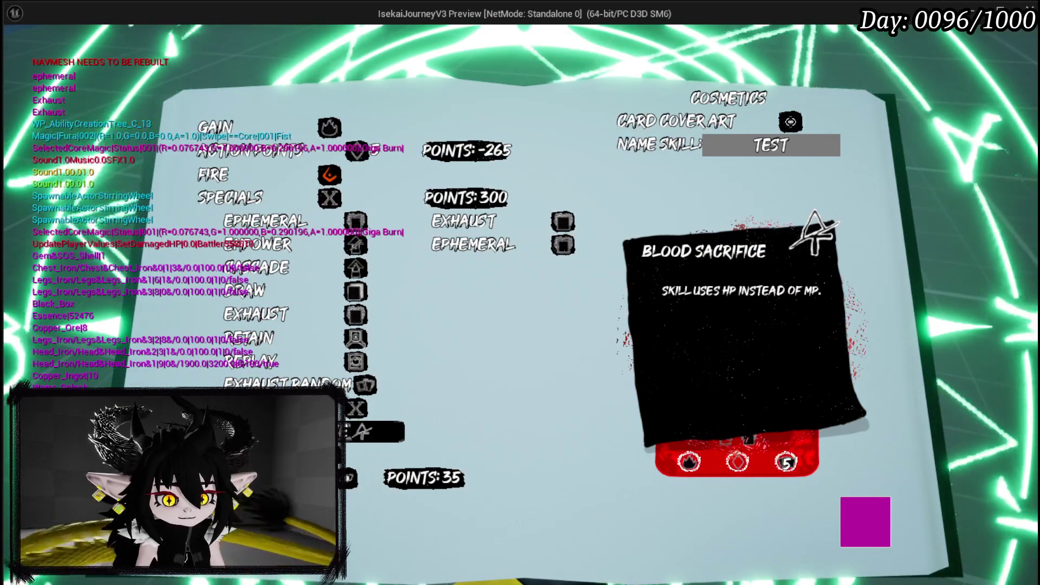
# Set the MP cost to 10 and rename the skill to GAIN POINT.
pyautogui.click(368, 455)
pyautogui.write('10')
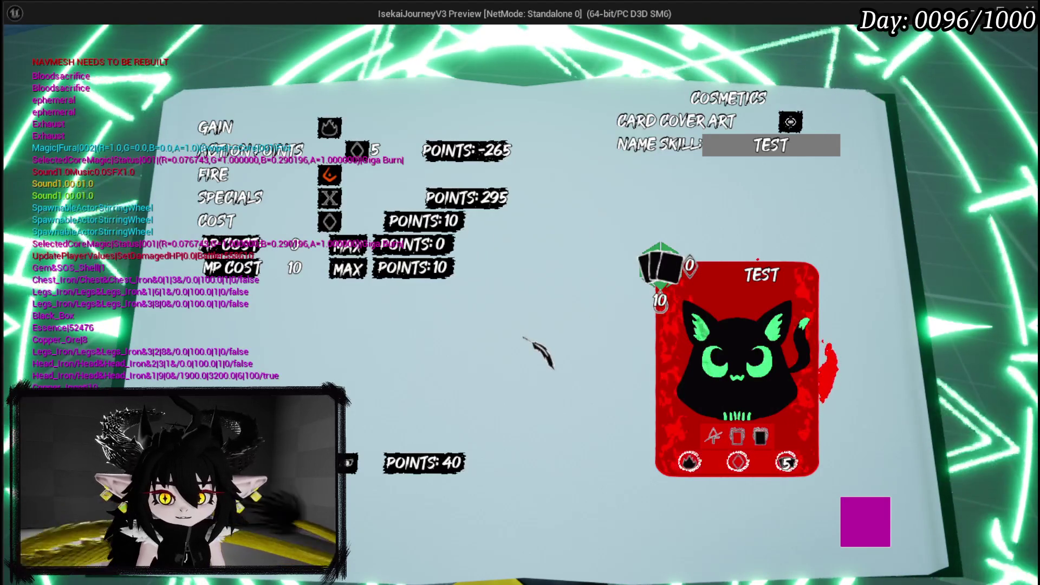
pyautogui.press('Tab')
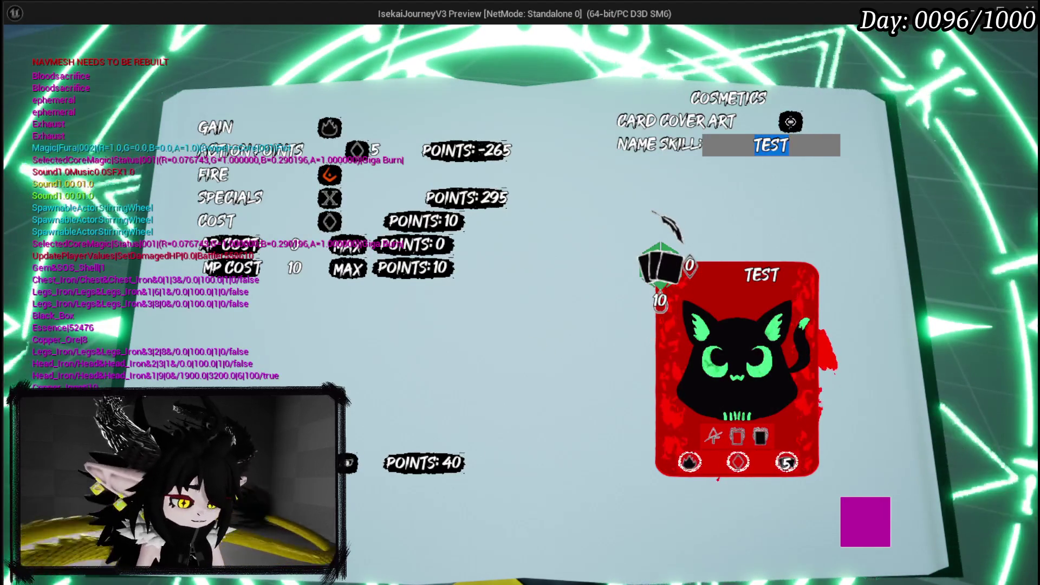
pyautogui.write('GAIN POINT')
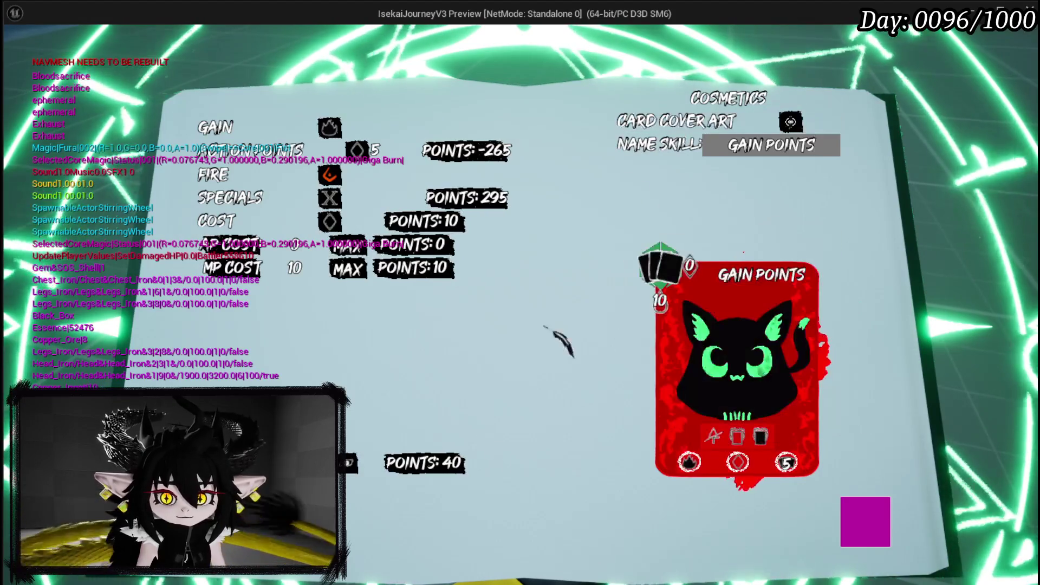
pyautogui.click(790, 122)
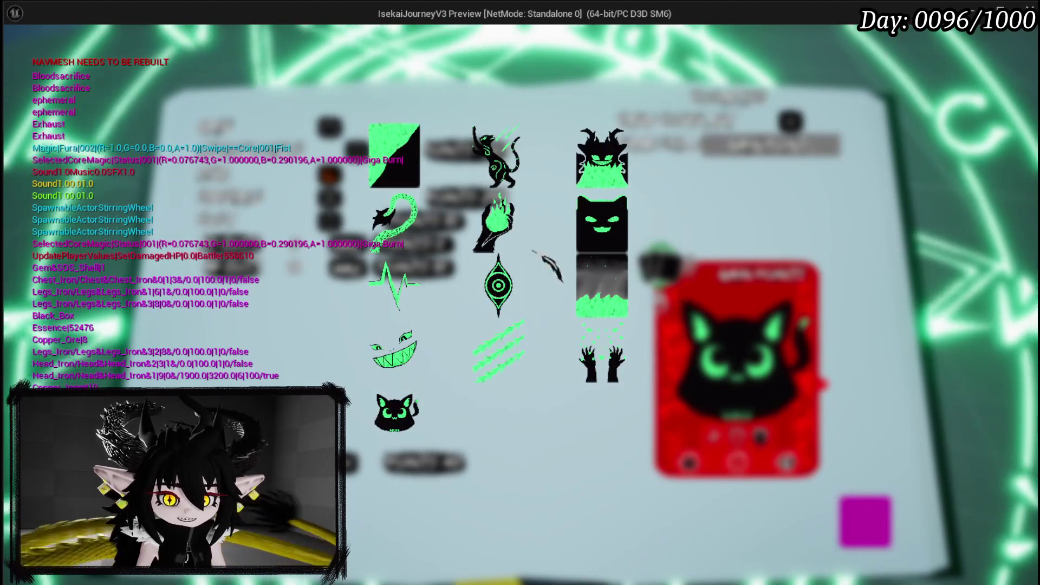
# Give the Gain Points card the green grinning-face cover art.
pyautogui.click(497, 224)
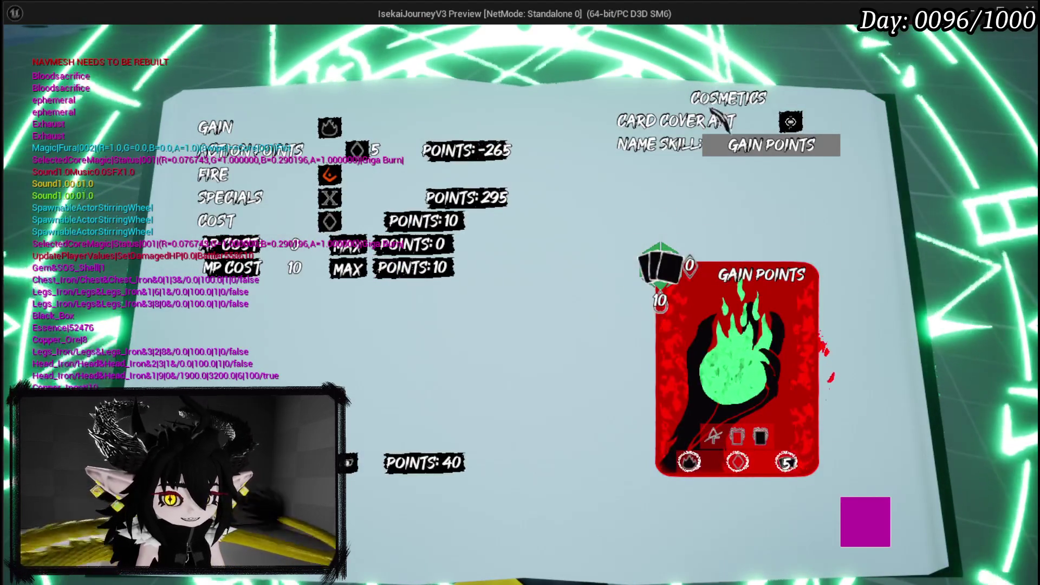
pyautogui.click(790, 121)
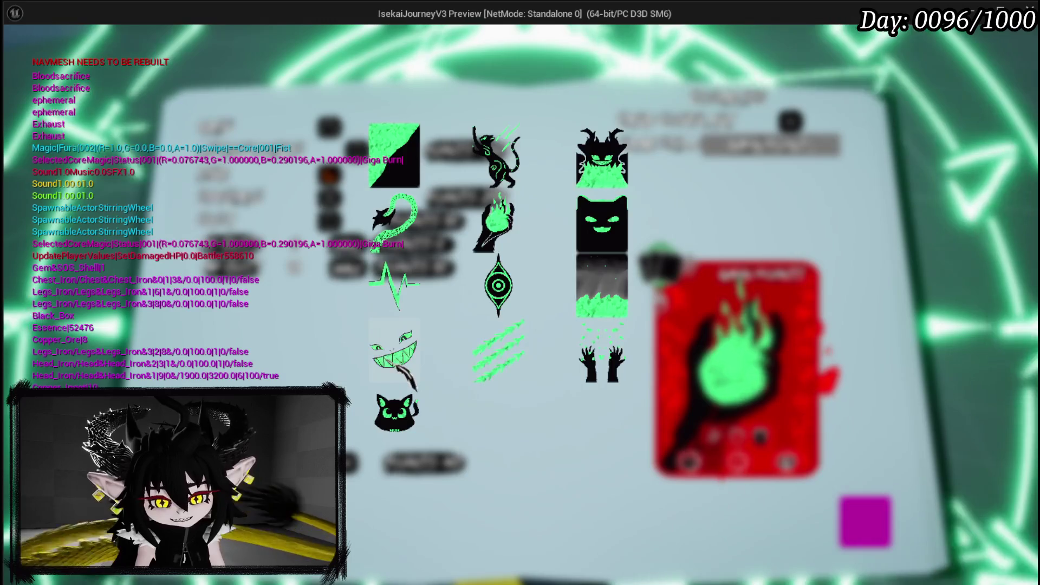
pyautogui.click(401, 346)
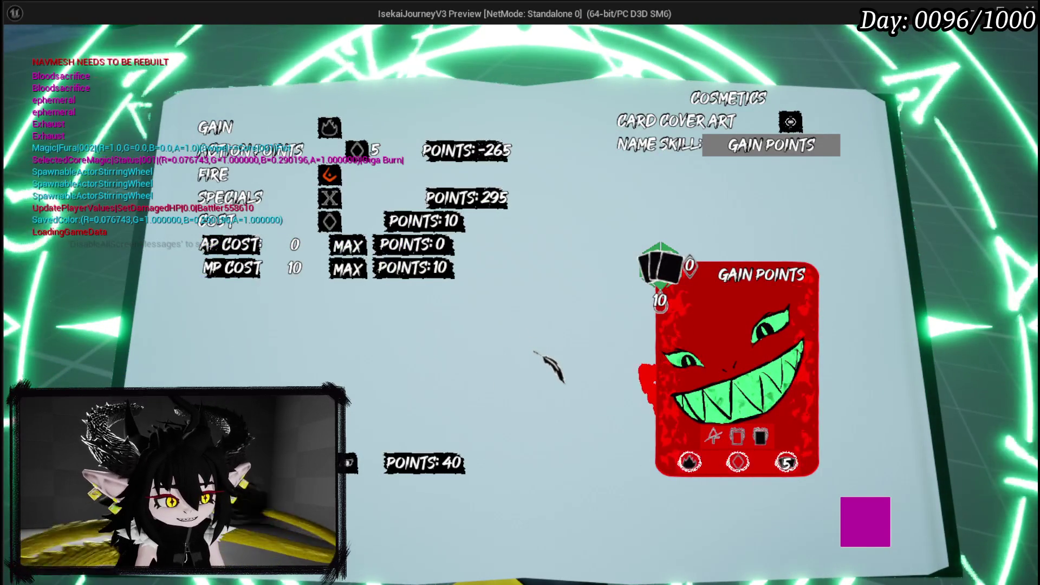
# Create five copies of the Gain Points card and open the deck viewer.
pyautogui.click(384, 393)
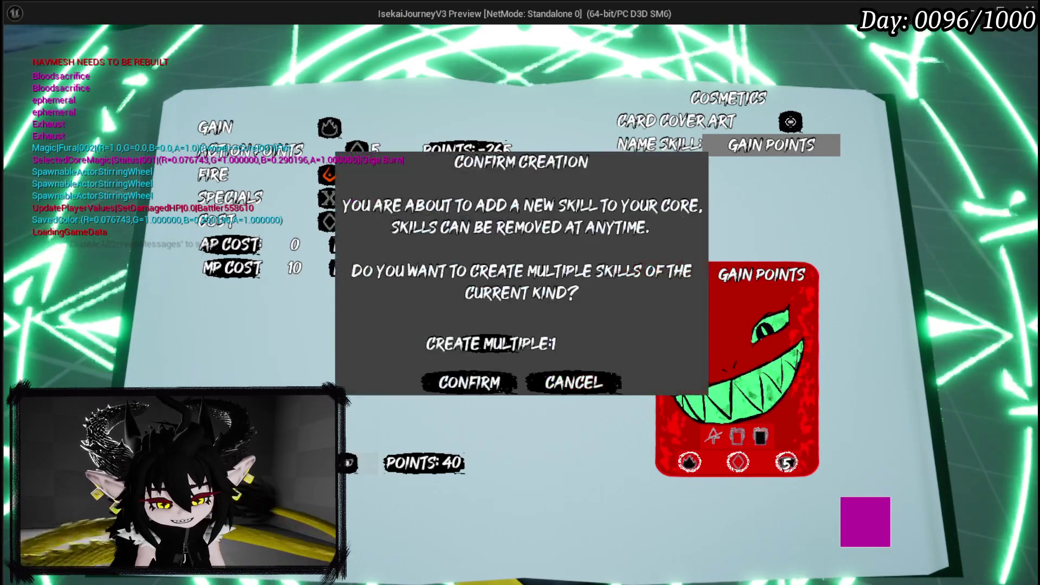
pyautogui.click(554, 343)
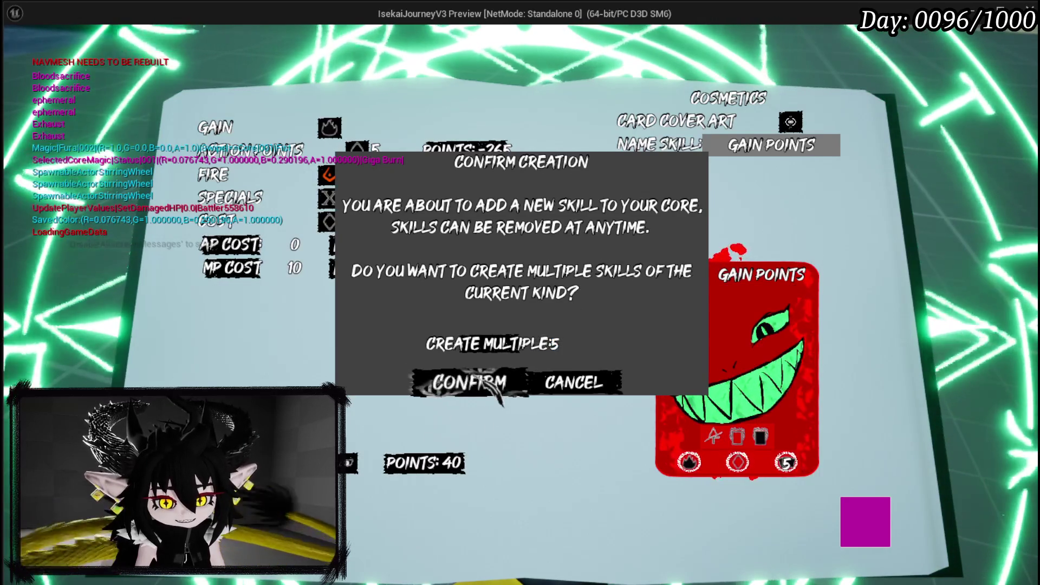
pyautogui.click(440, 381)
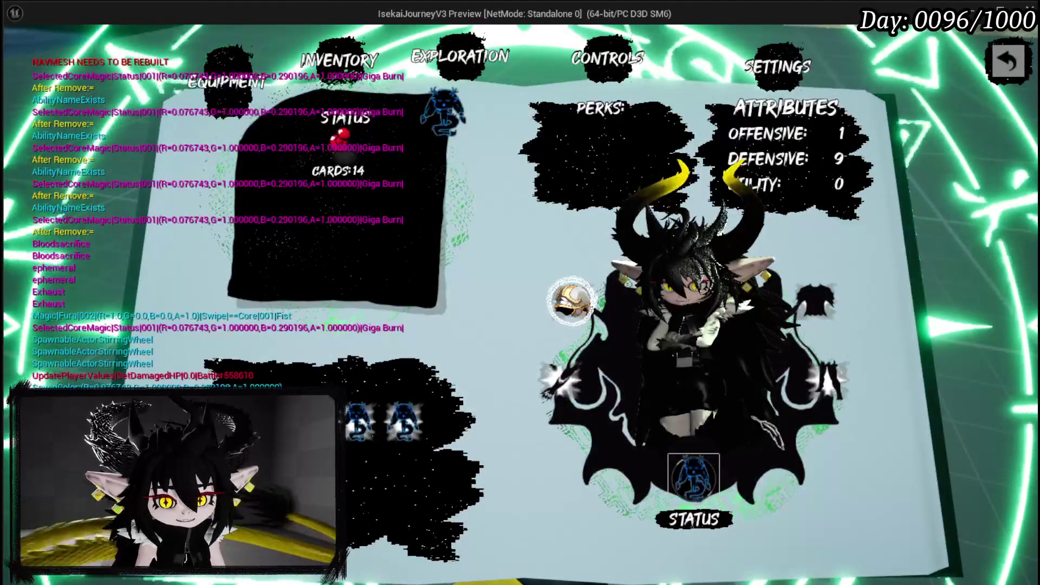
pyautogui.click(725, 471)
pyautogui.scroll(-8, 722, 331)
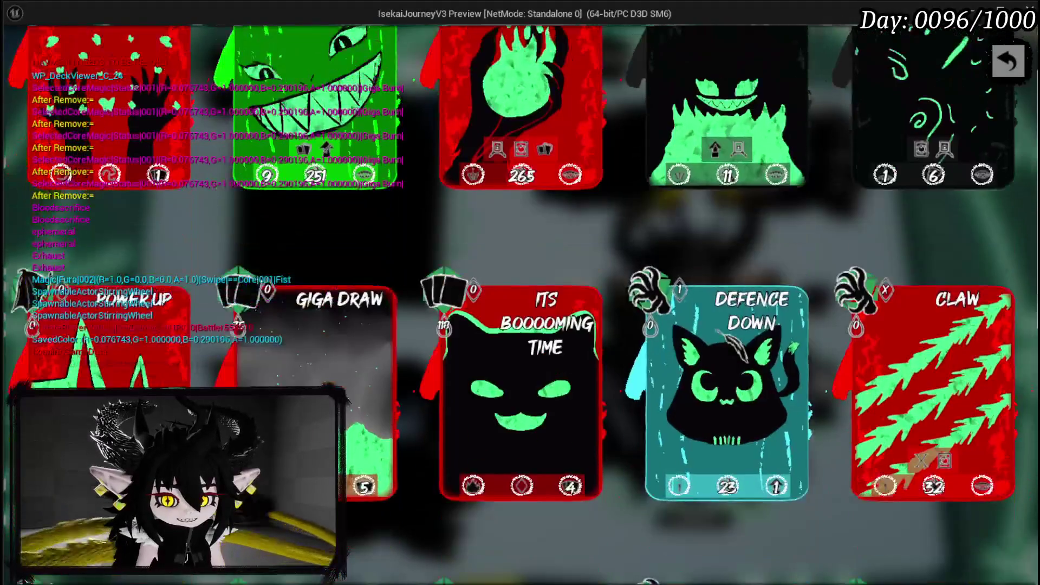
# Play the Gain Points_3 card against the water slime elite and win the battle.
pyautogui.scroll(-3, 737, 344)
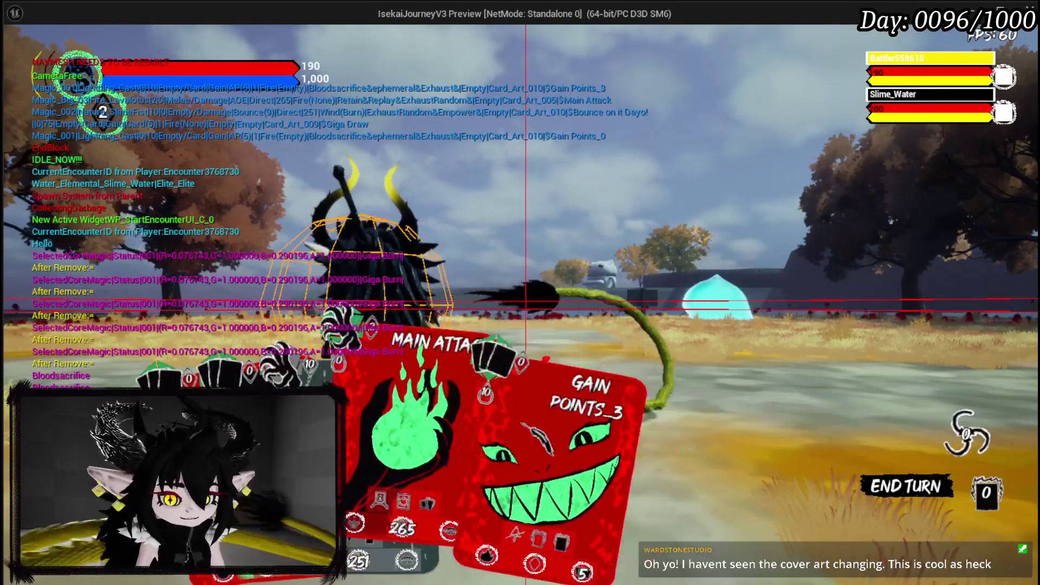
pyautogui.click(515, 428)
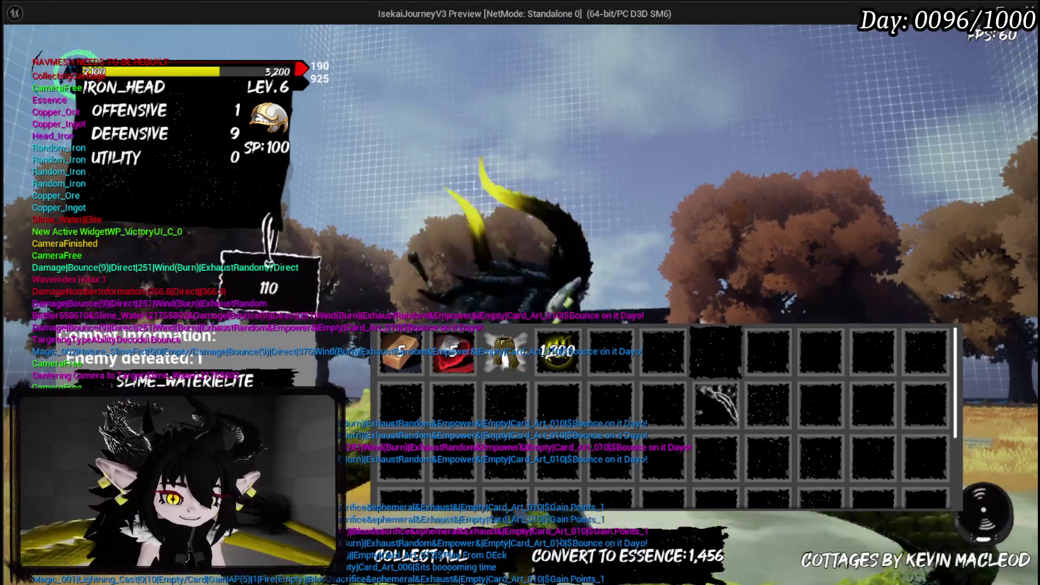
# Close the loot screen, walk the character around the grey platform, then return to the editor.
pyautogui.click(490, 561)
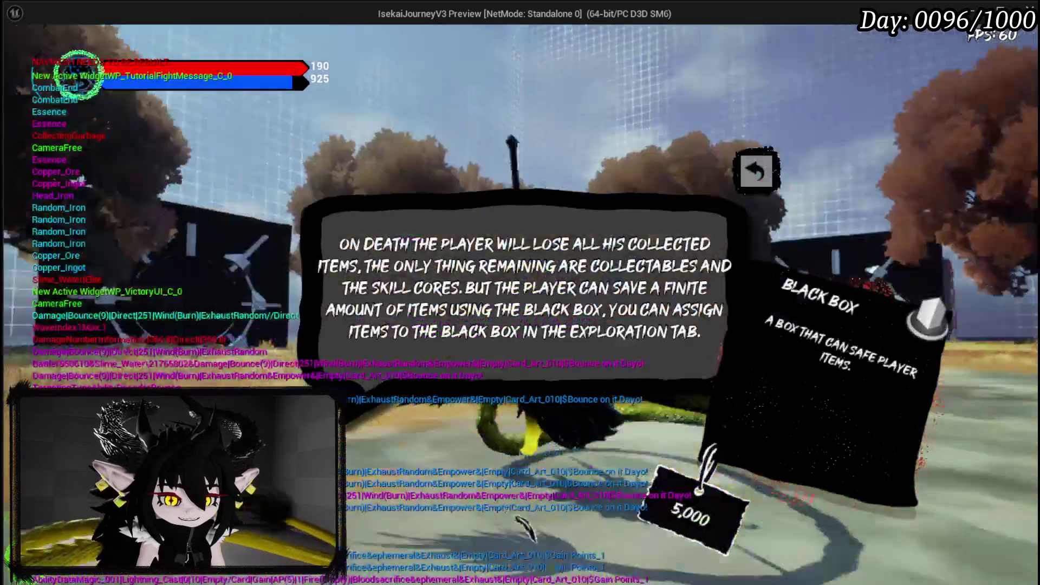
pyautogui.press('w')
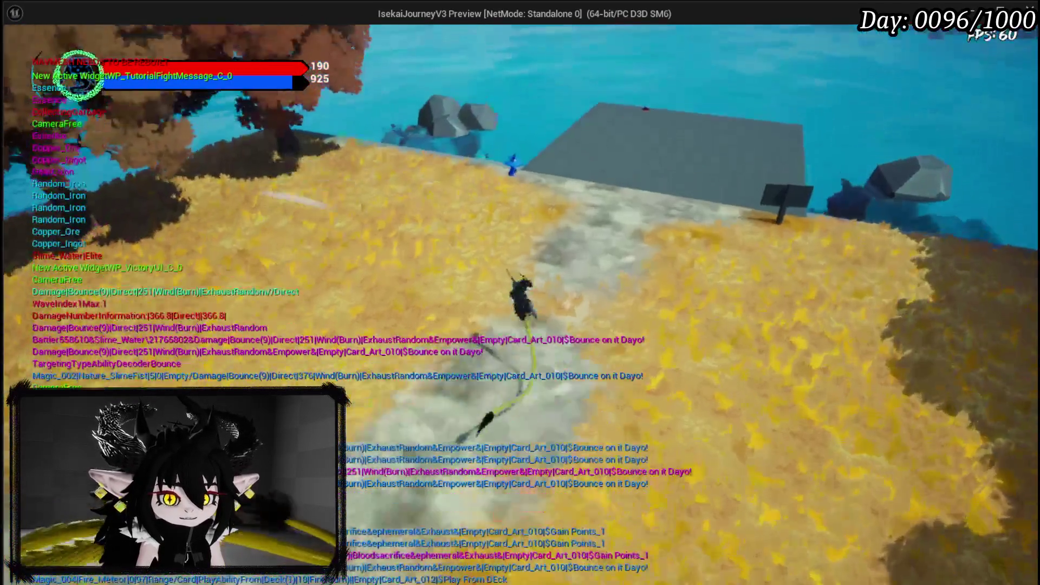
pyautogui.press('w')
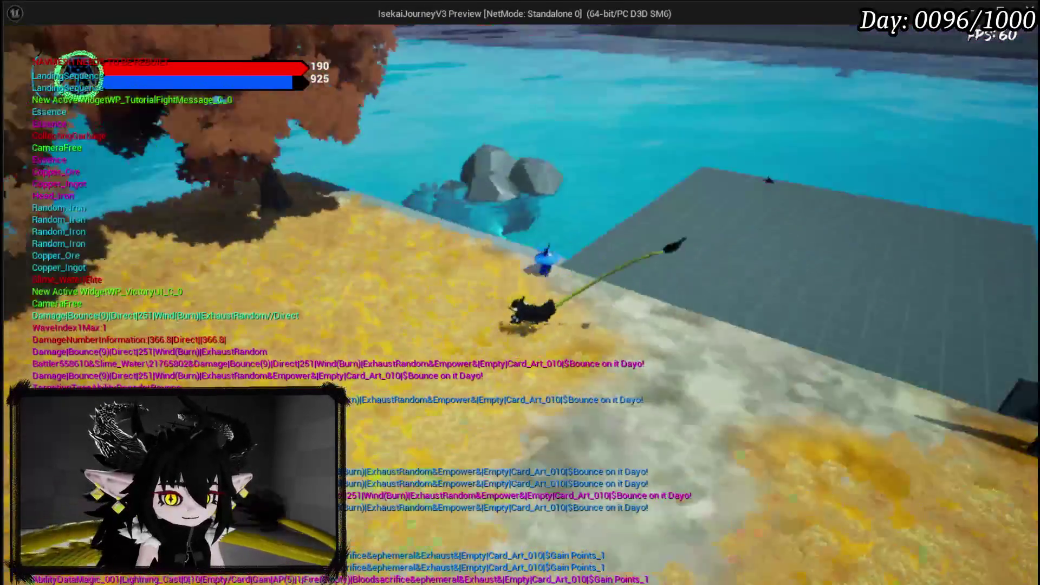
pyautogui.press('w')
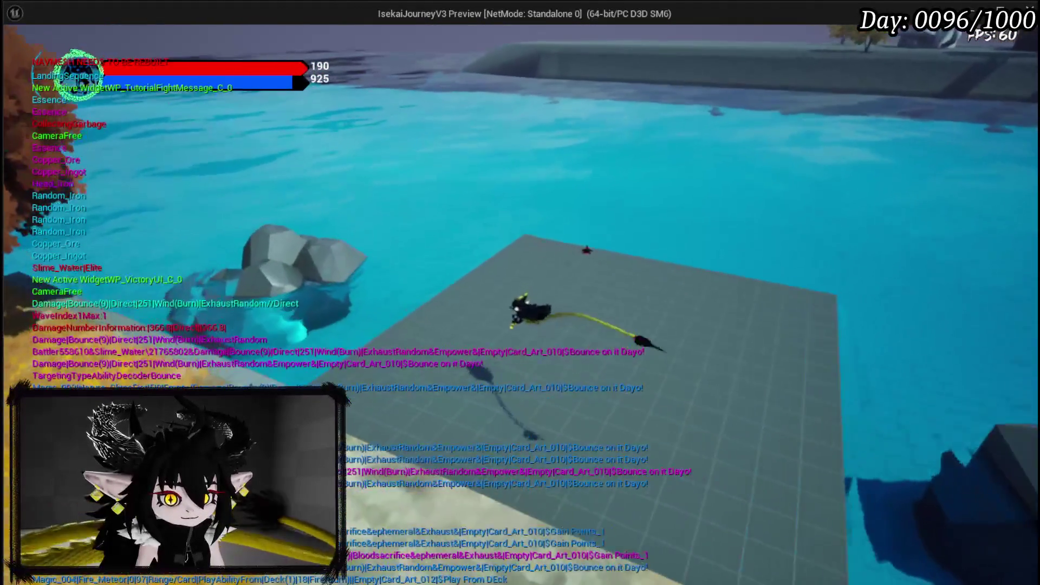
pyautogui.press('w')
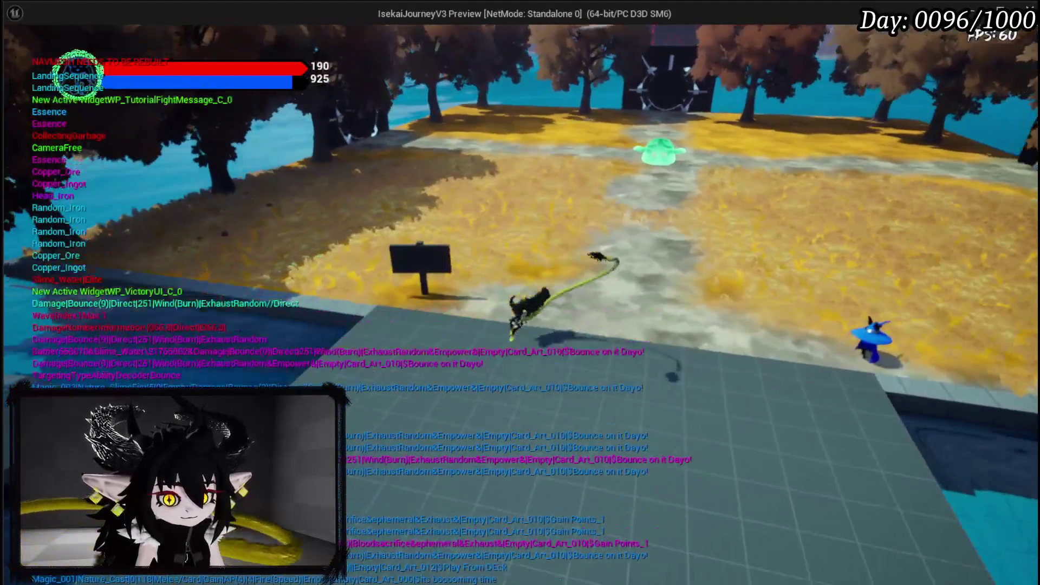
pyautogui.press('s')
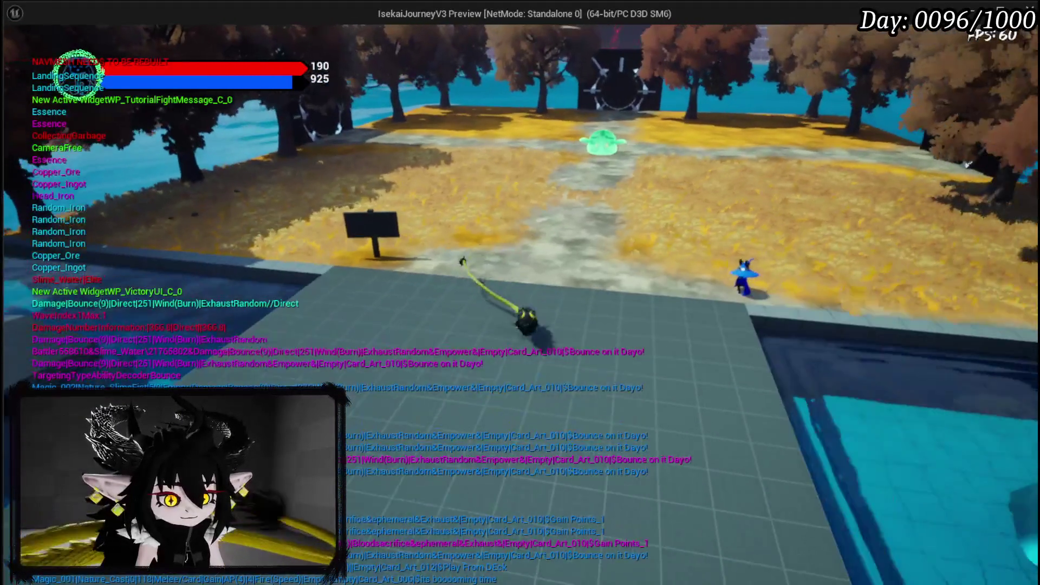
pyautogui.press('d')
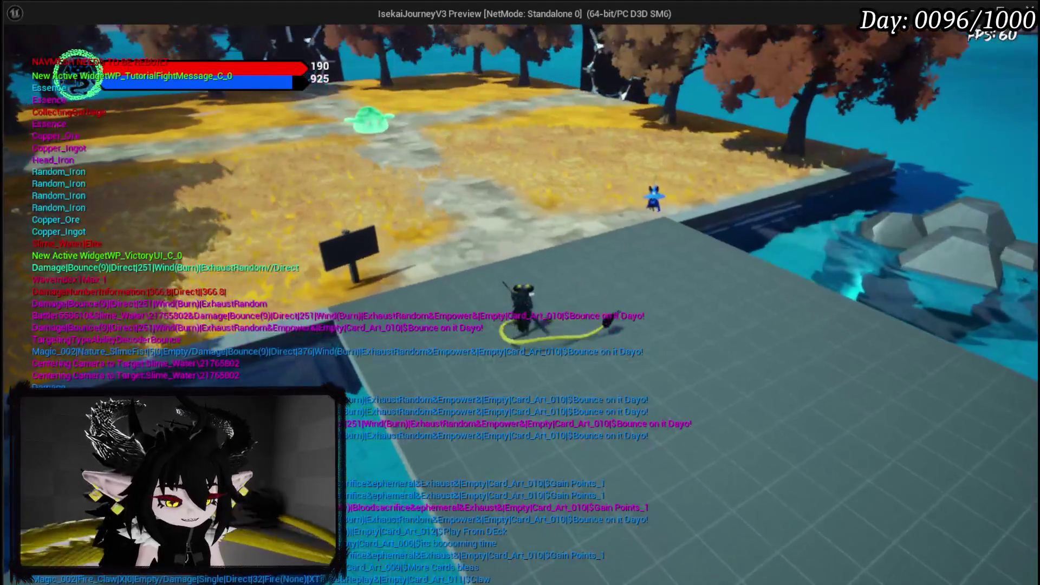
pyautogui.hotkey('alt', 'Tab')
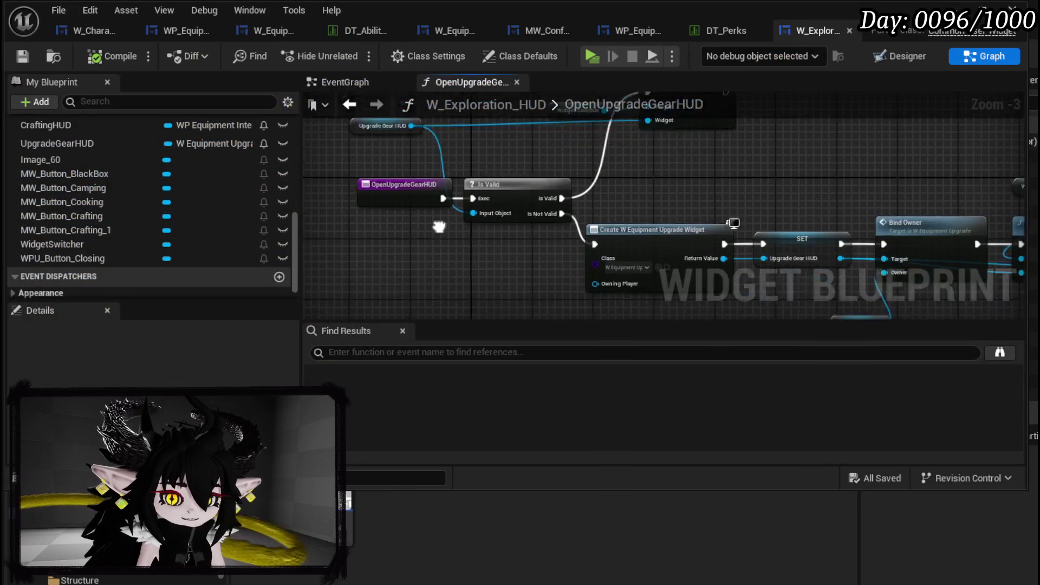
pyautogui.moveTo(439, 226); pyautogui.dragTo(389, 252)
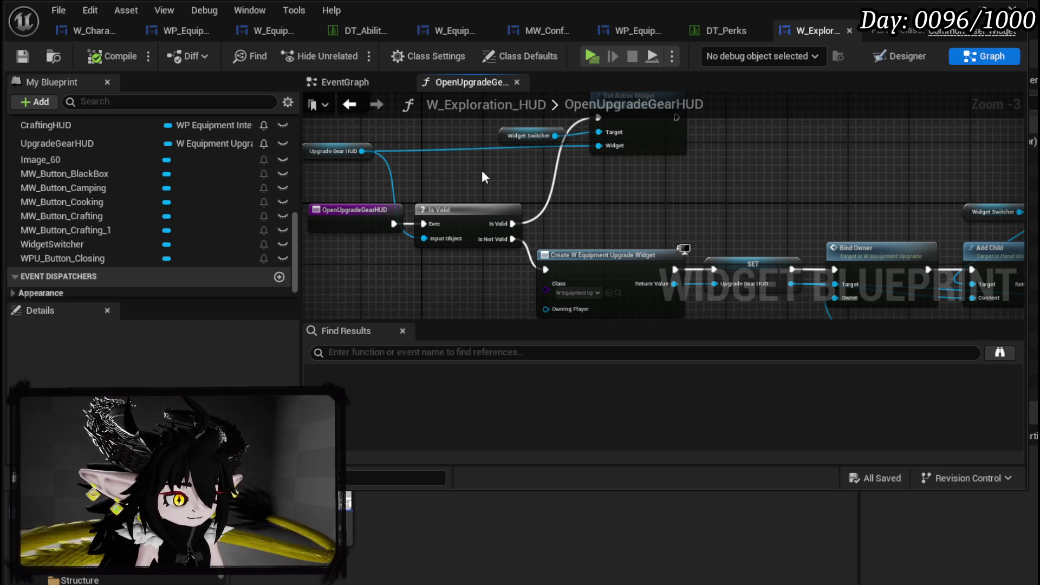
pyautogui.moveTo(658, 197)
pyautogui.mouseDown()
pyautogui.moveTo(636, 163)
pyautogui.moveTo(303, 154)
pyautogui.moveTo(460, 230)
pyautogui.moveTo(354, 157)
pyautogui.moveTo(358, 225)
pyautogui.moveTo(339, 222)
pyautogui.mouseUp()
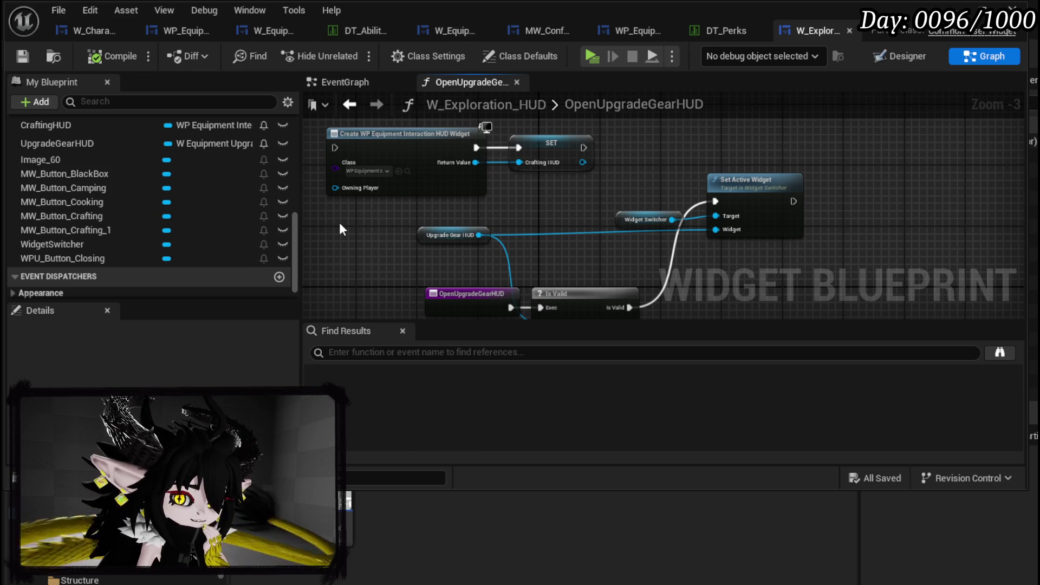
pyautogui.moveTo(341, 220)
pyautogui.mouseDown()
pyautogui.moveTo(546, 180)
pyautogui.moveTo(680, 206)
pyautogui.mouseUp()
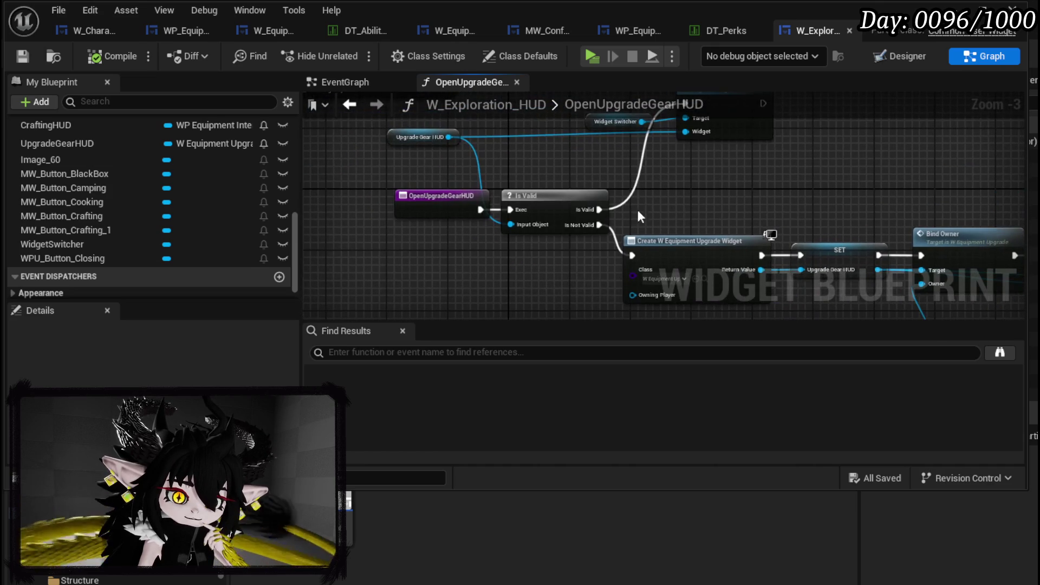
pyautogui.scroll(5, 157, 222)
pyautogui.scroll(5, 158, 222)
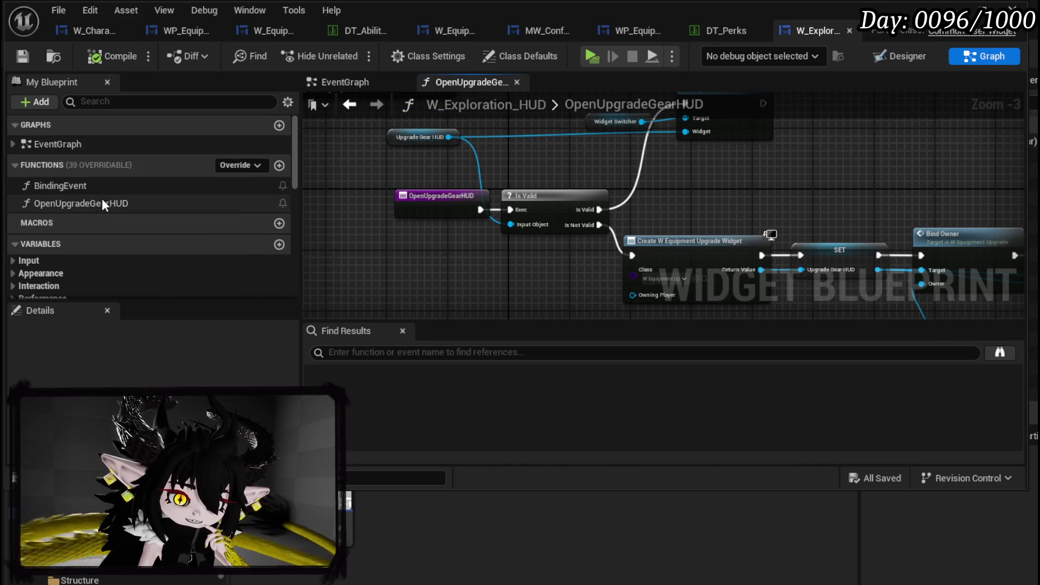
pyautogui.moveTo(438, 246); pyautogui.dragTo(255, 170)
pyautogui.scroll(-2, 613, 161)
pyautogui.scroll(3, 520, 187)
pyautogui.scroll(-2, 719, 215)
pyautogui.moveTo(573, 171); pyautogui.dragTo(613, 164)
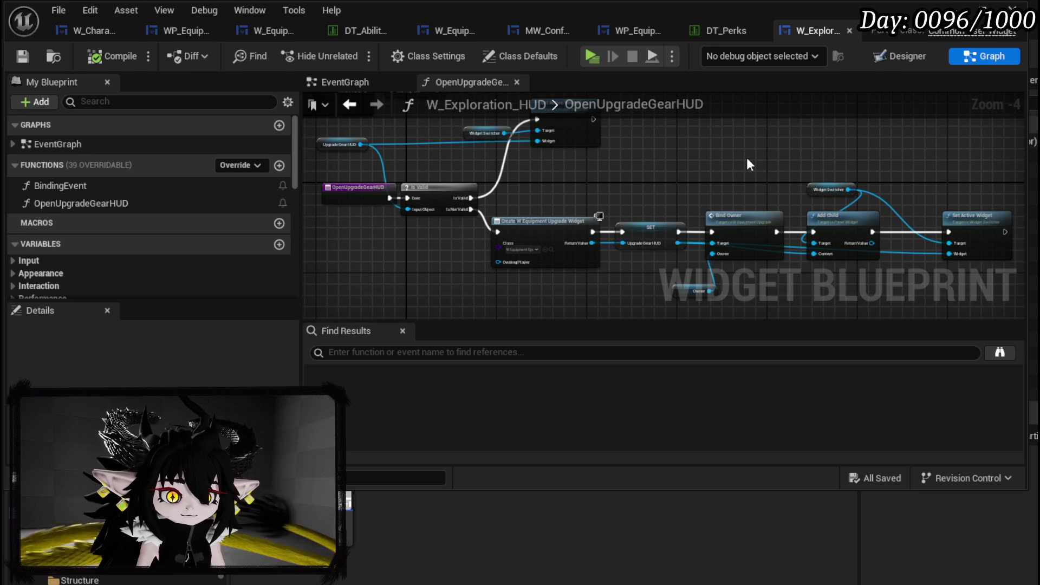
pyautogui.moveTo(749, 161)
pyautogui.mouseDown()
pyautogui.moveTo(504, 169)
pyautogui.moveTo(807, 163)
pyautogui.moveTo(867, 245)
pyautogui.mouseUp()
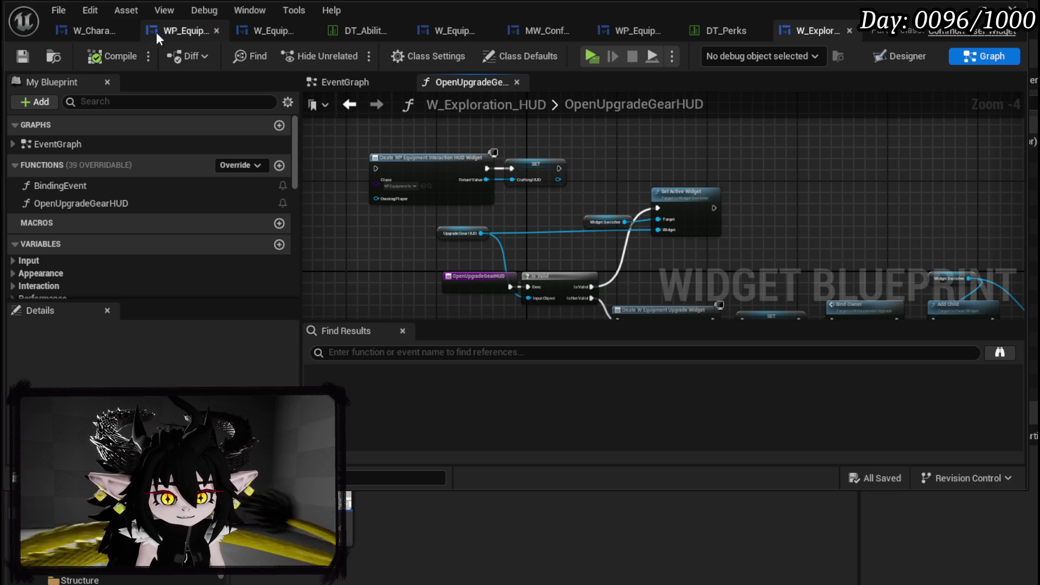
pyautogui.click(269, 32)
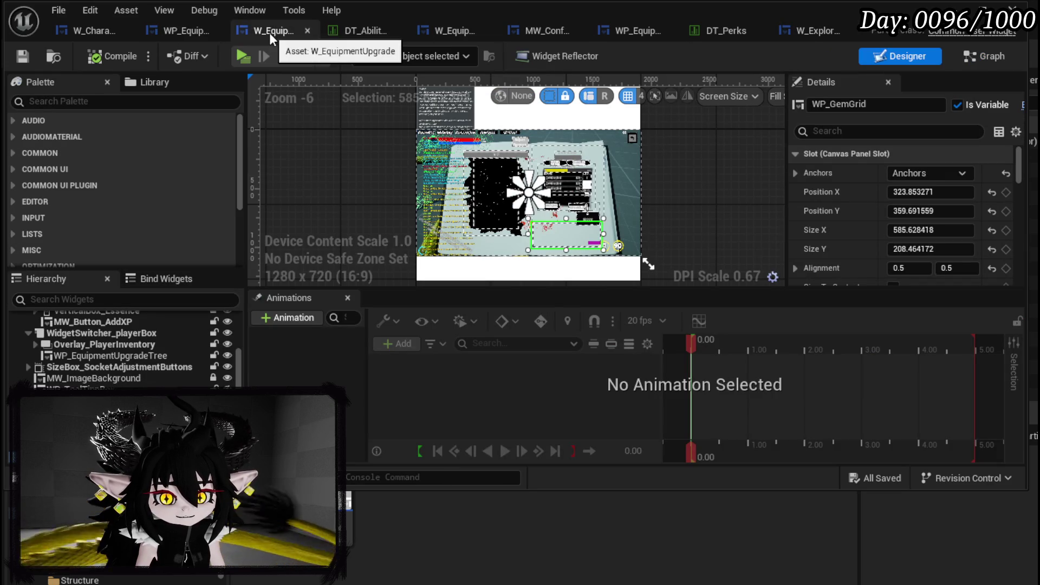
# Open WP_EquipmentUpgradeTree's AddSocket graph and survey its Points Left socket-size checks.
pyautogui.click(162, 32)
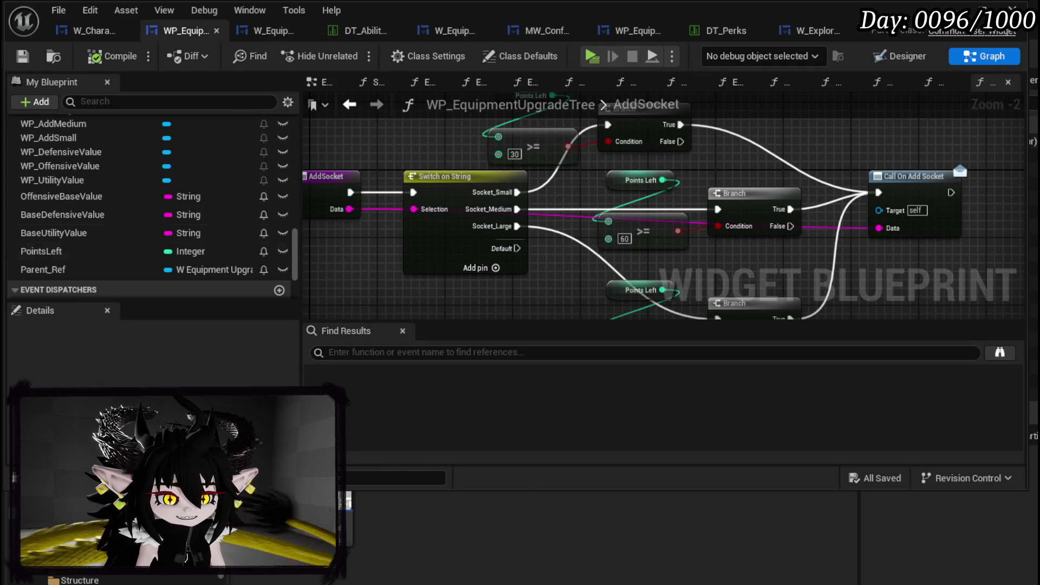
pyautogui.moveTo(438, 158)
pyautogui.mouseDown()
pyautogui.moveTo(489, 151)
pyautogui.moveTo(436, 177)
pyautogui.moveTo(459, 171)
pyautogui.mouseUp()
pyautogui.scroll(-2, 489, 151)
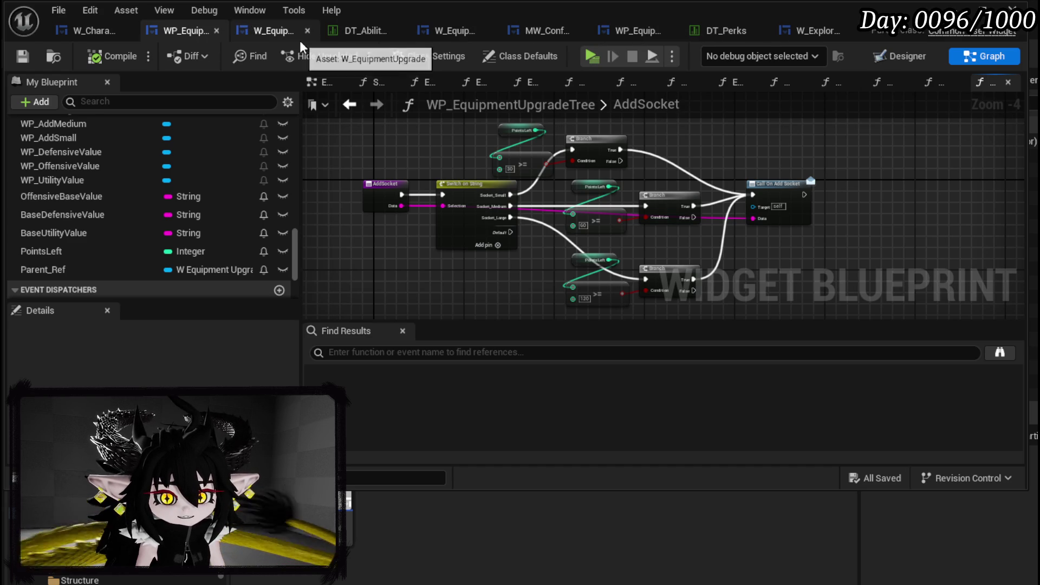
pyautogui.moveTo(362, 296); pyautogui.dragTo(850, 128)
pyautogui.click(849, 126)
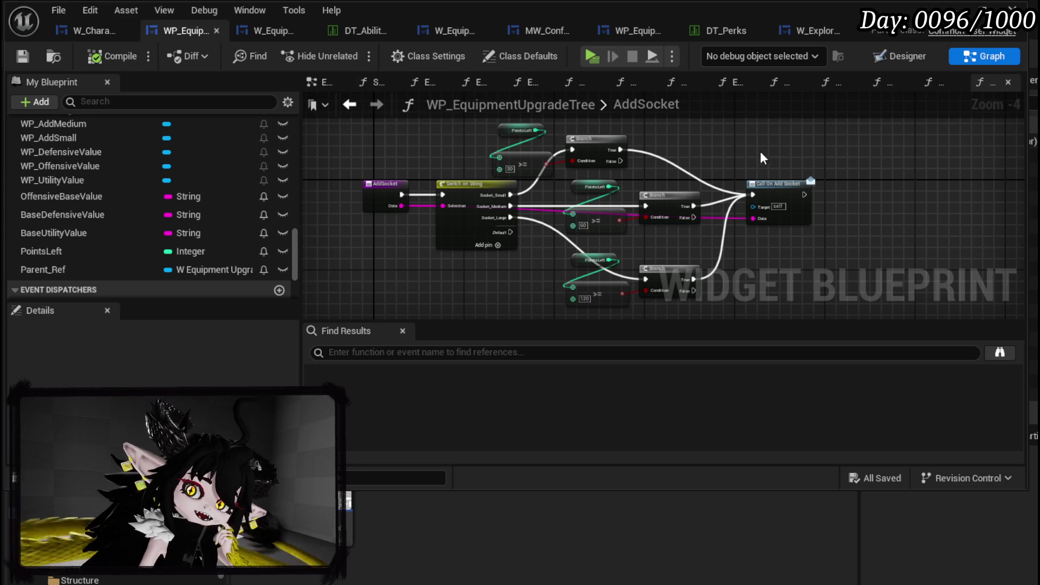
# Open the W_EquipmentToolTipp widget in the Designer view.
pyautogui.click(623, 36)
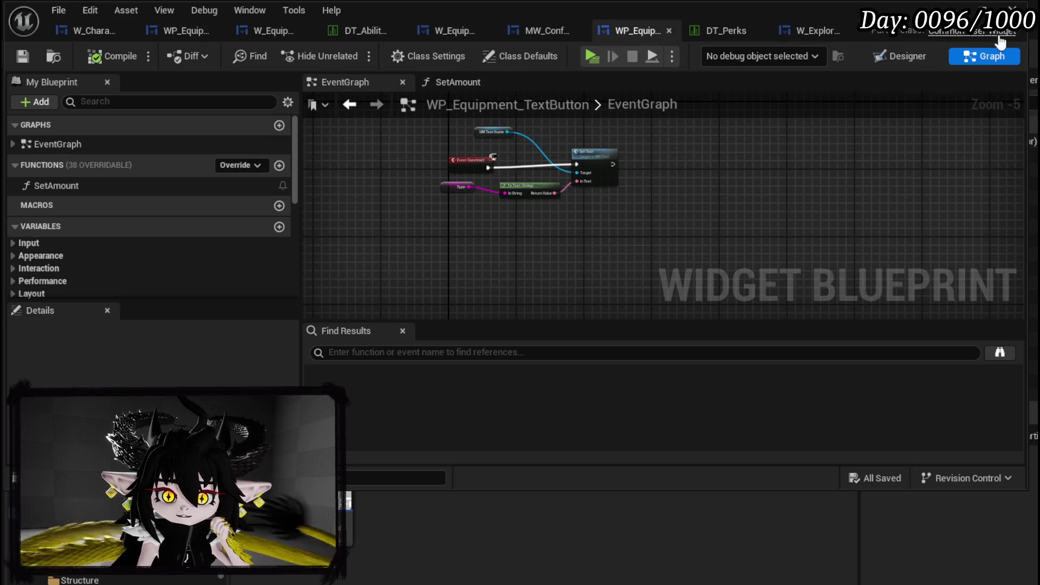
pyautogui.click(899, 55)
pyautogui.scroll(-3, 752, 217)
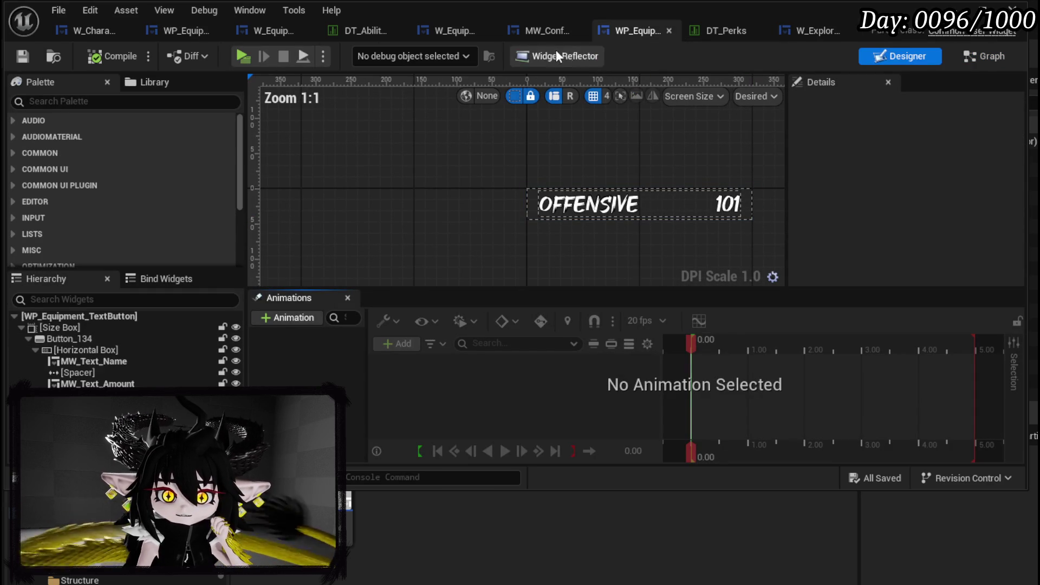
pyautogui.click(669, 31)
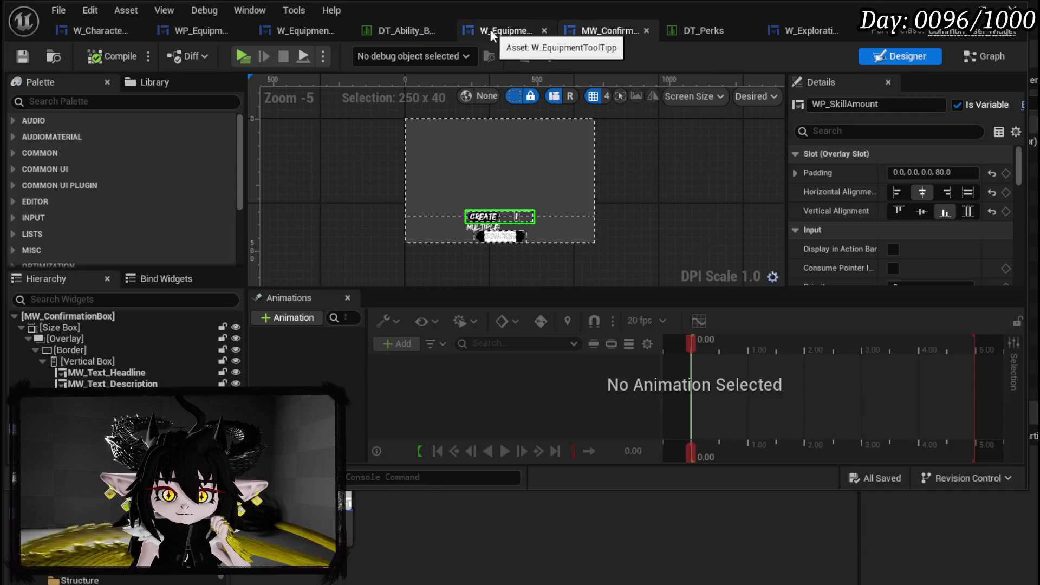
pyautogui.click(984, 55)
pyautogui.click(899, 56)
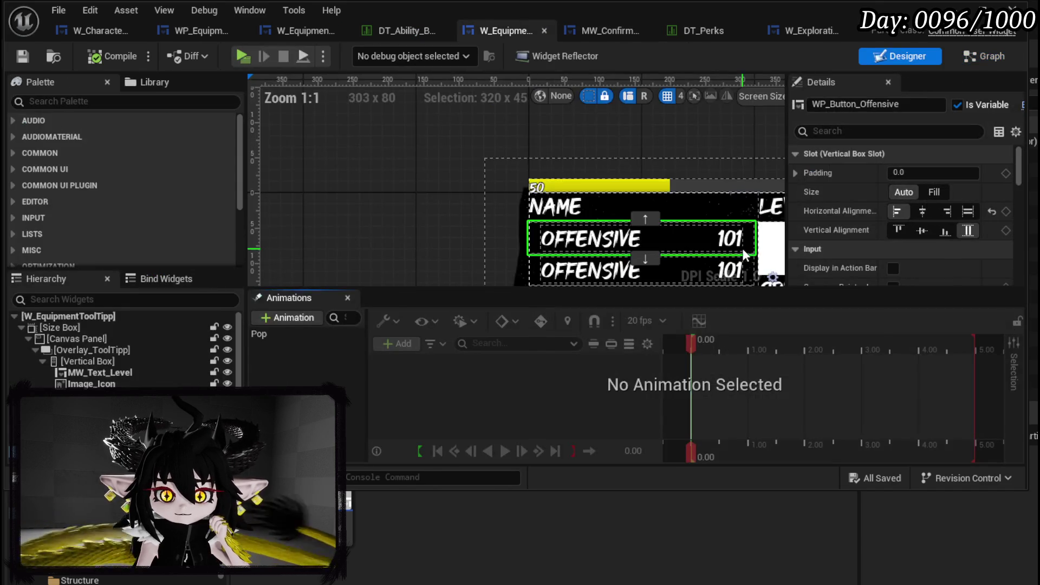
# Delete the MW_Button_AddGems button from the tooltip and compile to see the resulting errors.
pyautogui.click(618, 175)
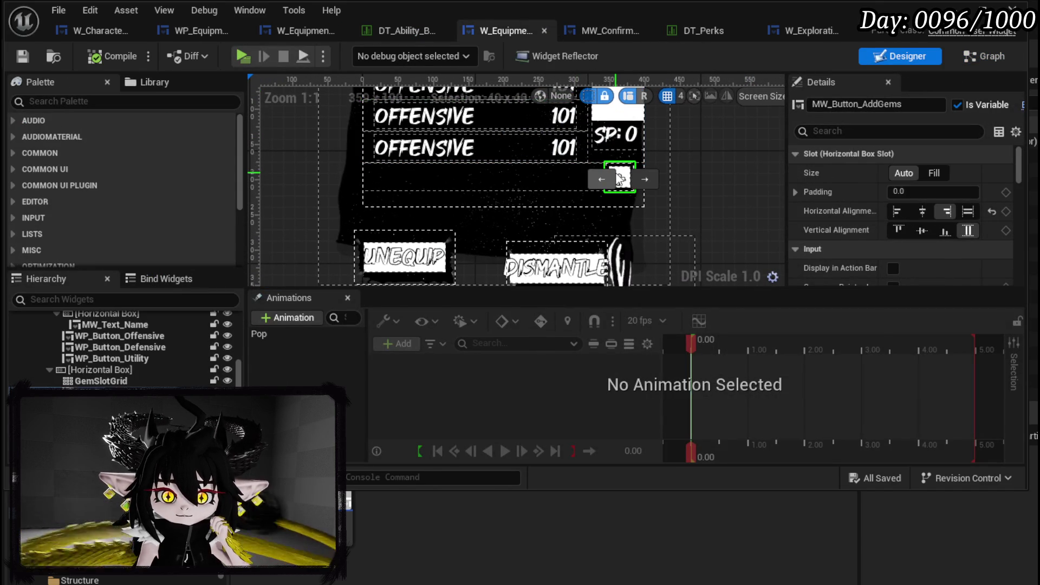
pyautogui.press('Delete')
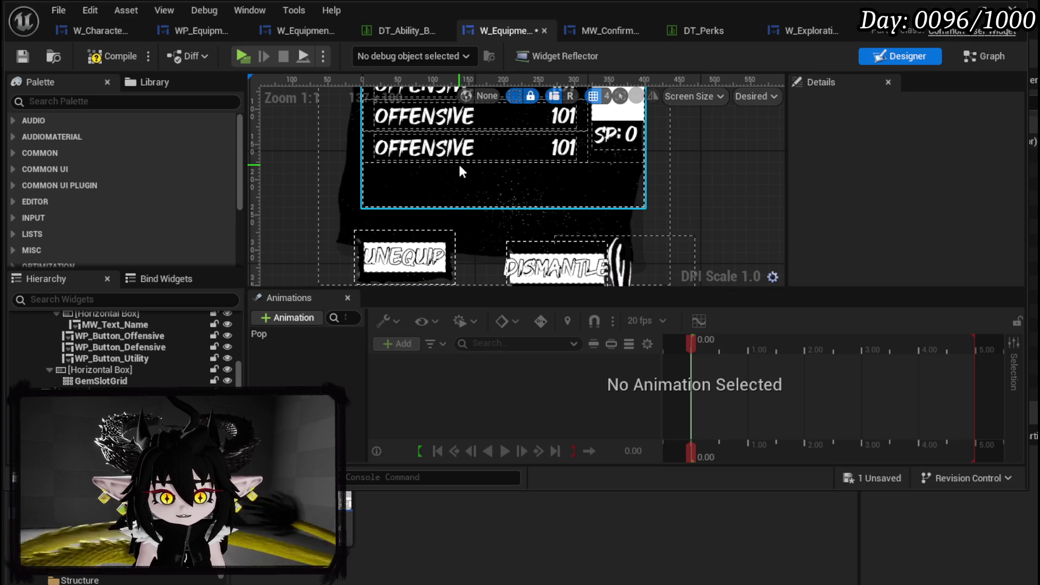
pyautogui.hotkey('ctrl', 'z')
pyautogui.hotkey('ctrl', 's')
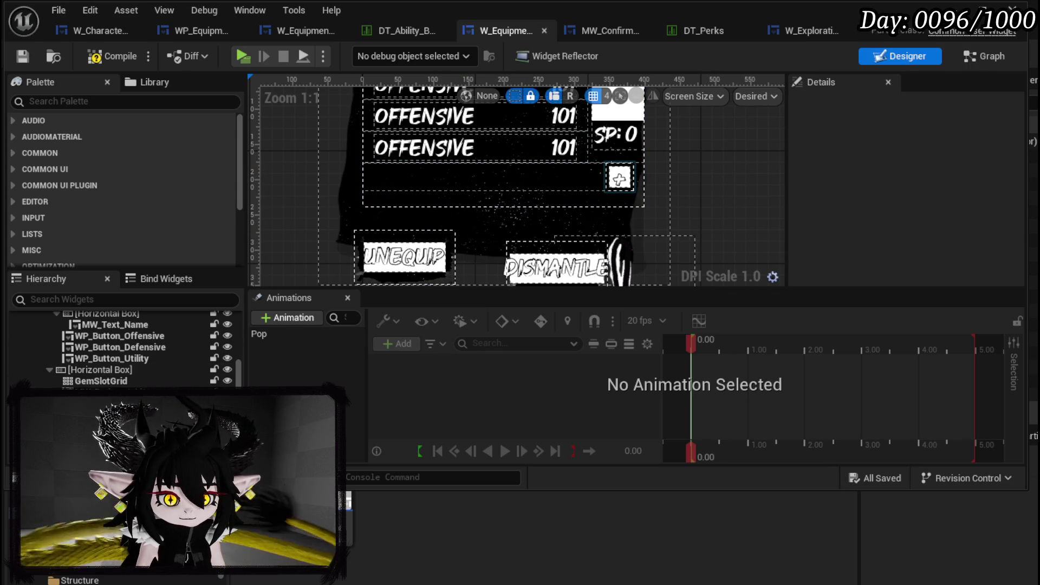
pyautogui.click(101, 370)
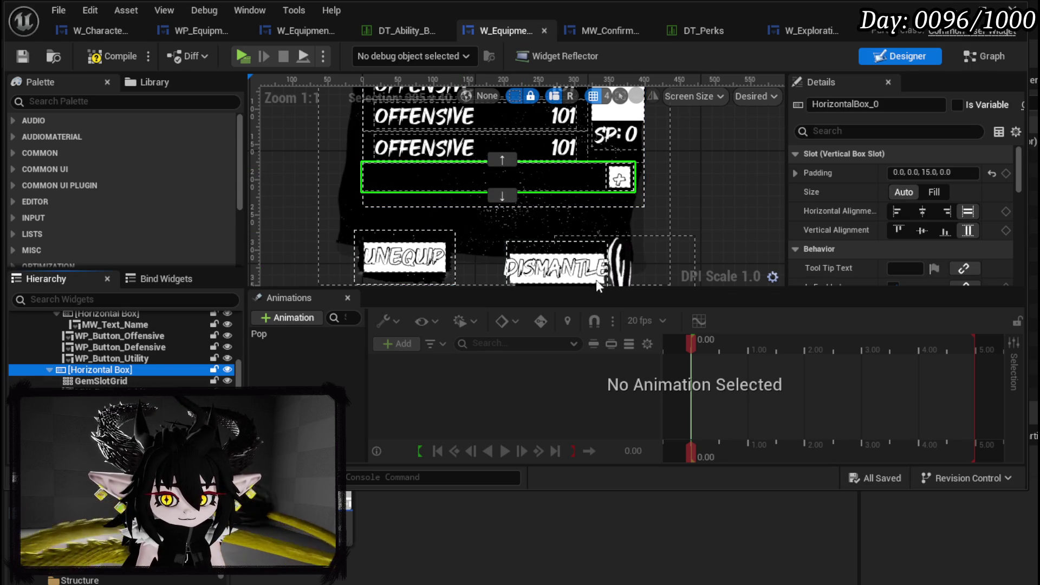
pyautogui.click(108, 381)
pyautogui.click(619, 179)
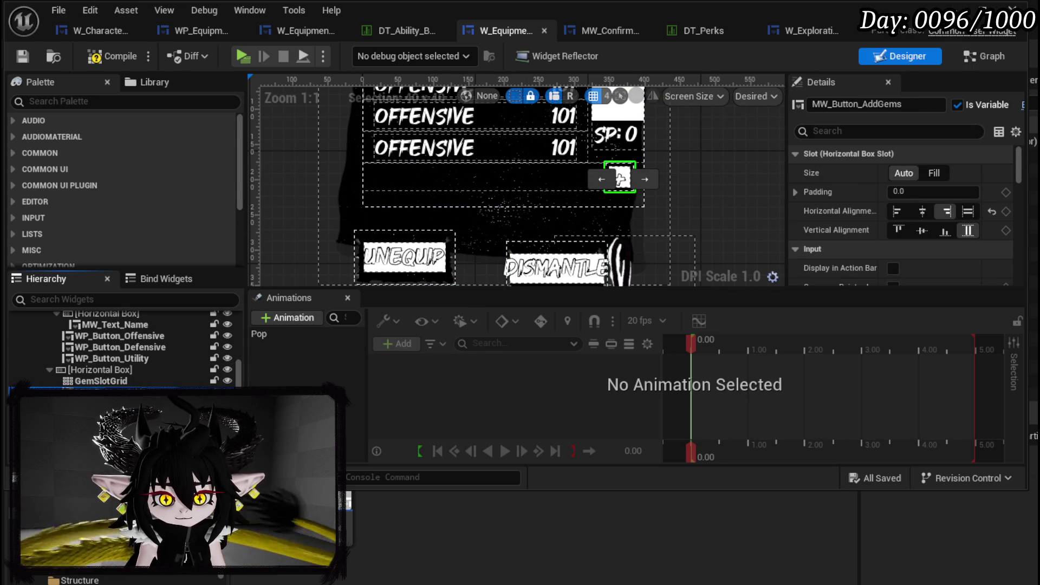
pyautogui.press('Delete')
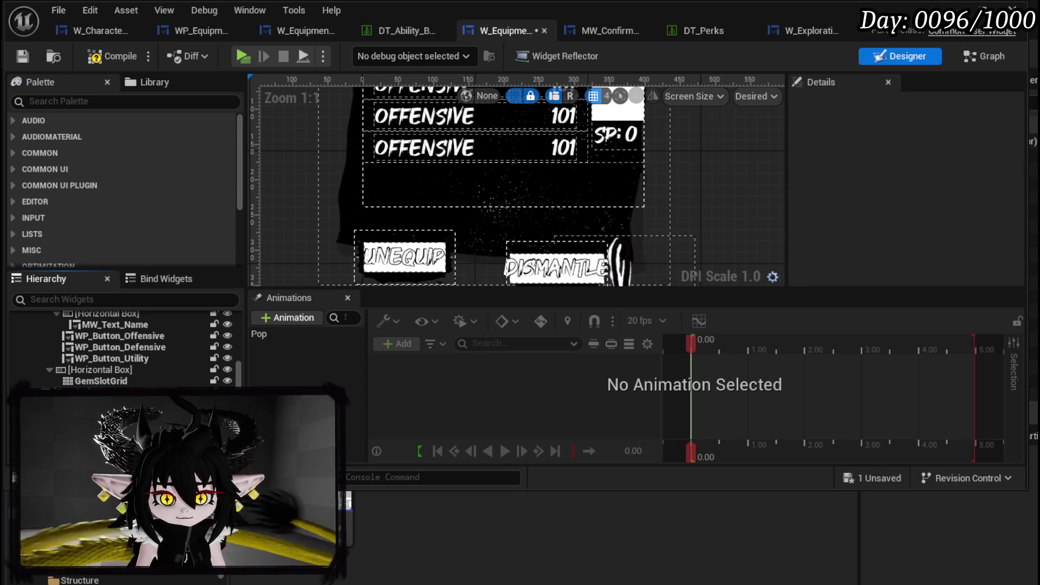
pyautogui.click(106, 373)
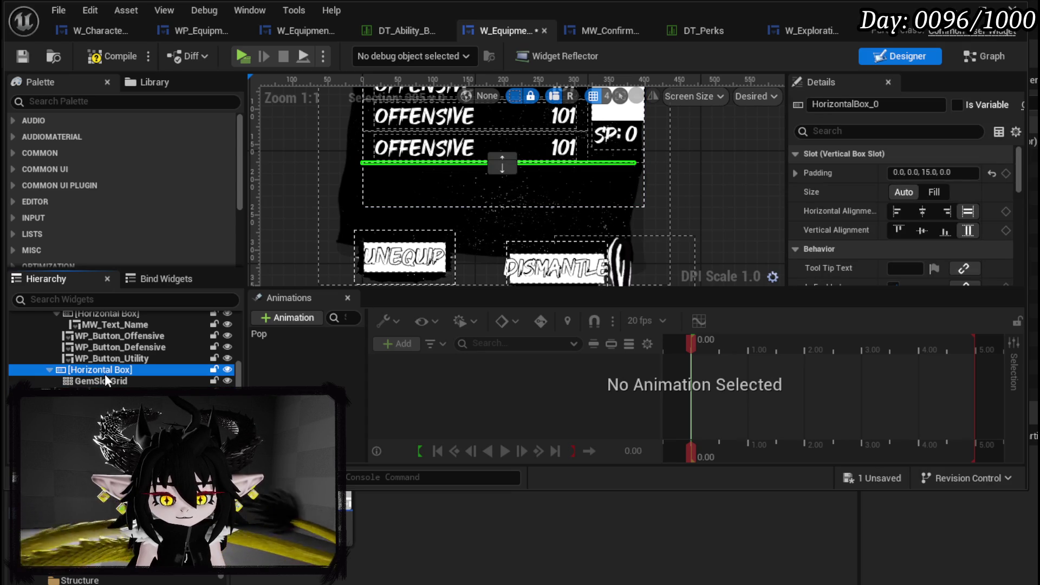
pyautogui.click(137, 57)
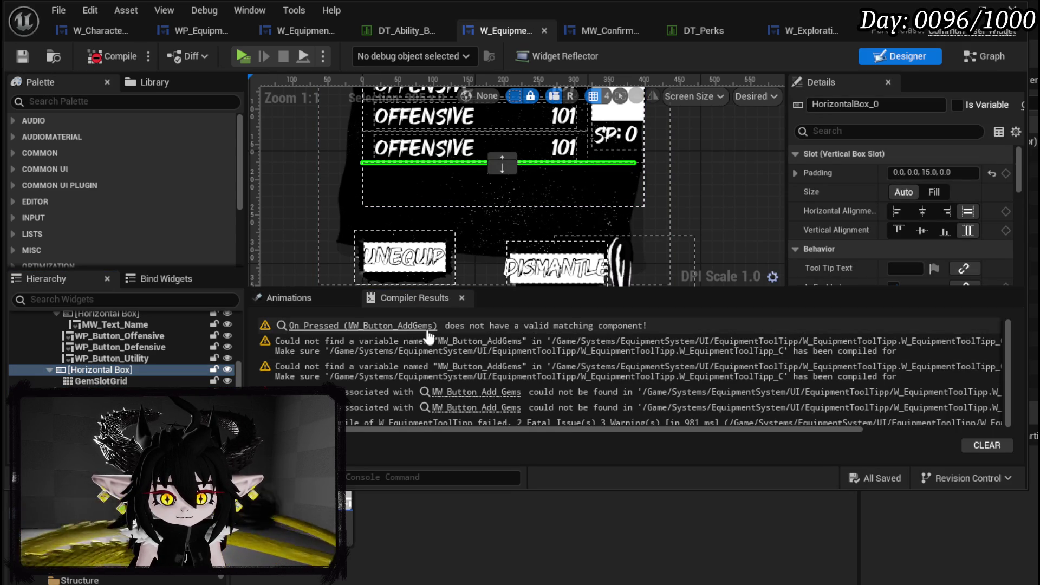
# Delete the orphaned On Pressed (MW_Button_AddGems) event nodes and recompile.
pyautogui.click(363, 325)
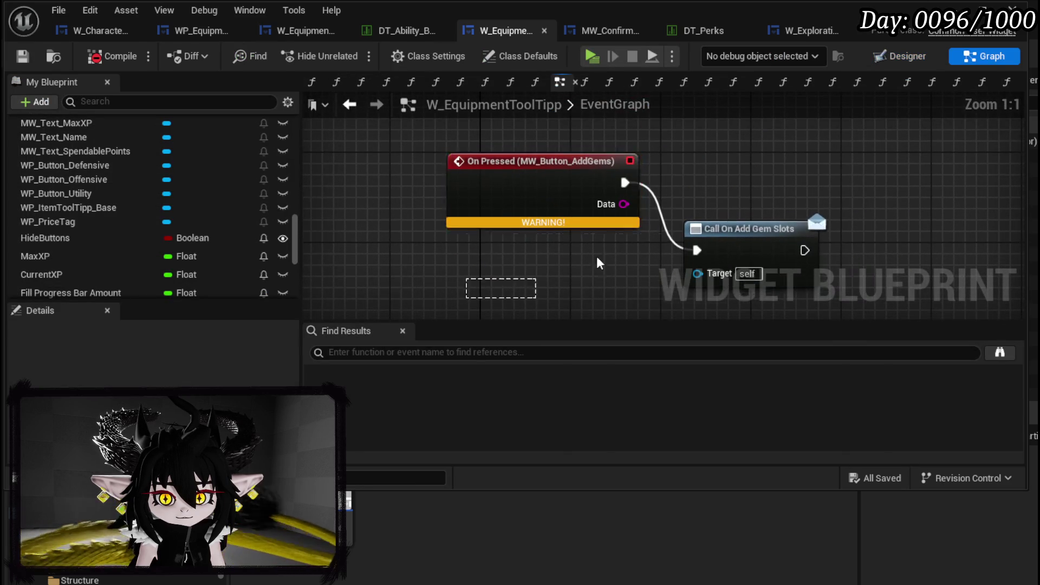
pyautogui.press('Delete')
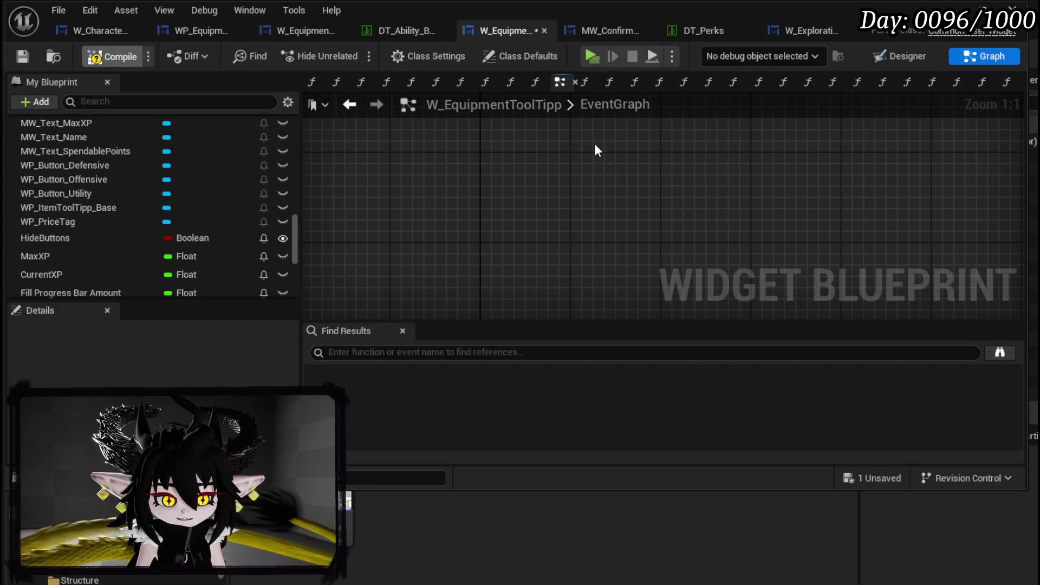
pyautogui.press('F7')
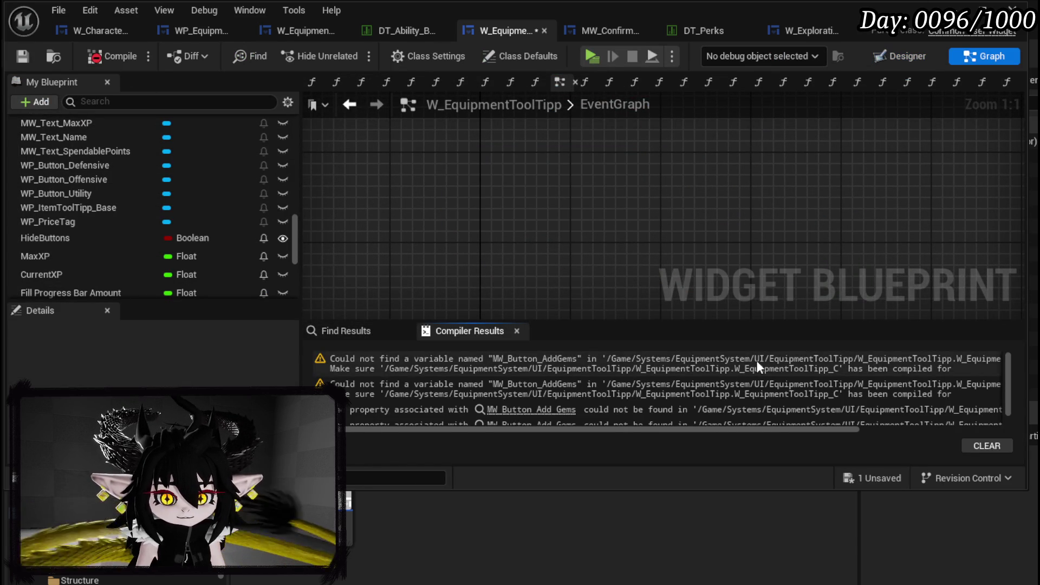
# Remove the construct logic that hid MW_Button_AddGems and recompile.
pyautogui.moveTo(616, 427); pyautogui.dragTo(917, 368)
pyautogui.click(918, 369)
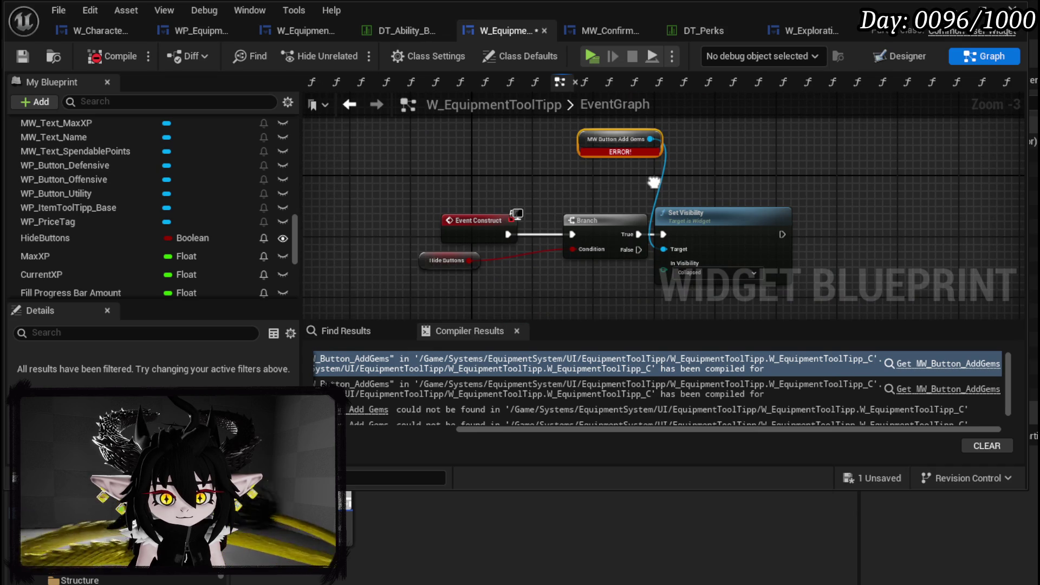
pyautogui.moveTo(422, 134); pyautogui.dragTo(812, 270)
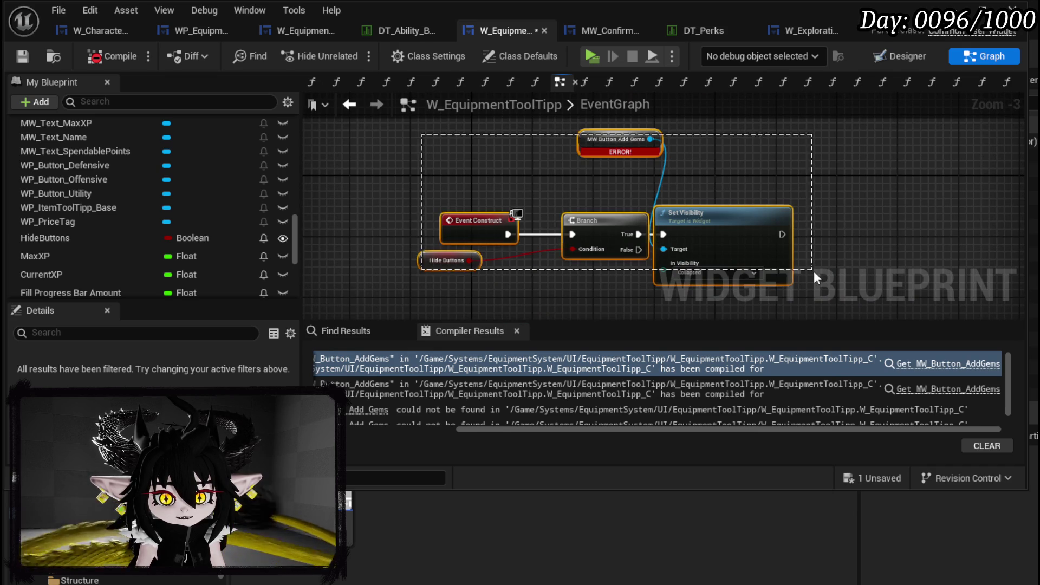
pyautogui.press('Delete')
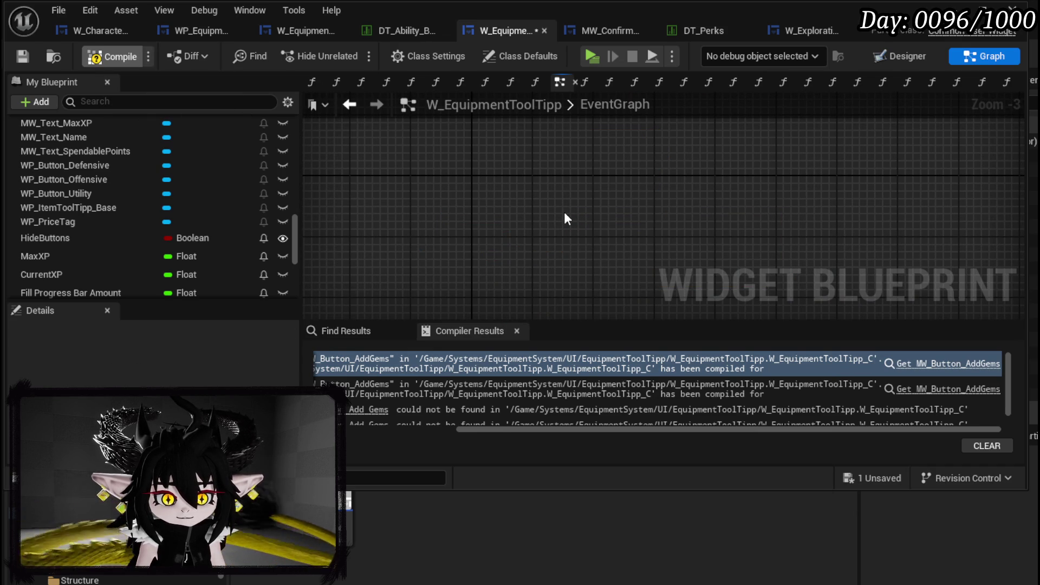
pyautogui.press('F7')
# Delete the leftover button visibility nodes inside the Upgrade function.
pyautogui.click(945, 364)
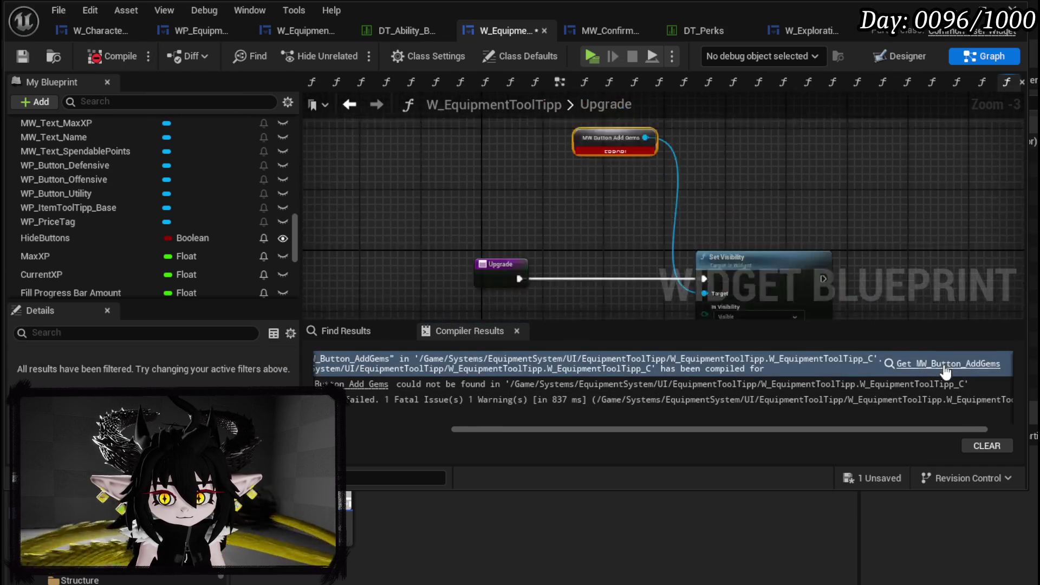
pyautogui.scroll(-1, 552, 136)
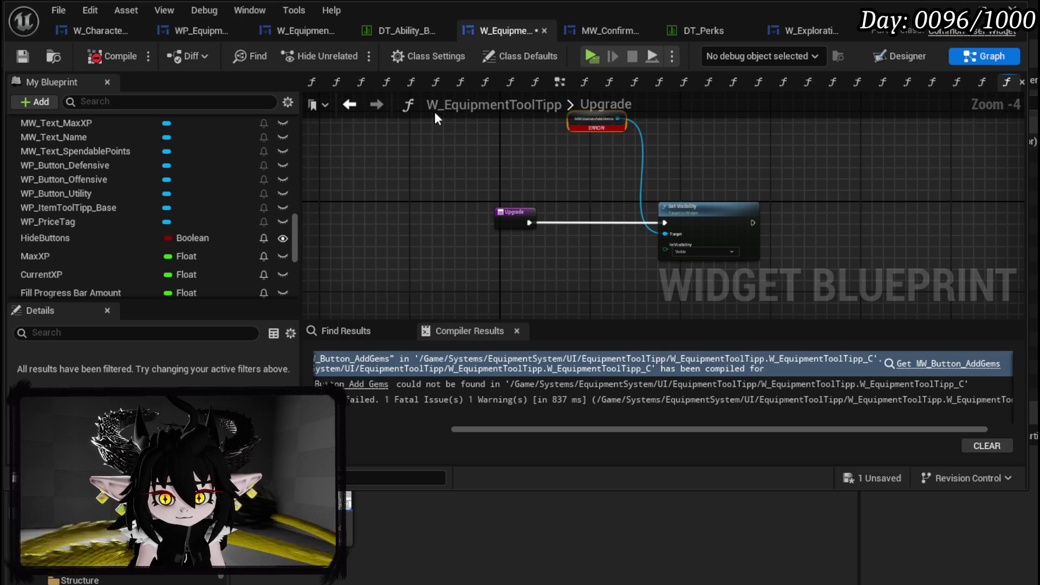
pyautogui.moveTo(430, 137); pyautogui.dragTo(826, 285)
pyautogui.press('Delete')
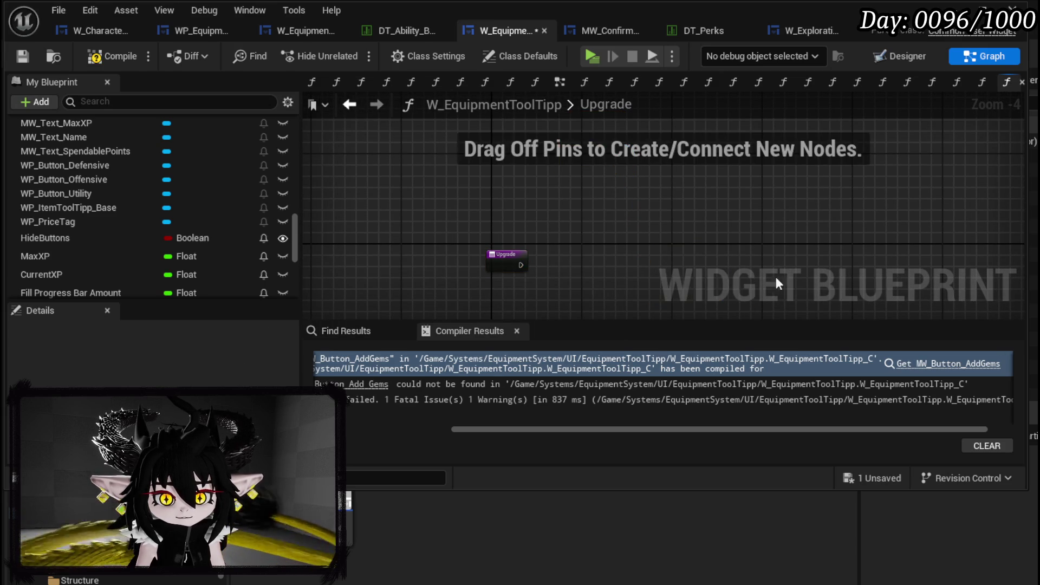
pyautogui.click(496, 254)
# Delete the now-empty Upgrade function from the function list.
pyautogui.scroll(10, 177, 184)
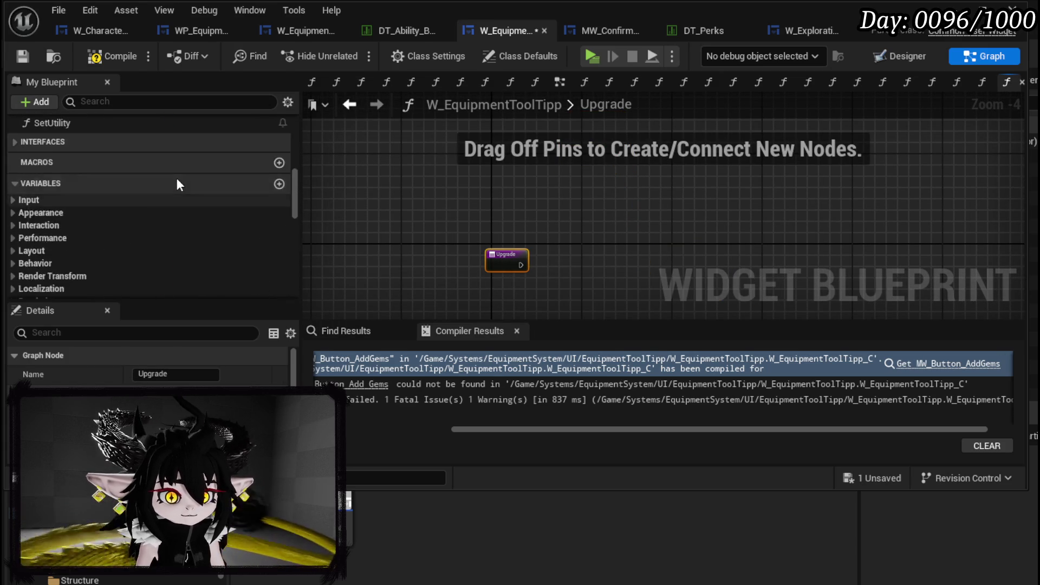
pyautogui.scroll(2, 84, 250)
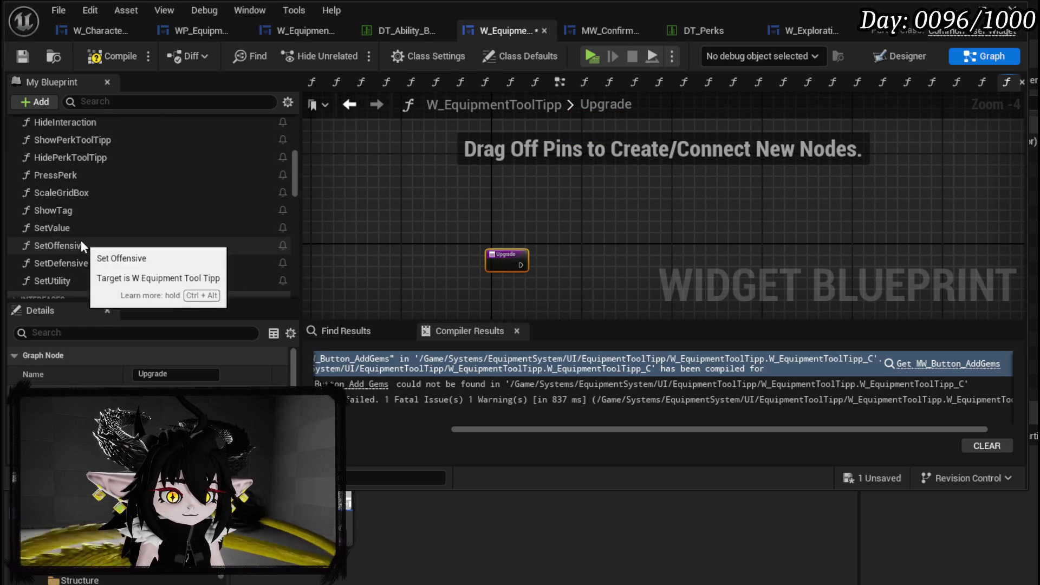
pyautogui.scroll(4, 80, 237)
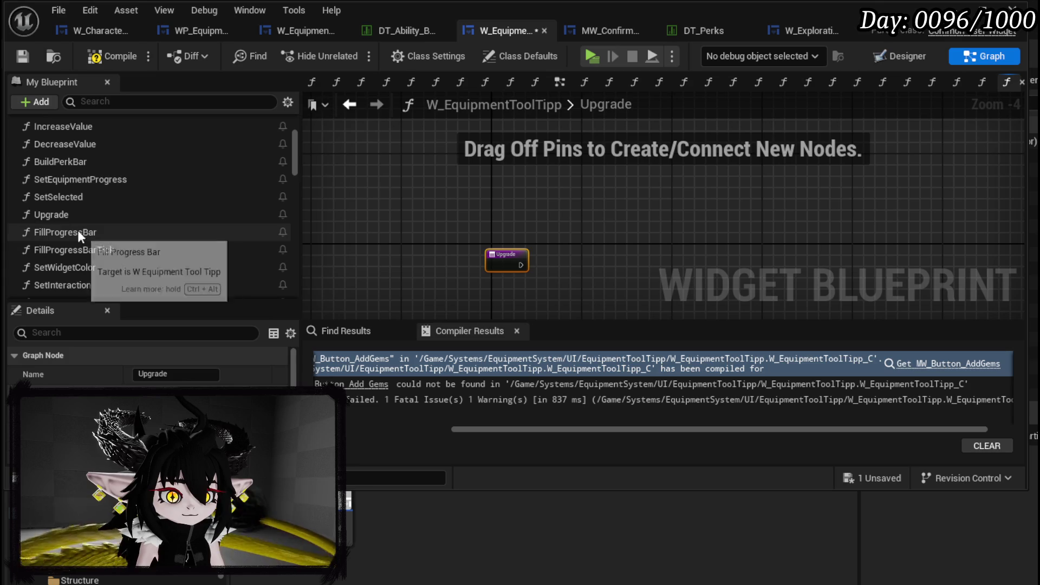
pyautogui.click(179, 215)
pyautogui.press('Delete')
pyautogui.click(755, 395)
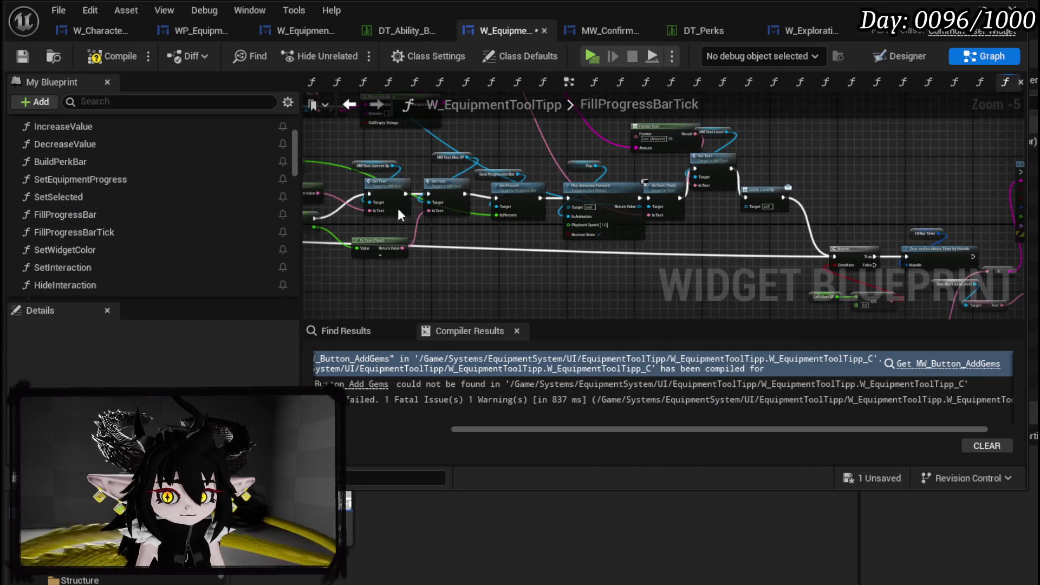
# Recompile the tooltip without errors, save W_EquipmentToolTipp, and open W_EquipmentUpgrade.
pyautogui.click(96, 58)
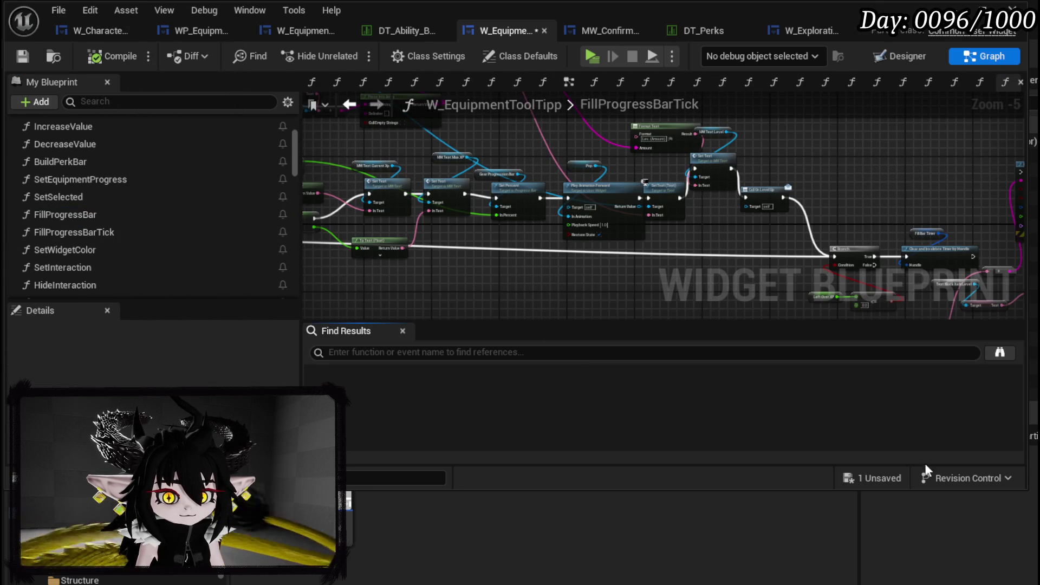
pyautogui.click(880, 481)
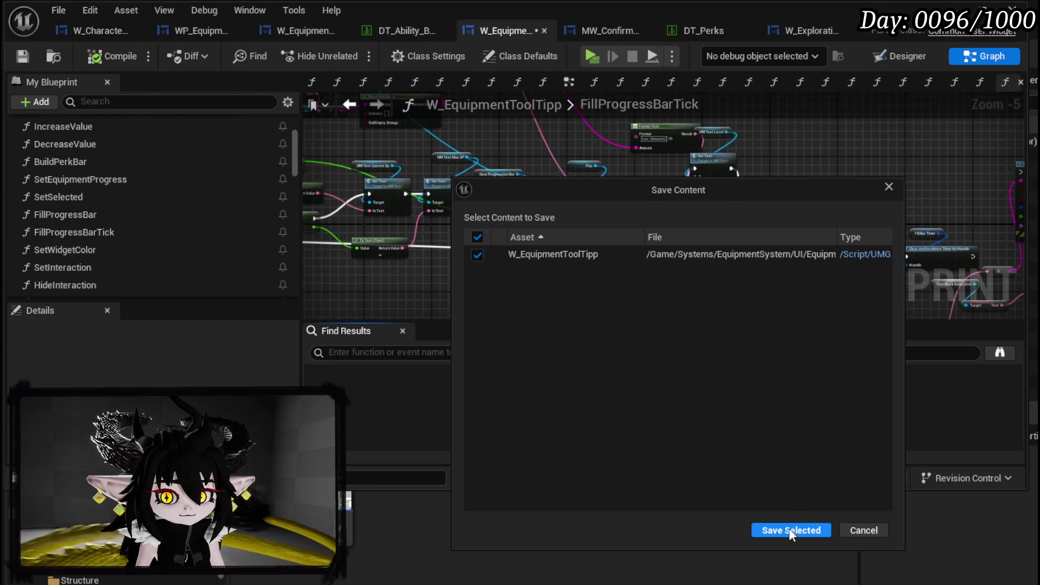
pyautogui.click(791, 529)
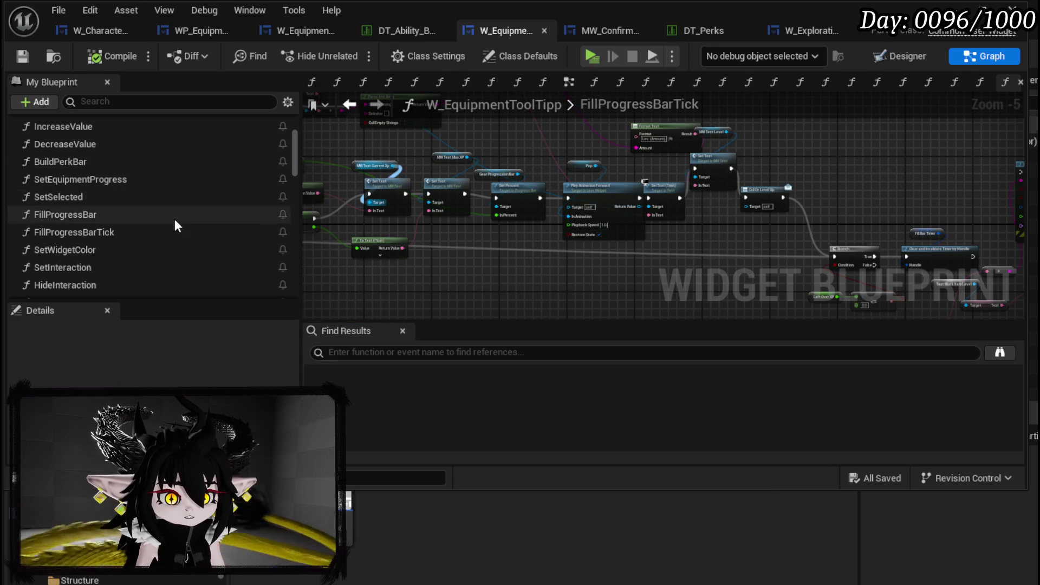
pyautogui.scroll(-5, 174, 211)
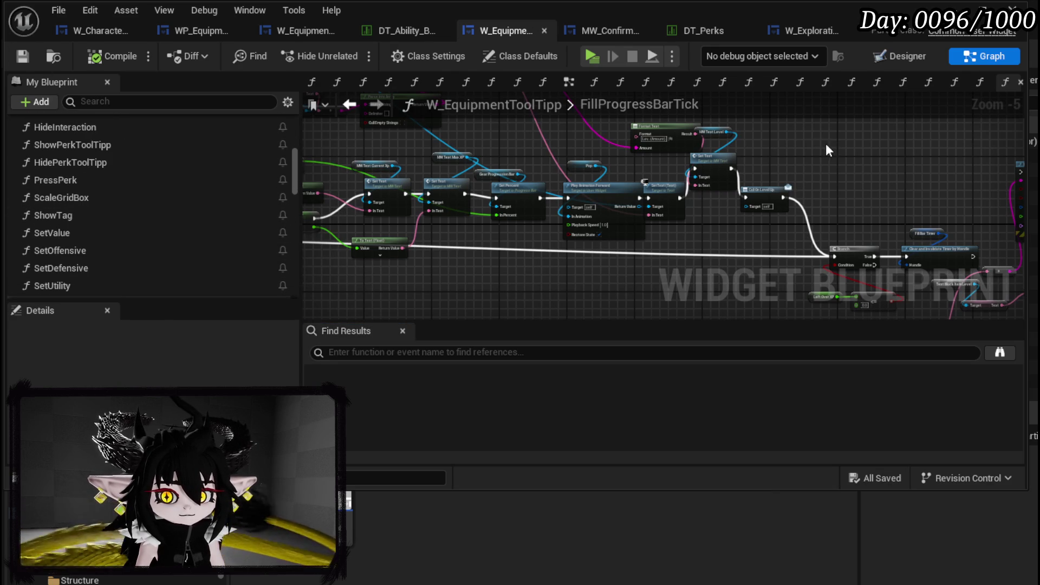
pyautogui.click(310, 30)
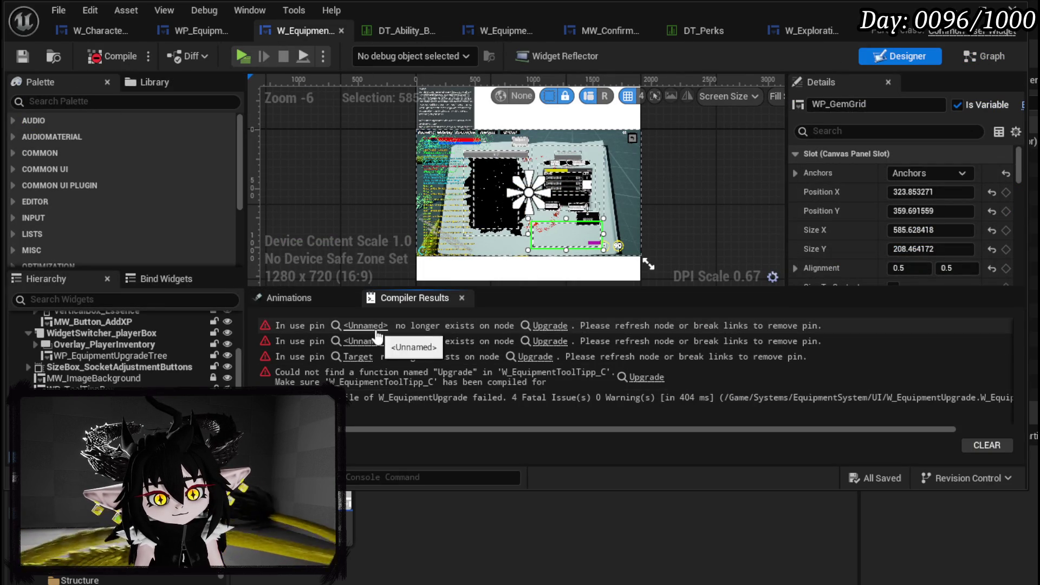
# In SelectGearforUpgrade, wire Set Selected into Toggle UI, delete the broken Upgrade node, and compile.
pyautogui.click(377, 338)
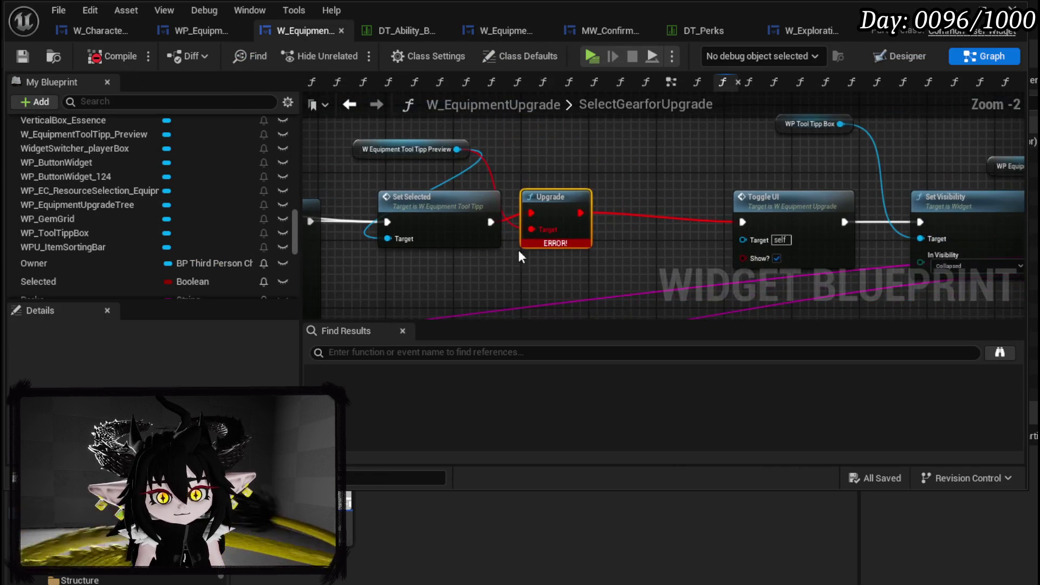
pyautogui.moveTo(489, 222)
pyautogui.mouseDown()
pyautogui.moveTo(739, 211)
pyautogui.moveTo(752, 226)
pyautogui.moveTo(743, 222)
pyautogui.mouseUp()
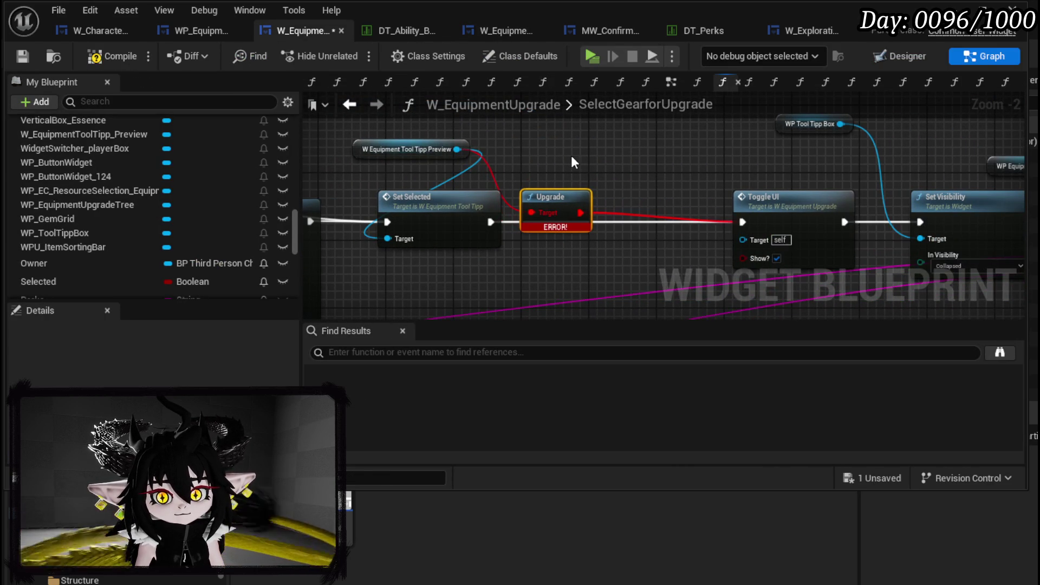
pyautogui.press('Delete')
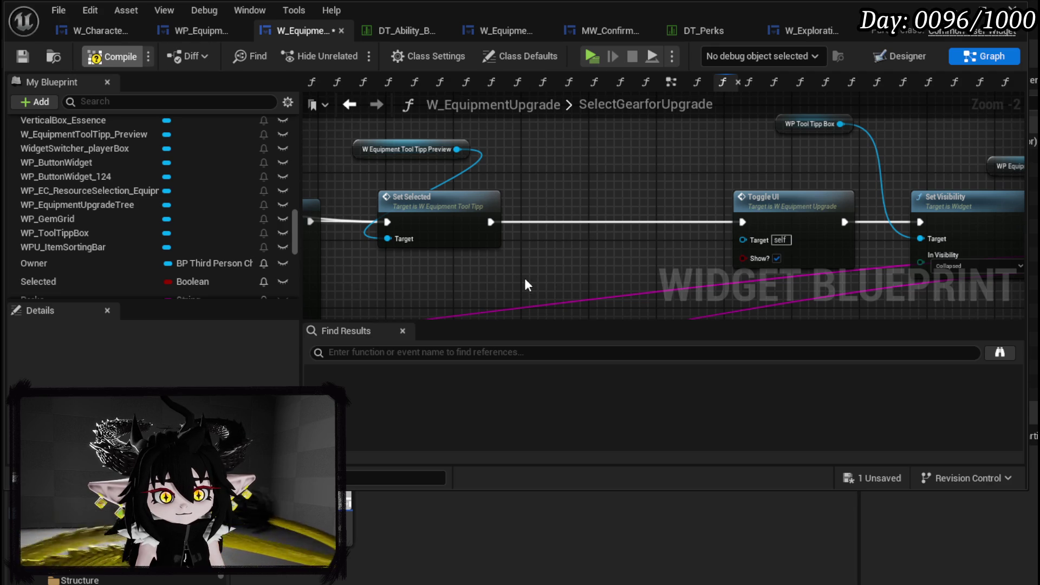
pyautogui.click(30, 57)
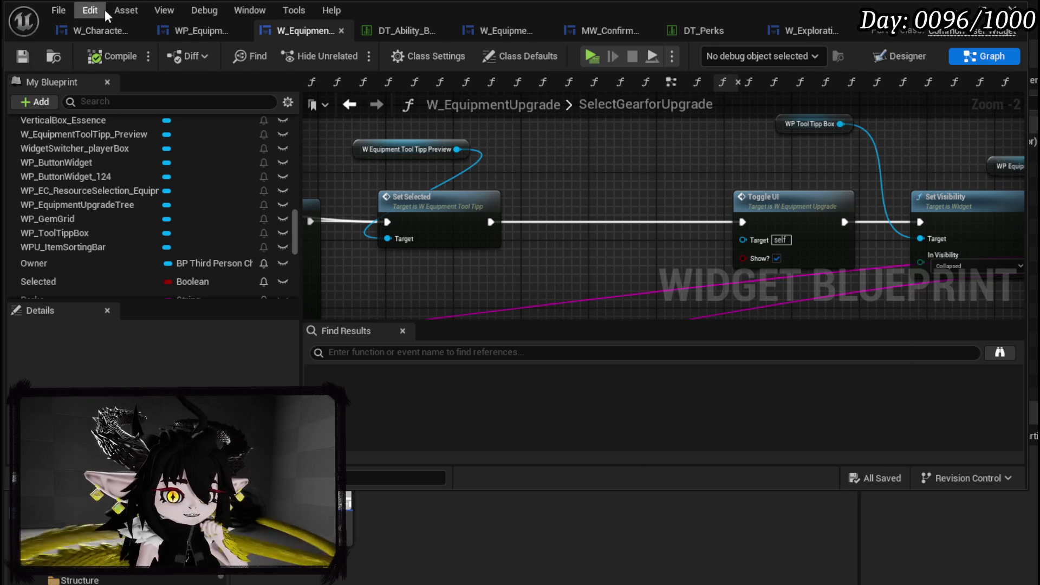
# Delete the Update UI node from SelectGearforUpgrade and save W_EquipmentUpgrade.
pyautogui.doubleClick(653, 109)
pyautogui.click(645, 161)
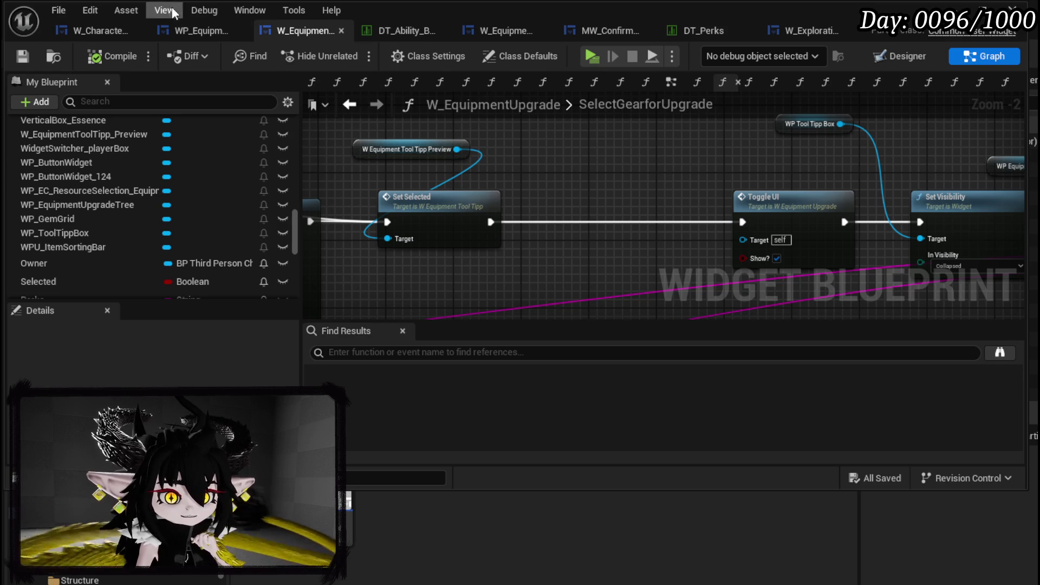
pyautogui.click(206, 30)
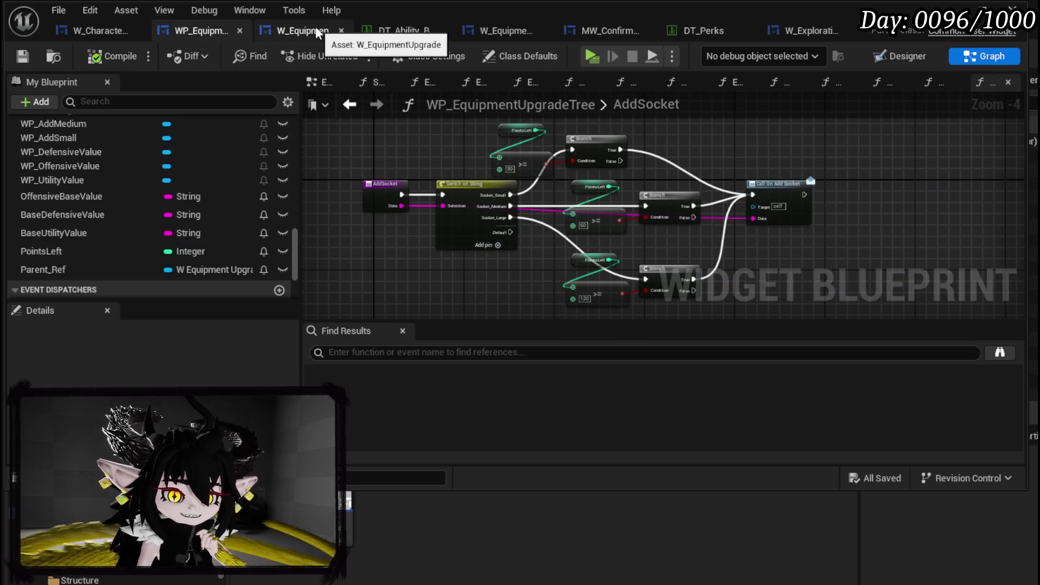
pyautogui.click(318, 32)
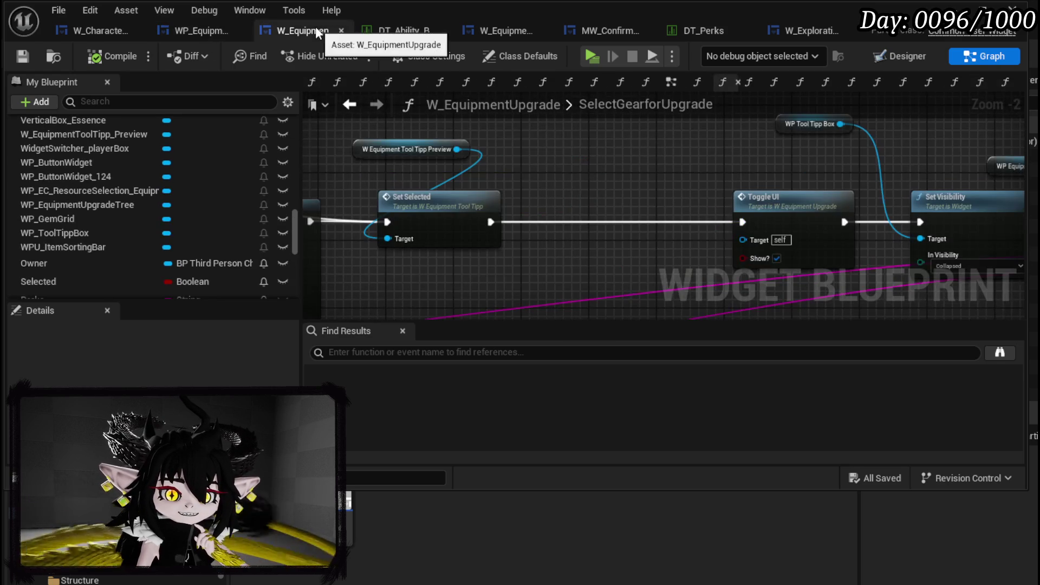
pyautogui.scroll(2, 570, 165)
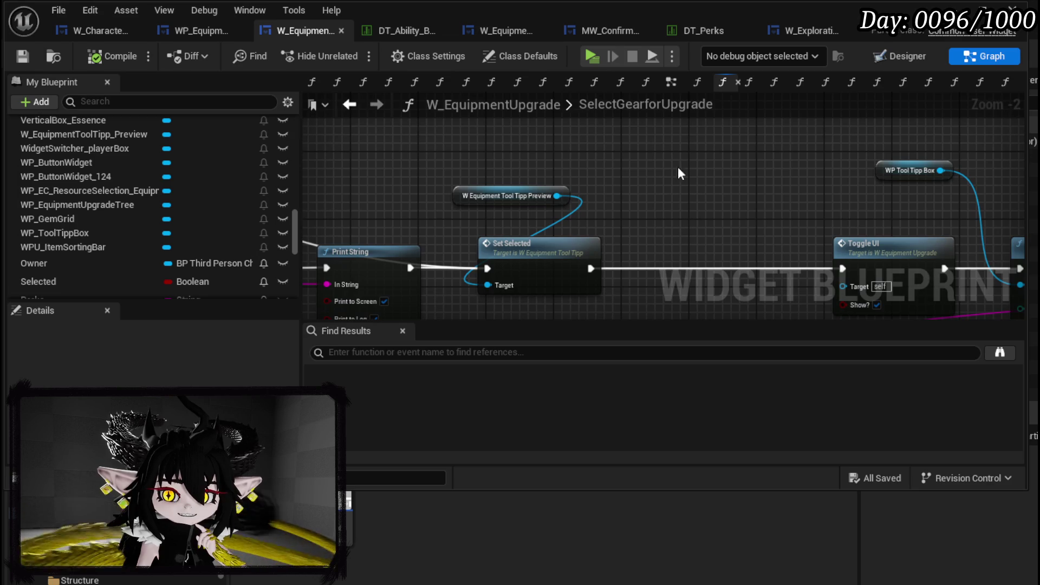
pyautogui.scroll(-4, 678, 166)
pyautogui.scroll(3, 474, 207)
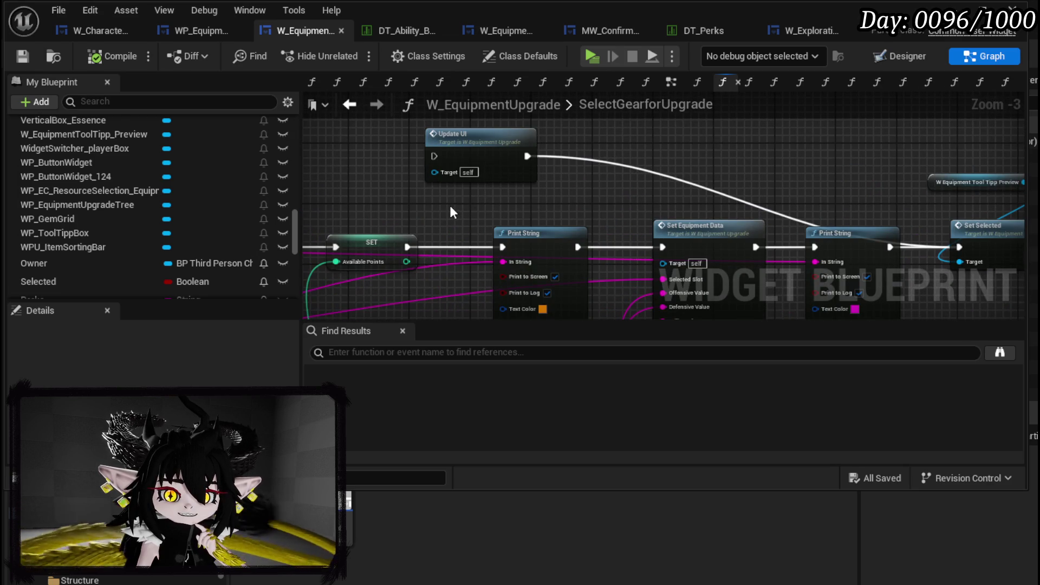
pyautogui.moveTo(452, 212); pyautogui.dragTo(655, 146)
pyautogui.press('Delete')
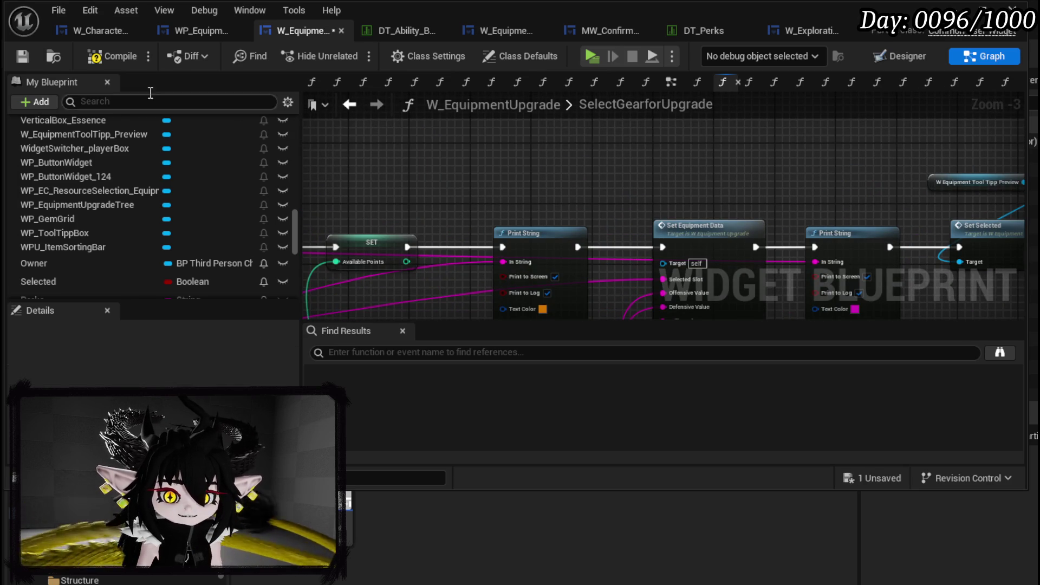
pyautogui.click(22, 56)
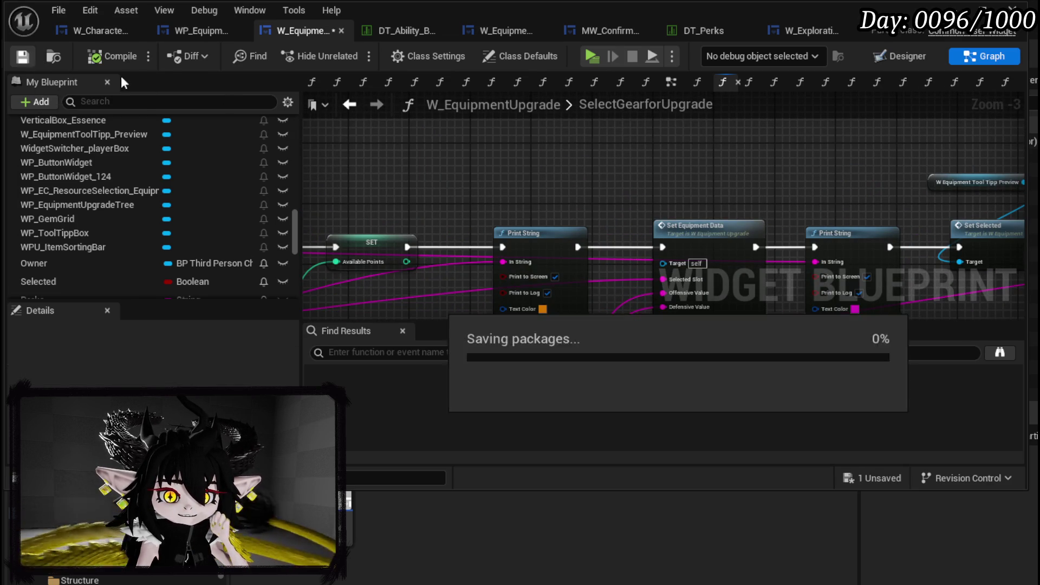
# Switch to WP_EquipmentUpgradeTree and show its widget layout.
pyautogui.scroll(15, 154, 171)
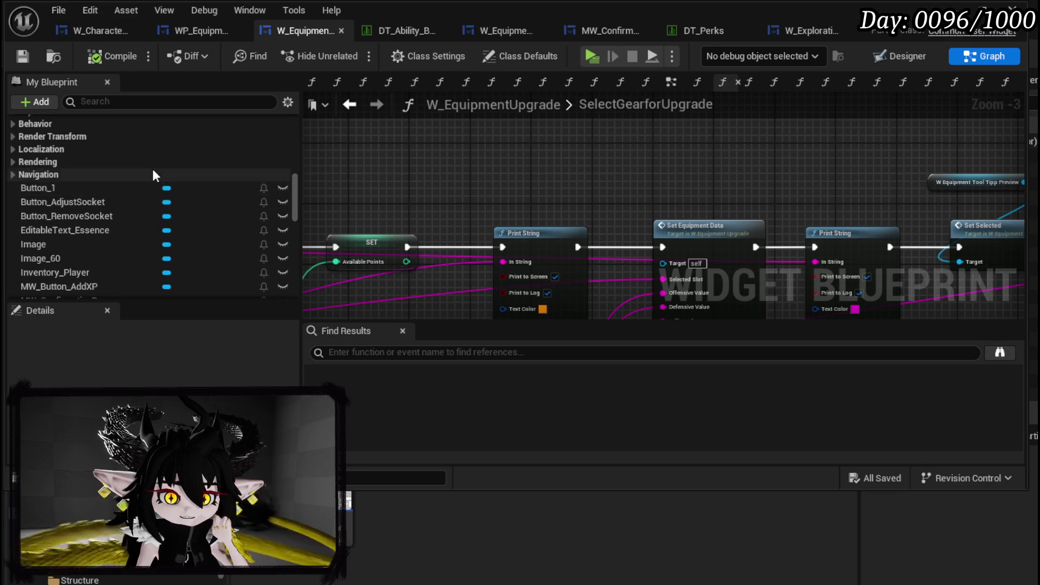
pyautogui.scroll(10, 126, 209)
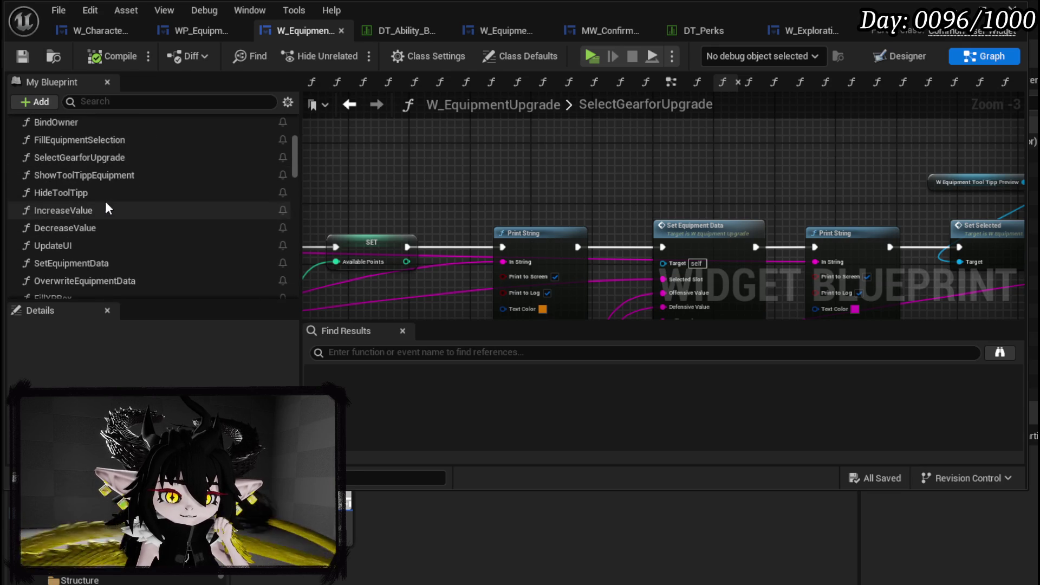
pyautogui.click(169, 30)
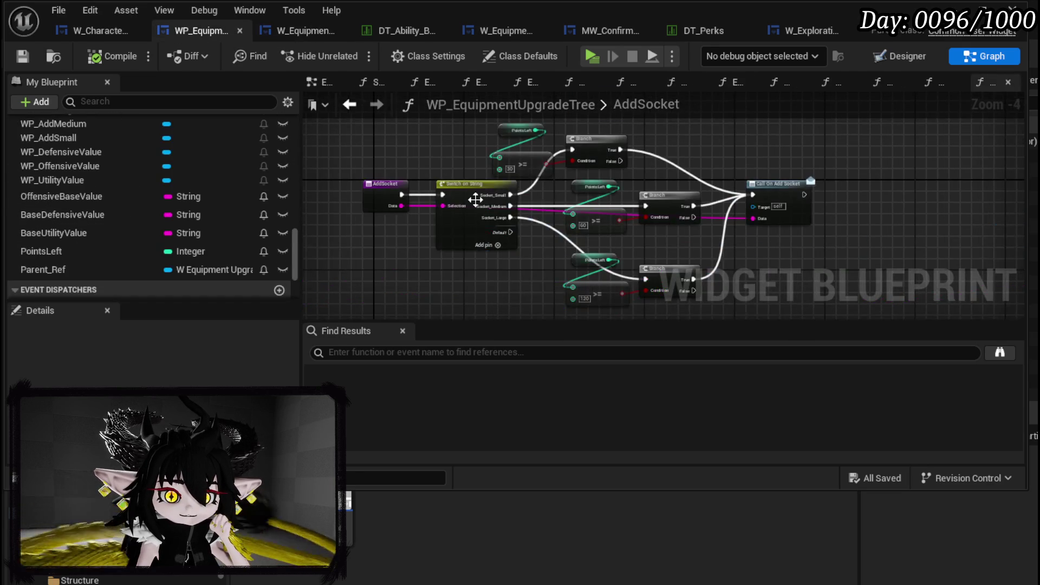
pyautogui.click(899, 55)
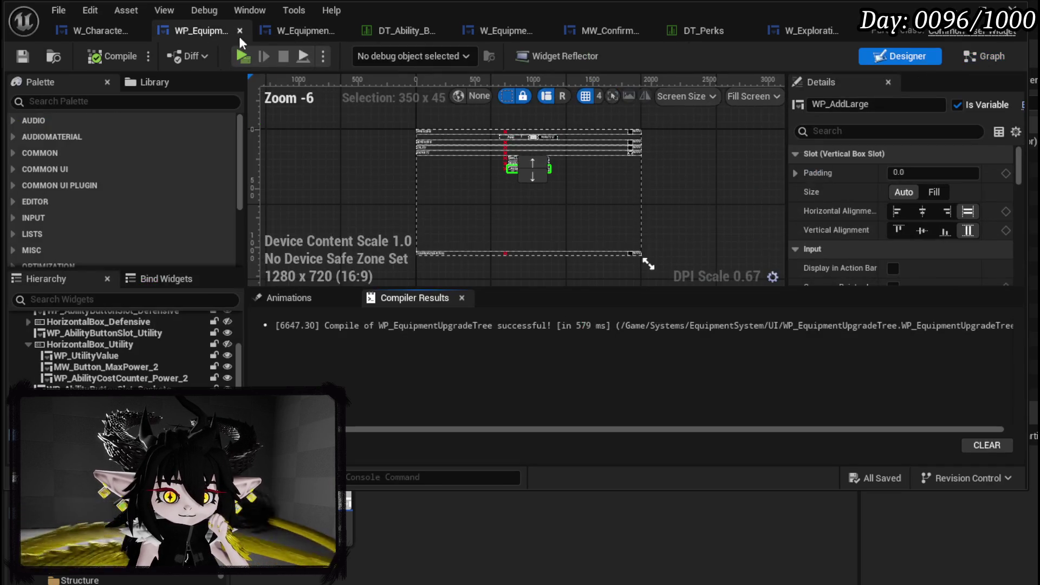
# Open BindOwner and add a Parent input of type W Exploration HUD object reference.
pyautogui.click(818, 31)
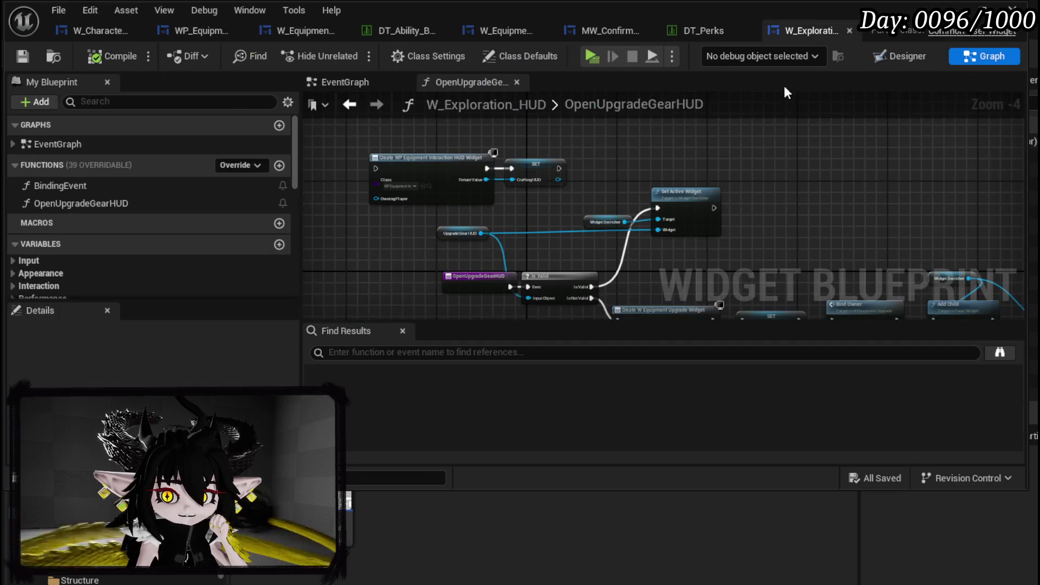
pyautogui.scroll(3, 583, 201)
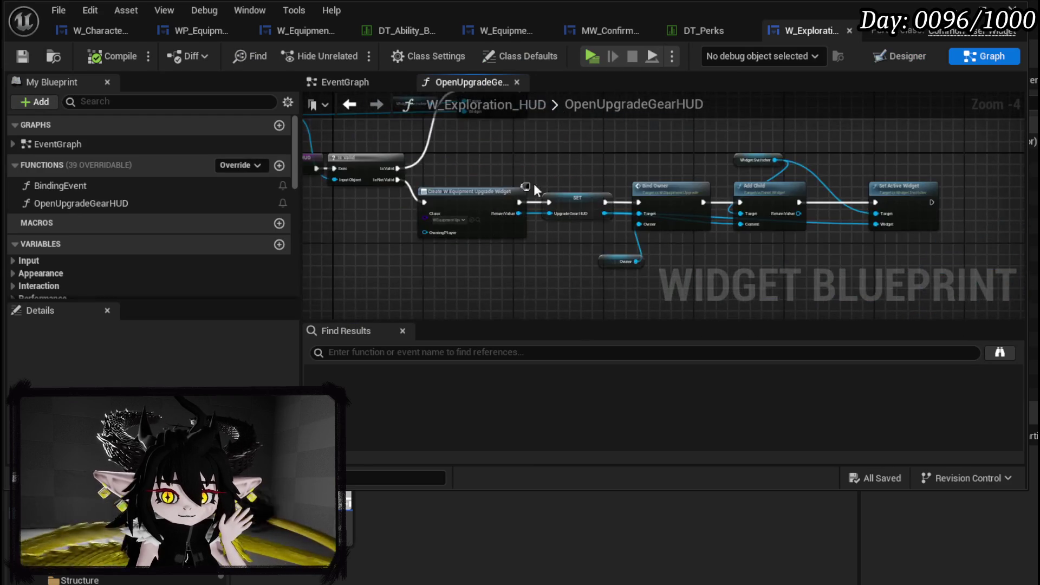
pyautogui.doubleClick(669, 184)
pyautogui.scroll(4, 553, 224)
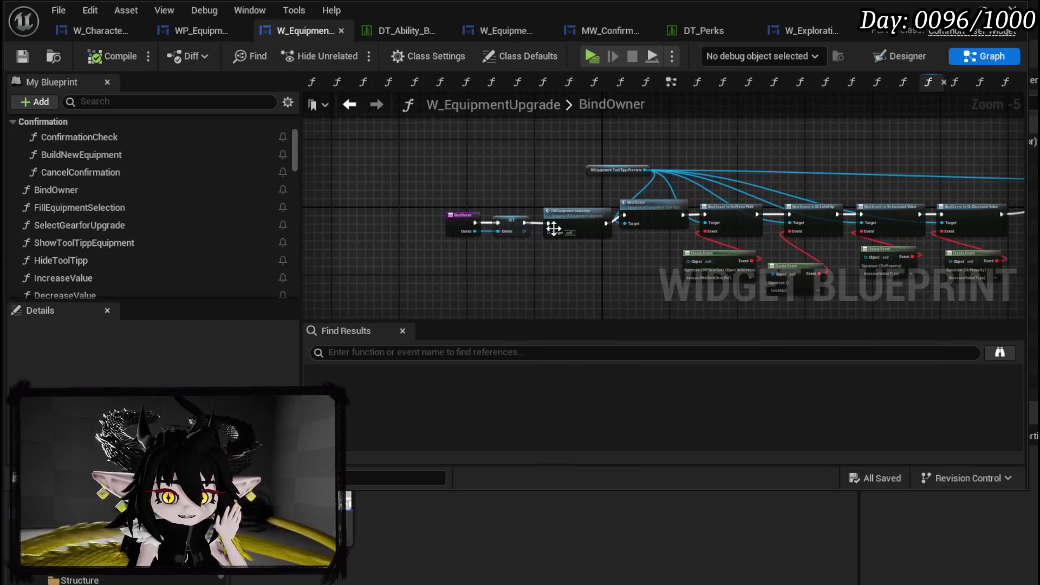
pyautogui.click(427, 220)
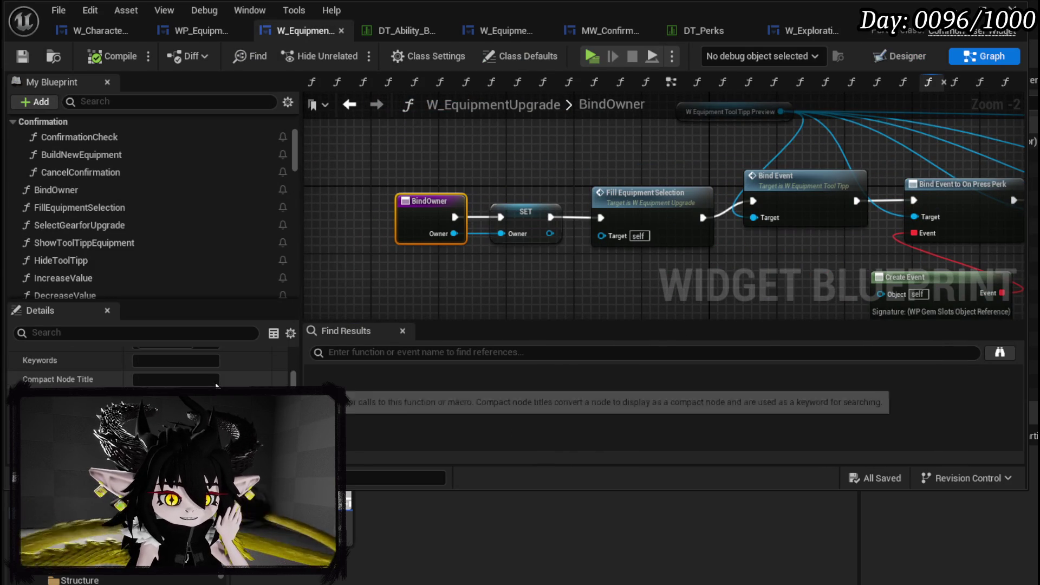
pyautogui.scroll(5, 146, 357)
pyautogui.scroll(-3, 147, 357)
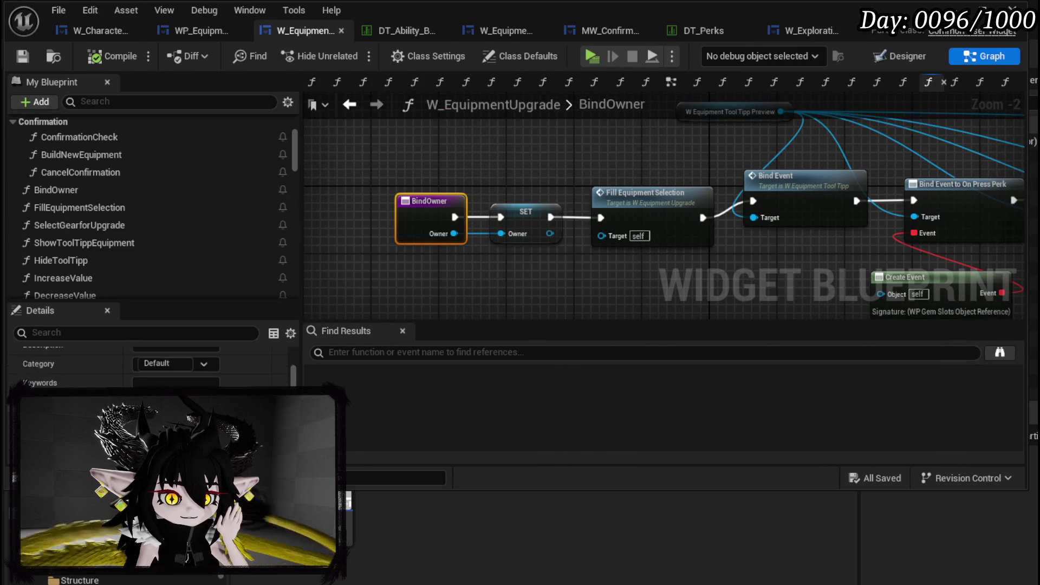
pyautogui.scroll(-2, 146, 362)
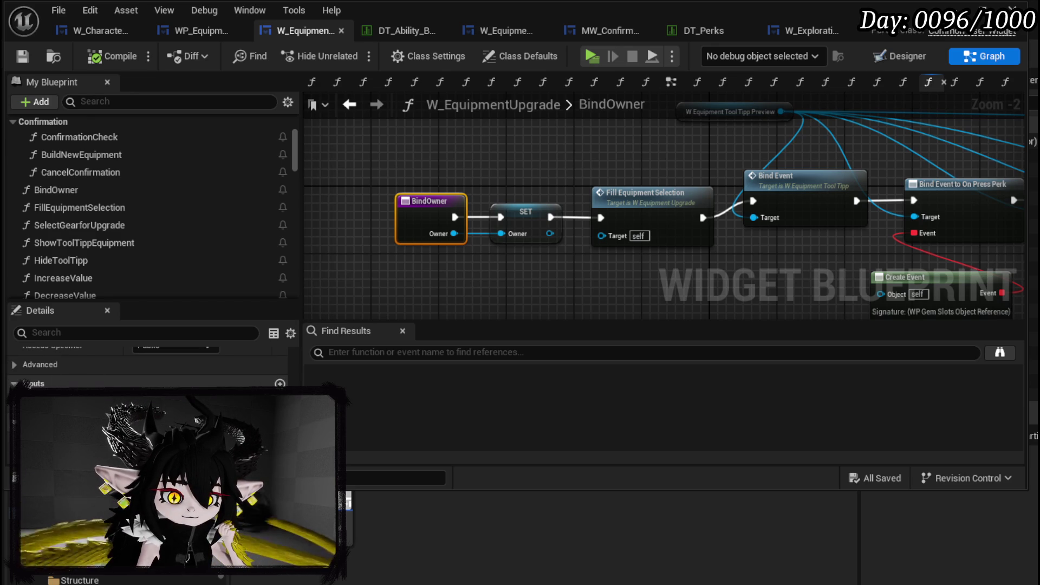
pyautogui.click(280, 383)
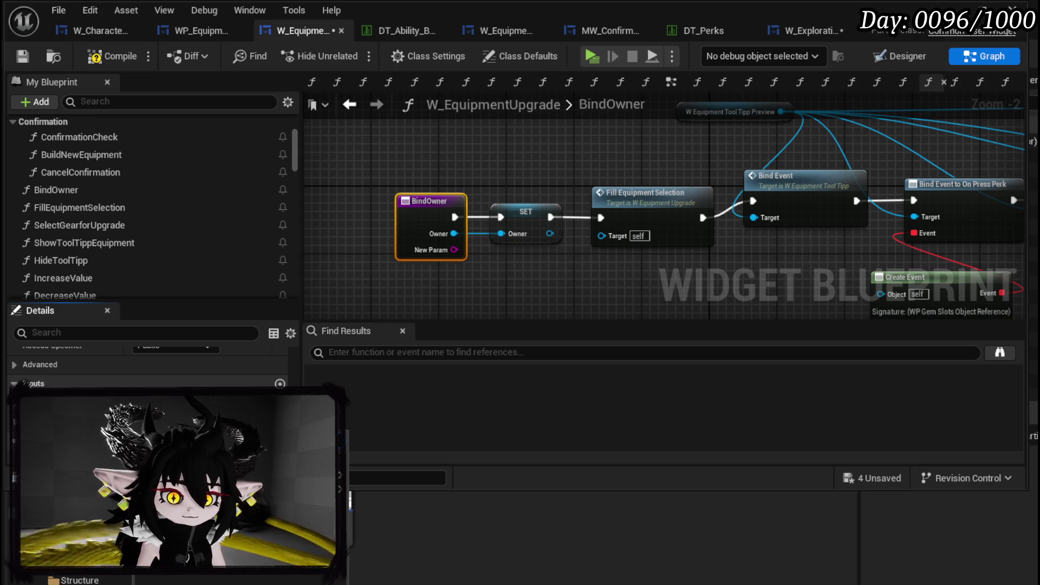
pyautogui.click(363, 491)
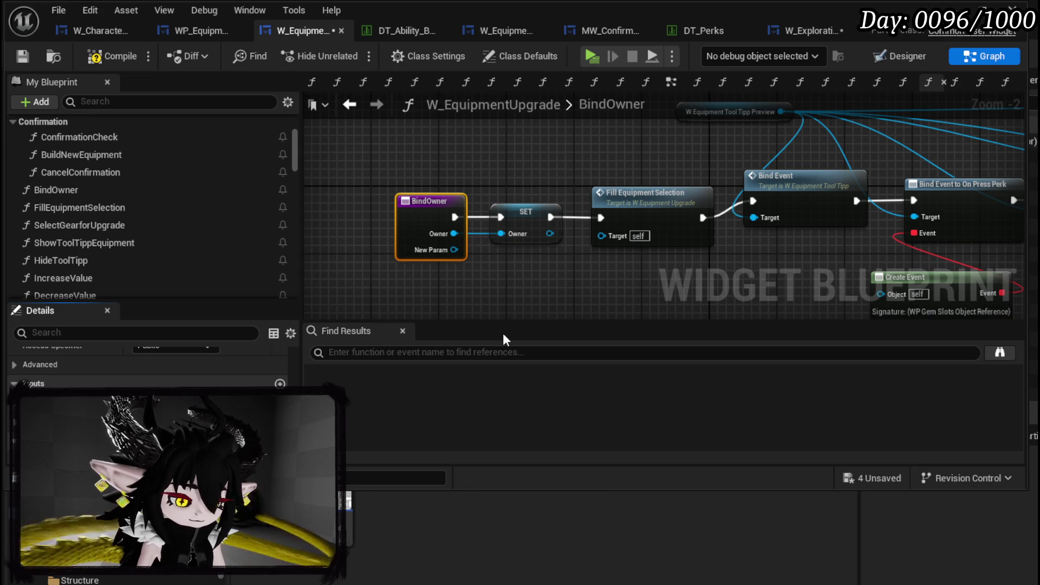
pyautogui.press('Return')
# Promote Parent to a new variable, chain SET Parent before Fill Equipment Selection, and save.
pyautogui.keyDown('ctrl'); pyautogui.click(525, 212); pyautogui.keyUp('ctrl')
pyautogui.moveTo(526, 212); pyautogui.dragTo(432, 212)
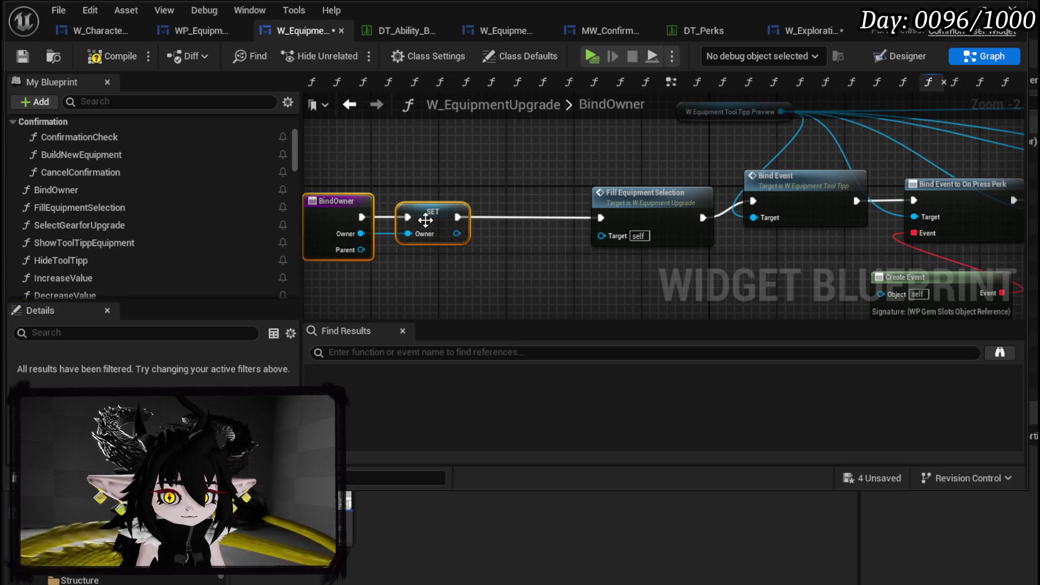
pyautogui.rightClick(360, 250)
pyautogui.click(427, 298)
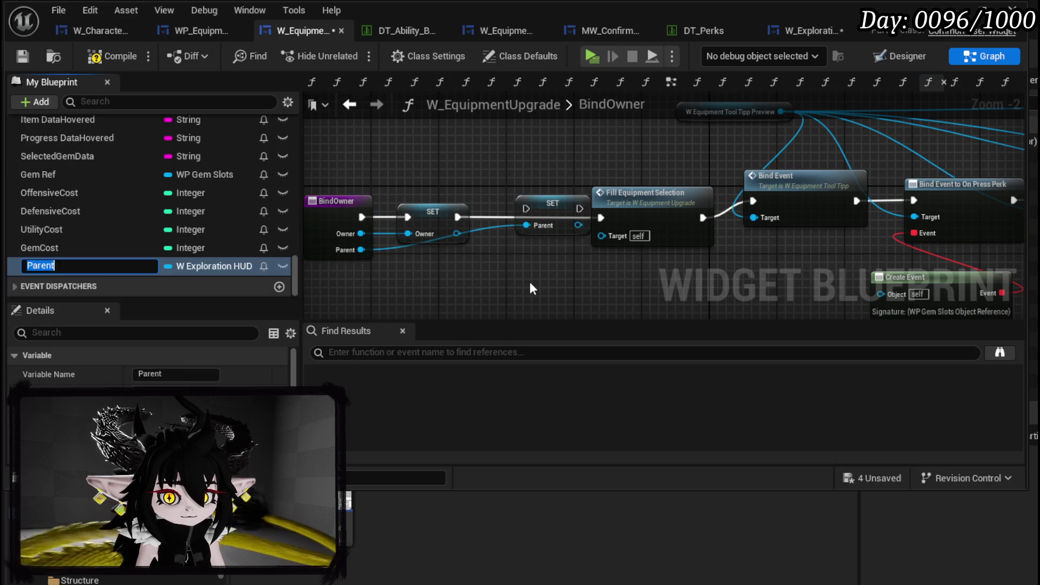
pyautogui.moveTo(550, 220); pyautogui.dragTo(532, 212)
pyautogui.moveTo(454, 216); pyautogui.dragTo(601, 220)
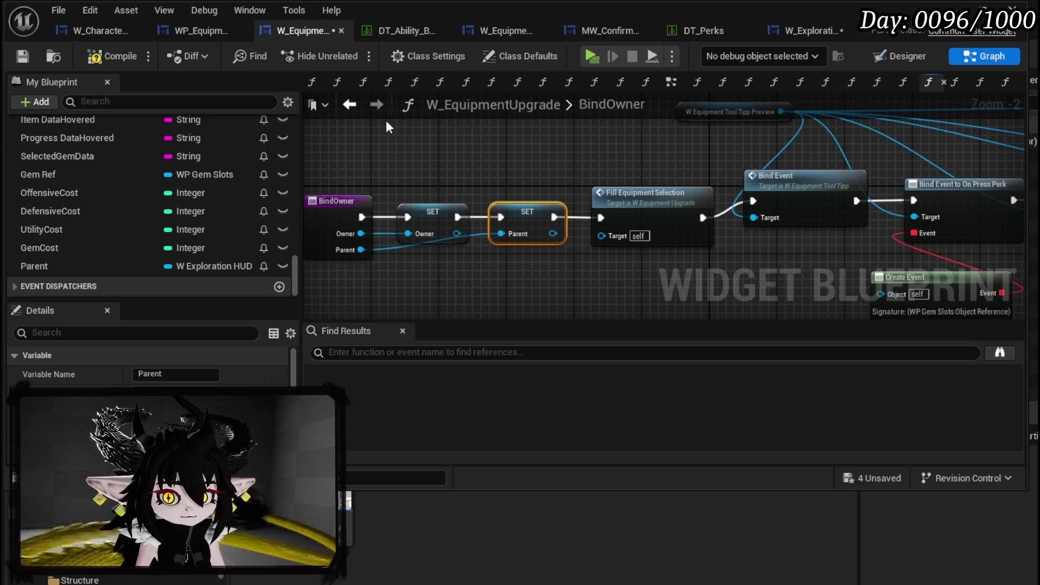
pyautogui.click(22, 58)
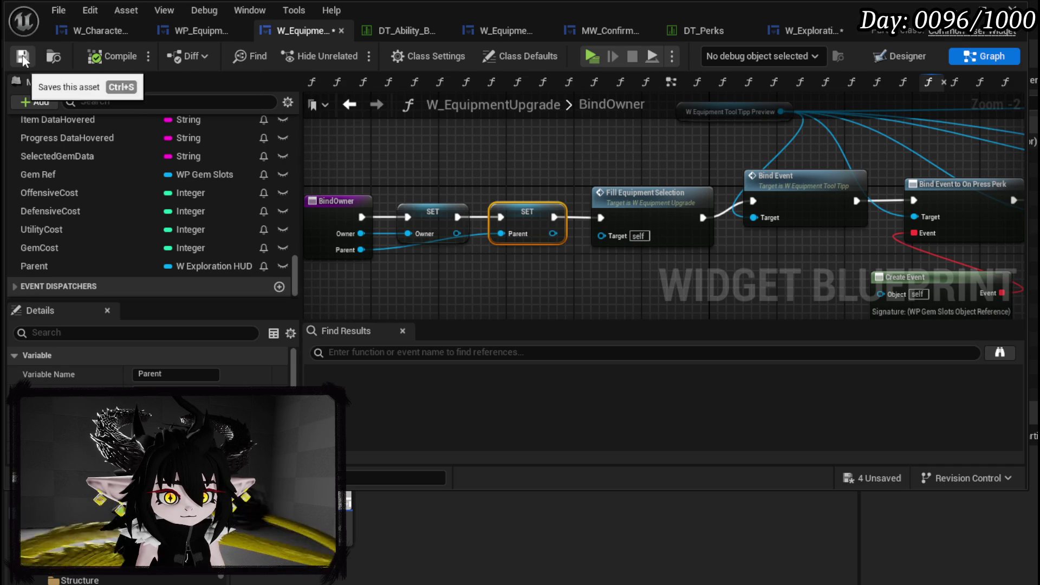
# In OpenUpgradeGearHUD, feed Self into Bind Owner's Parent pin and save W_Exploration_HUD.
pyautogui.click(789, 31)
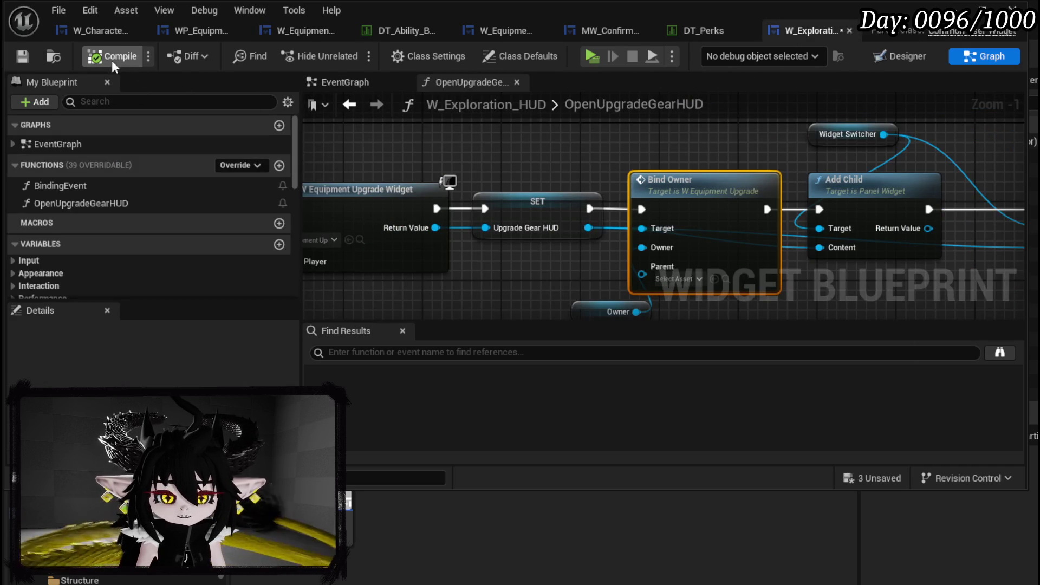
pyautogui.moveTo(618, 312)
pyautogui.mouseDown()
pyautogui.moveTo(609, 253)
pyautogui.moveTo(536, 214)
pyautogui.mouseUp()
pyautogui.moveTo(631, 216); pyautogui.dragTo(526, 254)
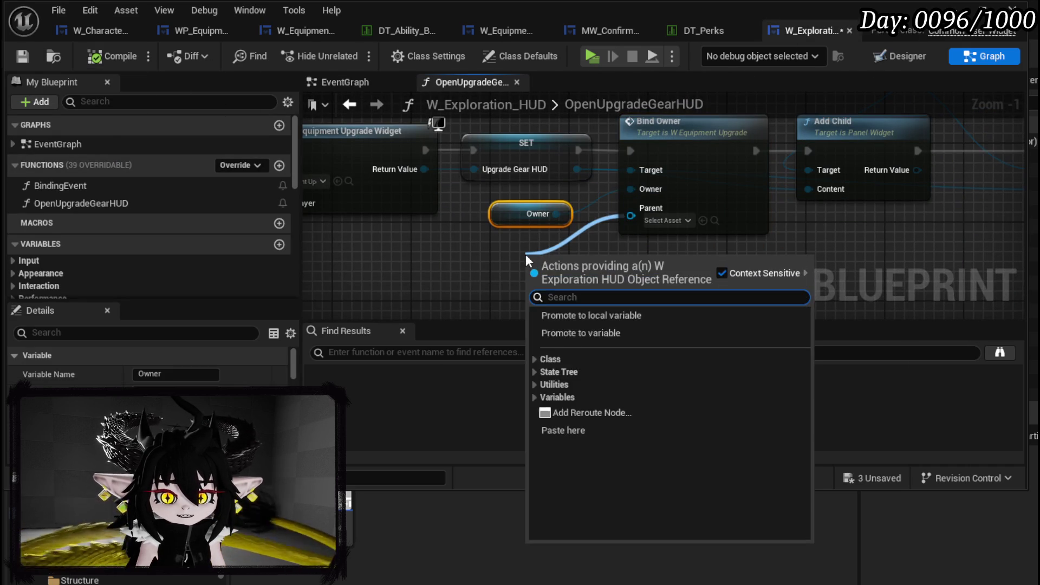
pyautogui.write('Self')
pyautogui.press('Return')
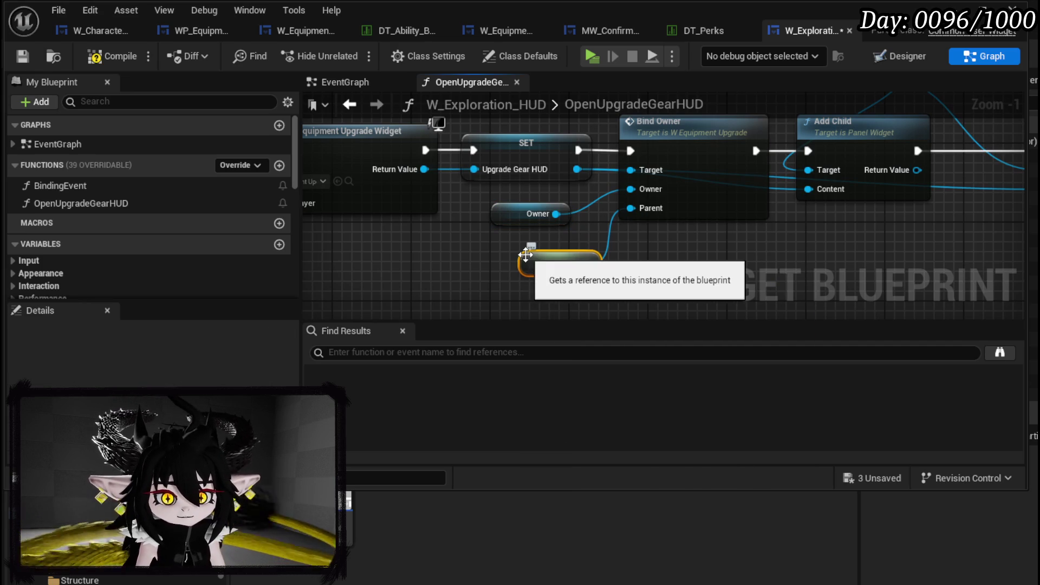
pyautogui.click(19, 57)
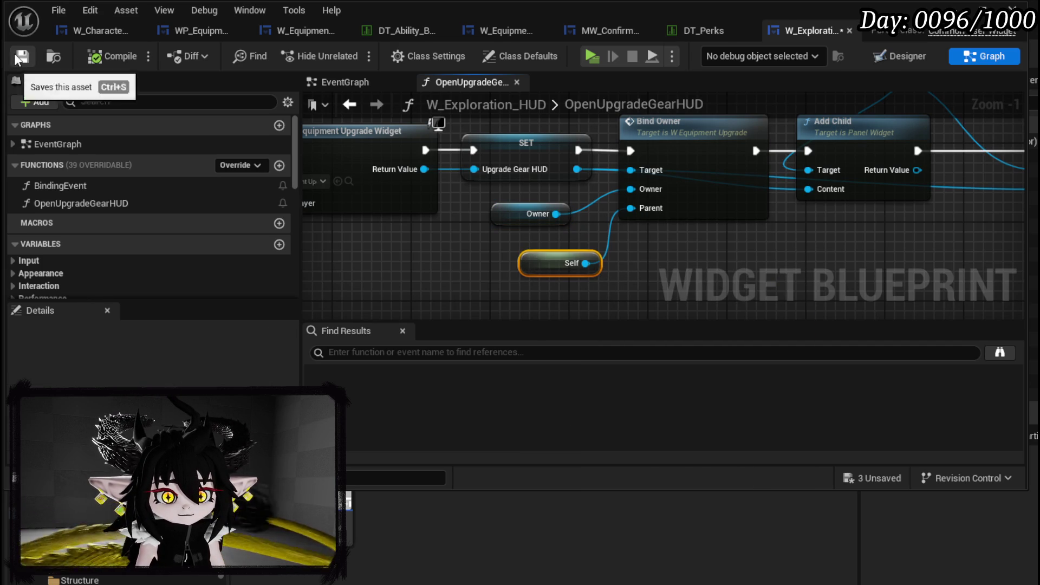
pyautogui.click(308, 30)
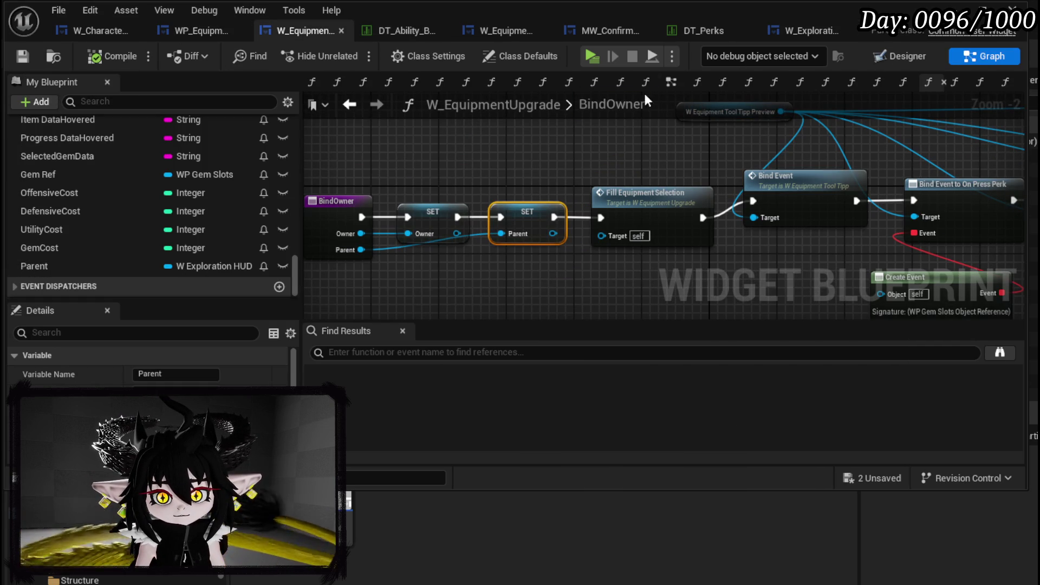
# Open BuildNewEquipment, make room before Remove from Parent, and add a Get Parent node.
pyautogui.scroll(15, 51, 174)
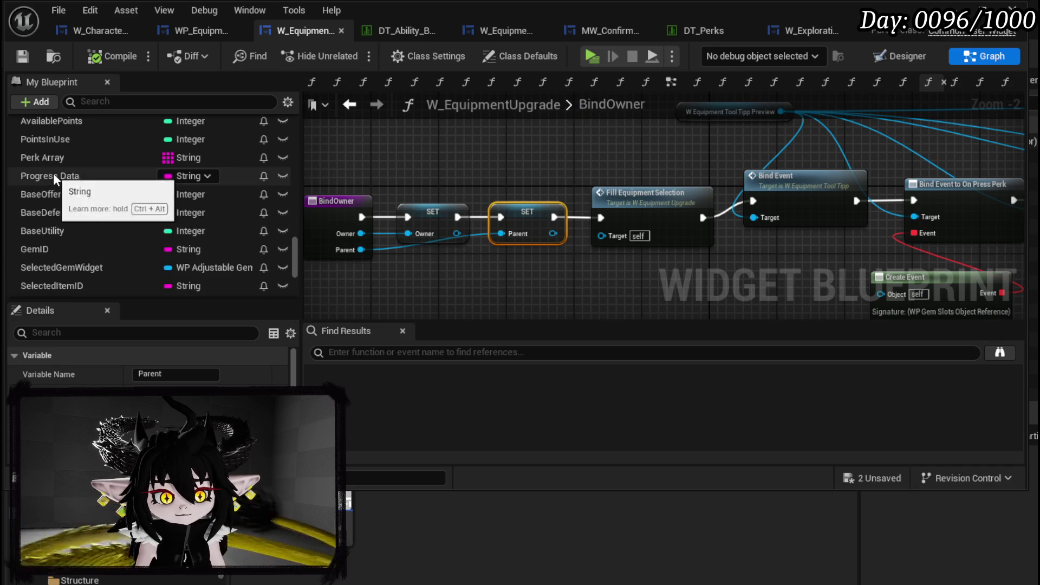
pyautogui.scroll(15, 71, 164)
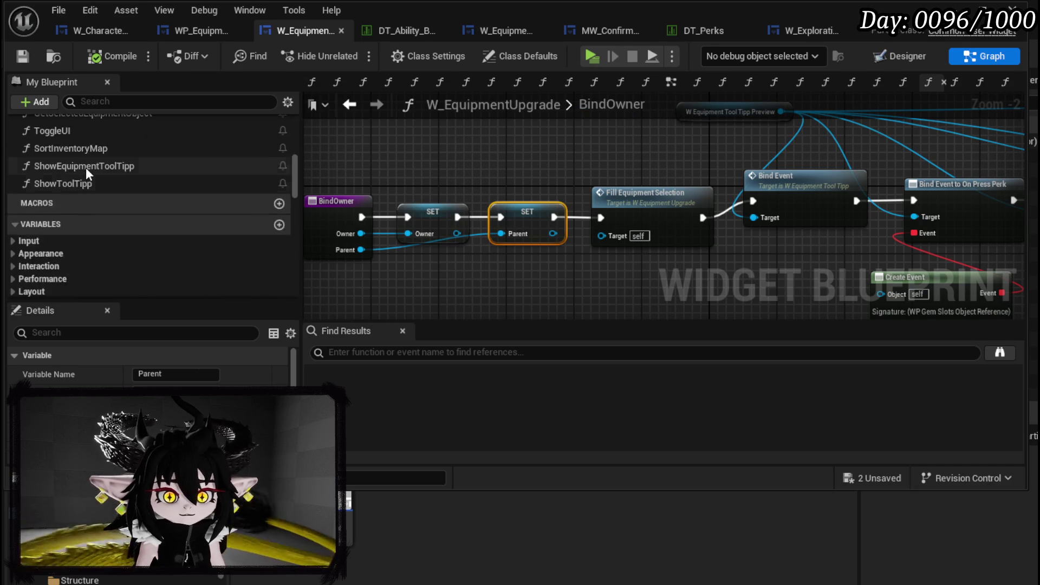
pyautogui.scroll(5, 89, 168)
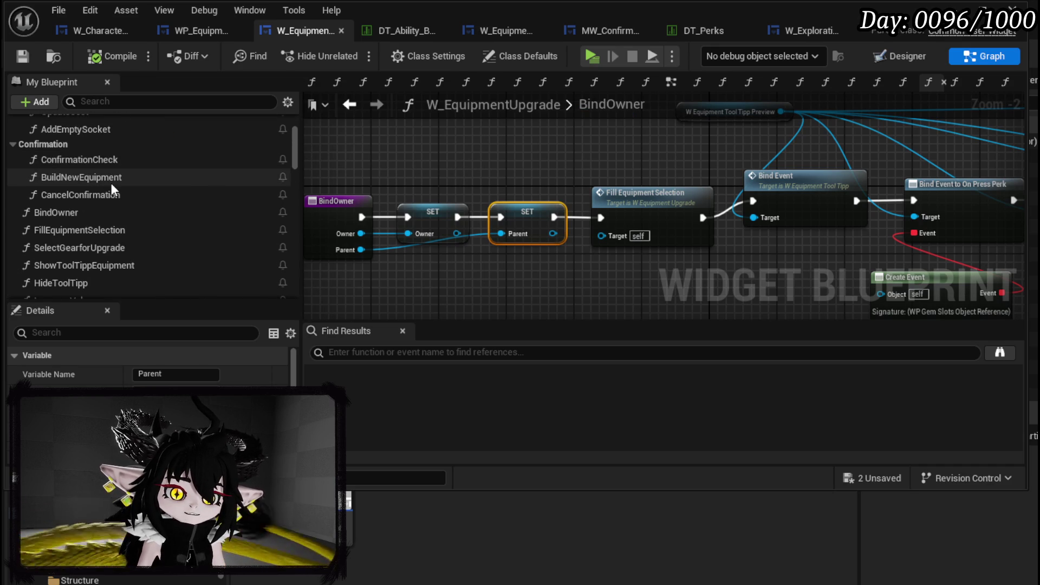
pyautogui.doubleClick(107, 184)
pyautogui.moveTo(671, 201); pyautogui.dragTo(767, 200)
pyautogui.scroll(-1, 243, 198)
pyautogui.scroll(-15, 216, 192)
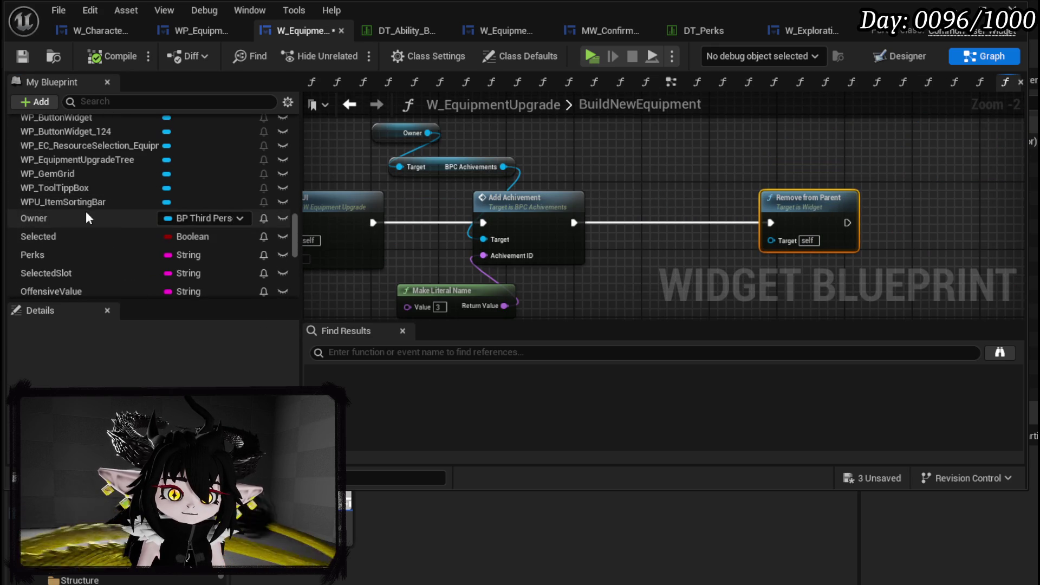
pyautogui.scroll(-5, 48, 218)
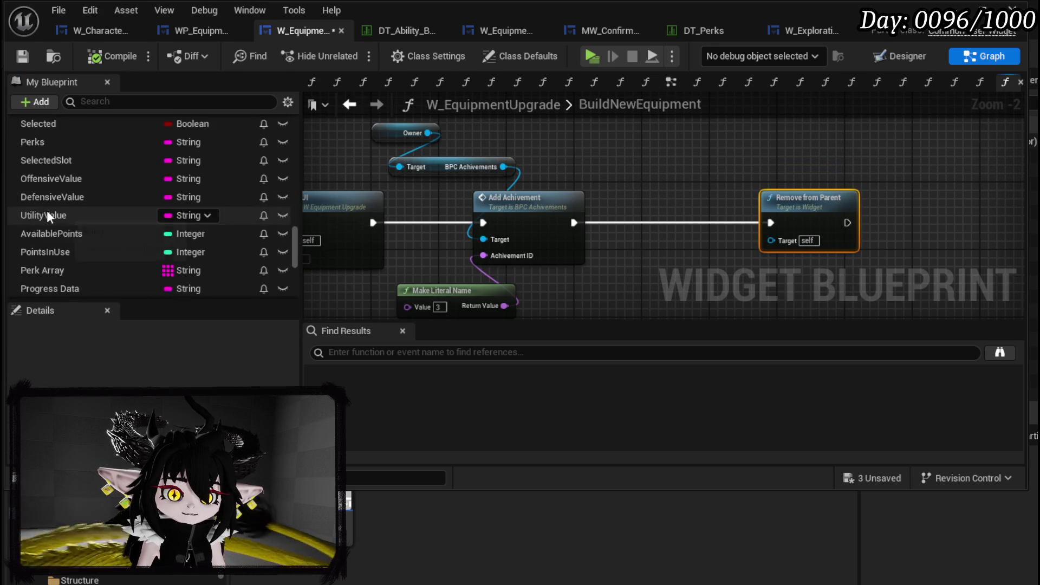
pyautogui.scroll(10, 48, 217)
pyautogui.scroll(5, 51, 216)
pyautogui.scroll(-12, 51, 216)
pyautogui.scroll(-5, 61, 206)
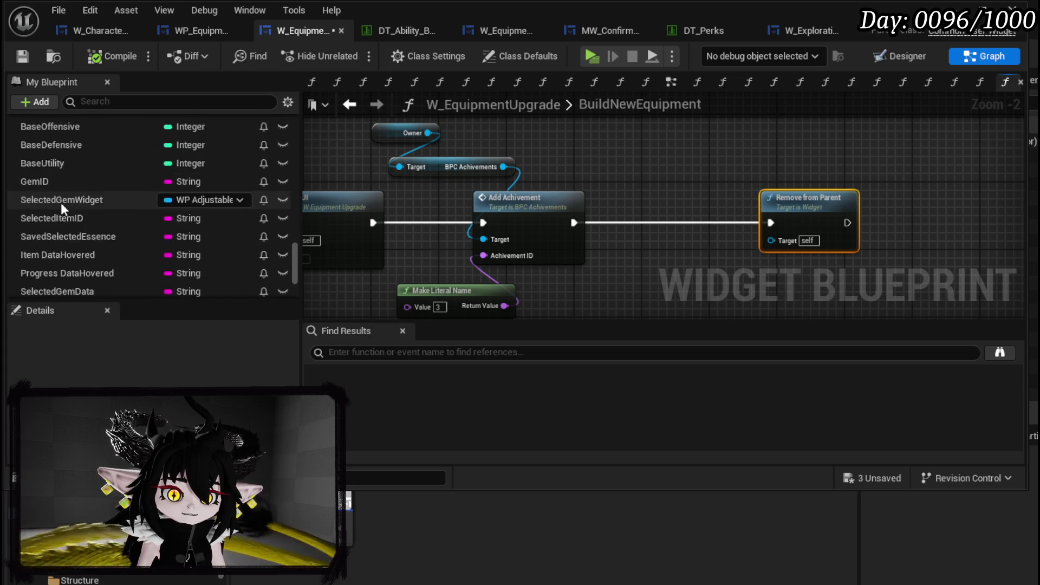
pyautogui.click(281, 245)
pyautogui.moveTo(281, 247); pyautogui.dragTo(591, 155)
pyautogui.click(623, 180)
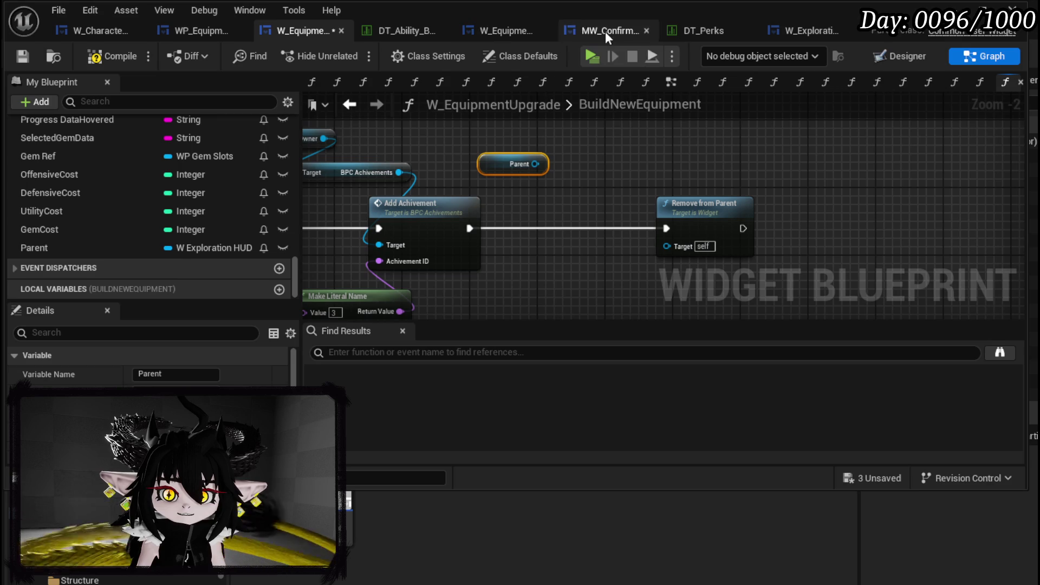
# Add SET Upgrade Gear HUD on Parent between Add Achievement and Remove from Parent, then save.
pyautogui.click(812, 34)
pyautogui.moveTo(573, 279); pyautogui.dragTo(613, 289)
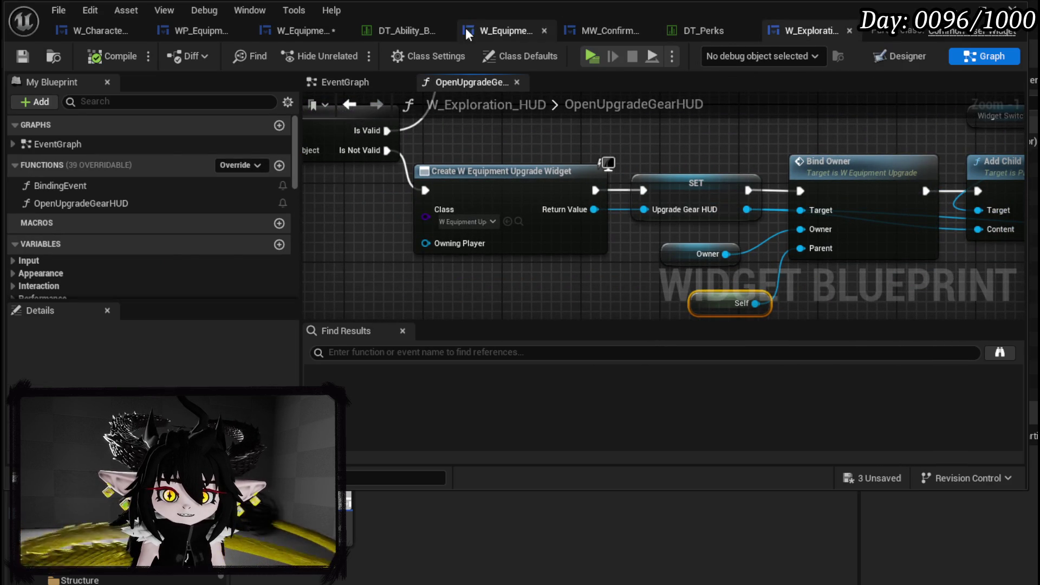
pyautogui.click(296, 28)
pyautogui.moveTo(535, 164)
pyautogui.mouseDown()
pyautogui.moveTo(557, 193)
pyautogui.moveTo(544, 189)
pyautogui.mouseUp()
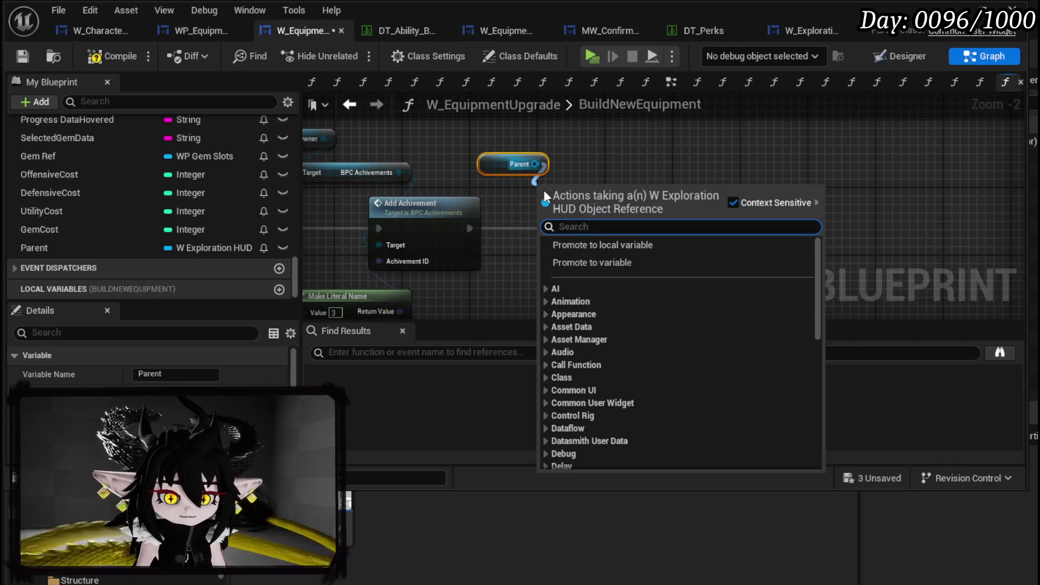
pyautogui.write('Upgrade')
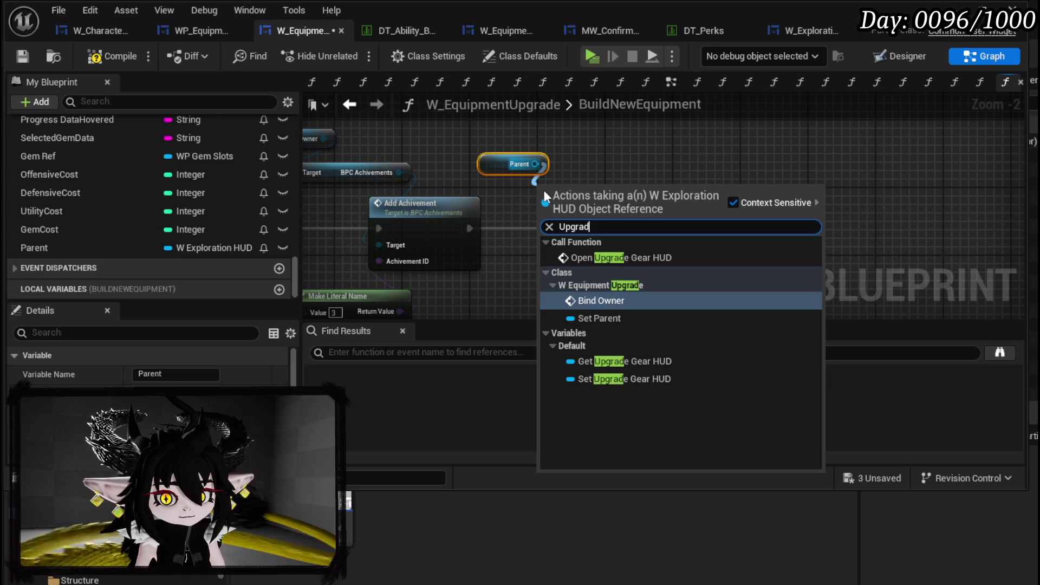
pyautogui.click(623, 379)
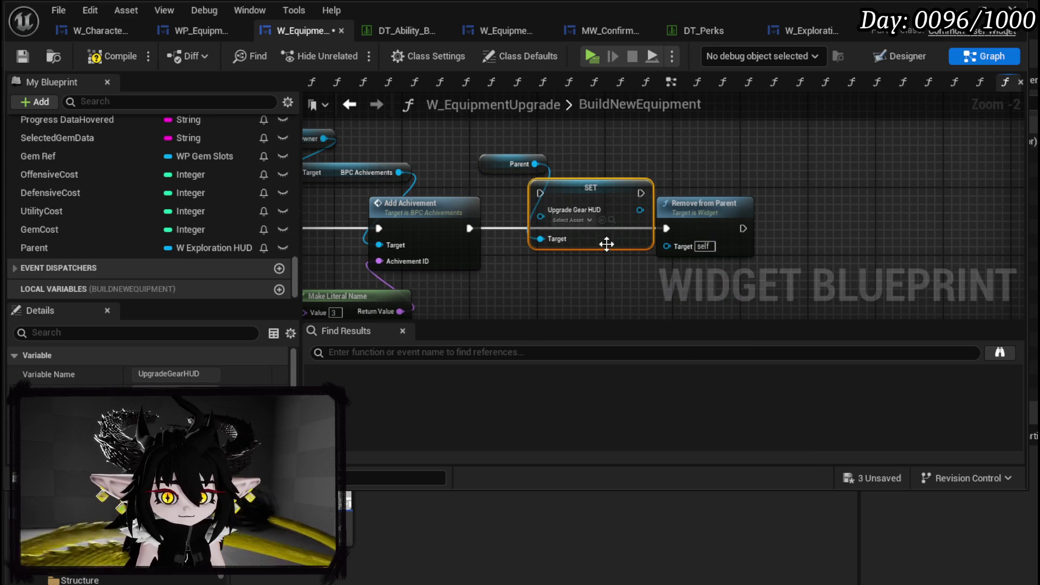
pyautogui.moveTo(585, 188); pyautogui.dragTo(564, 228)
pyautogui.moveTo(468, 228); pyautogui.dragTo(514, 227)
pyautogui.moveTo(615, 227); pyautogui.dragTo(665, 229)
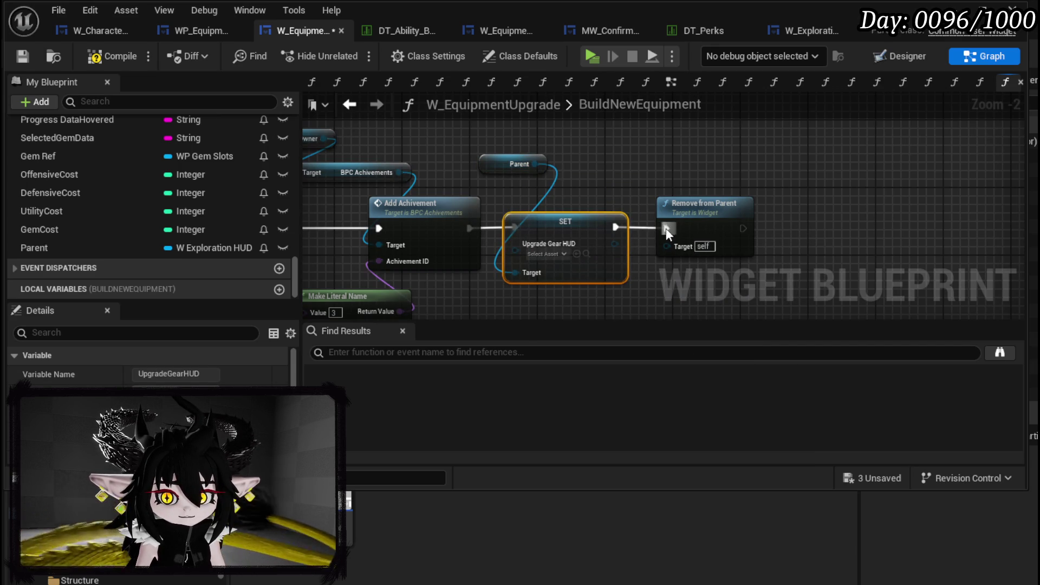
pyautogui.moveTo(573, 219); pyautogui.dragTo(582, 220)
pyautogui.click(574, 211)
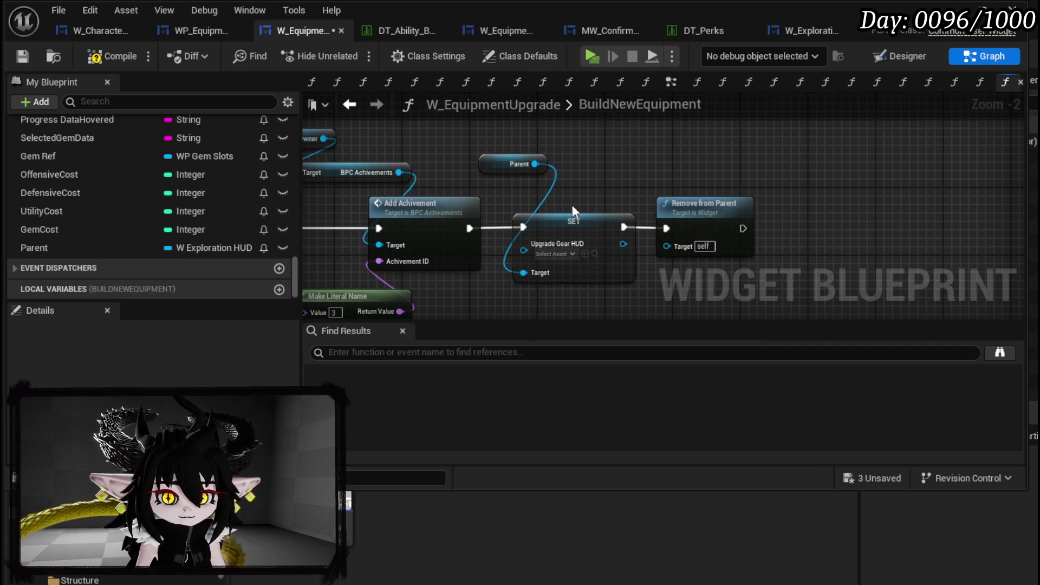
pyautogui.click(22, 57)
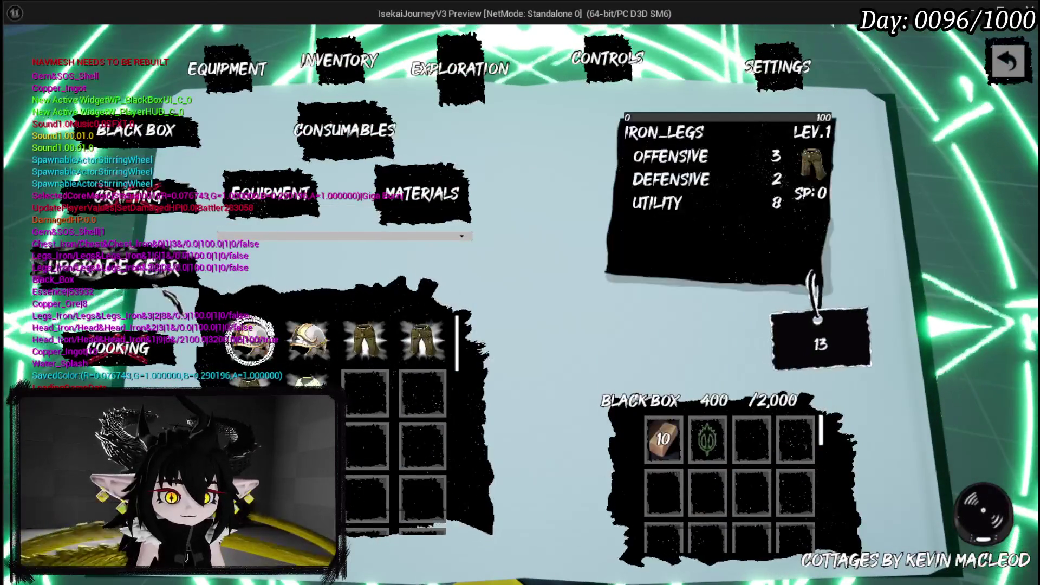
# Pick the Iron_Head, enter 50 Utility essence, and add a socket.
pyautogui.click(158, 287)
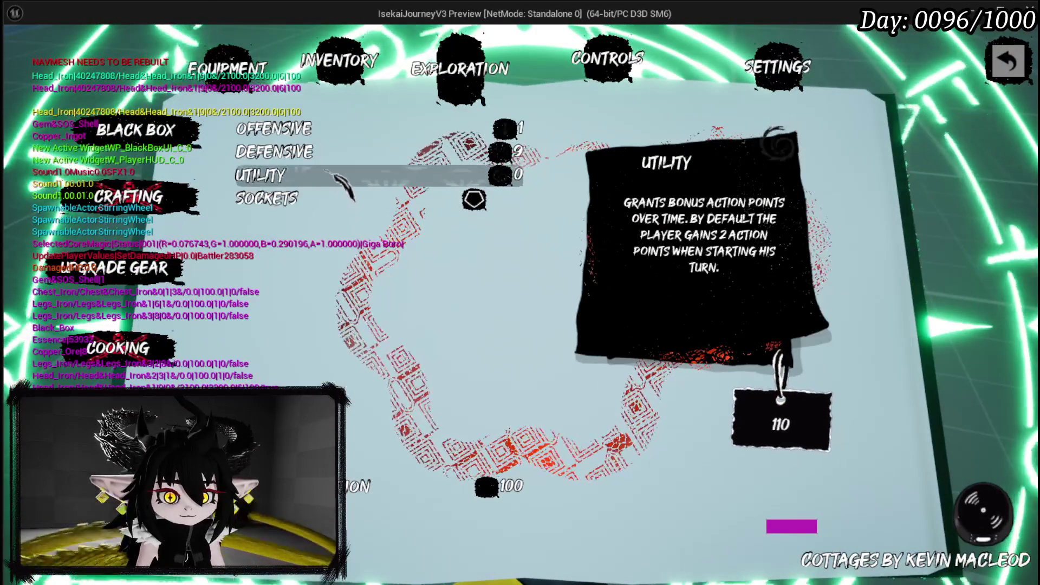
pyautogui.click(330, 174)
pyautogui.click(352, 198)
pyautogui.write('50')
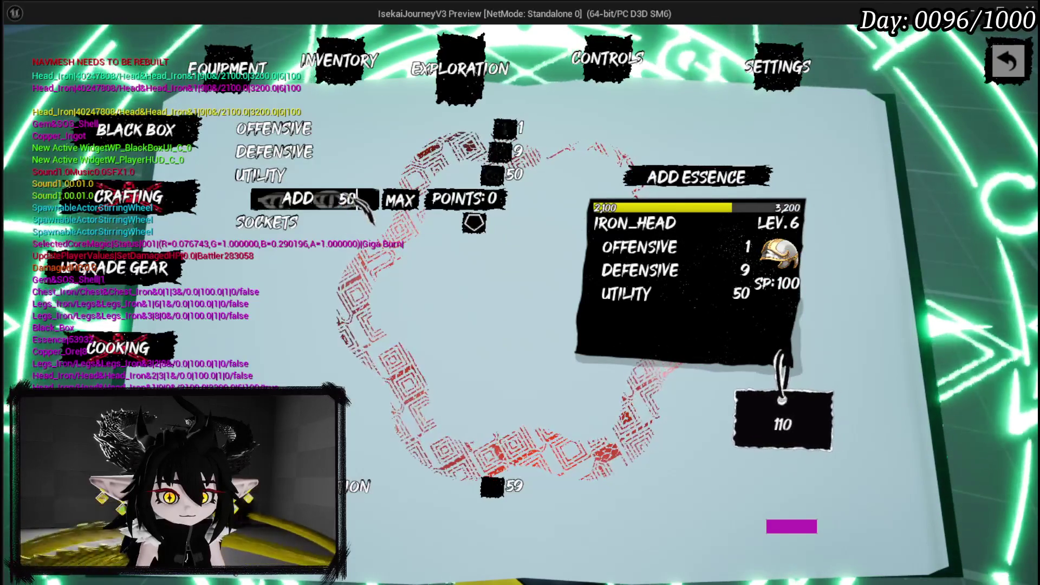
pyautogui.click(266, 222)
pyautogui.click(420, 245)
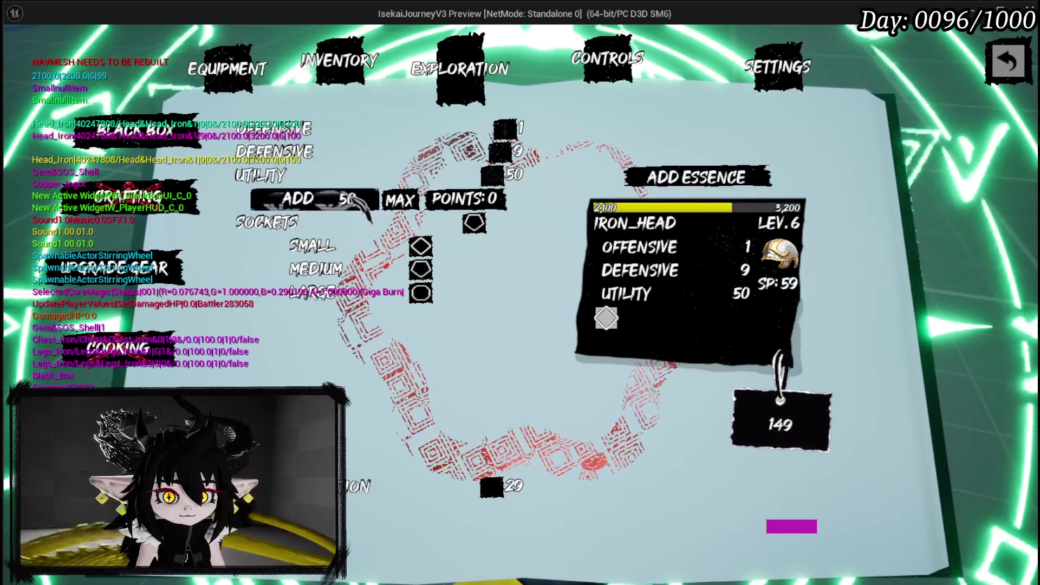
# Change Utility to 79, confirm the upgrade, reopen Upgrade Gear, and stop the preview.
pyautogui.doubleClick(346, 199)
pyautogui.write('7')
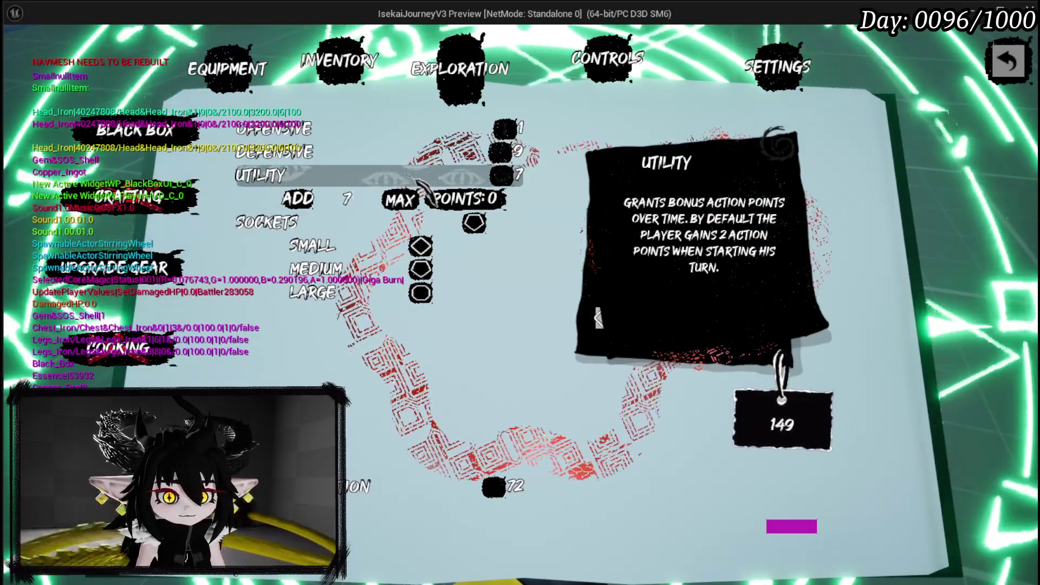
pyautogui.write('9')
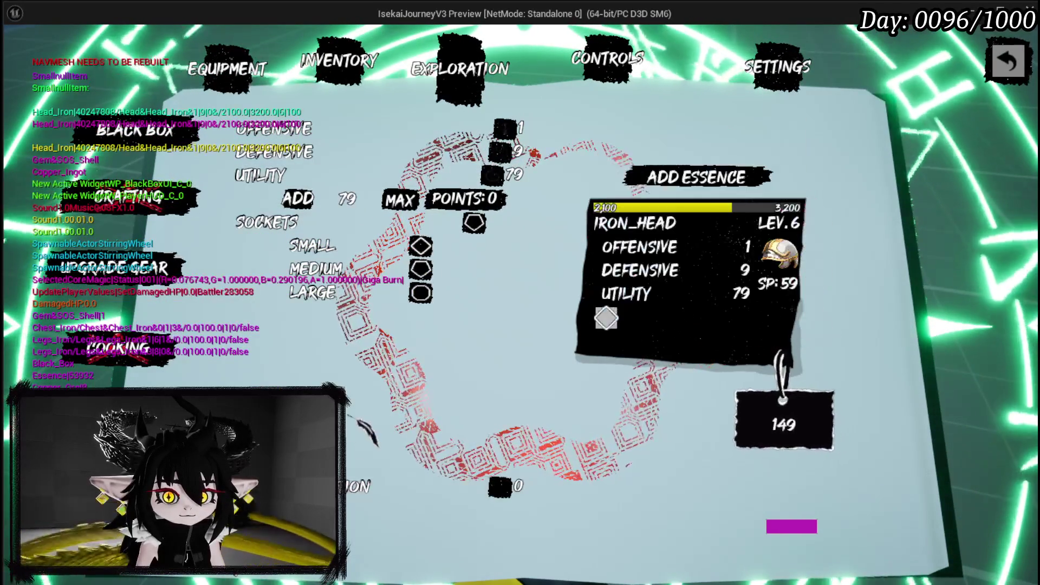
pyautogui.press('Return')
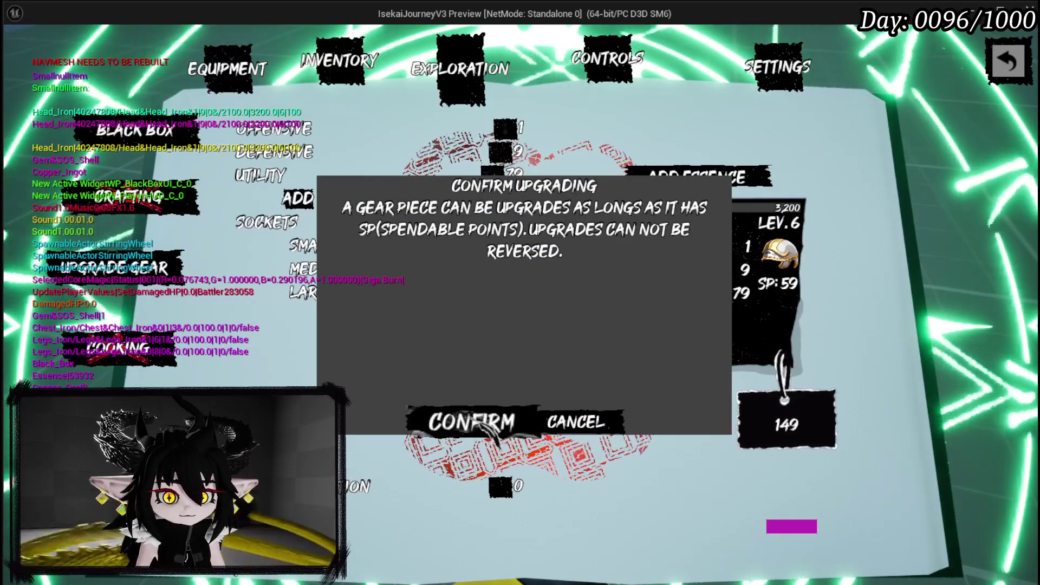
pyautogui.click(465, 420)
pyautogui.click(250, 340)
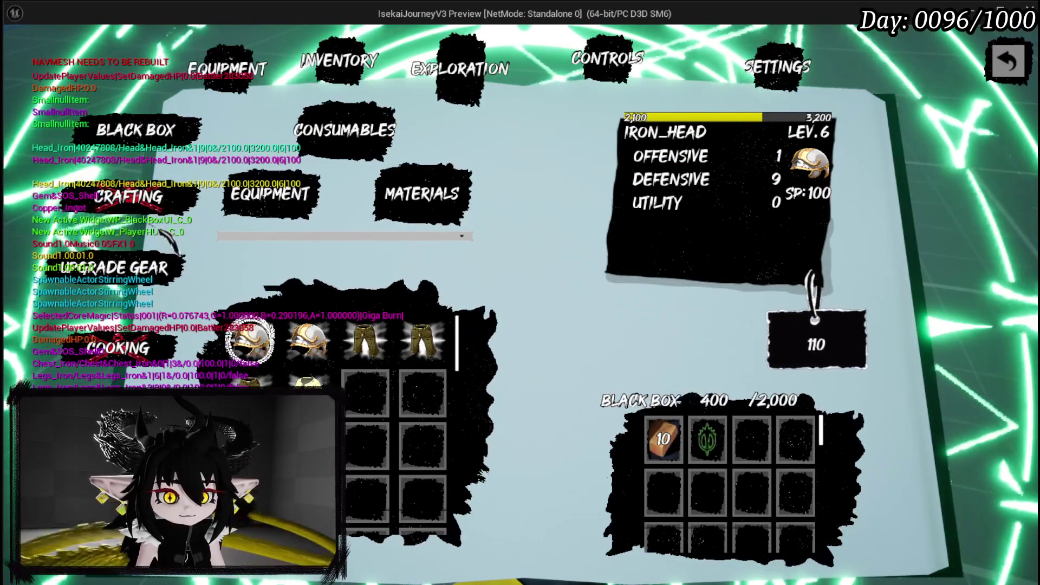
pyautogui.click(130, 267)
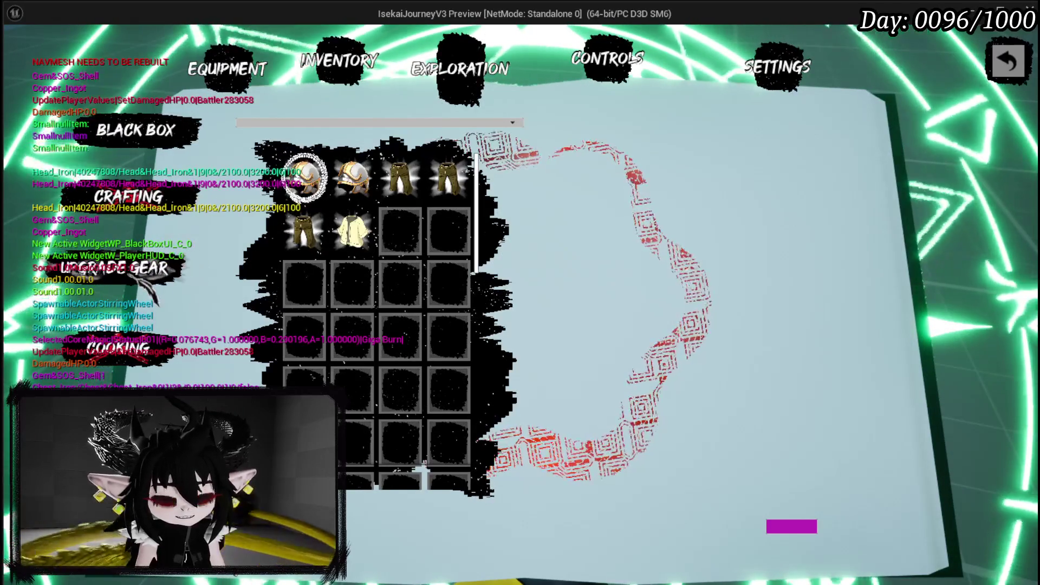
pyautogui.press('Escape')
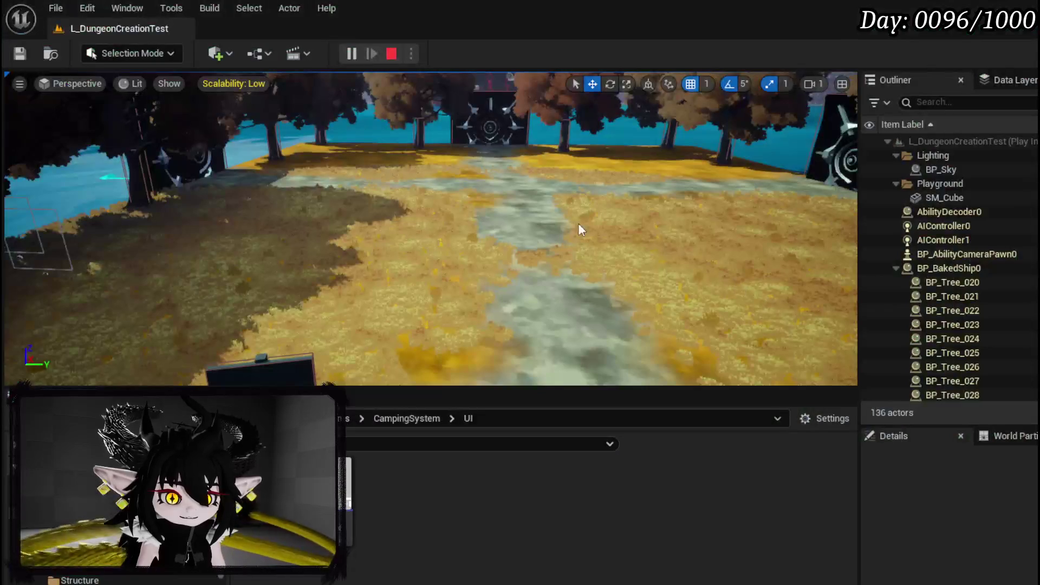
# Save the level and return to the W_Exploration_HUD blueprint.
pyautogui.click(20, 54)
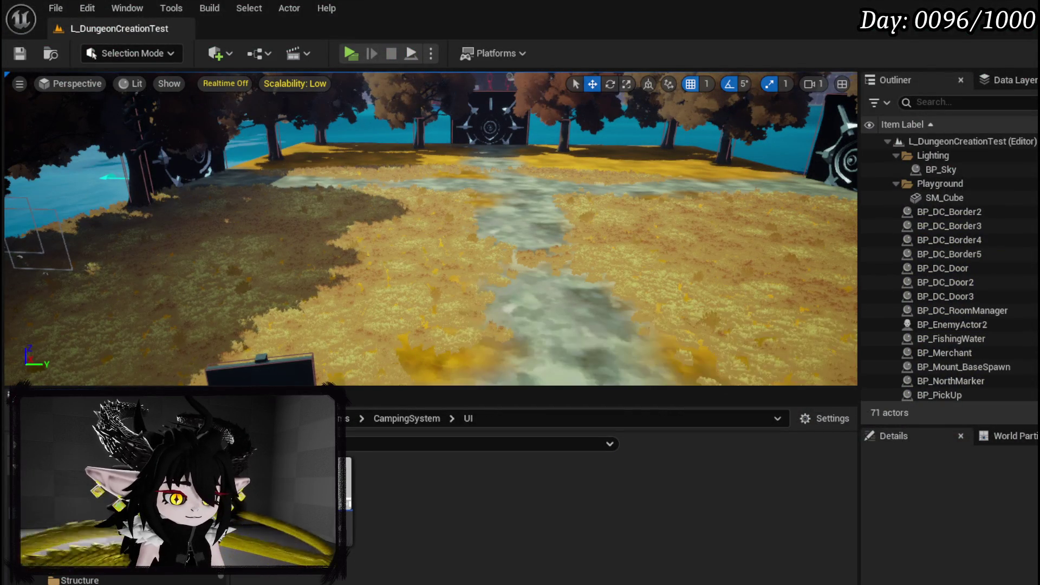
pyautogui.hotkey('alt', 'Tab')
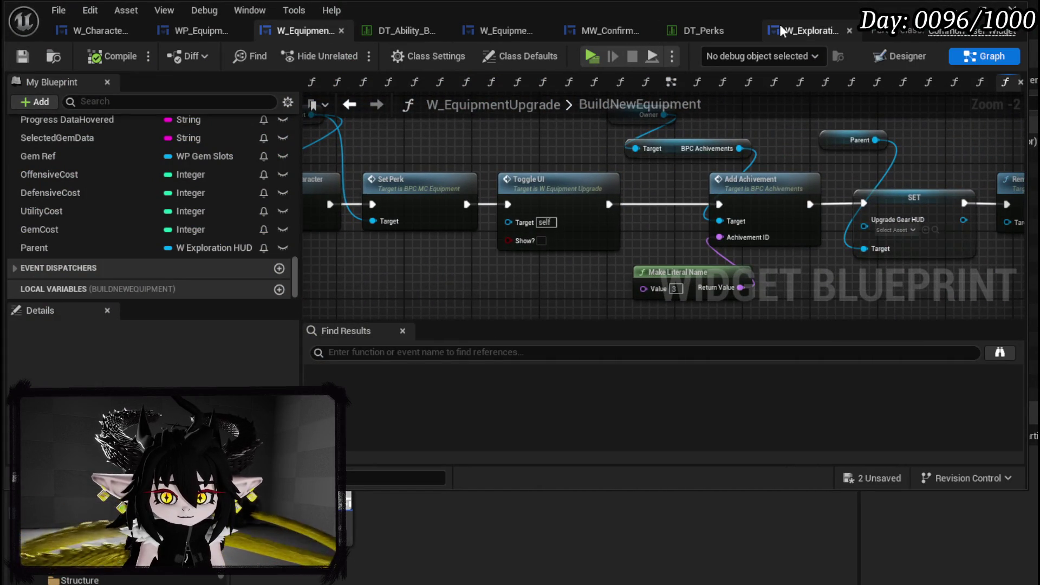
pyautogui.click(809, 31)
# Move the Widget Switcher node higher in the OpenUpgradeGearHUD graph and fit the chain in view.
pyautogui.moveTo(788, 144)
pyautogui.mouseDown()
pyautogui.moveTo(633, 135)
pyautogui.moveTo(445, 149)
pyautogui.moveTo(385, 165)
pyautogui.mouseUp()
pyautogui.moveTo(596, 138)
pyautogui.mouseDown()
pyautogui.moveTo(502, 125)
pyautogui.moveTo(584, 118)
pyautogui.mouseUp()
pyautogui.moveTo(466, 147); pyautogui.dragTo(768, 151)
pyautogui.click(769, 151)
pyautogui.scroll(-2, 768, 151)
pyautogui.moveTo(661, 154)
pyautogui.mouseDown()
pyautogui.moveTo(563, 204)
pyautogui.moveTo(466, 189)
pyautogui.moveTo(490, 188)
pyautogui.mouseUp()
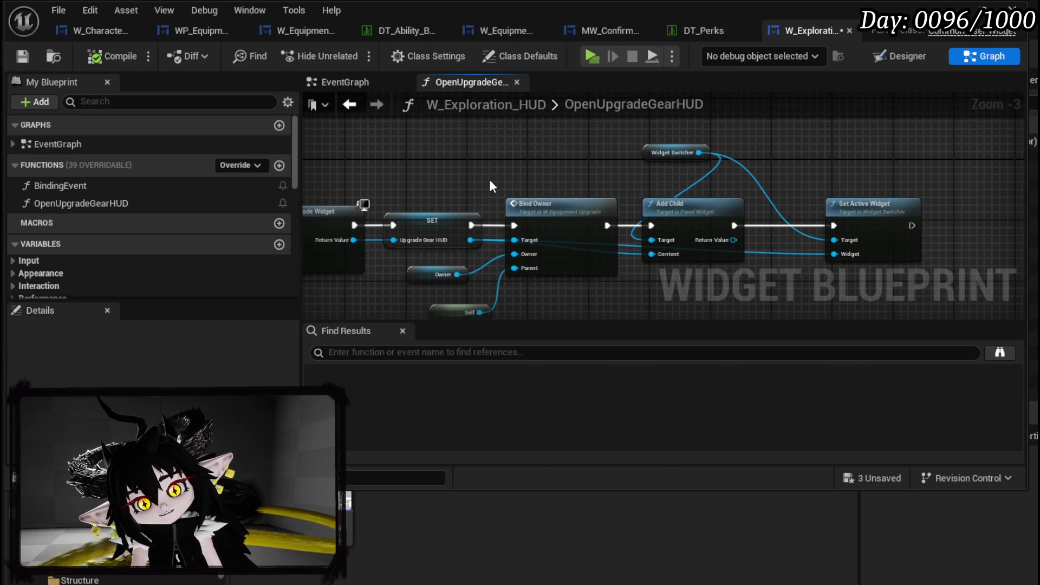
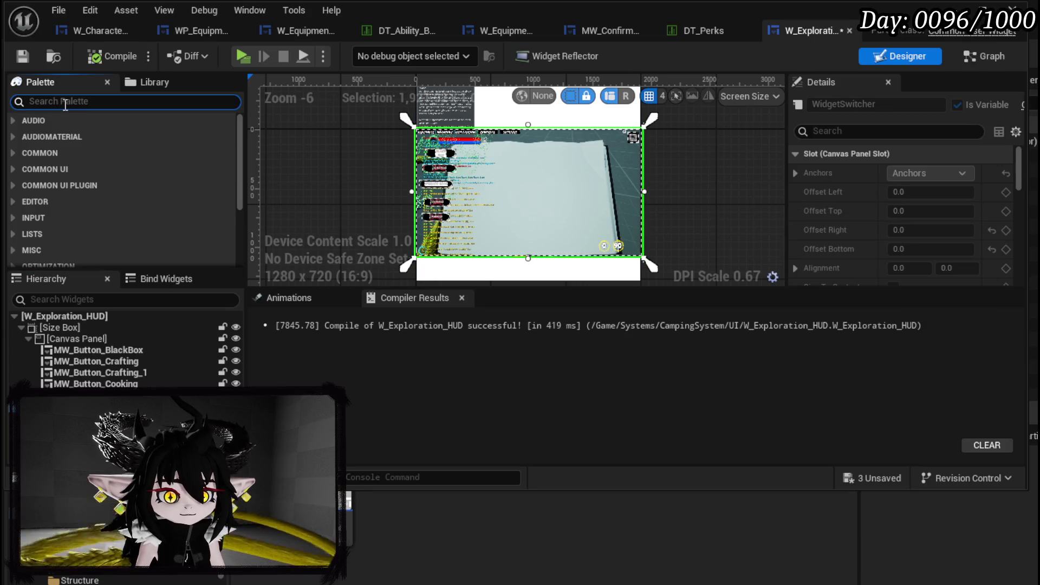
# Drag a Size Box from the Palette into the HUD's widget switcher.
pyautogui.write('Size')
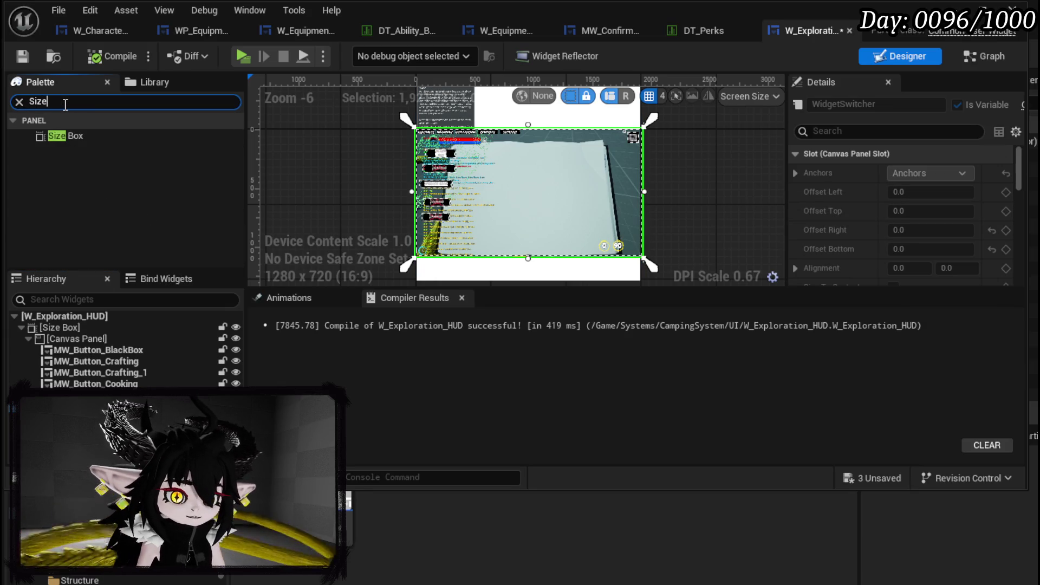
pyautogui.click(67, 135)
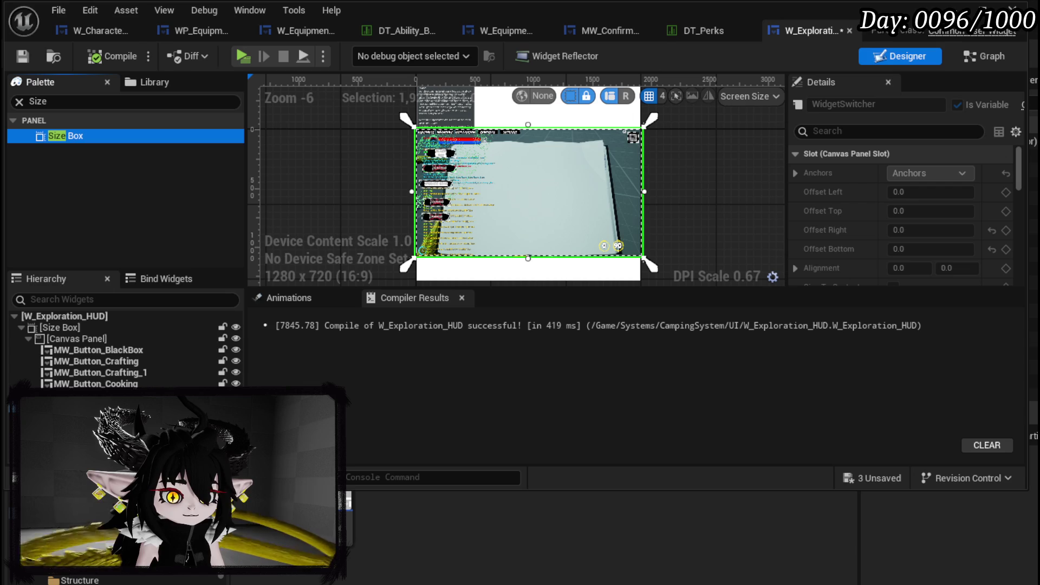
pyautogui.click(93, 159)
pyautogui.click(73, 138)
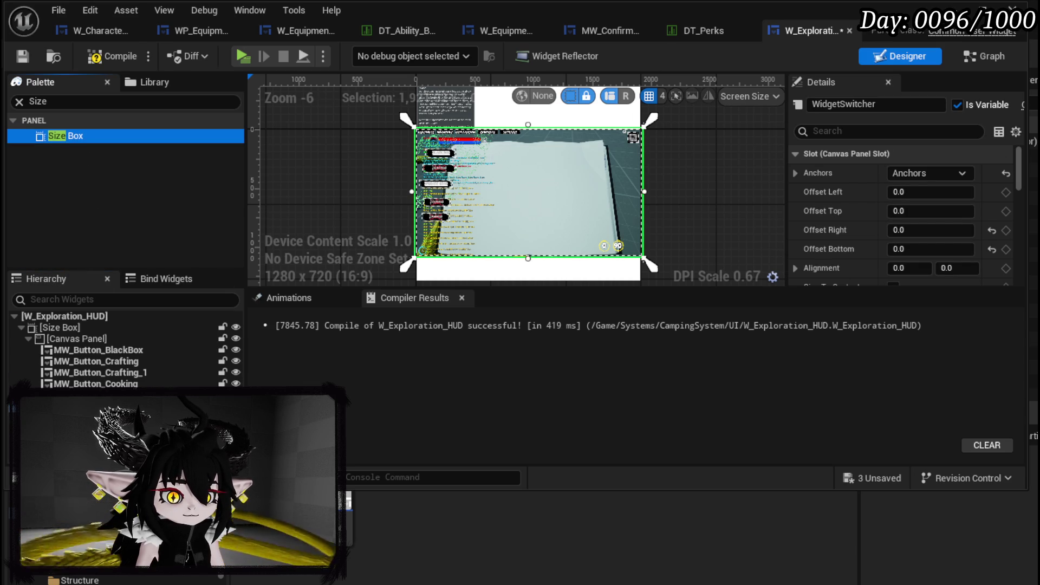
pyautogui.moveTo(73, 139); pyautogui.dragTo(528, 192)
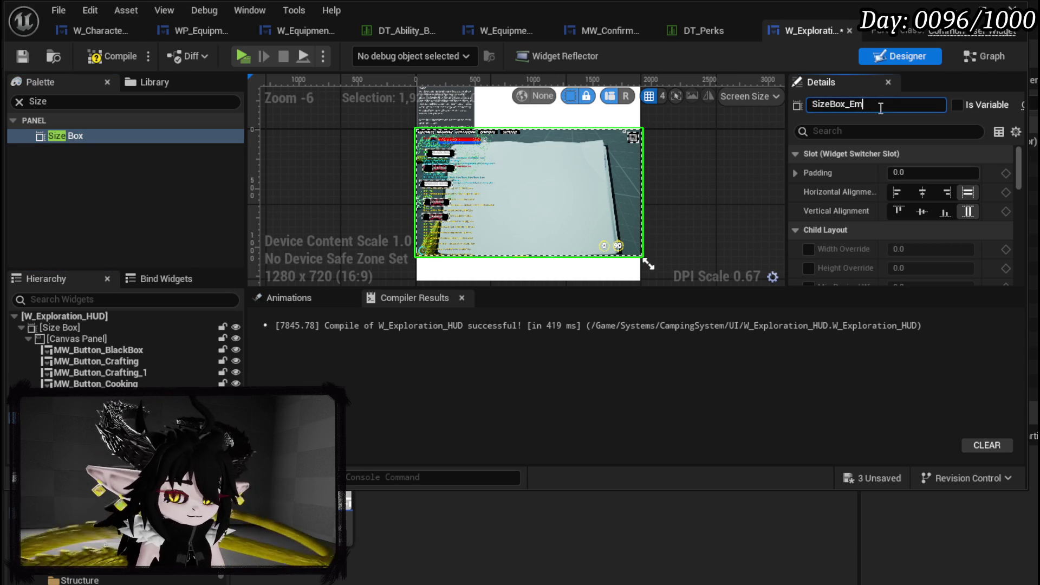
# Expose SizeBox_Empty as a variable, set its visibility to Not Hit-Testable, and compile.
pyautogui.click(966, 103)
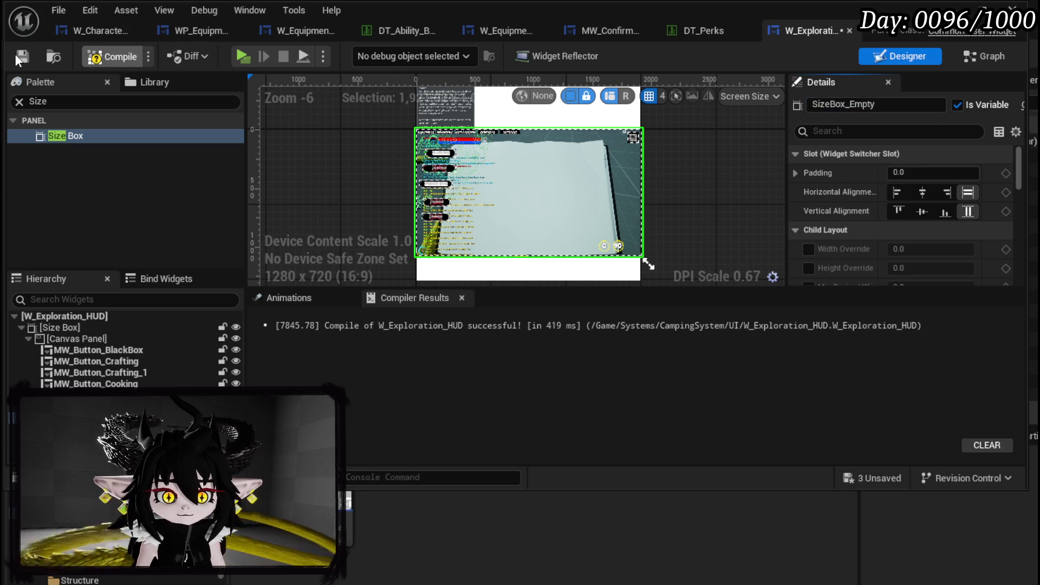
pyautogui.click(15, 54)
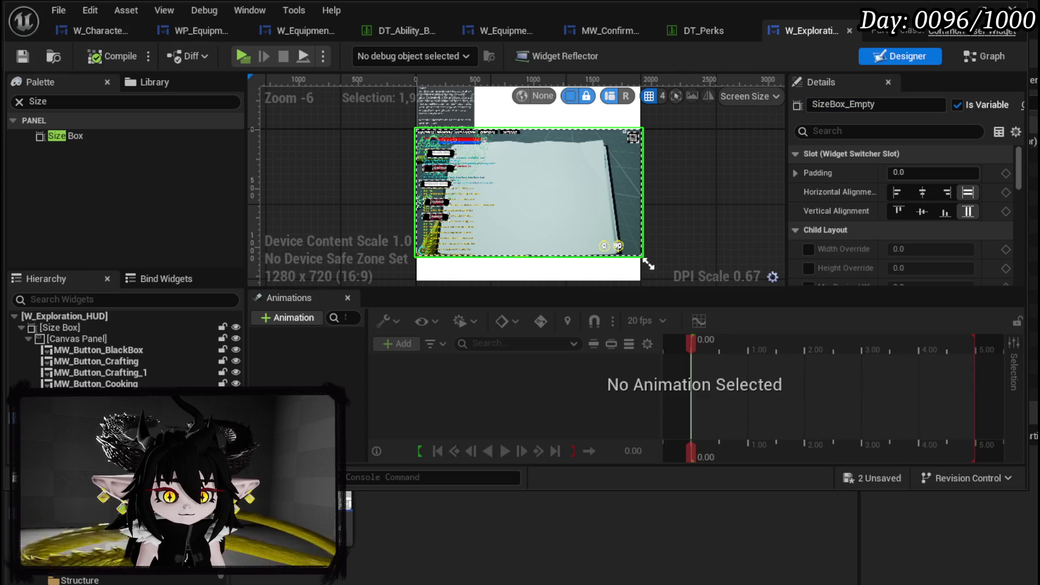
pyautogui.scroll(-10, 885, 207)
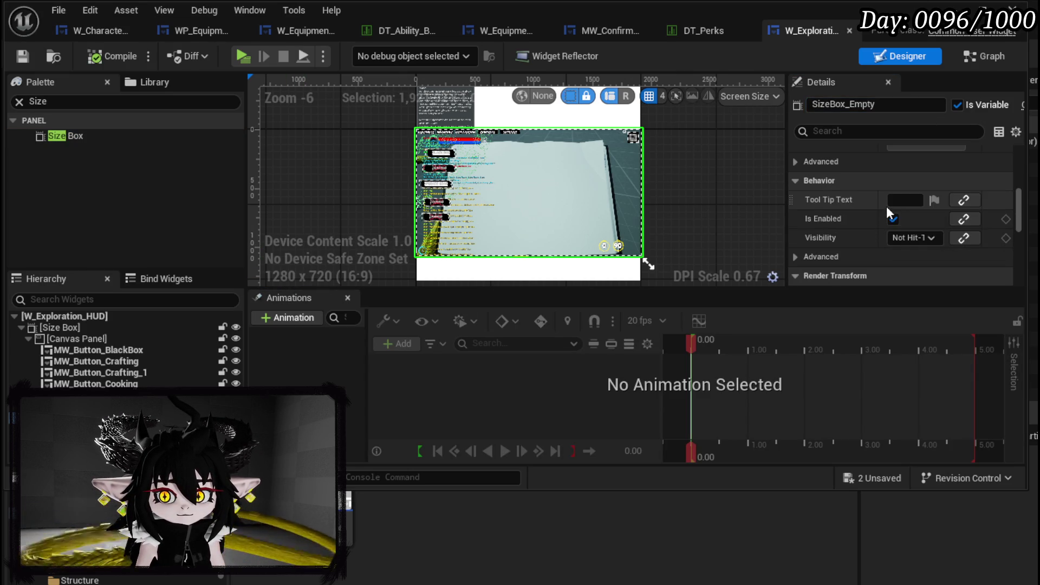
pyautogui.click(916, 240)
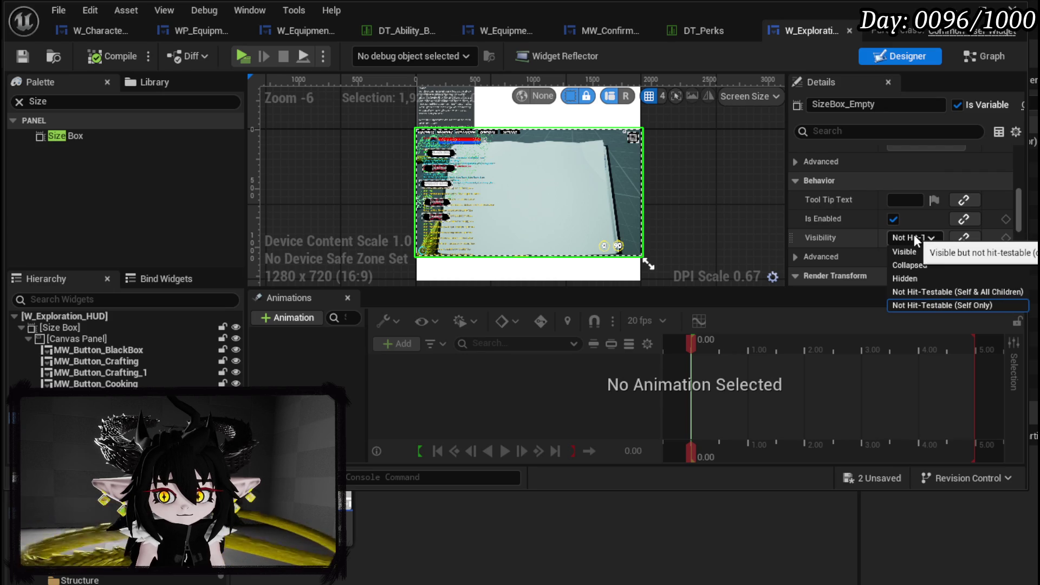
pyautogui.click(919, 291)
pyautogui.click(27, 53)
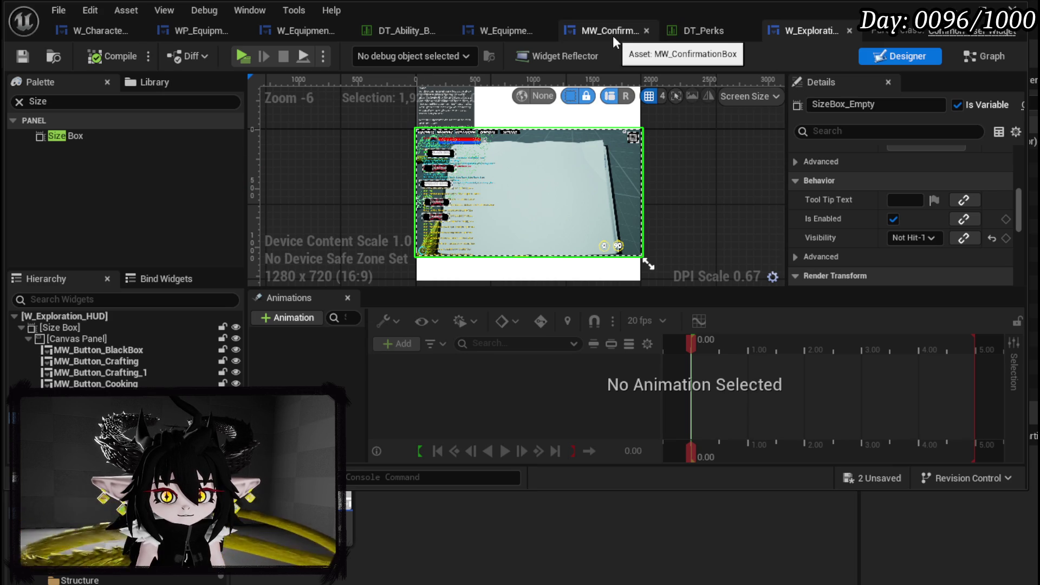
pyautogui.click(292, 31)
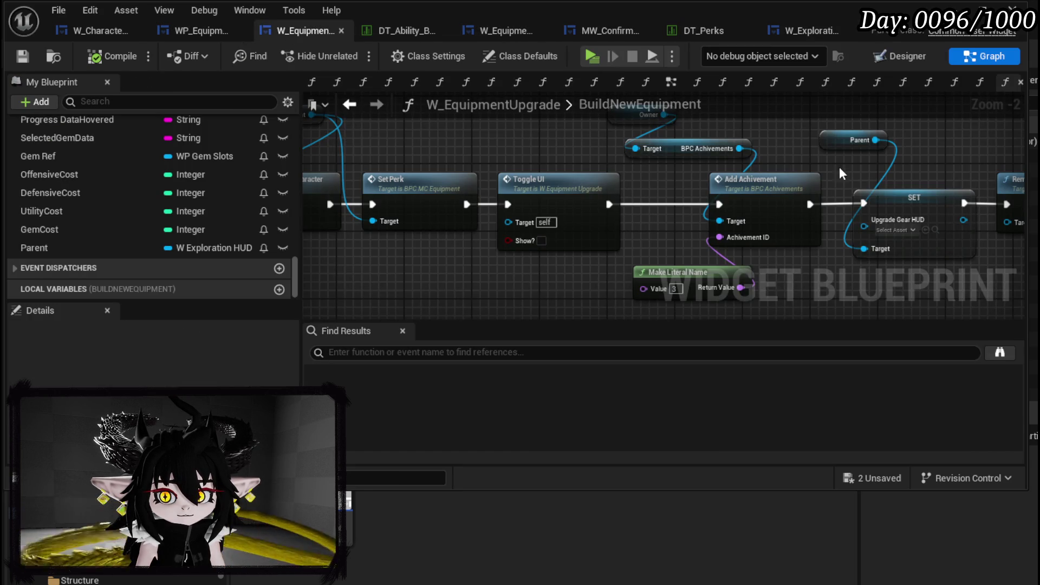
# In BuildNewEquipment, add a WidgetSwitcher getter from the Parent reference.
pyautogui.click(914, 181)
pyautogui.moveTo(502, 143); pyautogui.dragTo(625, 144)
pyautogui.write('Set A')
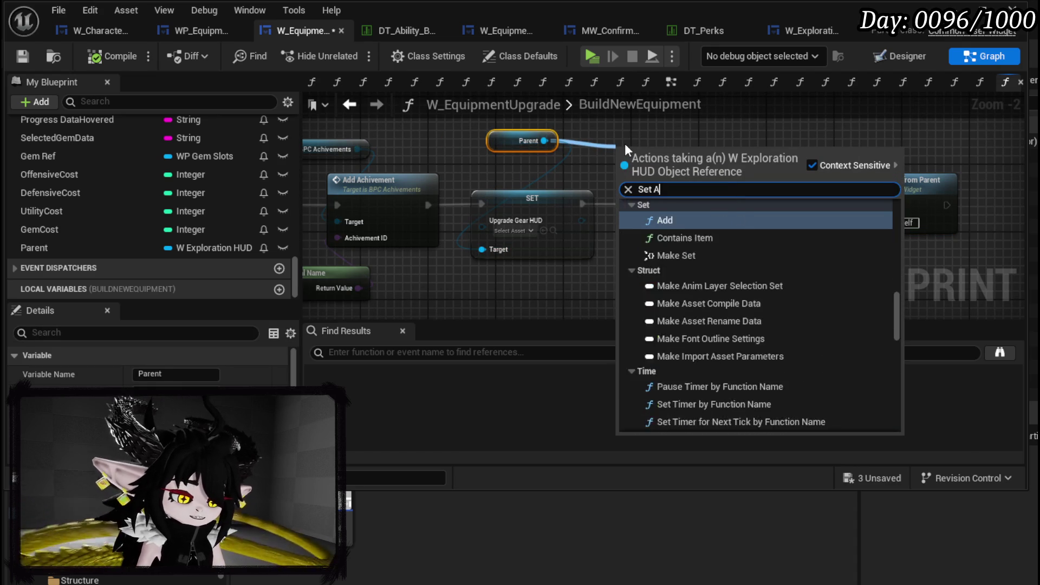
pyautogui.write('ctive wi')
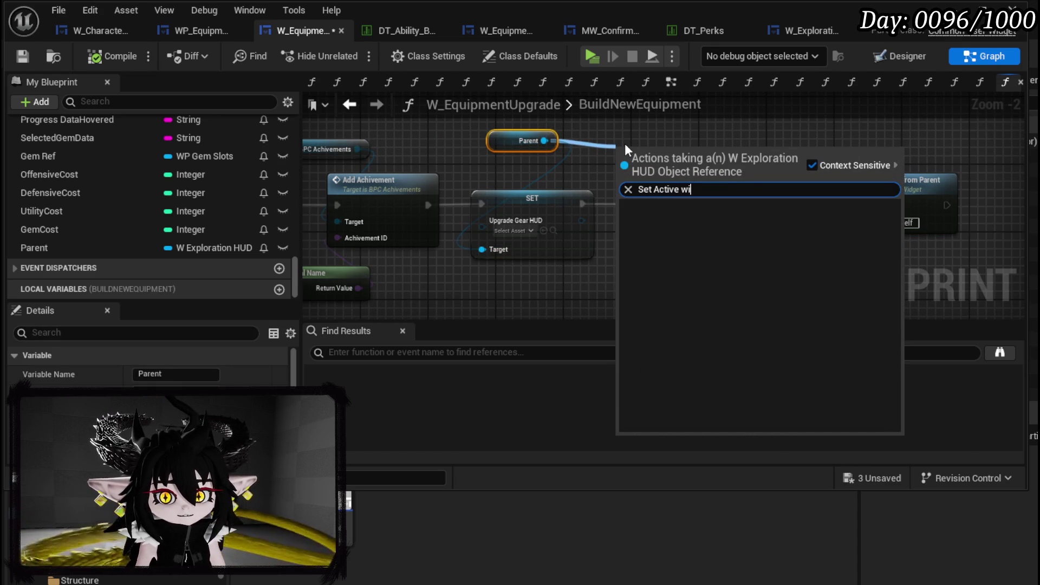
pyautogui.press('BackSpace')
pyautogui.press('BackSpace')
pyautogui.press('BackSpace')
pyautogui.write('get widg')
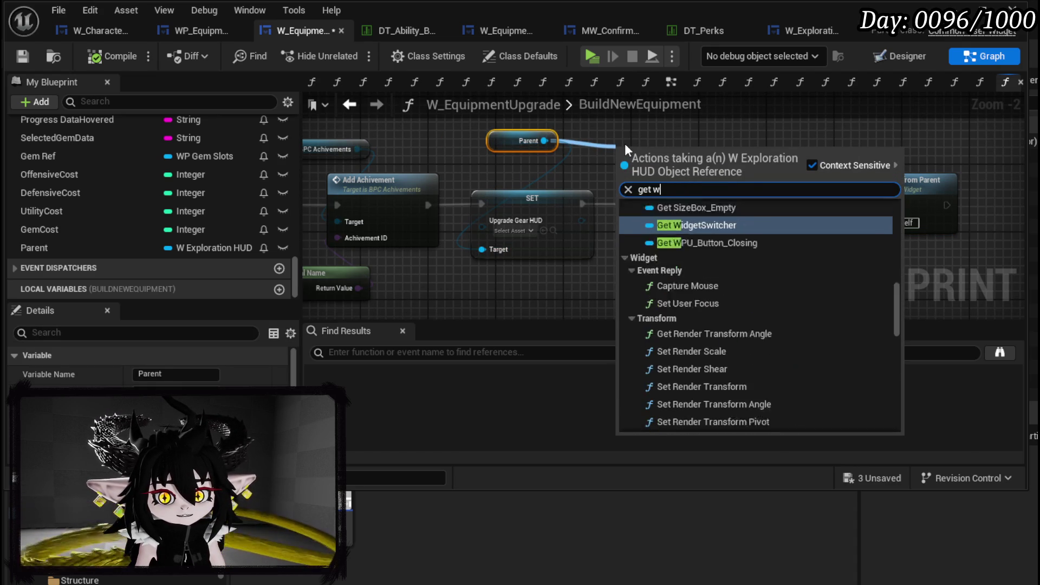
pyautogui.press('Return')
# Add Set Active Widget with SizeBox_Empty, wired between SET and Remove from Parent, then compile.
pyautogui.moveTo(724, 149); pyautogui.dragTo(647, 196)
pyautogui.write('Set Ac')
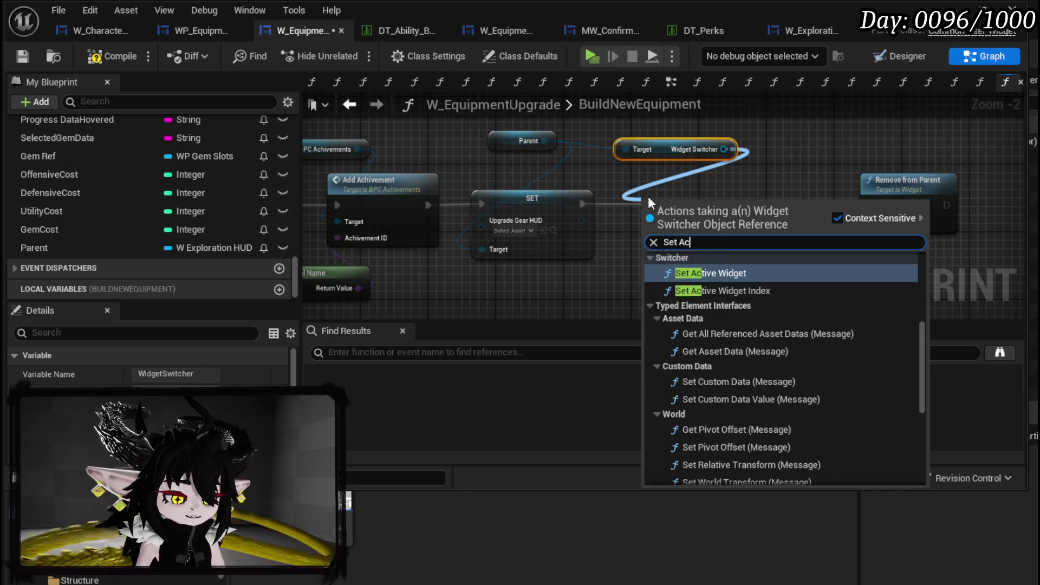
pyautogui.write('tive Wi')
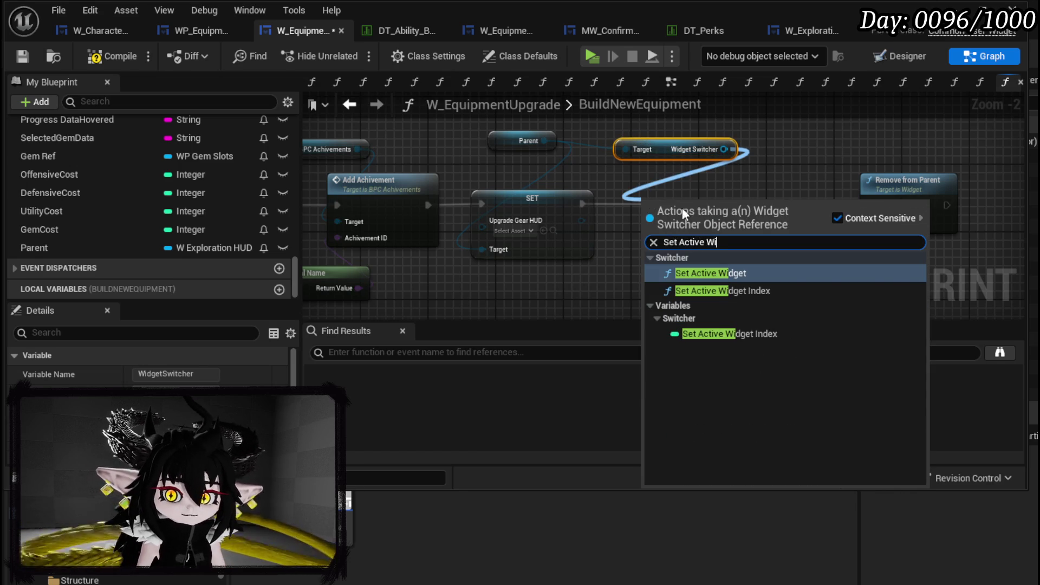
pyautogui.press('Escape')
pyautogui.moveTo(544, 140); pyautogui.dragTo(590, 168)
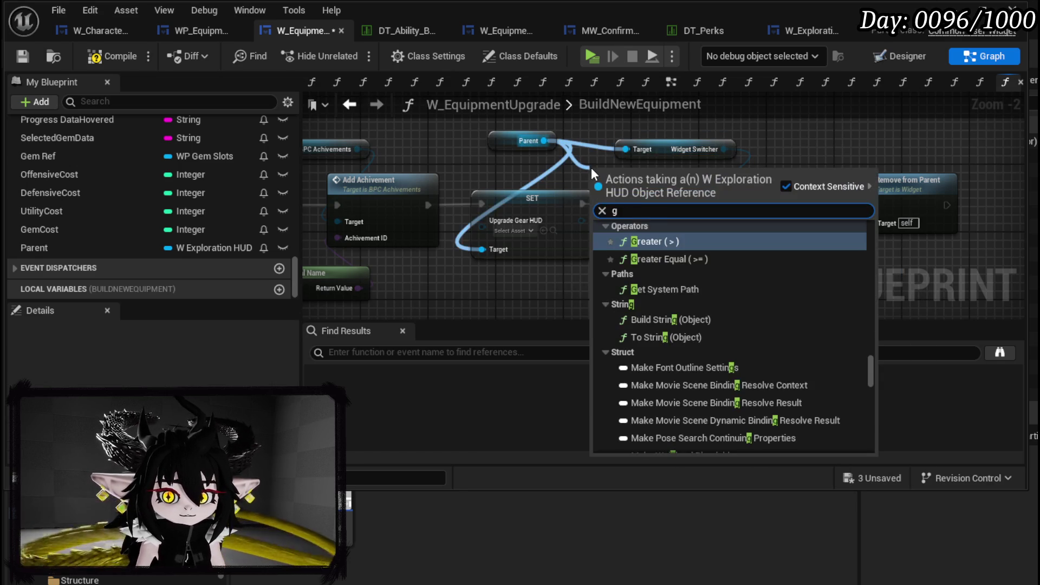
pyautogui.write('empty')
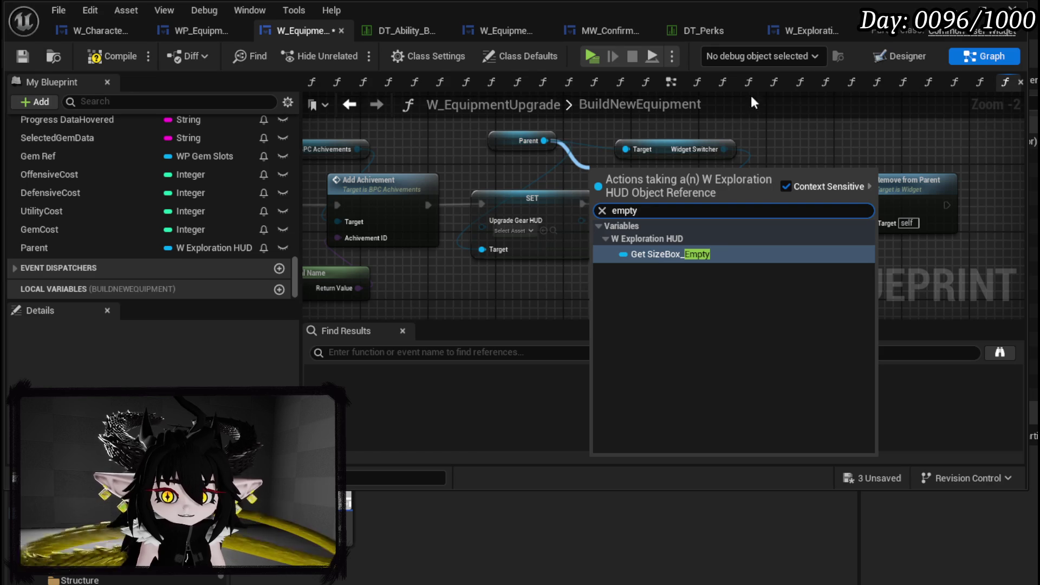
pyautogui.press('Return')
pyautogui.moveTo(697, 174)
pyautogui.mouseDown()
pyautogui.moveTo(662, 259)
pyautogui.moveTo(650, 263)
pyautogui.mouseUp()
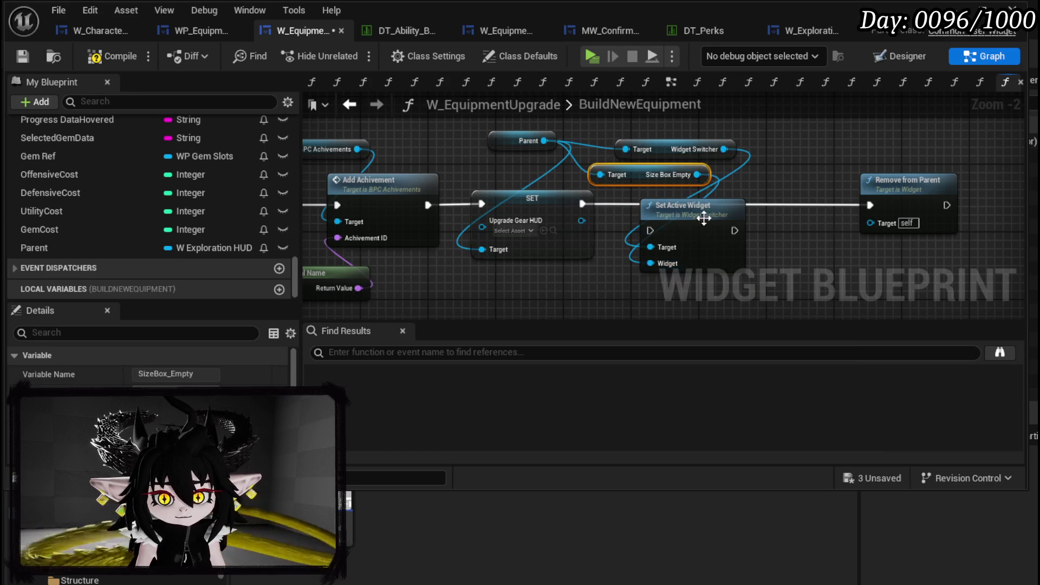
pyautogui.moveTo(582, 204); pyautogui.dragTo(650, 230)
pyautogui.moveTo(679, 231); pyautogui.dragTo(870, 206)
pyautogui.moveTo(807, 155); pyautogui.dragTo(717, 173)
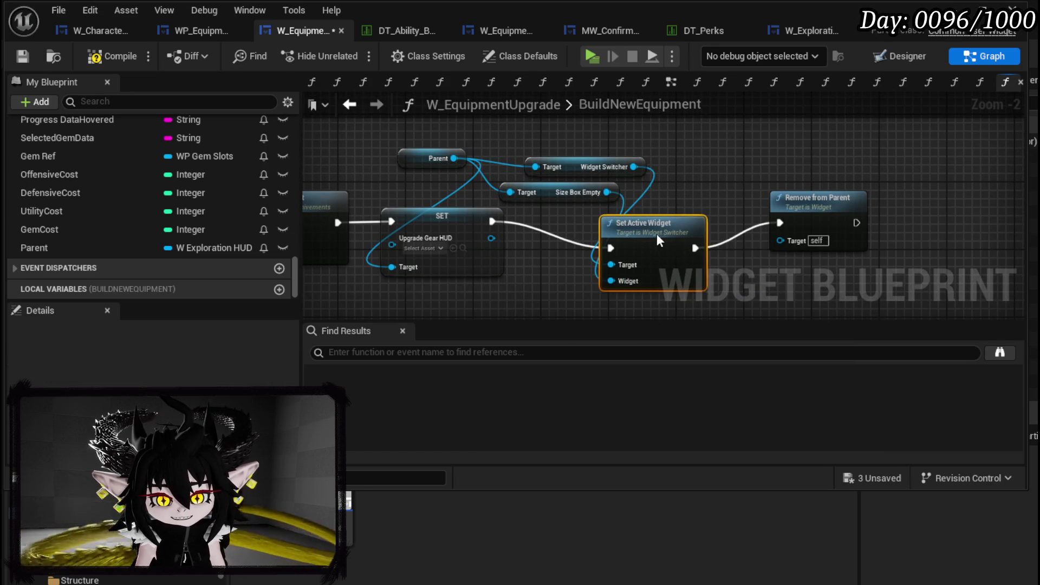
pyautogui.click(22, 56)
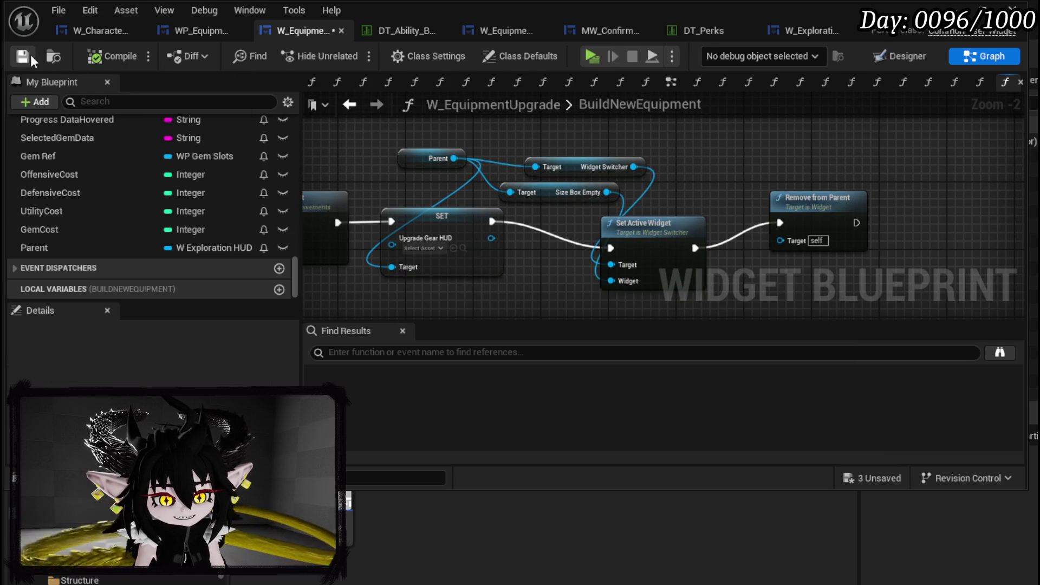
# Save the equipment upgrade blueprint and all unsaved assets, then close the widget editor.
pyautogui.moveTo(559, 138)
pyautogui.mouseDown()
pyautogui.moveTo(652, 247)
pyautogui.moveTo(644, 218)
pyautogui.mouseUp()
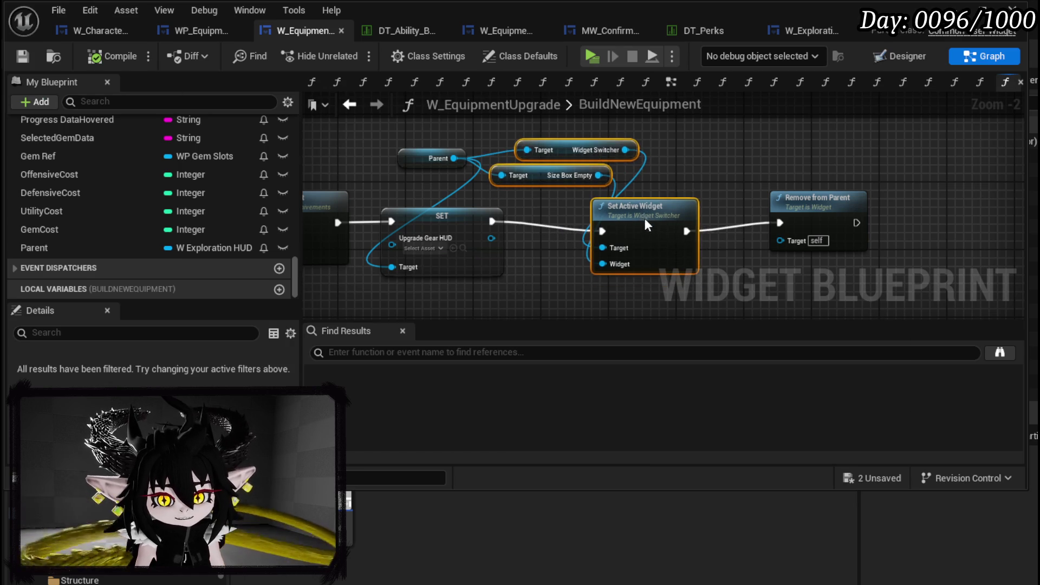
pyautogui.click(22, 56)
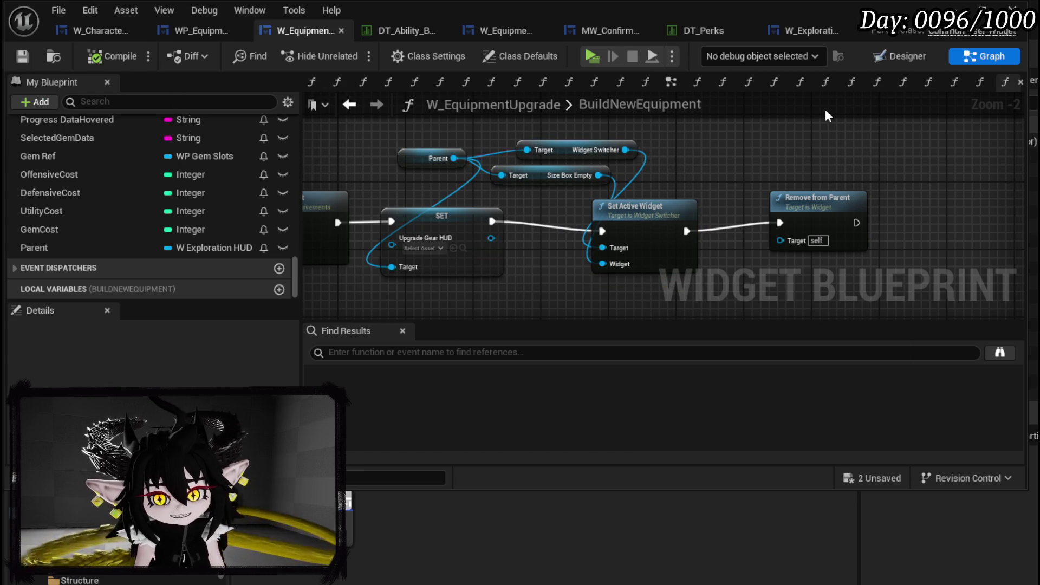
pyautogui.click(857, 476)
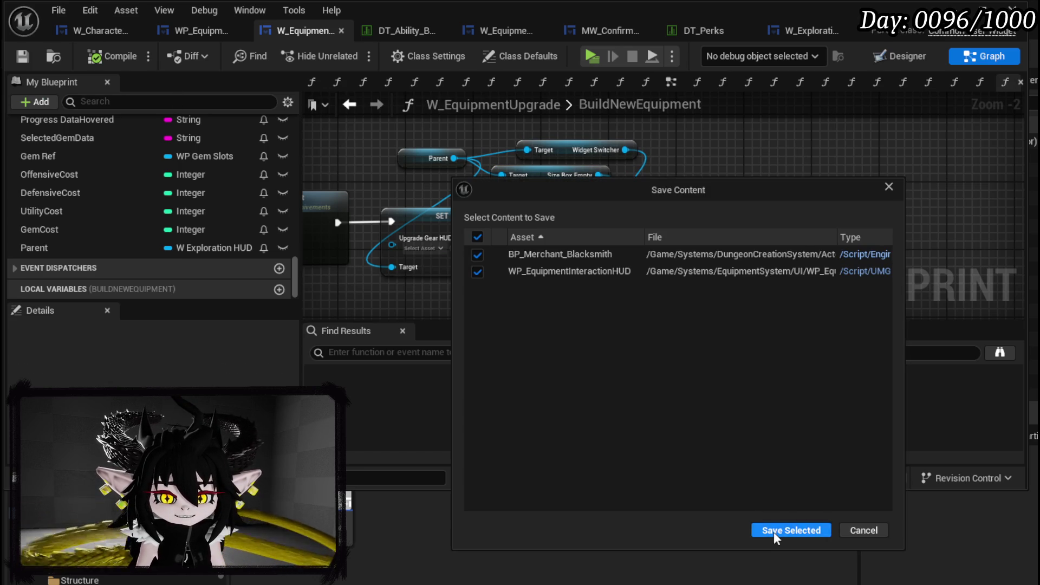
pyautogui.click(774, 531)
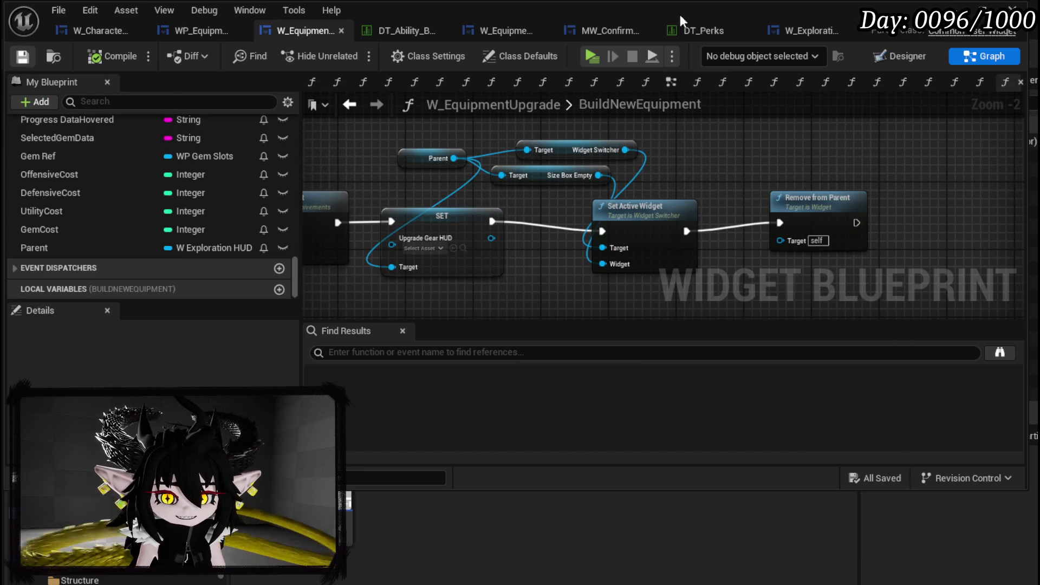
pyautogui.click(1012, 8)
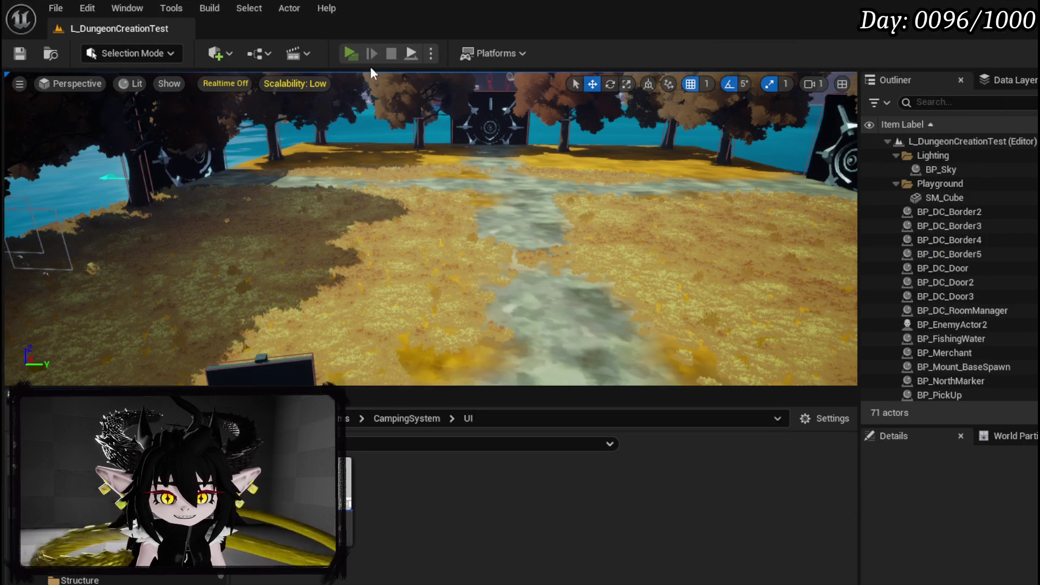
# In a play session, add 170 Utility points to the Iron Head and confirm the upgrade.
pyautogui.click(350, 53)
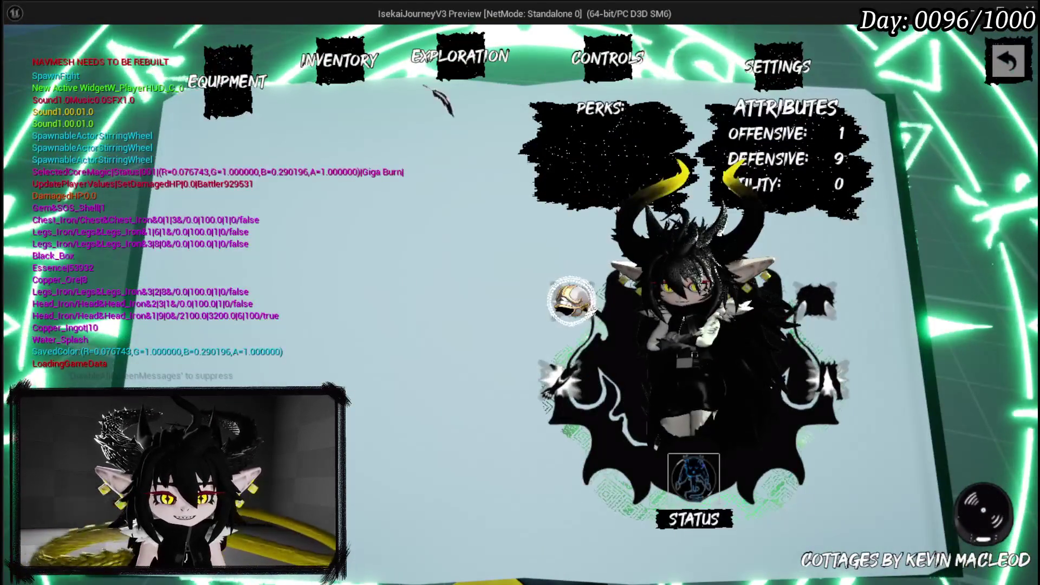
pyautogui.click(442, 70)
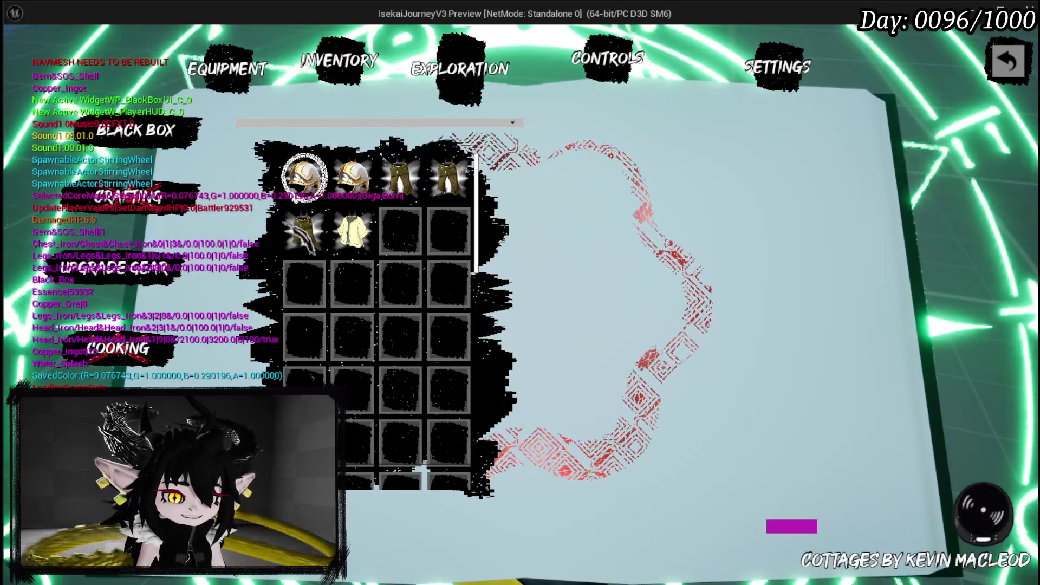
pyautogui.click(304, 176)
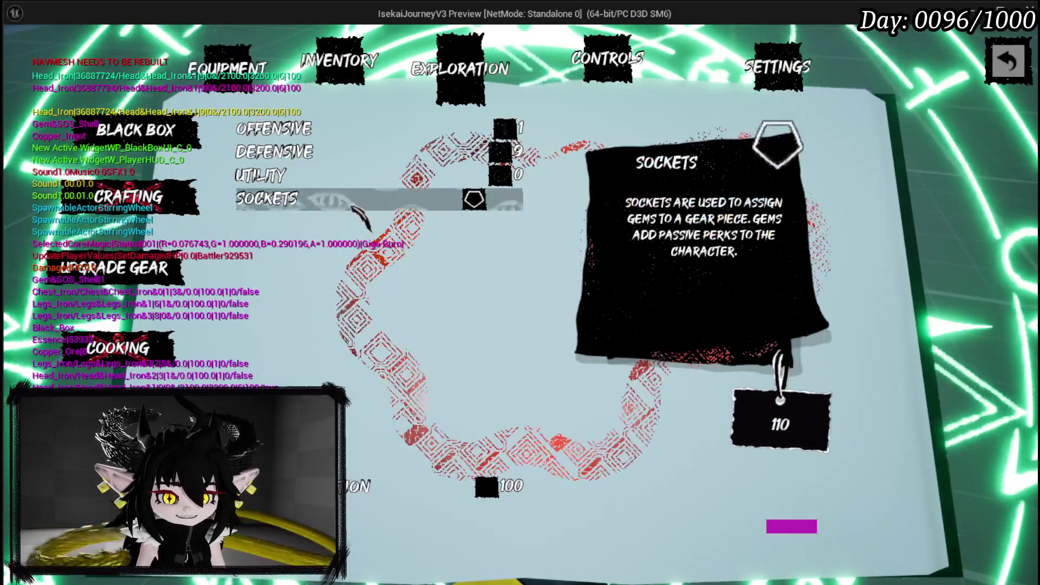
pyautogui.click(260, 175)
pyautogui.write('1')
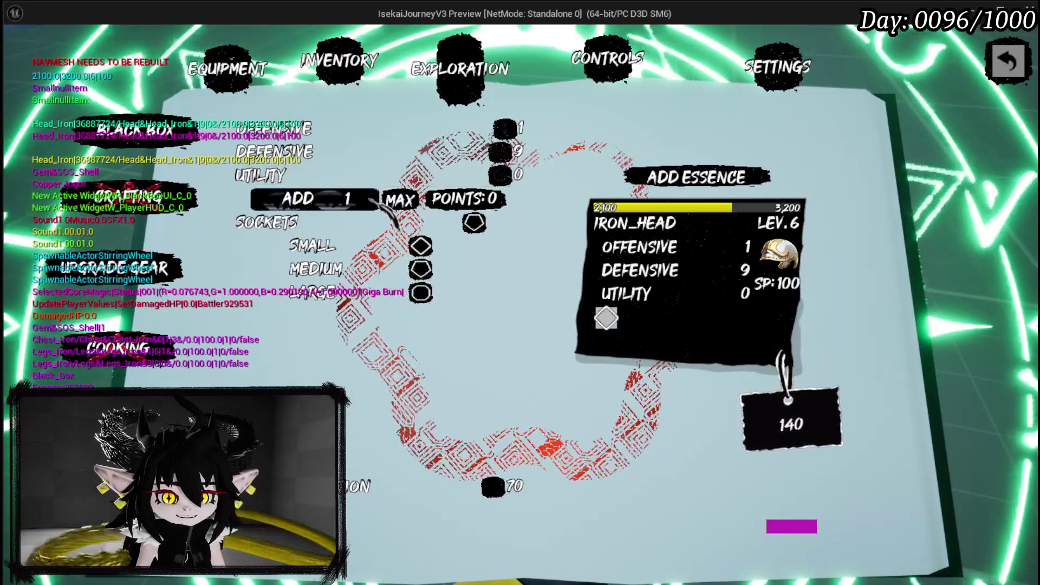
pyautogui.write('70')
pyautogui.press('Return')
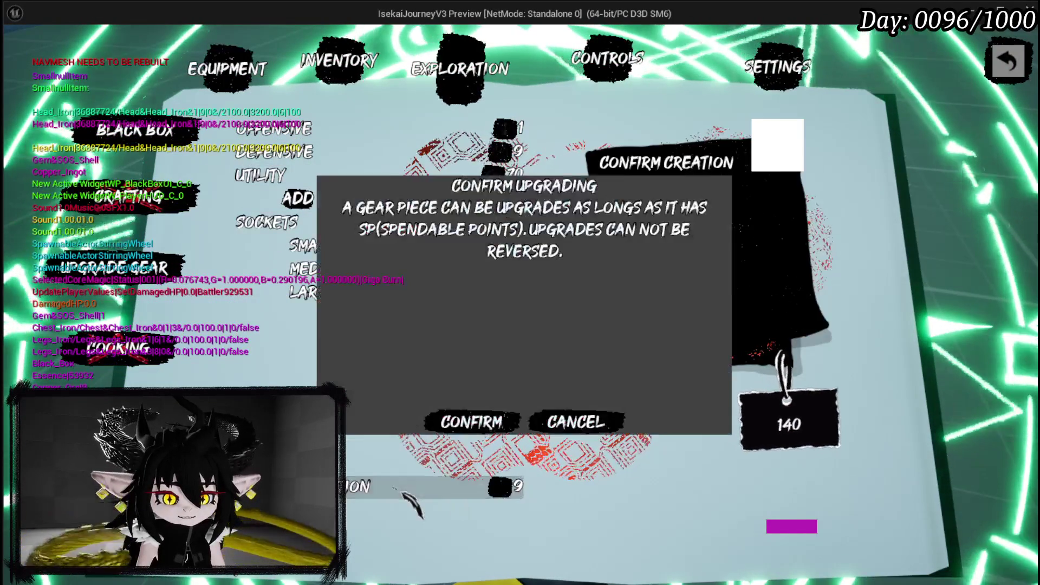
pyautogui.click(476, 411)
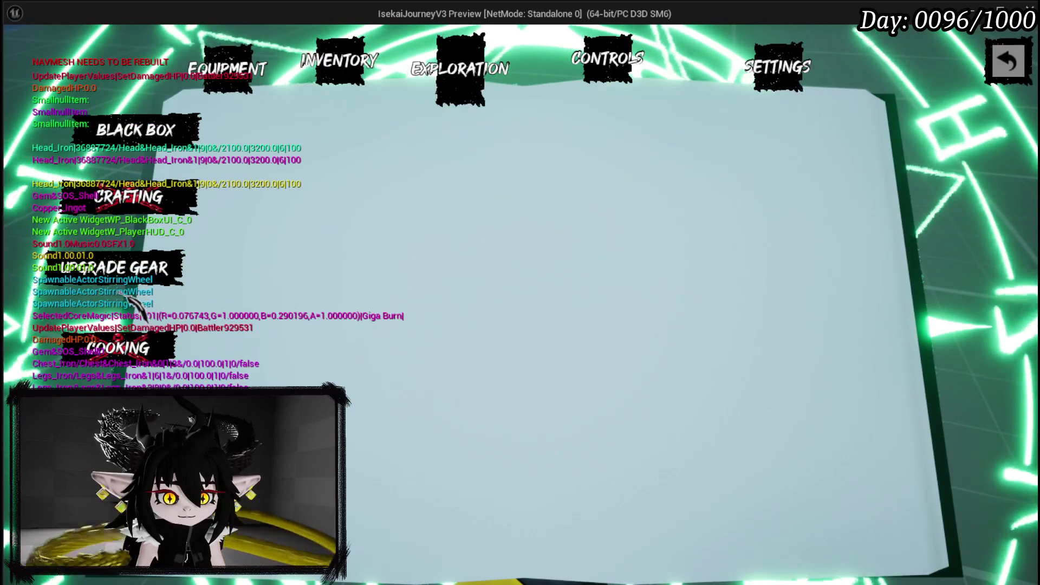
# Socket a gem into Iron_Head and confirm its upgrade.
pyautogui.click(304, 179)
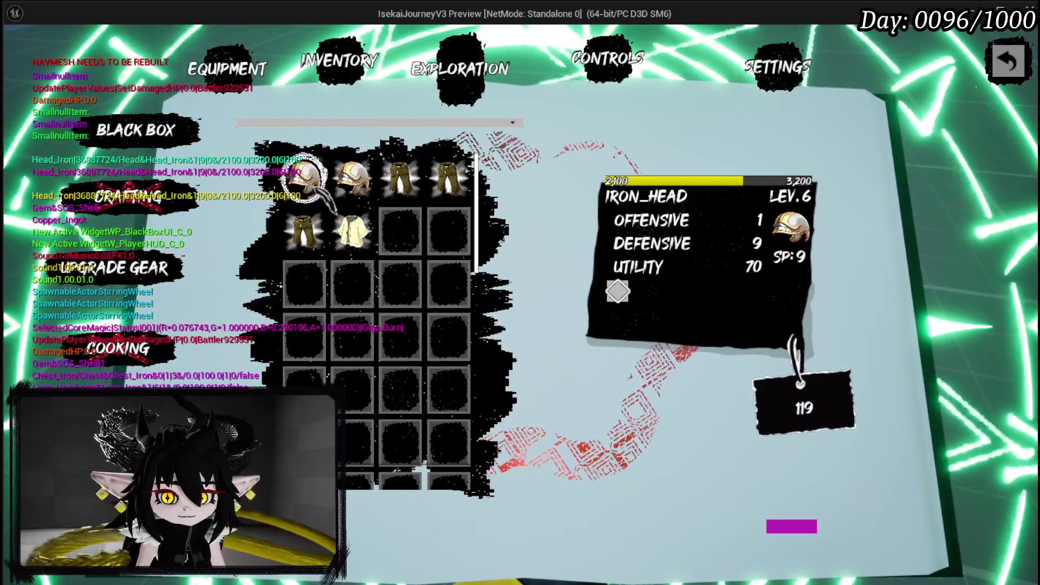
pyautogui.click(304, 179)
pyautogui.click(605, 318)
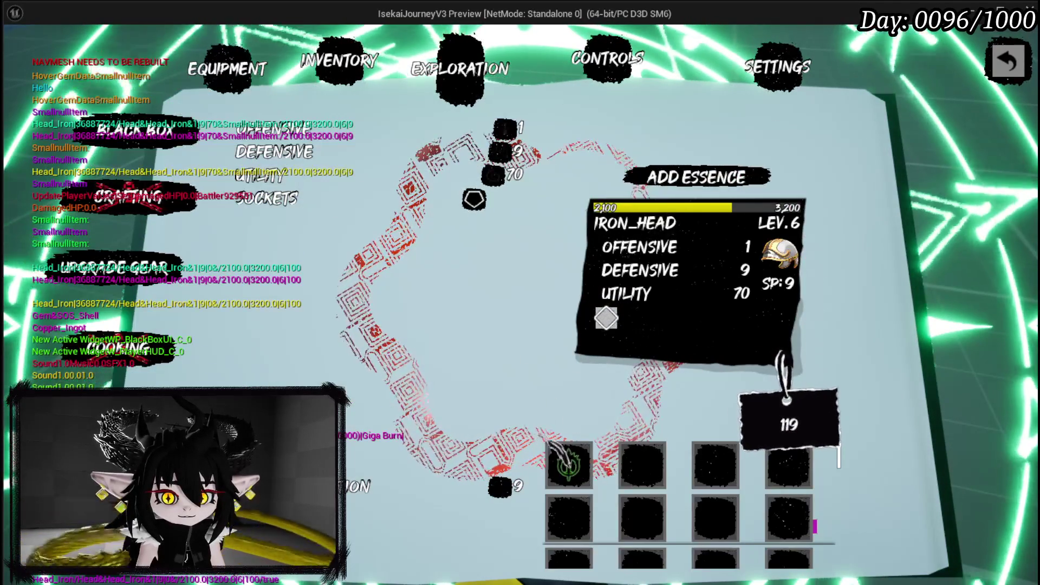
pyautogui.click(568, 458)
pyautogui.click(379, 485)
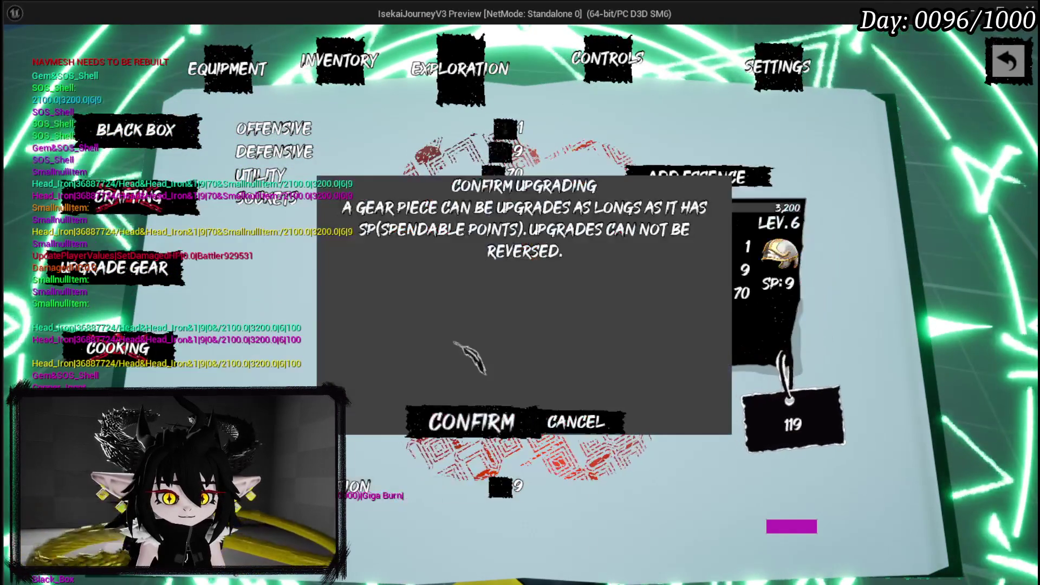
pyautogui.click(476, 427)
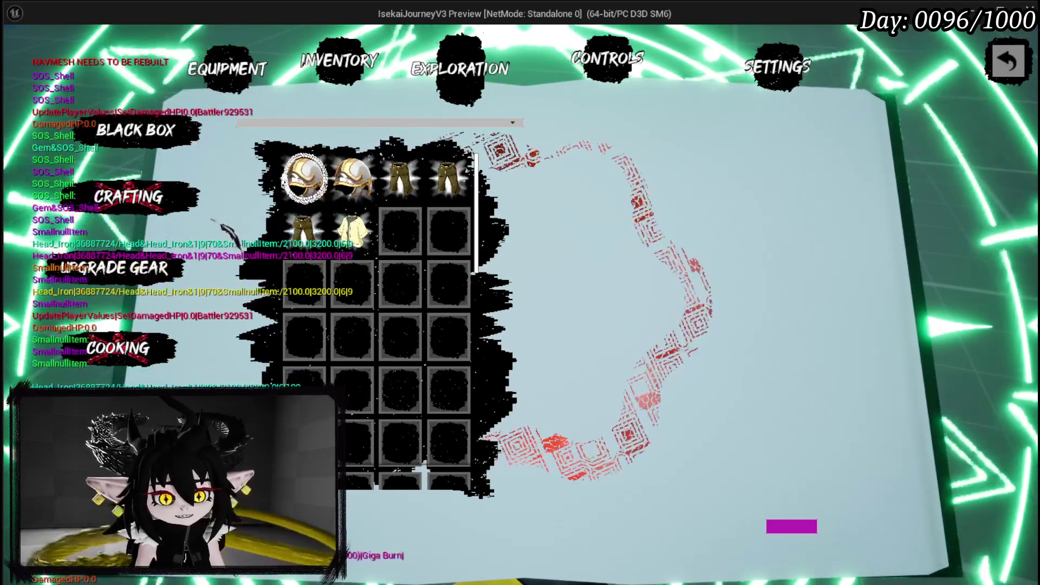
# Browse the Black Box equipment, inventory and exploration pages, then stop the play session.
pyautogui.click(135, 130)
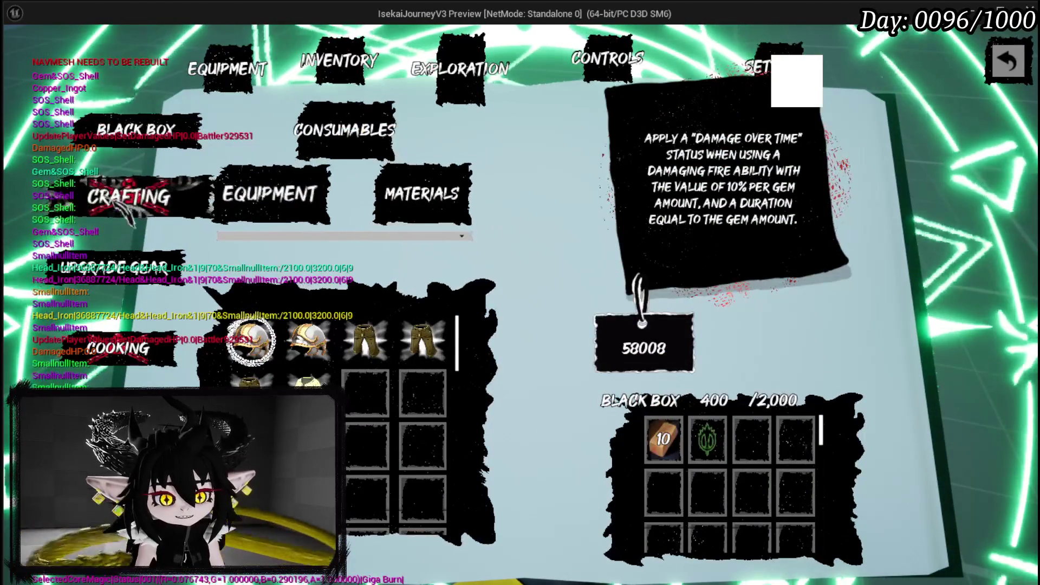
pyautogui.click(122, 267)
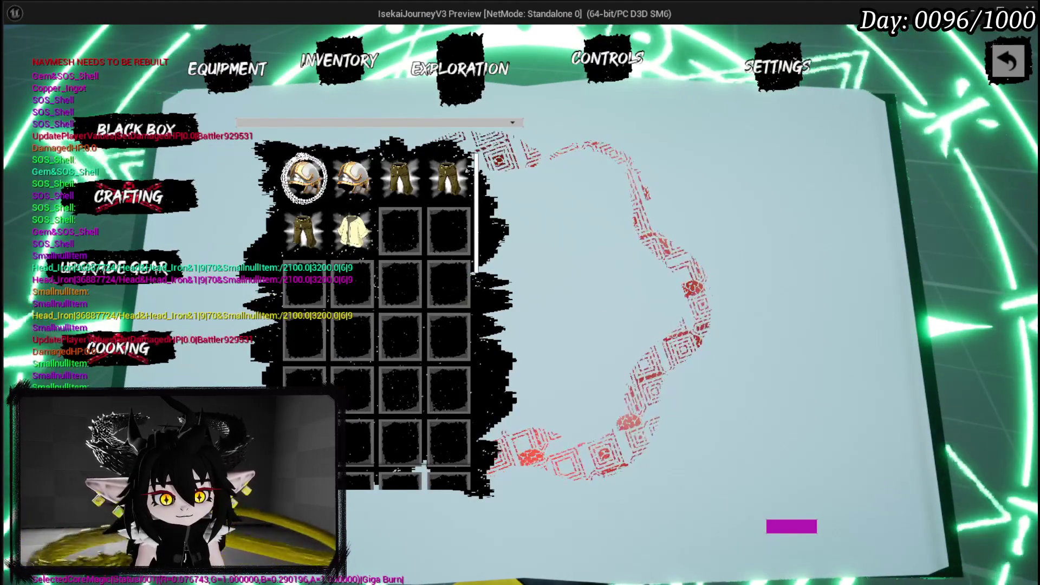
pyautogui.click(130, 143)
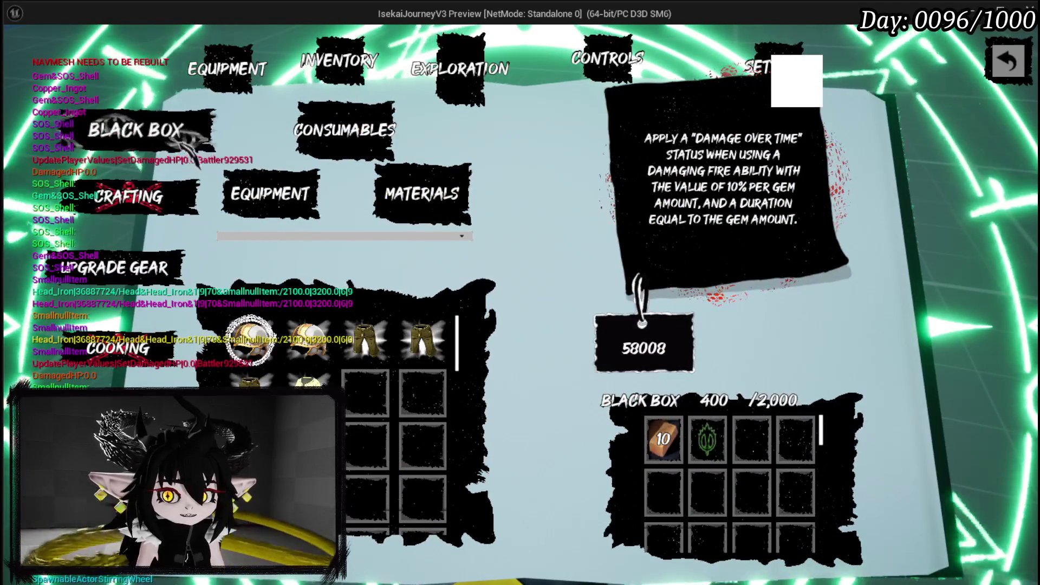
pyautogui.click(269, 193)
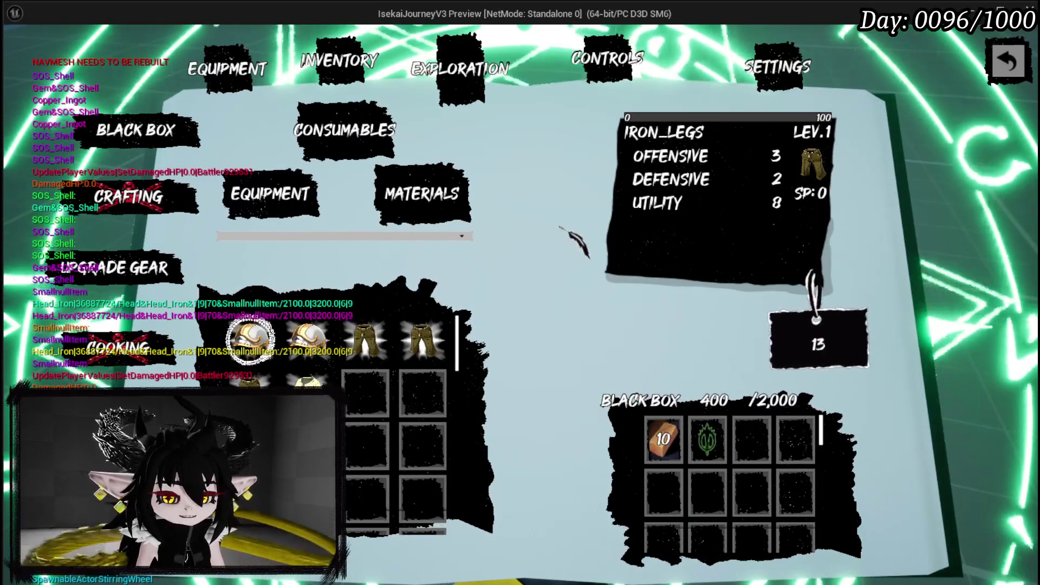
pyautogui.click(339, 60)
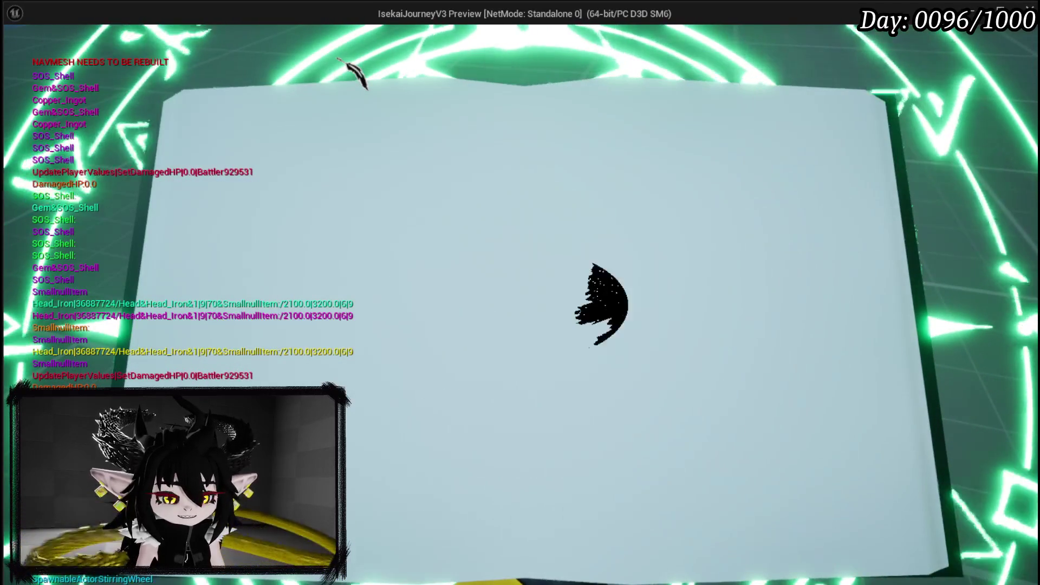
pyautogui.click(467, 61)
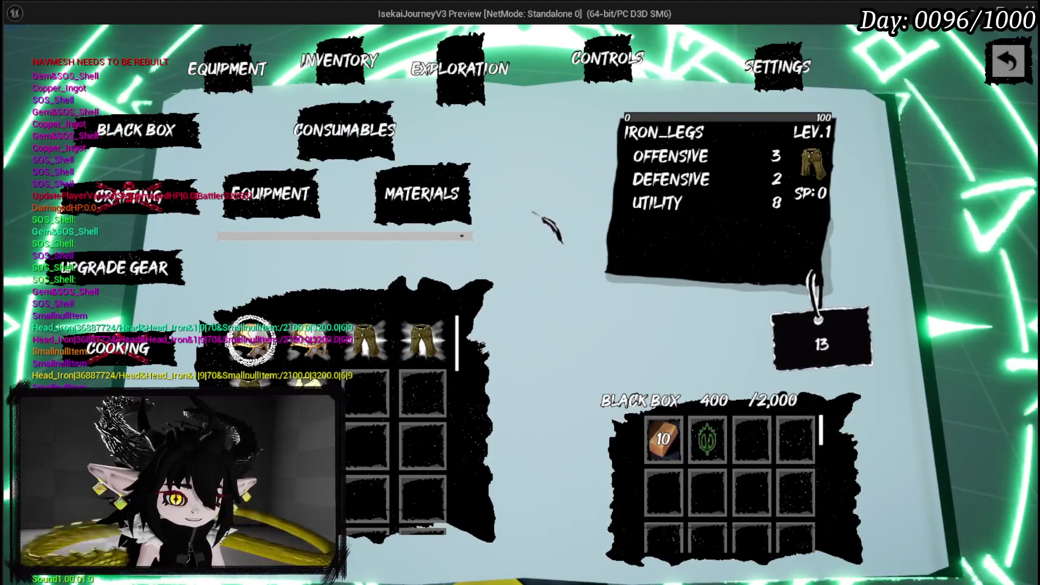
pyautogui.press('Escape')
# Save the level and open W_Exploration_HUD's BindingEvent function graph.
pyautogui.click(20, 53)
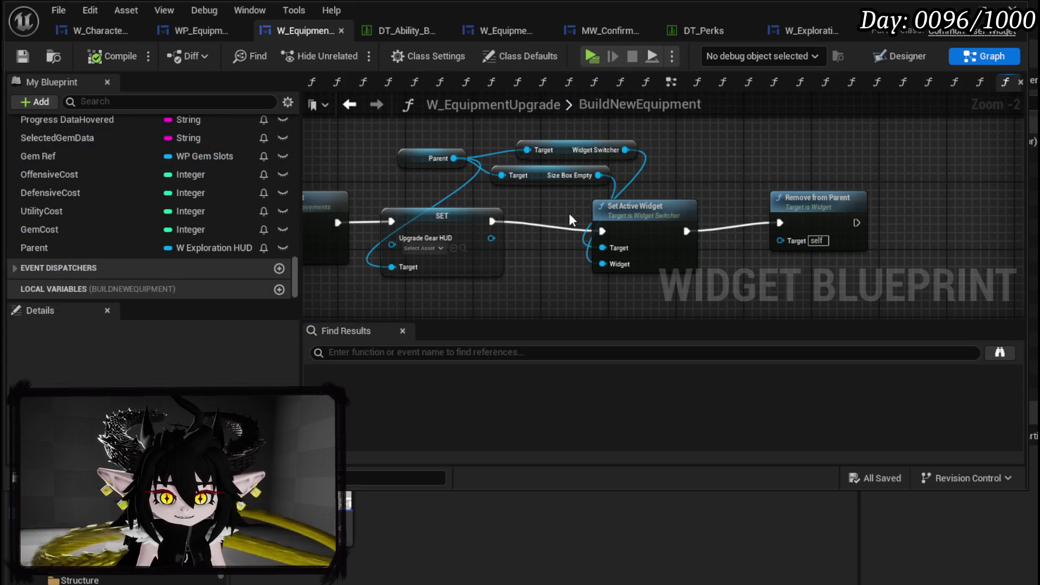
pyautogui.moveTo(657, 221); pyautogui.dragTo(657, 230)
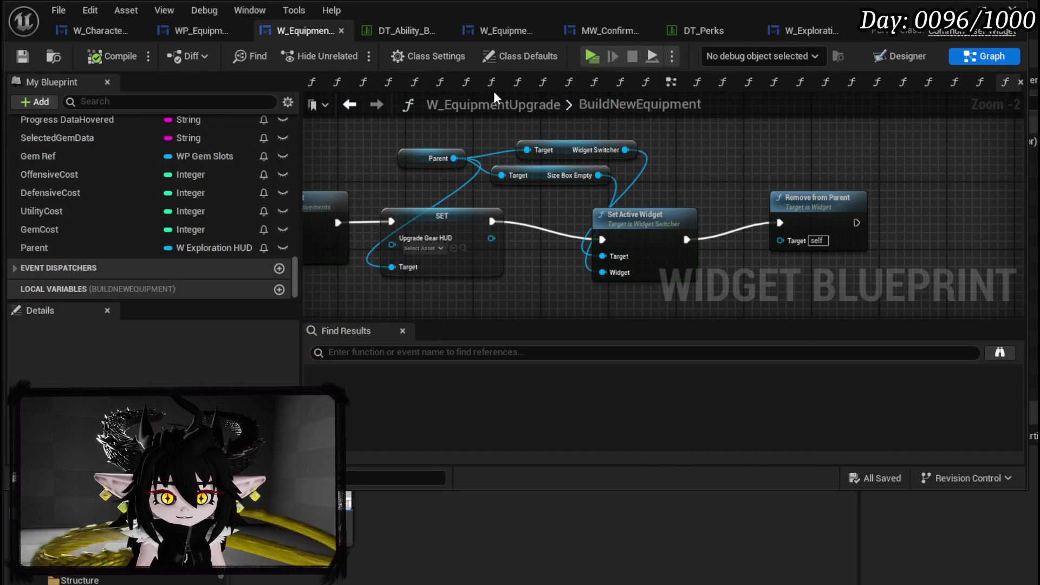
pyautogui.click(795, 37)
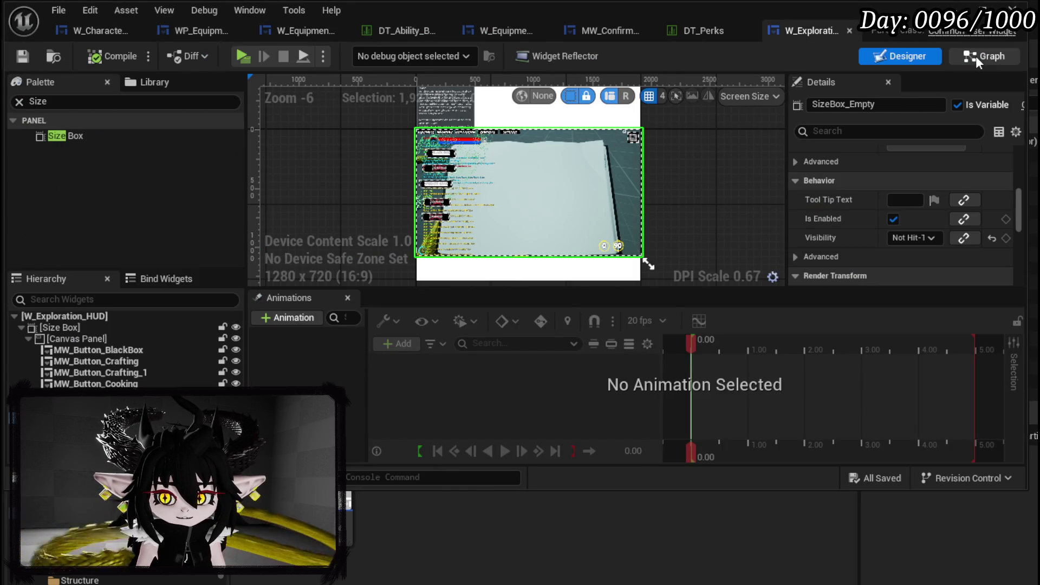
pyautogui.click(978, 56)
pyautogui.scroll(15, 90, 207)
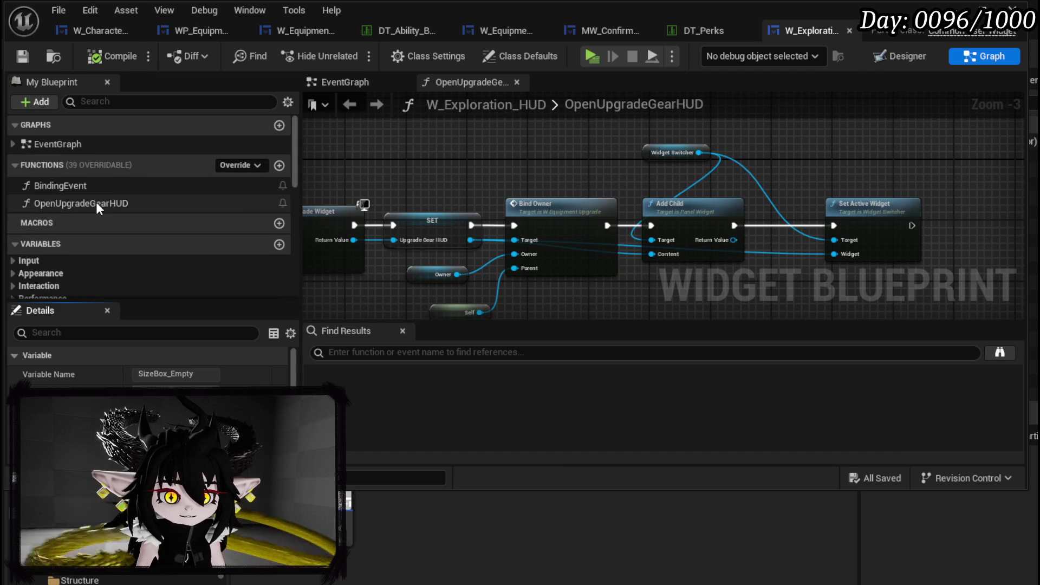
pyautogui.doubleClick(96, 187)
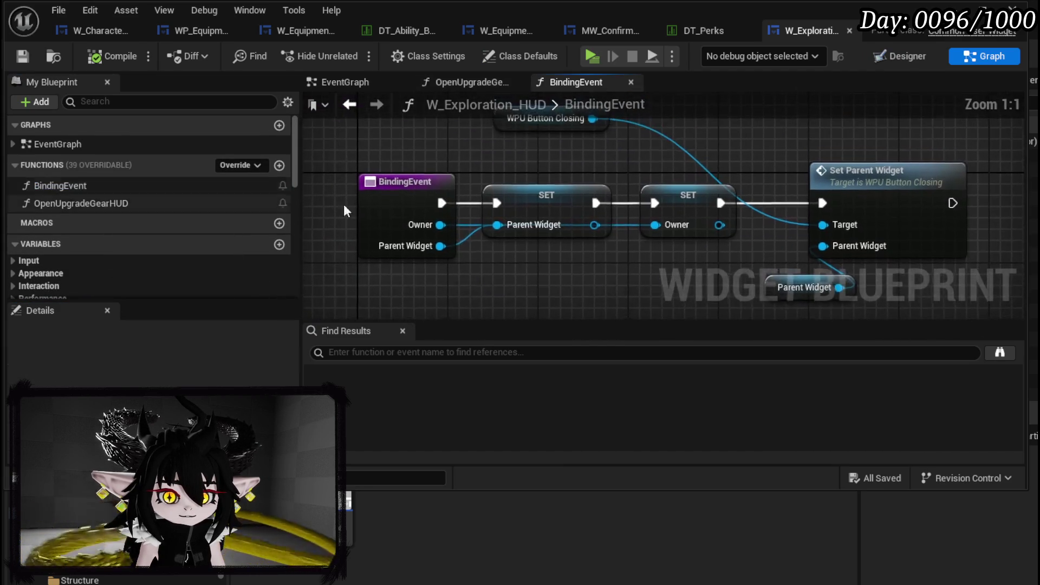
# Move the WPU Button Closing getter above Set Parent Widget, then return to the EventGraph.
pyautogui.moveTo(591, 260)
pyautogui.mouseDown()
pyautogui.moveTo(404, 245)
pyautogui.moveTo(512, 279)
pyautogui.mouseUp()
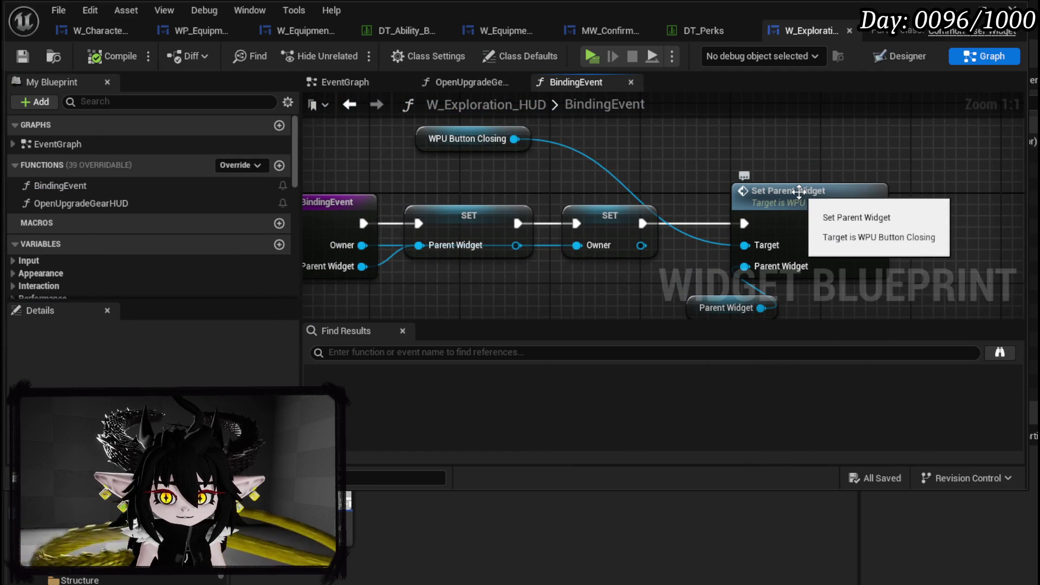
pyautogui.scroll(-2, 635, 171)
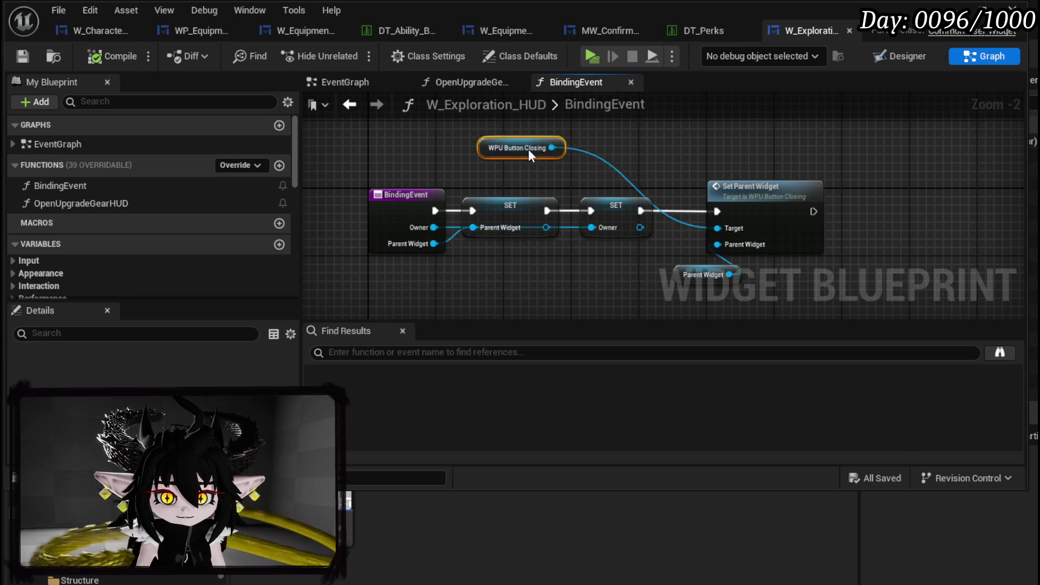
pyautogui.moveTo(528, 148); pyautogui.dragTo(689, 148)
pyautogui.click(346, 149)
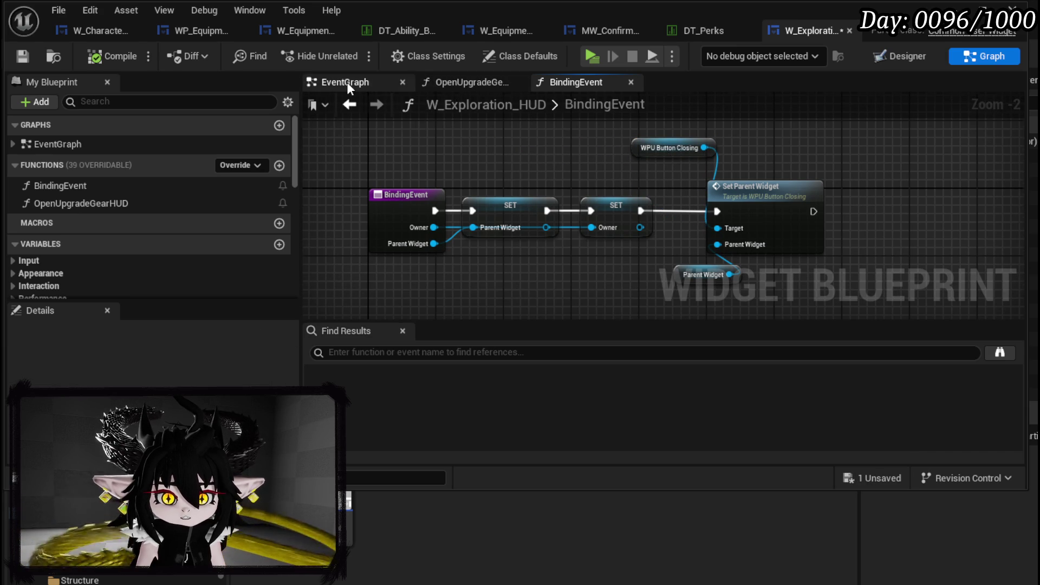
pyautogui.click(347, 82)
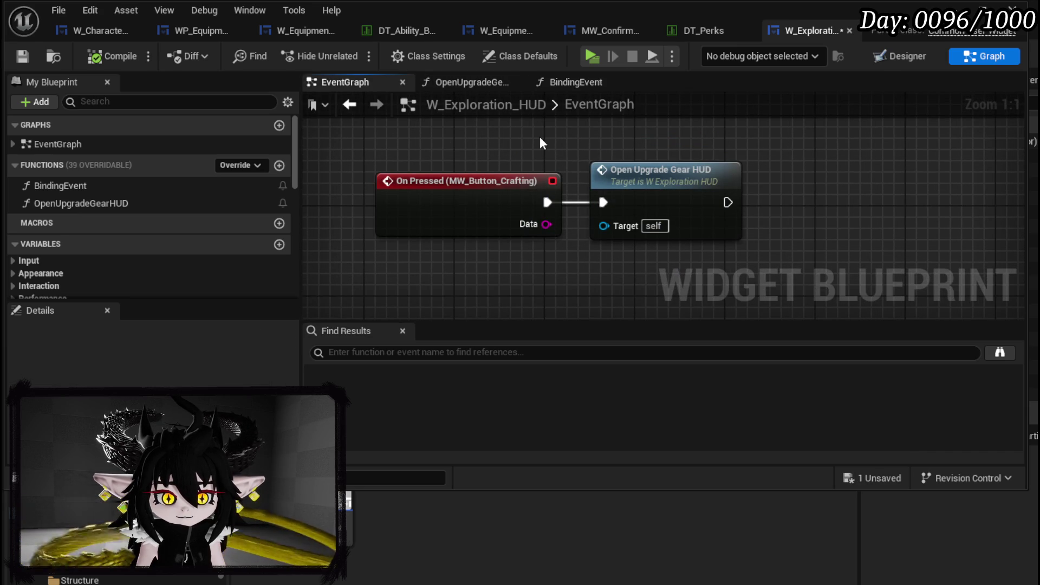
# Inspect the OpenUpgradeGearHUD function, then the main EventGraph of W_Exploration_HUD.
pyautogui.doubleClick(65, 204)
pyautogui.moveTo(561, 191); pyautogui.dragTo(919, 250)
pyautogui.doubleClick(54, 144)
pyautogui.scroll(-4, 550, 179)
pyautogui.scroll(5, 464, 217)
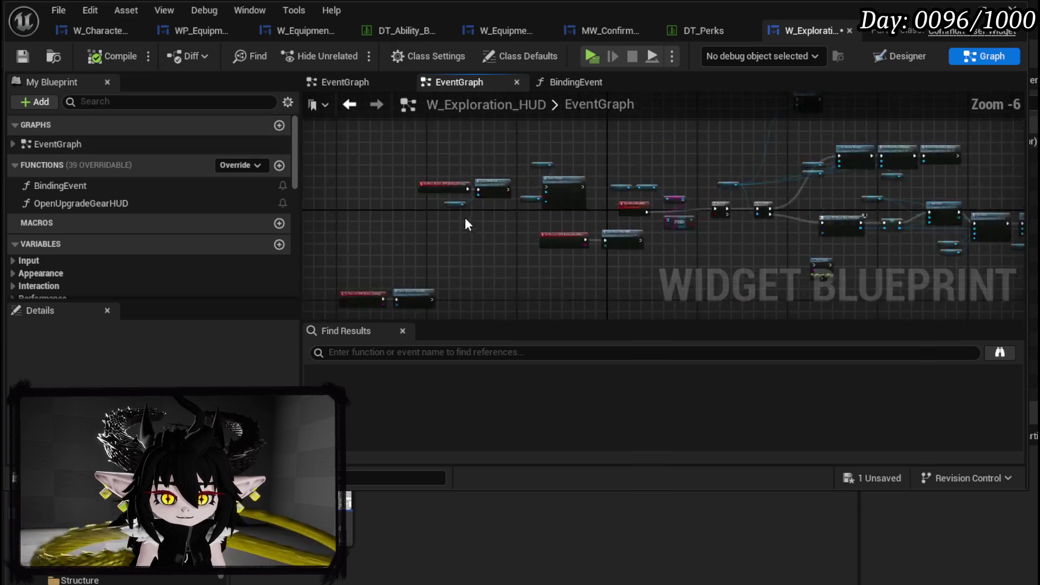
pyautogui.scroll(6, 465, 217)
# Review the OpenBlackBoxHUD and Set Active Widget nodes, then compile, save and minimize the editor.
pyautogui.moveTo(479, 178)
pyautogui.mouseDown()
pyautogui.moveTo(808, 193)
pyautogui.moveTo(1002, 304)
pyautogui.mouseUp()
pyautogui.moveTo(574, 276)
pyautogui.mouseDown()
pyautogui.moveTo(634, 209)
pyautogui.moveTo(641, 145)
pyautogui.moveTo(532, 226)
pyautogui.moveTo(645, 208)
pyautogui.moveTo(623, 245)
pyautogui.moveTo(492, 158)
pyautogui.moveTo(326, 218)
pyautogui.moveTo(317, 234)
pyautogui.mouseUp()
pyautogui.scroll(-3, 633, 209)
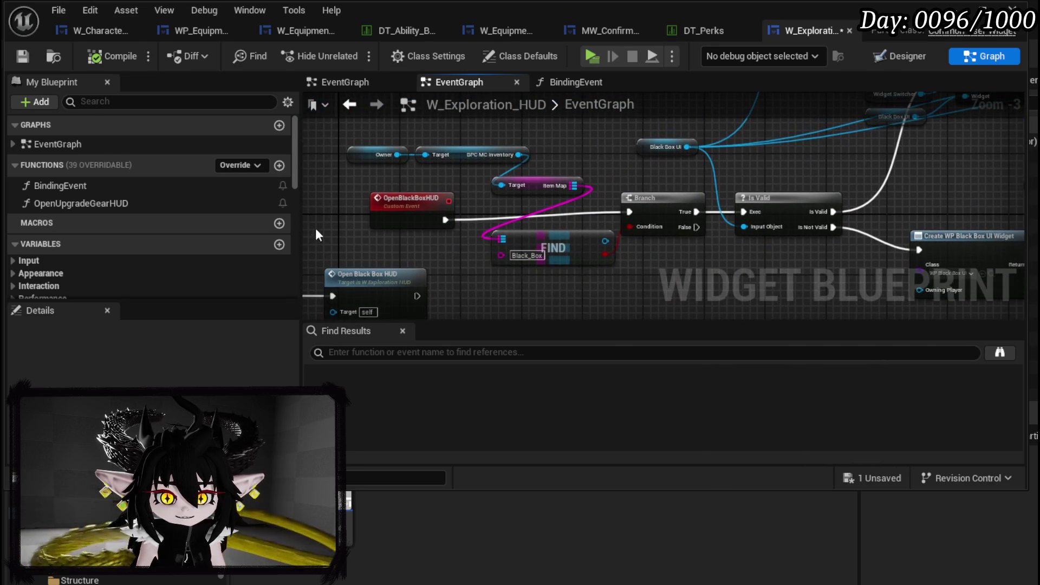
pyautogui.moveTo(437, 225)
pyautogui.mouseDown()
pyautogui.moveTo(550, 132)
pyautogui.moveTo(686, 179)
pyautogui.moveTo(350, 228)
pyautogui.mouseUp()
pyautogui.scroll(-1, 664, 184)
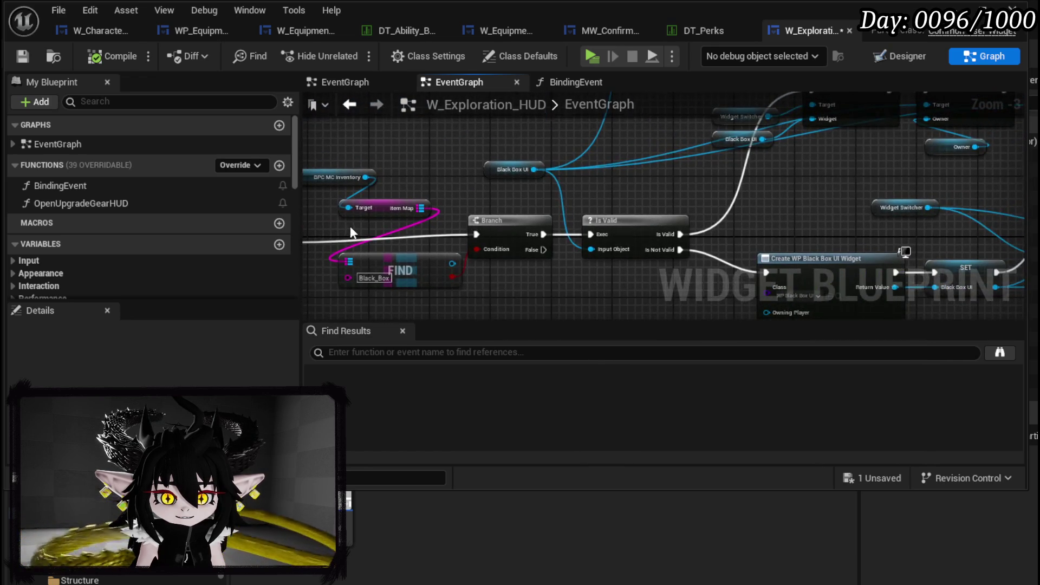
pyautogui.moveTo(720, 111); pyautogui.dragTo(460, 257)
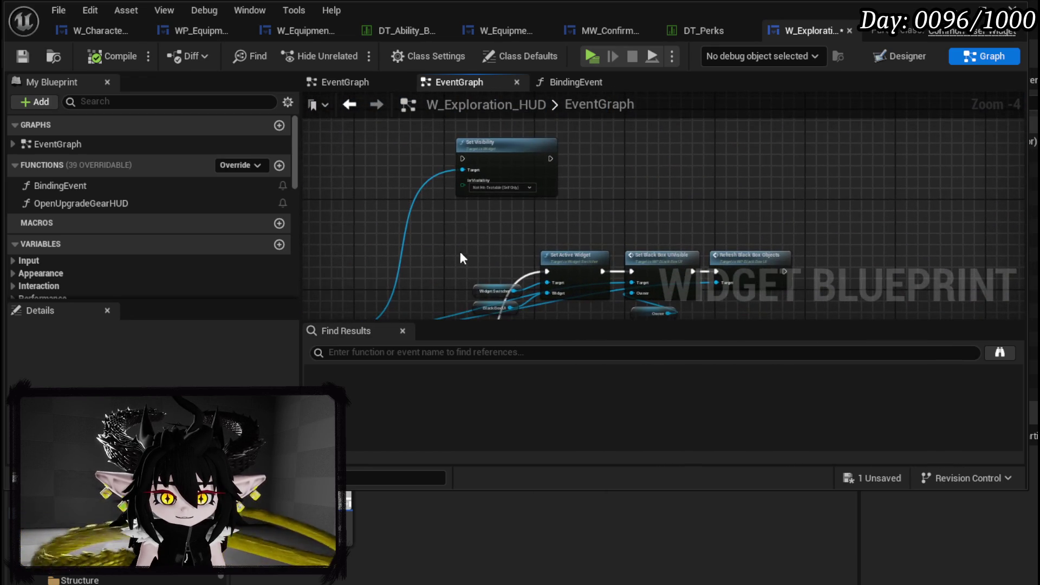
pyautogui.moveTo(492, 184); pyautogui.dragTo(790, 31)
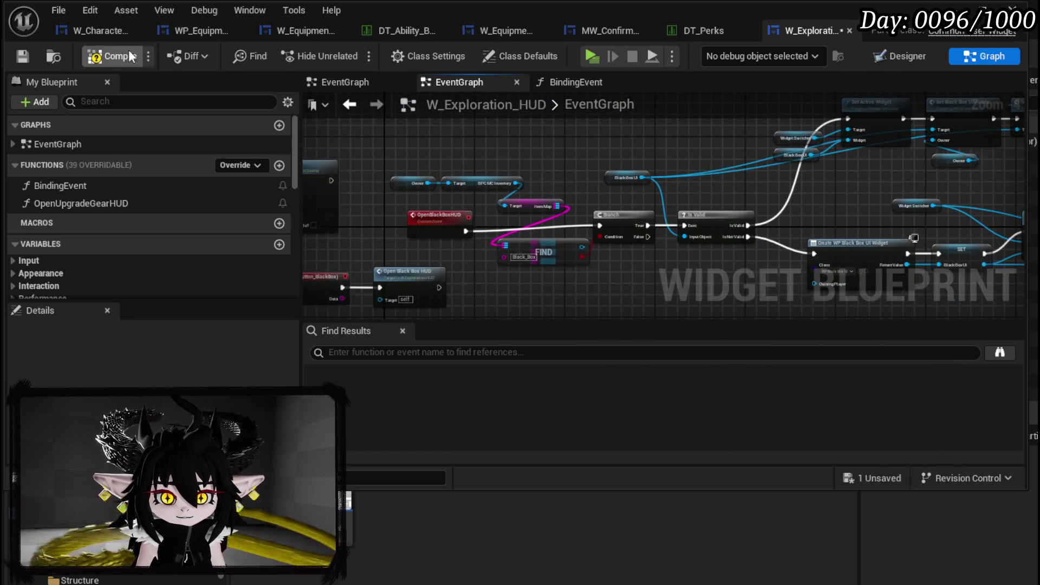
pyautogui.click(22, 57)
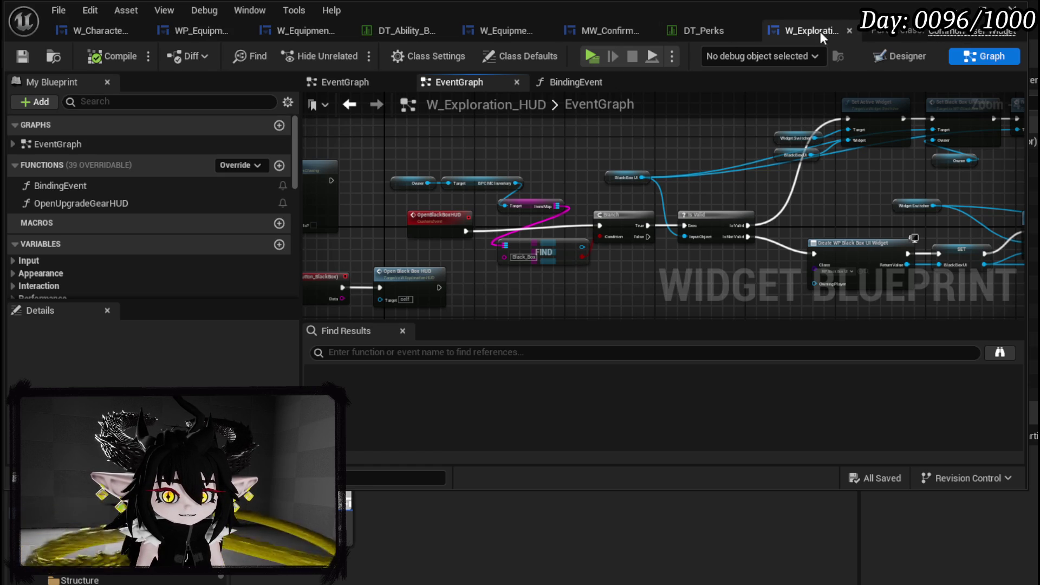
pyautogui.click(983, 8)
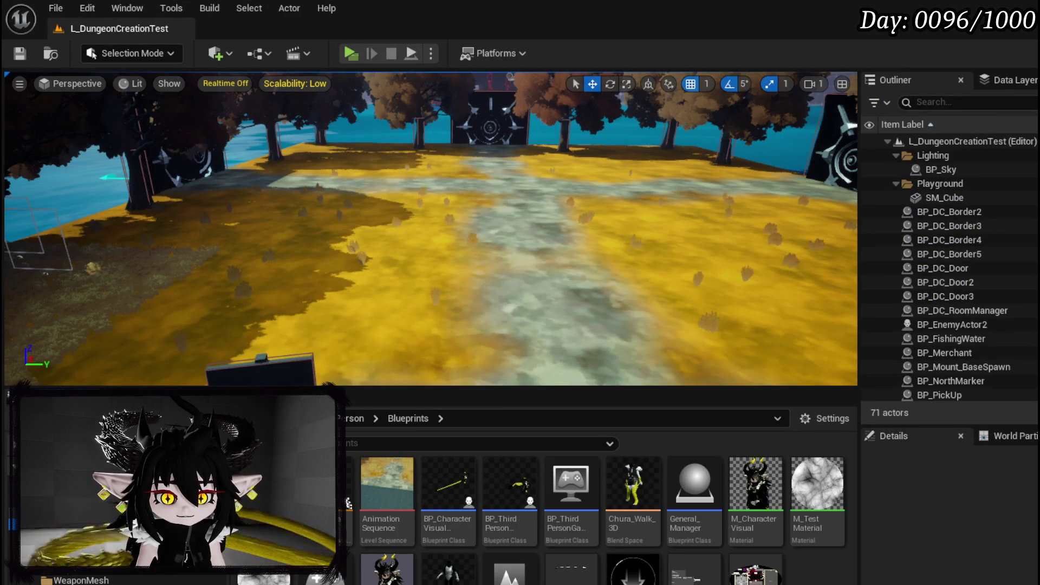
# In W_PlayerHUD, go to the Exploration button's pressed event and its Open Black Box HUD nodes.
pyautogui.doubleClick(571, 568)
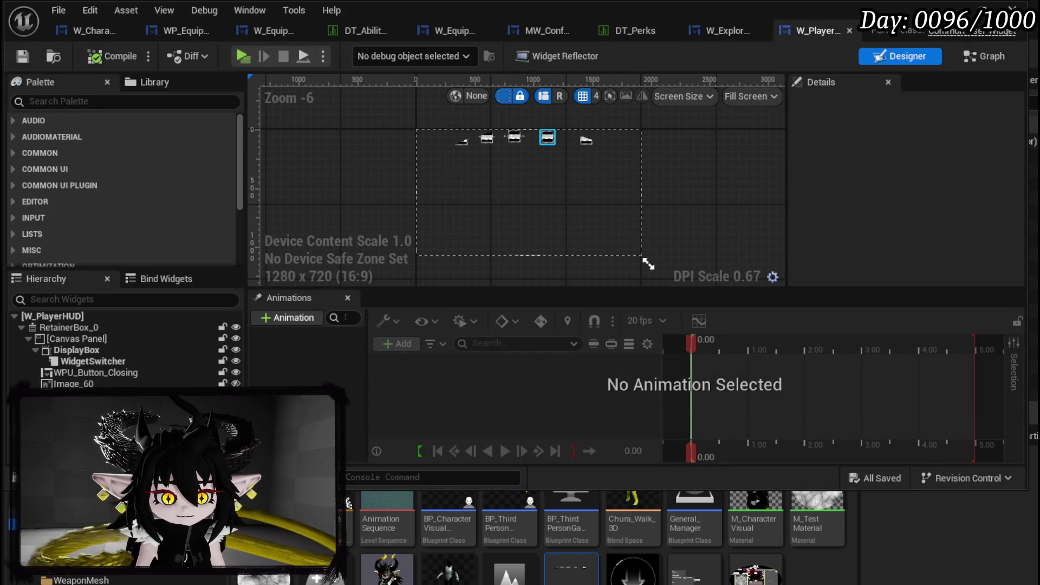
pyautogui.click(514, 137)
pyautogui.moveTo(1016, 173); pyautogui.dragTo(1013, 268)
pyautogui.click(915, 183)
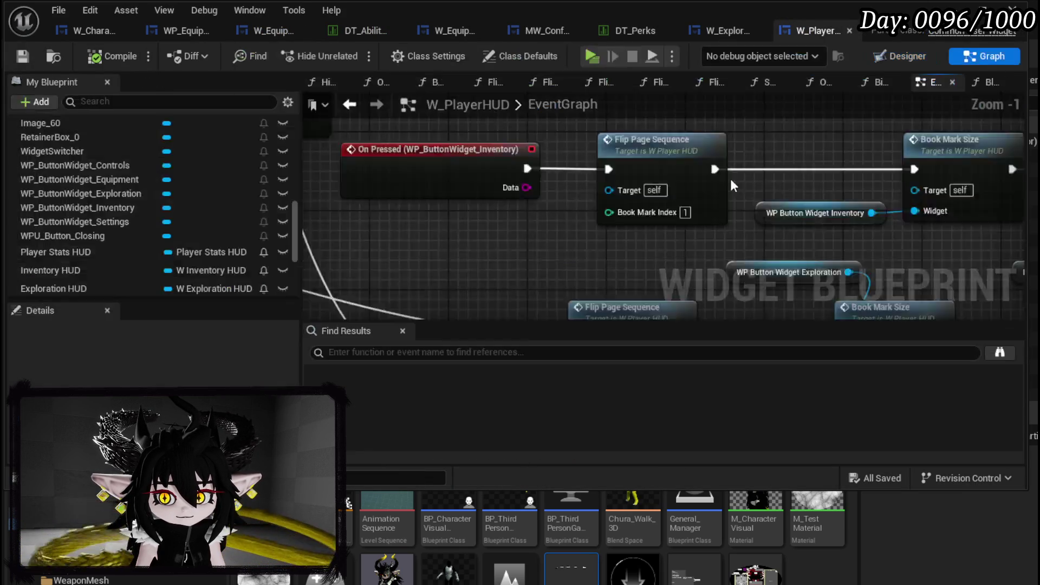
pyautogui.moveTo(751, 177); pyautogui.dragTo(333, 188)
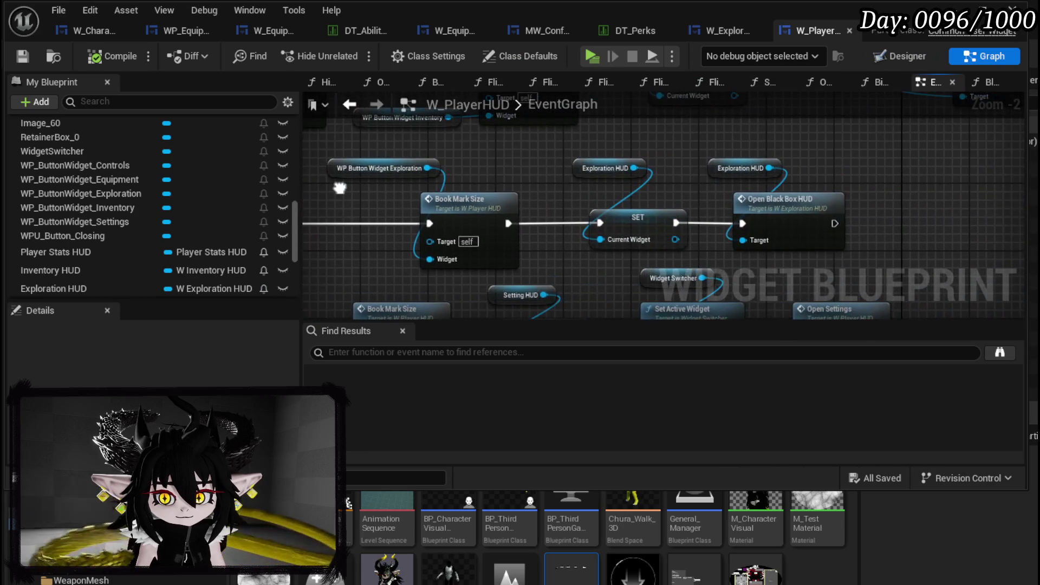
# Move the HUD nodes right, disconnect SET from Open Black Box HUD, then compile and save.
pyautogui.moveTo(700, 150)
pyautogui.mouseDown()
pyautogui.moveTo(801, 217)
pyautogui.moveTo(894, 216)
pyautogui.mouseUp()
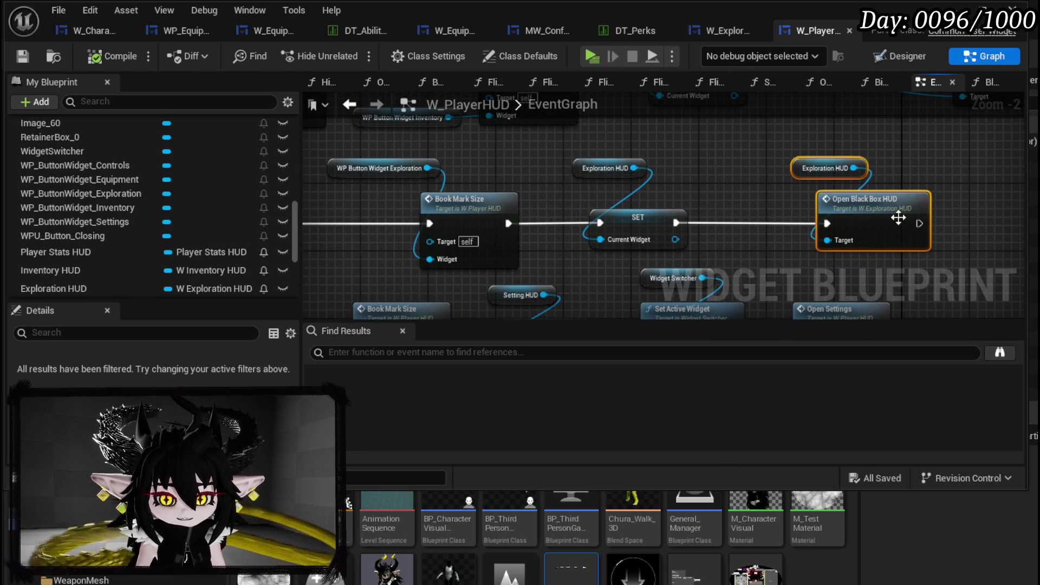
pyautogui.scroll(1, 739, 208)
pyautogui.keyDown('alt'); pyautogui.click(668, 225); pyautogui.keyUp('alt')
pyautogui.click(696, 189)
pyautogui.click(115, 56)
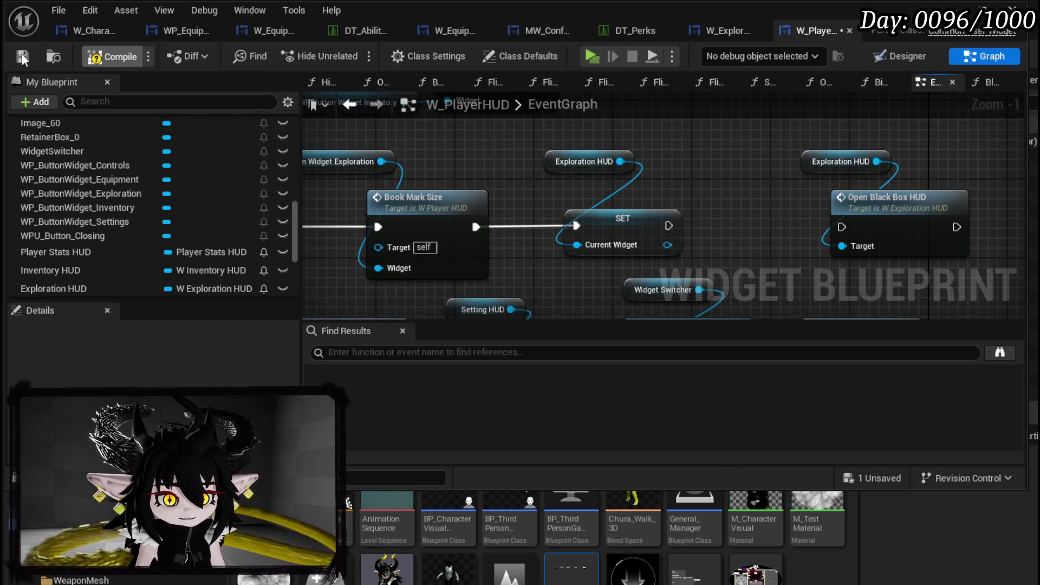
pyautogui.click(21, 53)
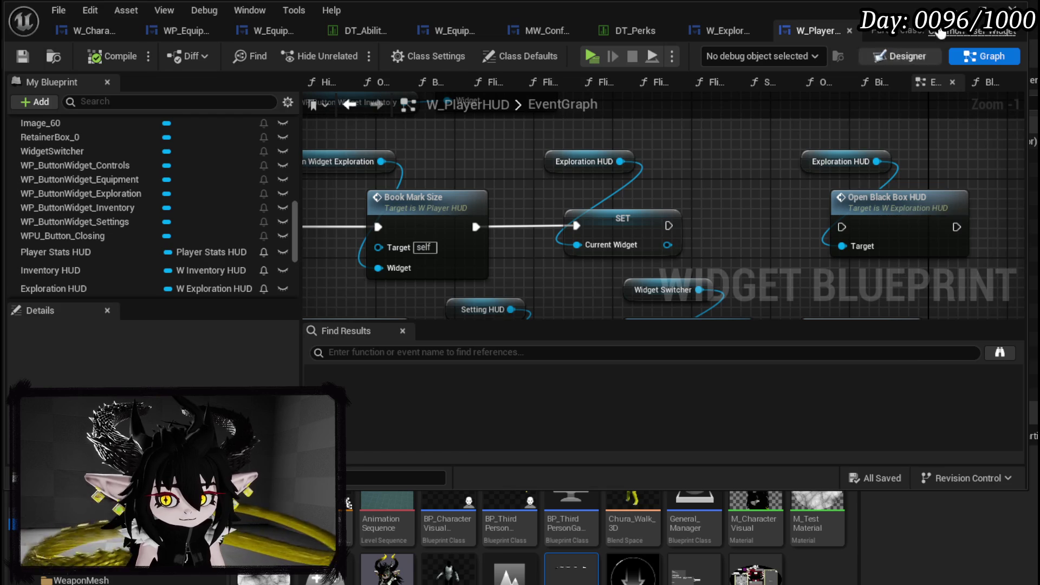
pyautogui.click(953, 8)
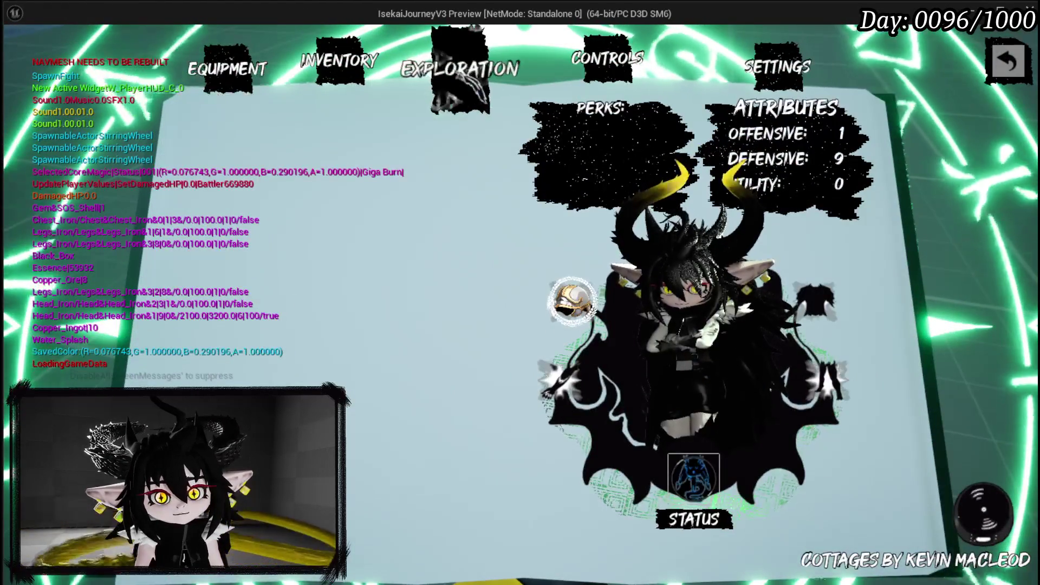
# In play mode, switch between the Exploration book's Black Box and Upgrade Gear screens, then stop and save.
pyautogui.click(454, 76)
pyautogui.click(135, 130)
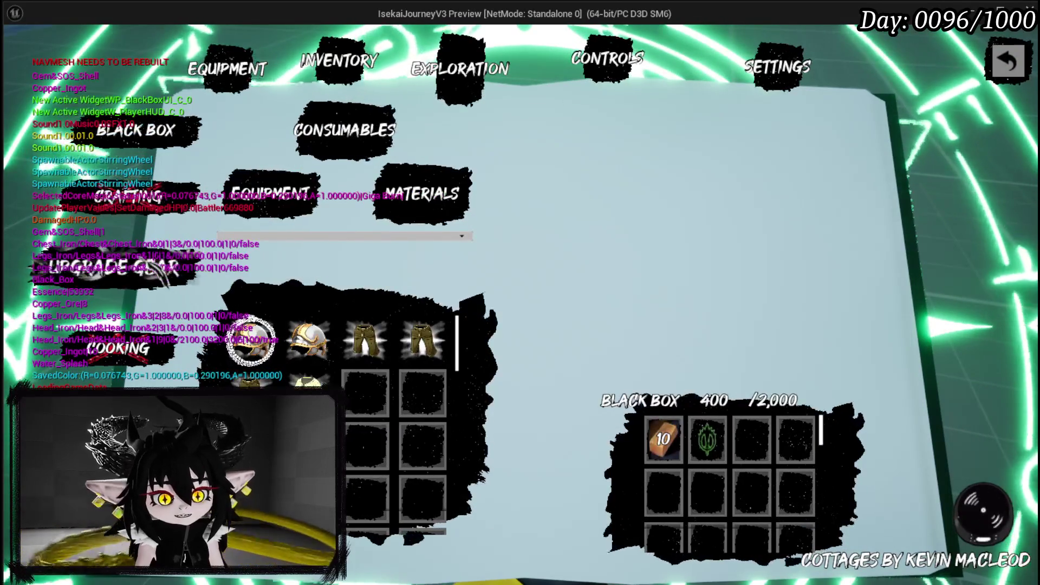
pyautogui.click(119, 268)
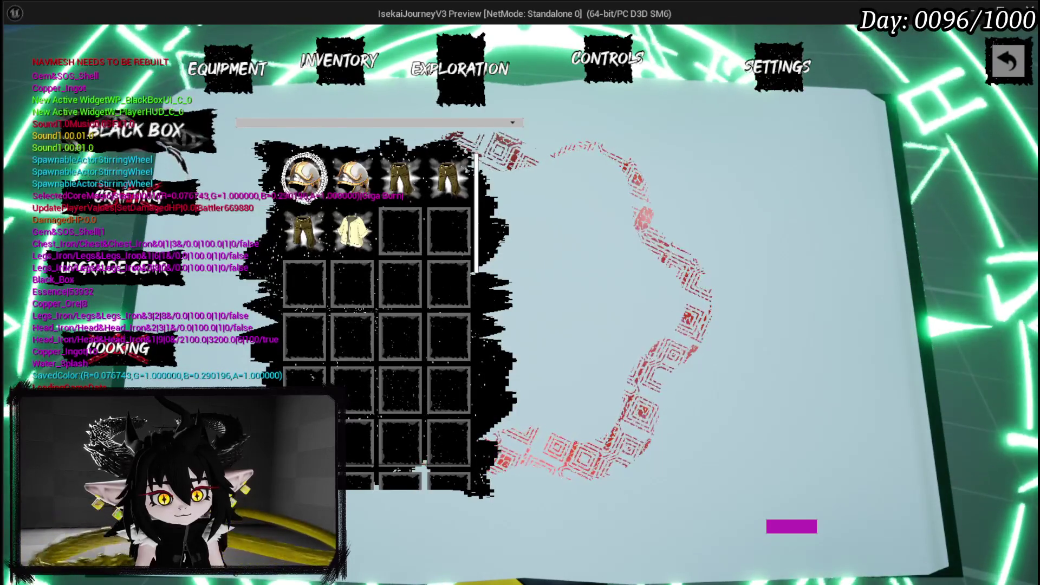
pyautogui.click(163, 135)
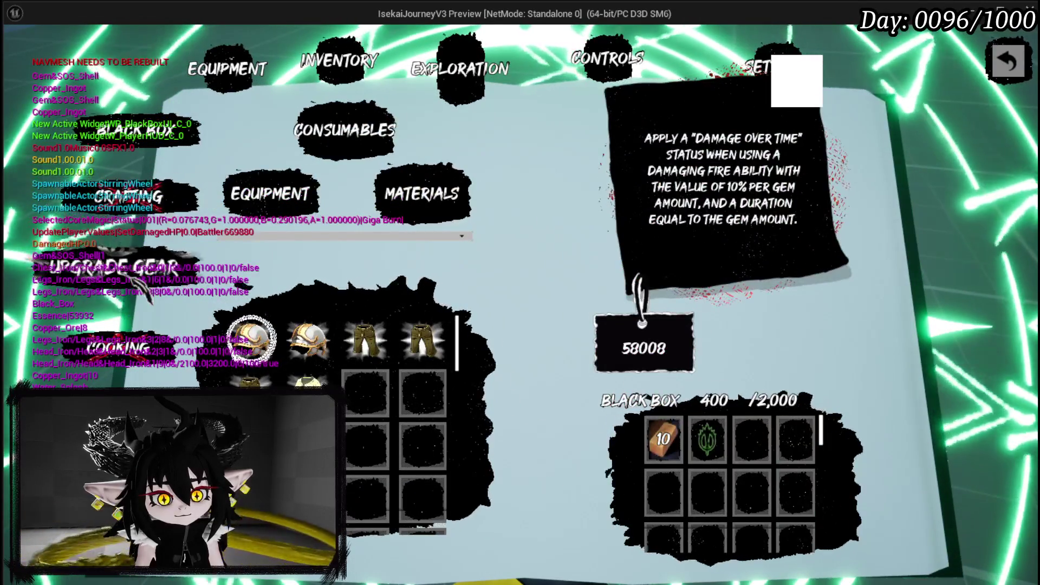
pyautogui.click(144, 292)
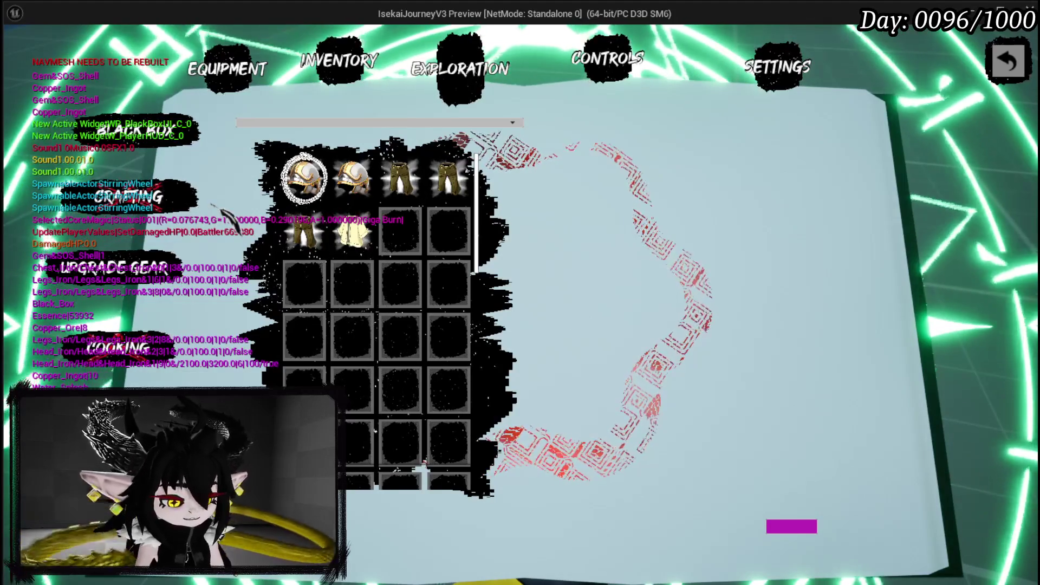
pyautogui.press('Escape')
pyautogui.click(25, 58)
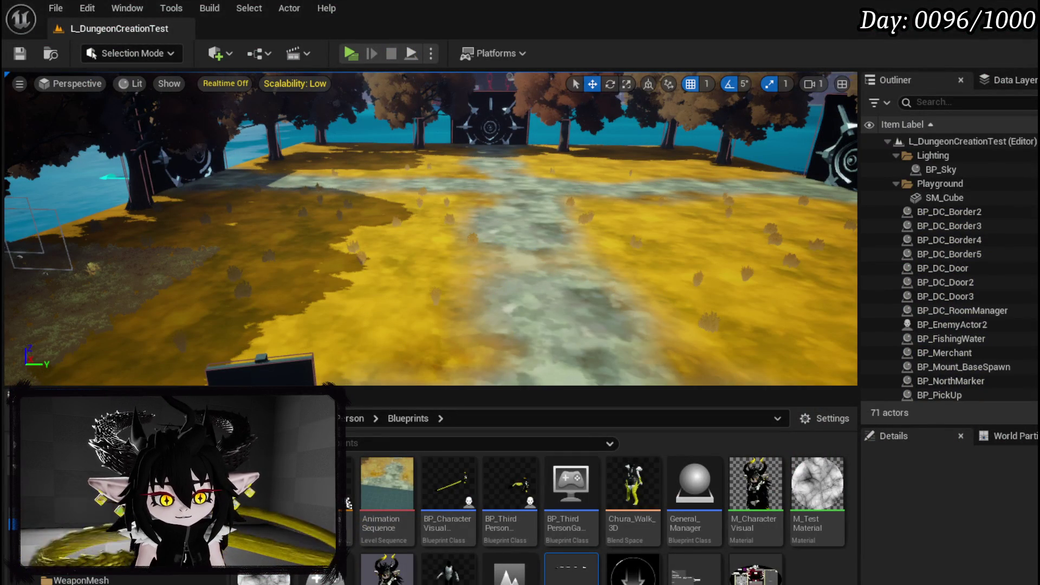
# Review W_PlayerHUD's EventGraph button handlers and its Designer layout.
pyautogui.hotkey('alt', 'Tab')
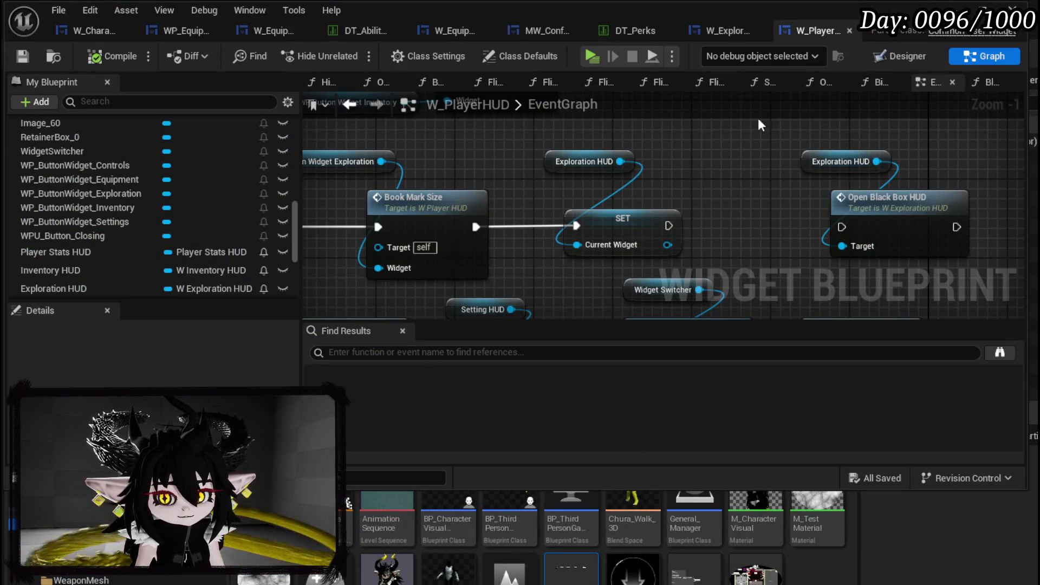
pyautogui.rightClick(811, 142)
pyautogui.scroll(-3, 583, 136)
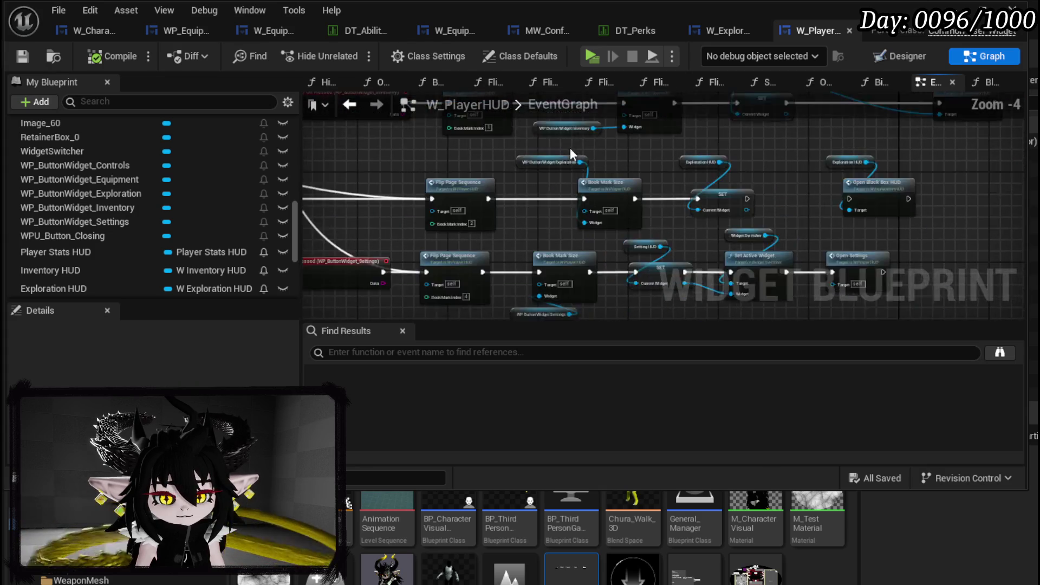
pyautogui.moveTo(569, 147); pyautogui.dragTo(779, 172)
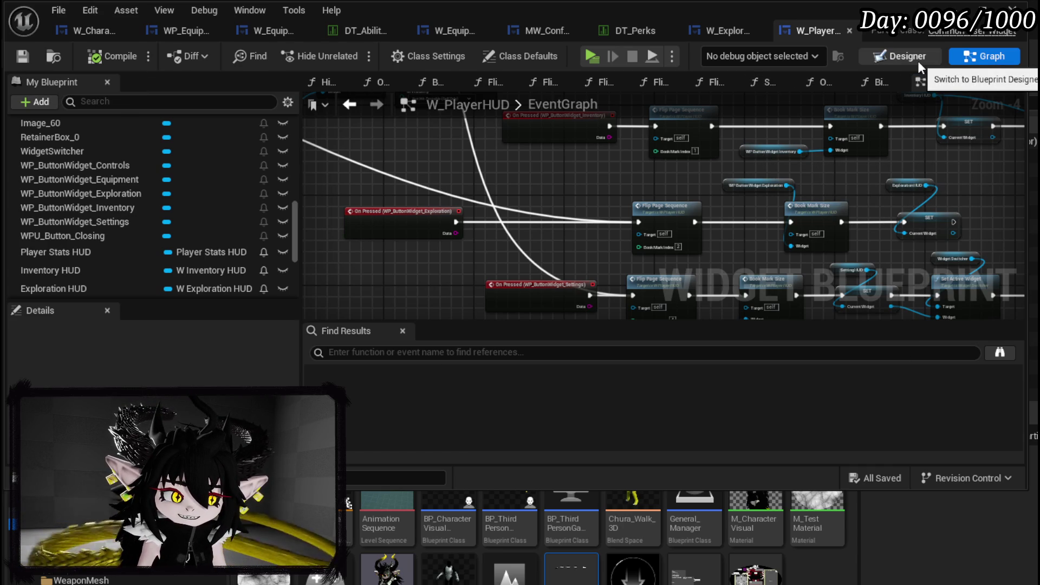
pyautogui.click(891, 63)
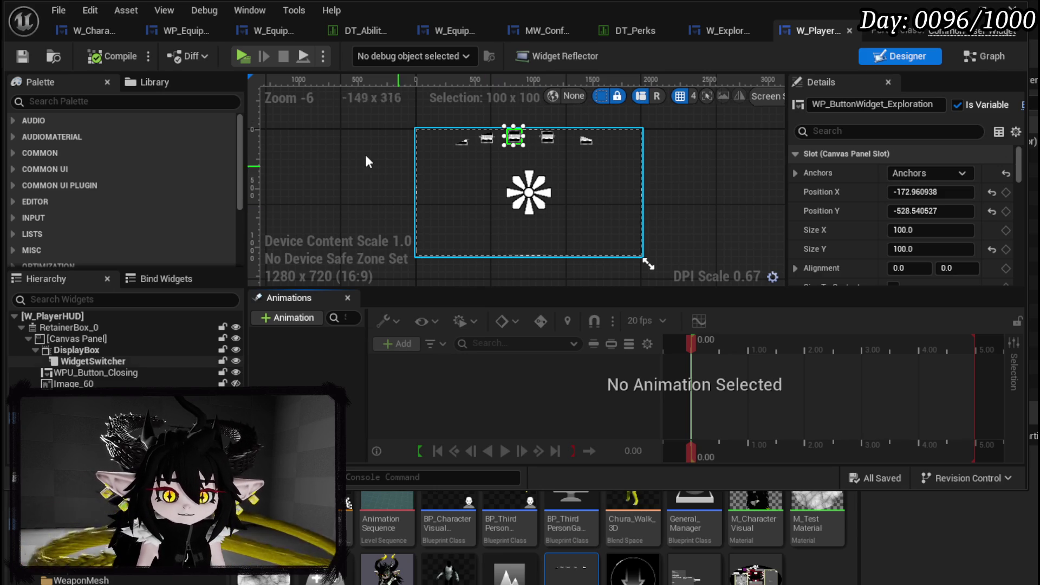
pyautogui.click(969, 56)
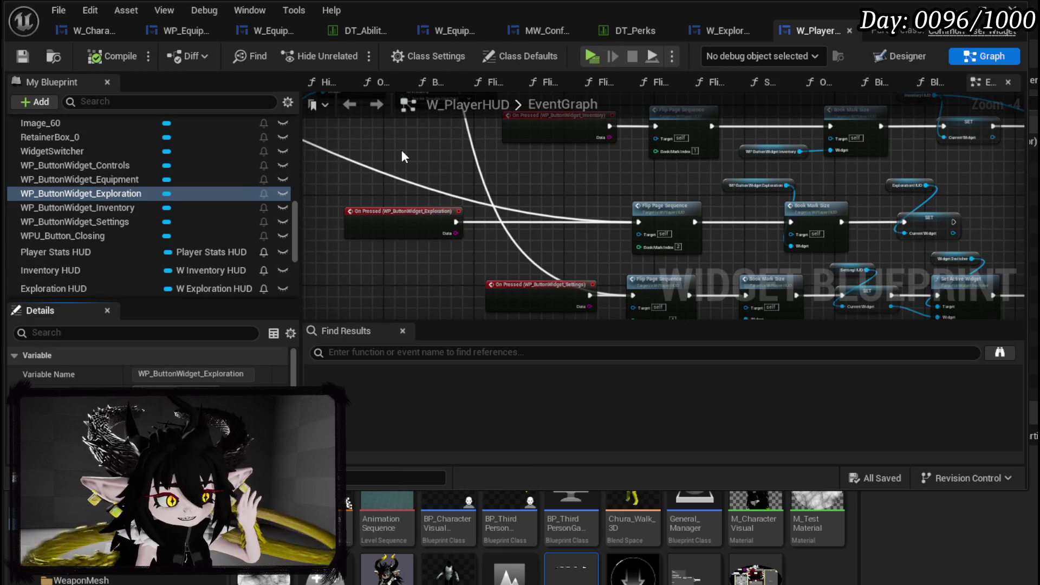
# Pan to the Switch on String node, then open W_Exploration_HUD's event graph.
pyautogui.scroll(-1, 466, 176)
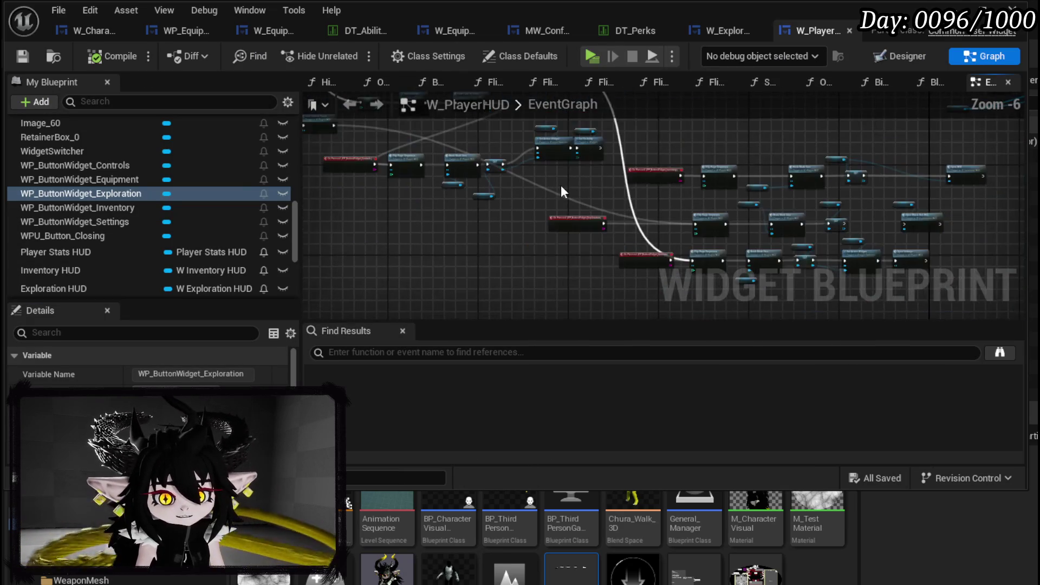
pyautogui.scroll(-1, 437, 270)
pyautogui.moveTo(438, 270)
pyautogui.mouseDown()
pyautogui.moveTo(645, 248)
pyautogui.moveTo(383, 218)
pyautogui.mouseUp()
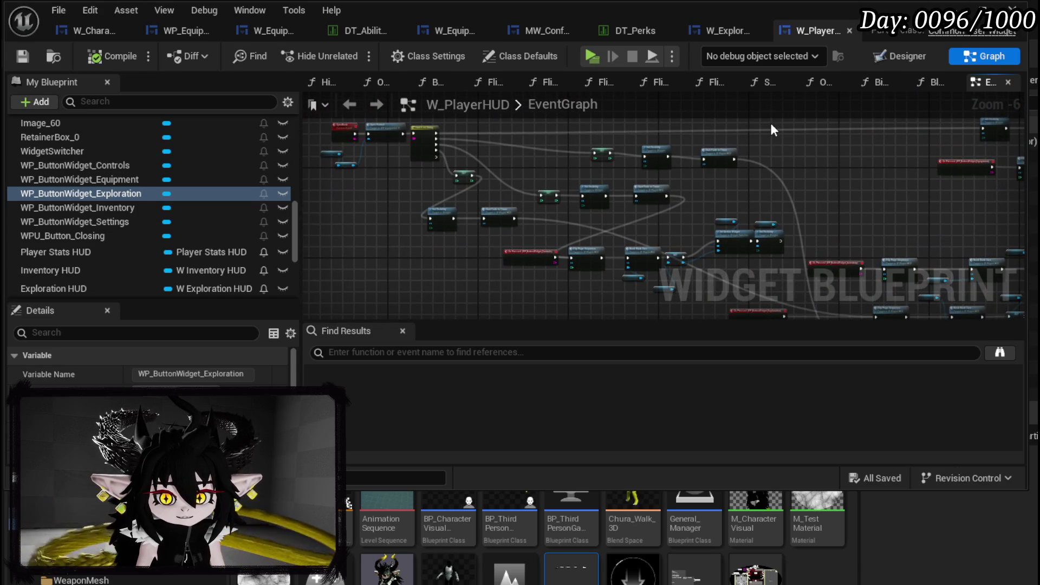
pyautogui.scroll(3, 485, 131)
pyautogui.moveTo(486, 132)
pyautogui.mouseDown()
pyautogui.moveTo(600, 178)
pyautogui.moveTo(842, 188)
pyautogui.mouseUp()
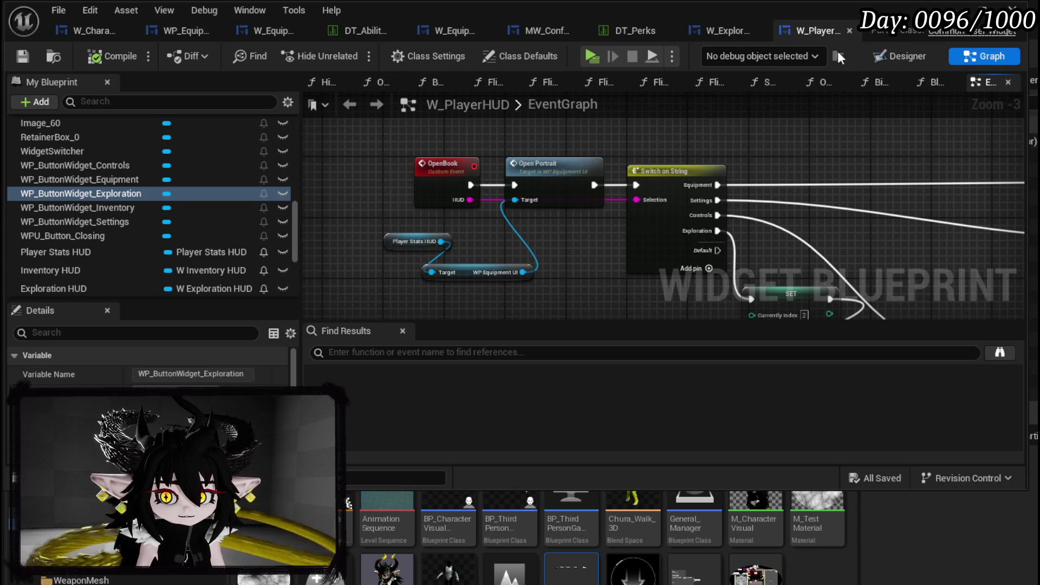
pyautogui.click(727, 34)
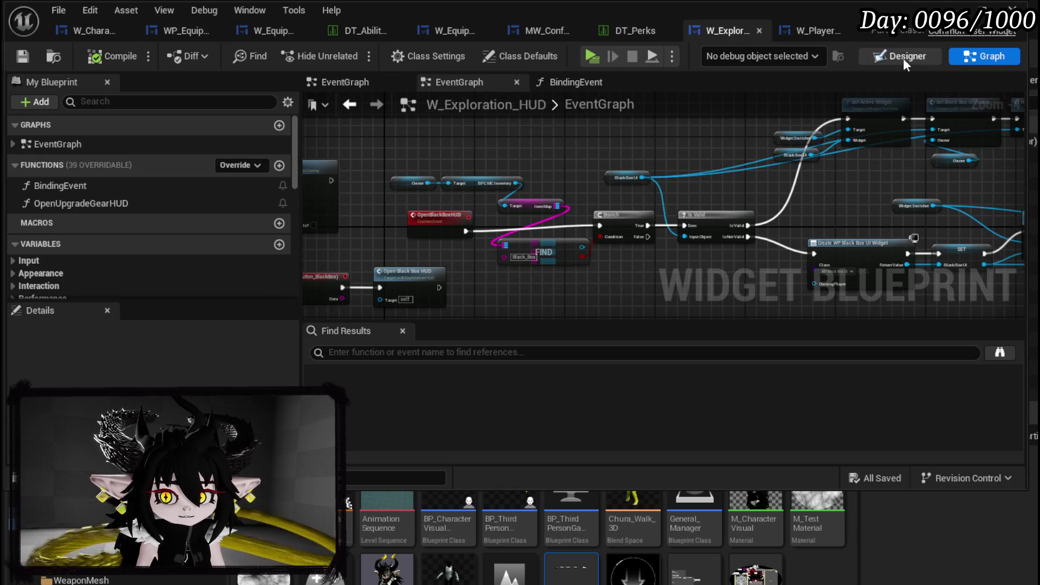
# Rename MW_Button_Crafting to MW_Button_Upgrade, then compile and save.
pyautogui.click(902, 57)
pyautogui.scroll(4, 461, 184)
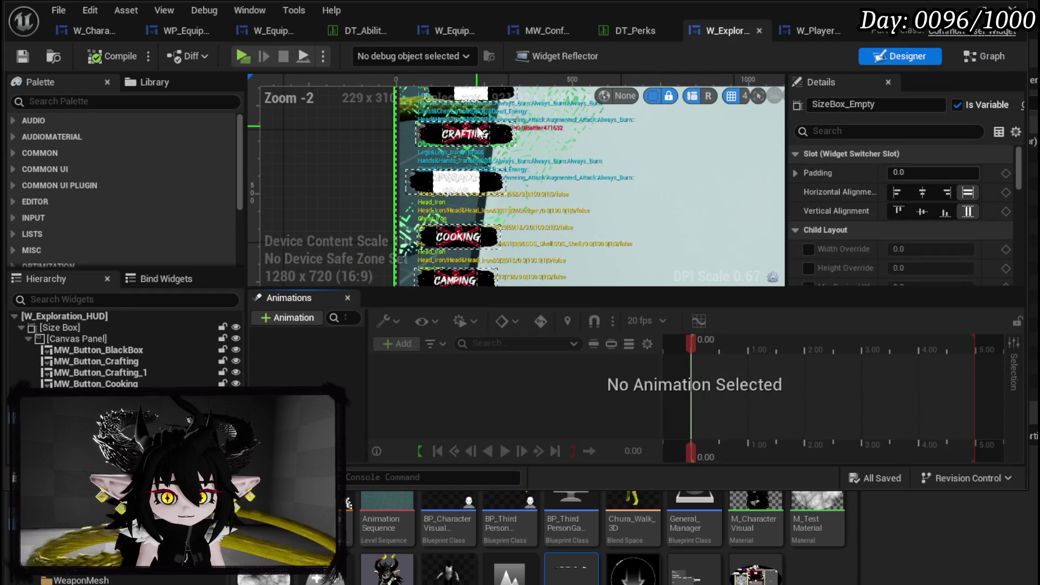
pyautogui.click(136, 361)
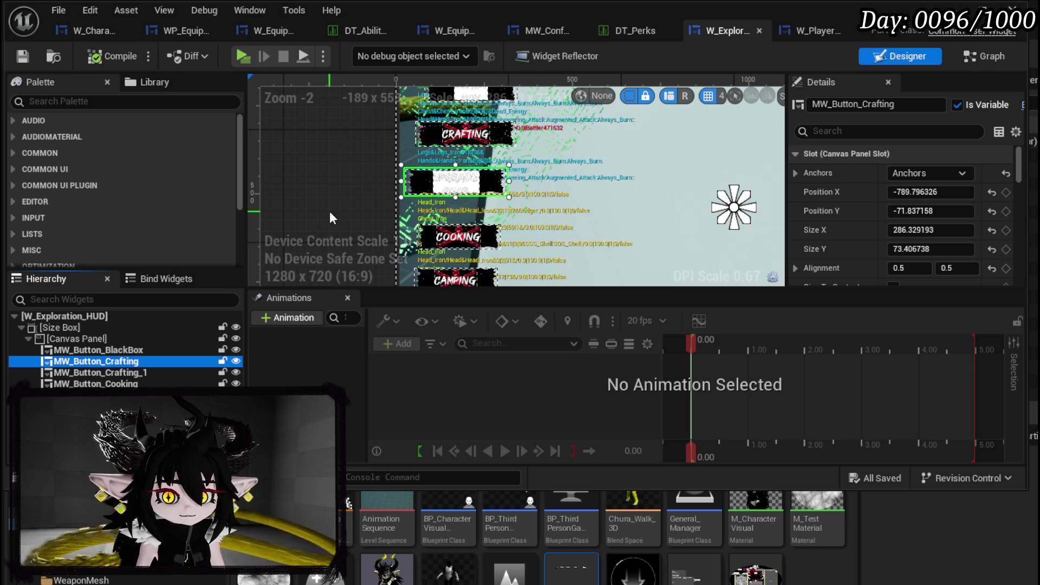
pyautogui.moveTo(863, 105); pyautogui.dragTo(904, 105)
pyautogui.write('Upgrade')
pyautogui.press('Return')
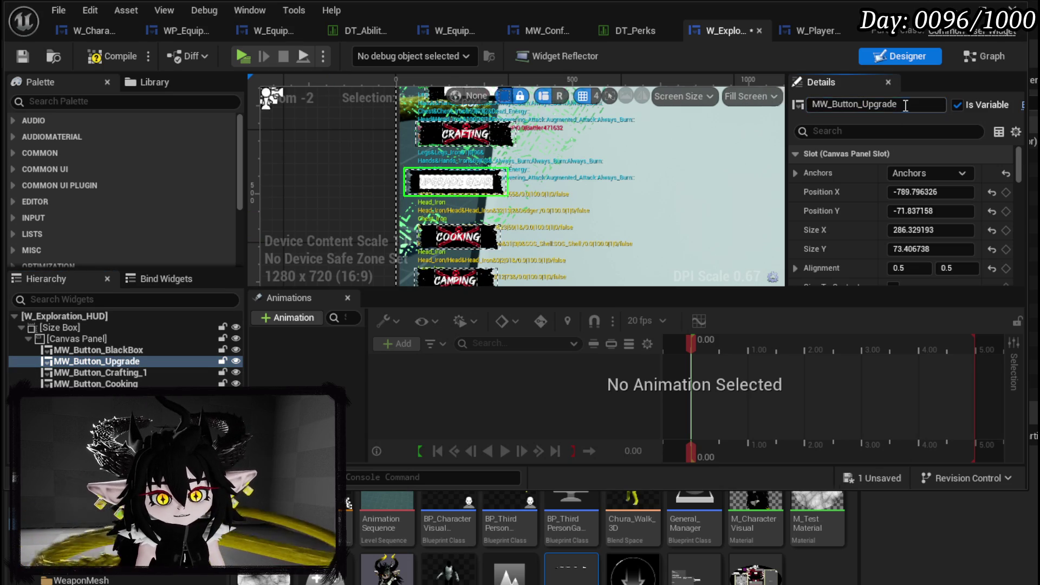
pyautogui.click(107, 49)
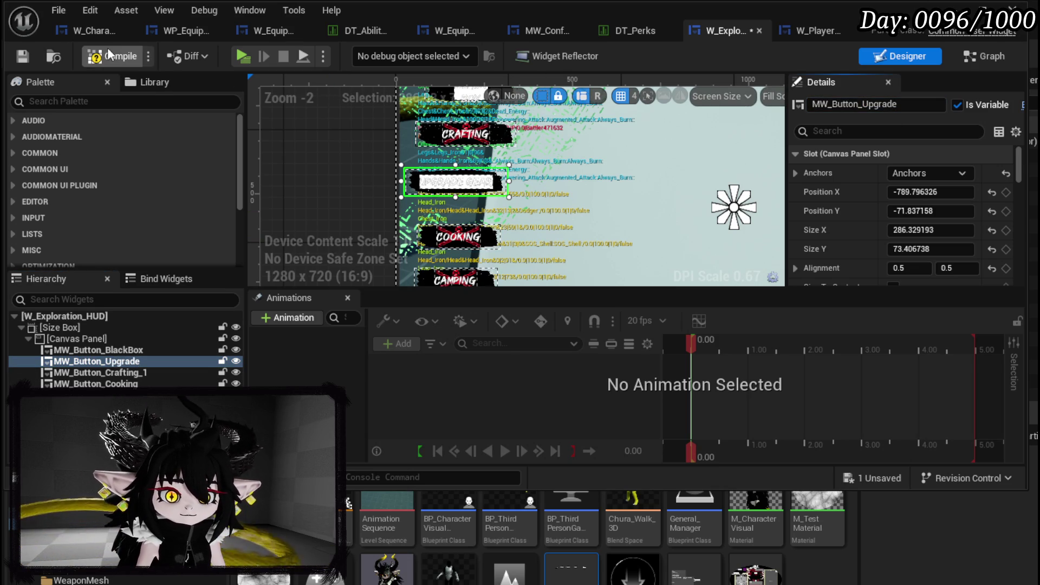
pyautogui.click(21, 57)
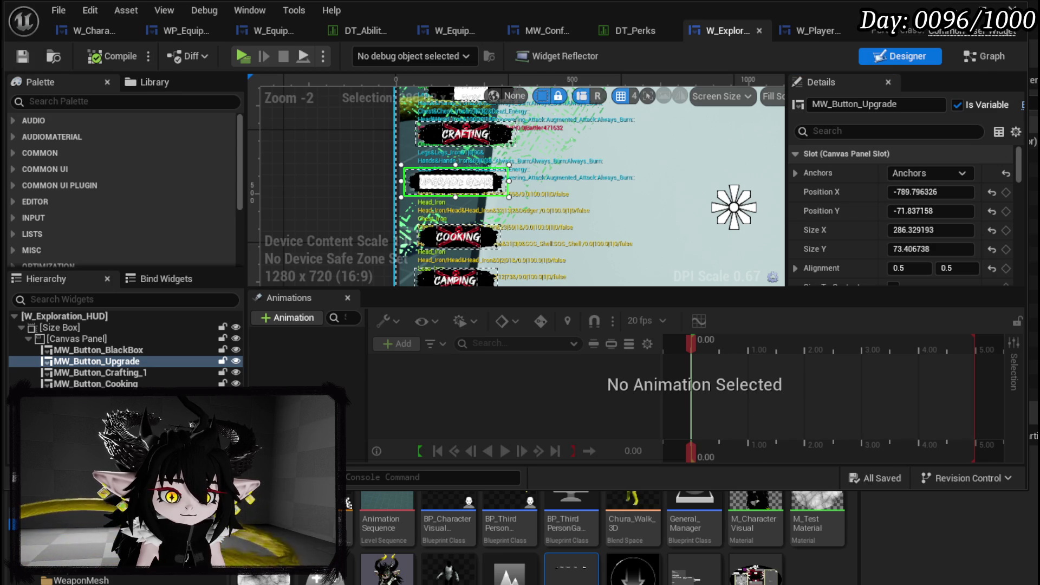
# Rename MW_Button_Crafting_1 to MW_Button_Crafting and save.
pyautogui.click(143, 372)
pyautogui.moveTo(894, 104); pyautogui.dragTo(914, 105)
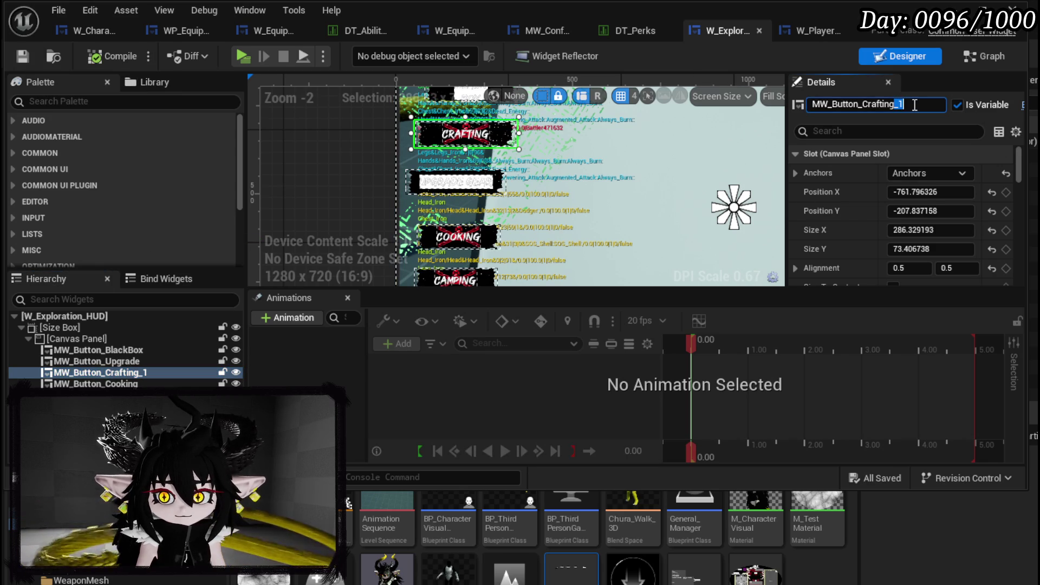
pyautogui.press('BackSpace')
pyautogui.press('Return')
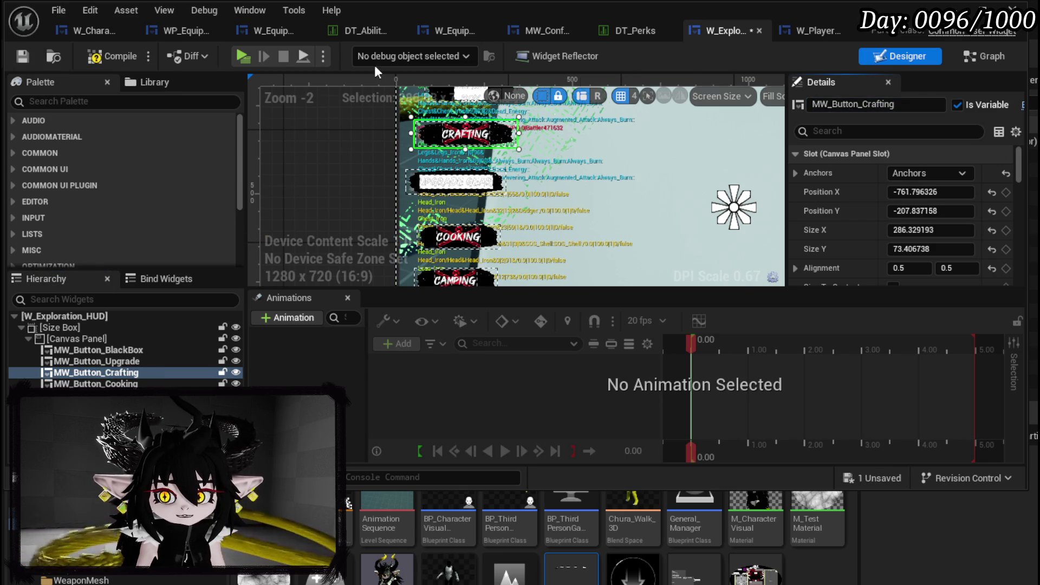
pyautogui.click(25, 53)
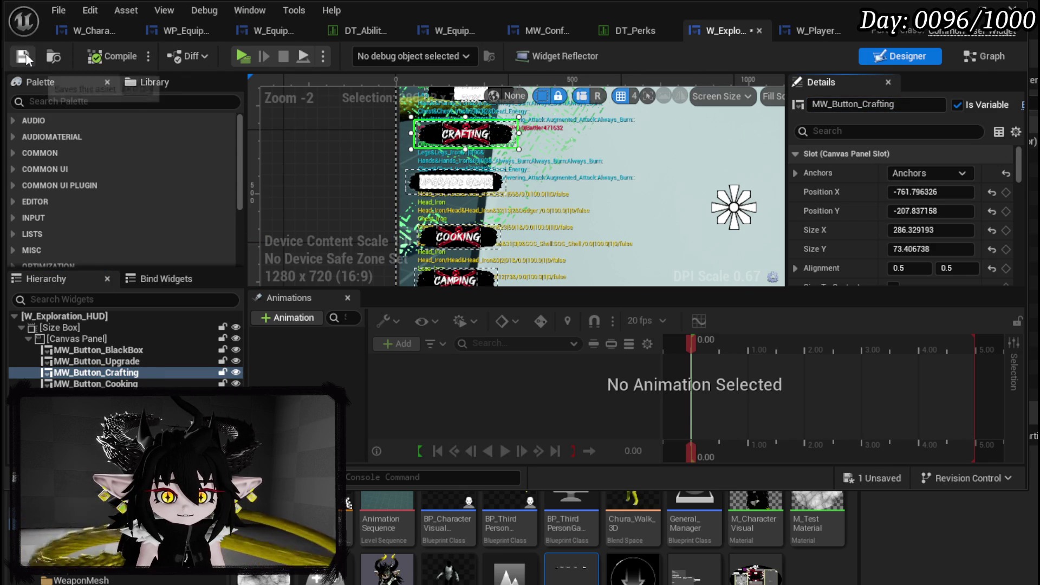
# Clear the Crafting button's texture to None, turn off Locked and Pre Build, and save.
pyautogui.moveTo(1019, 174); pyautogui.dragTo(1018, 273)
pyautogui.scroll(10, 872, 174)
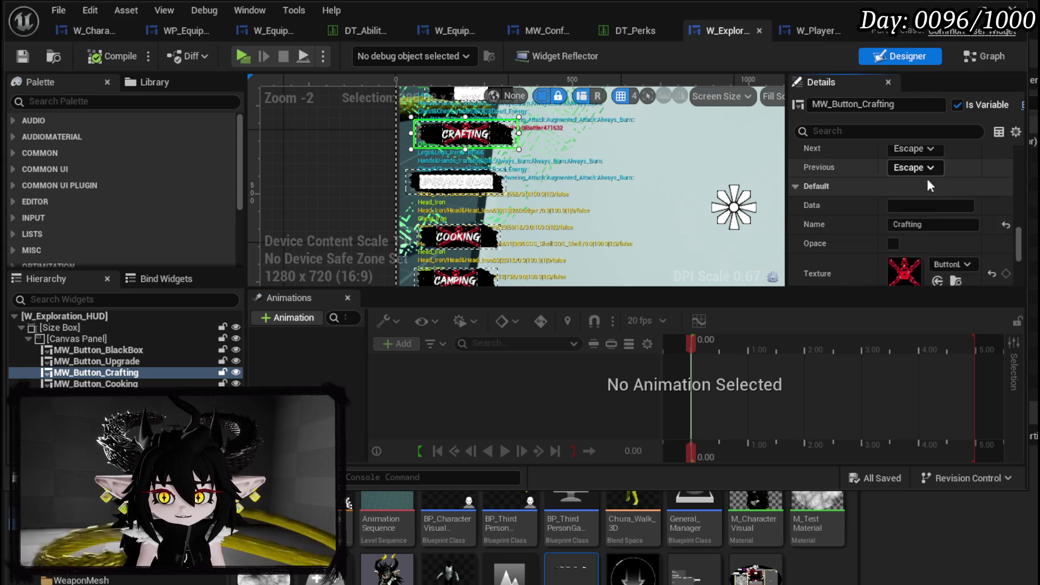
pyautogui.scroll(-3, 926, 177)
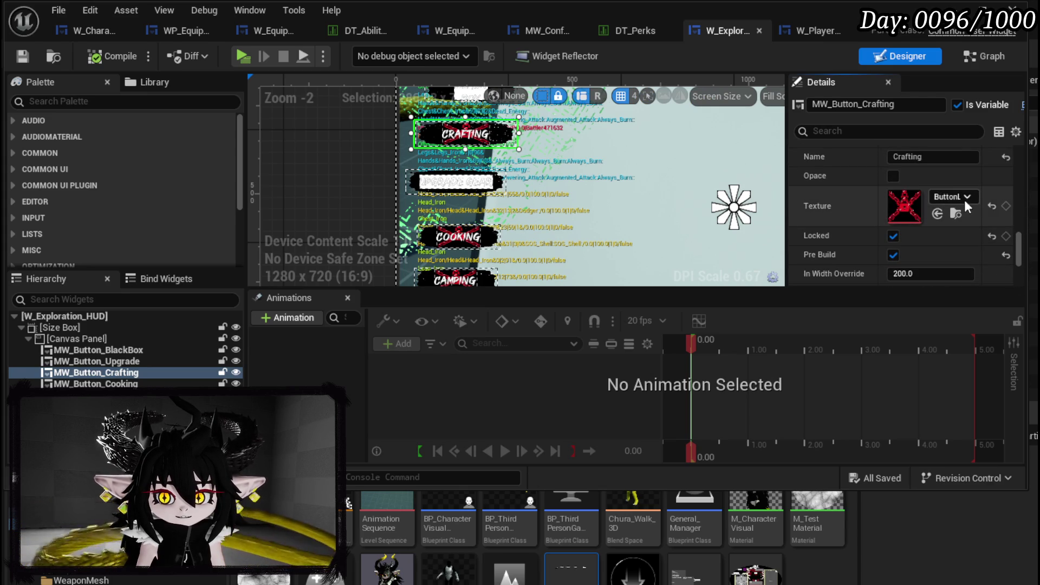
pyautogui.click(991, 207)
pyautogui.click(891, 236)
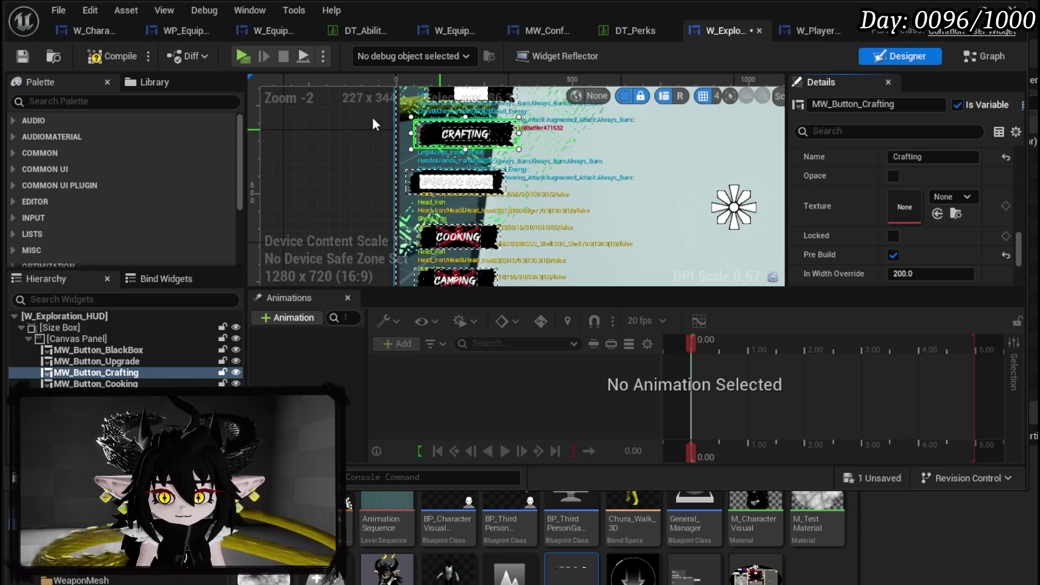
pyautogui.click(96, 58)
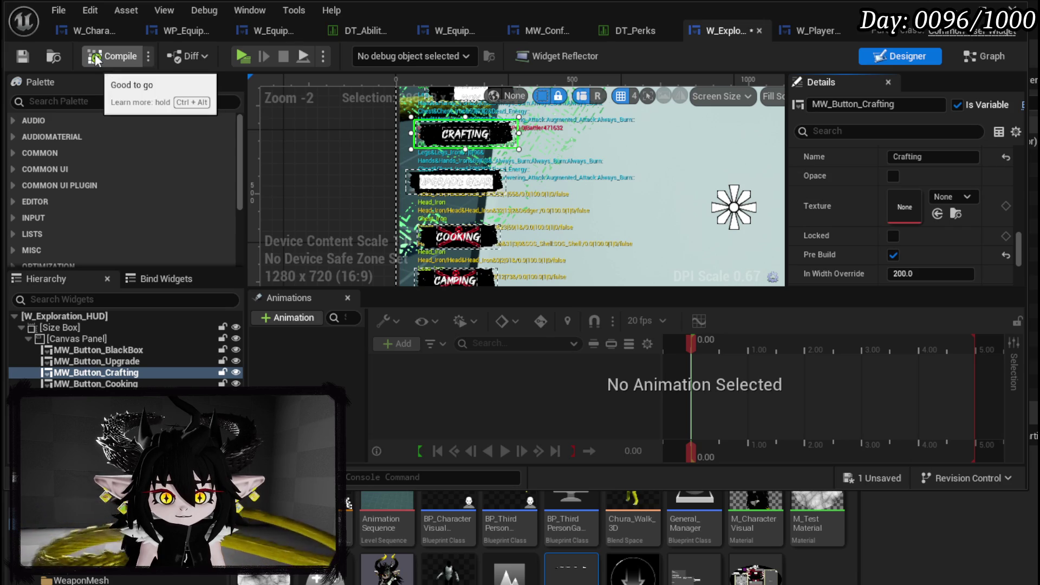
pyautogui.hotkey('ctrl', 's')
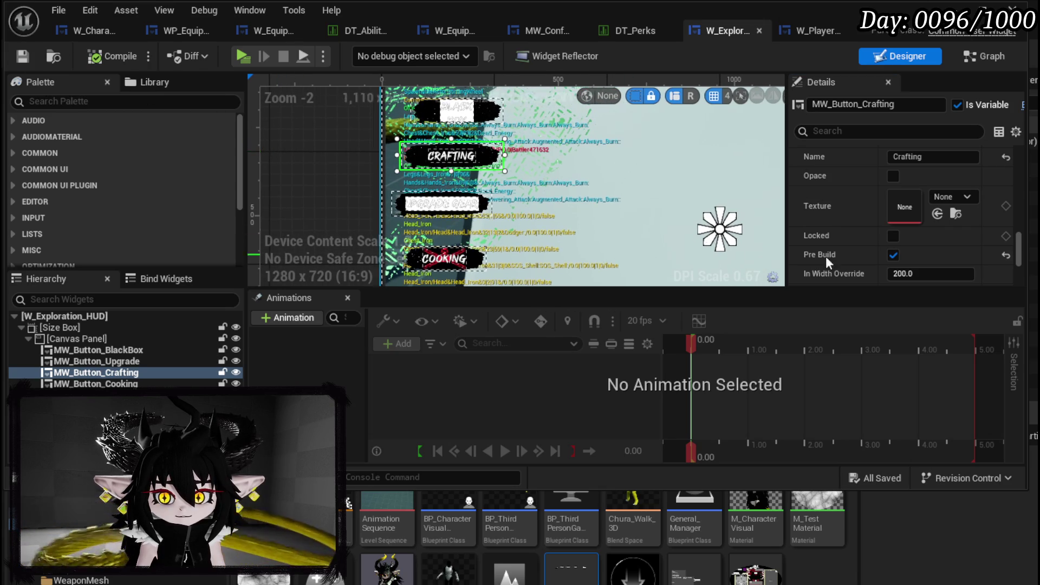
pyautogui.click(892, 253)
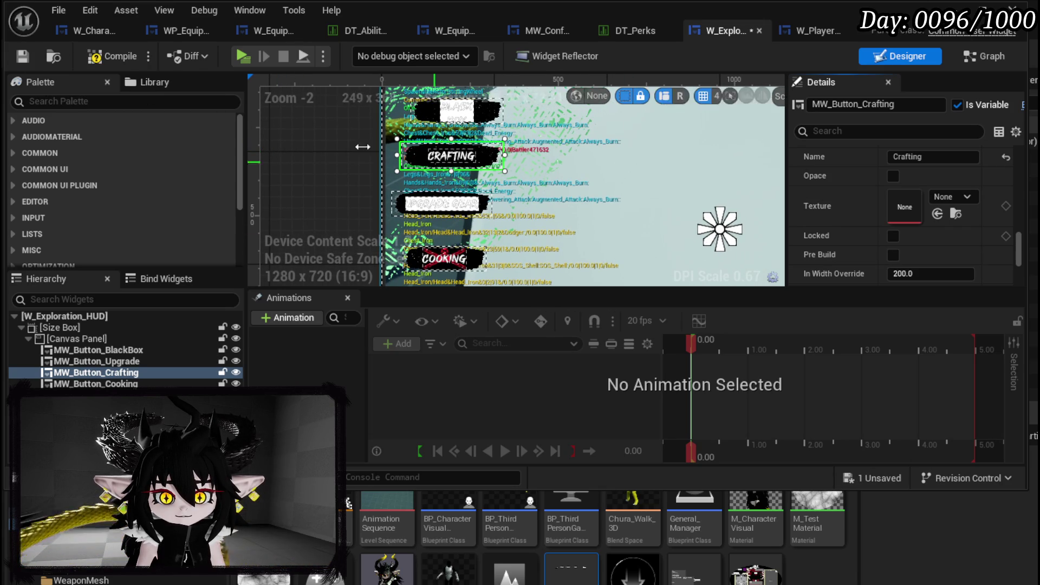
pyautogui.click(17, 54)
pyautogui.scroll(-2, 839, 244)
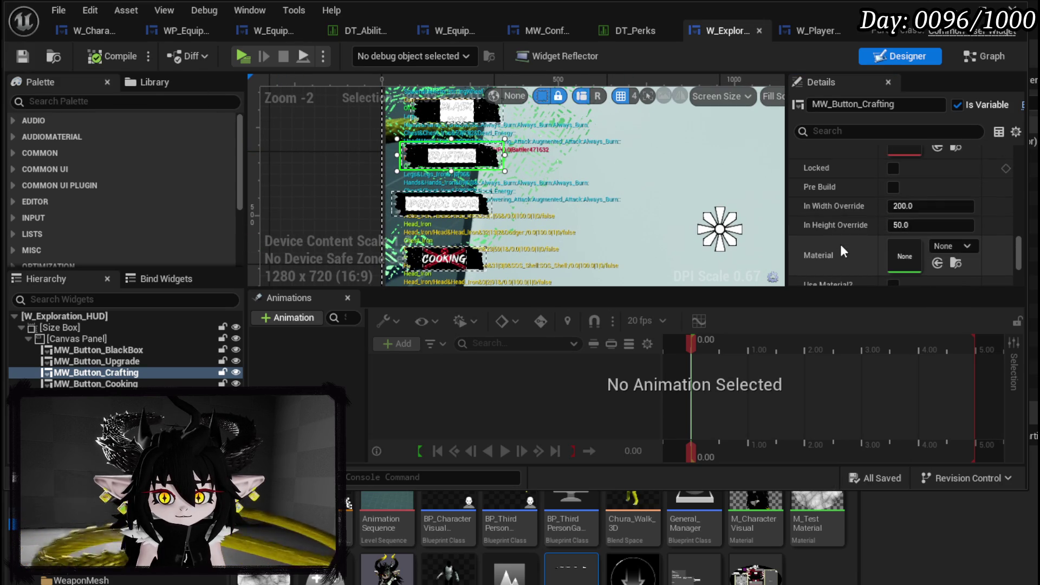
pyautogui.scroll(-5, 844, 248)
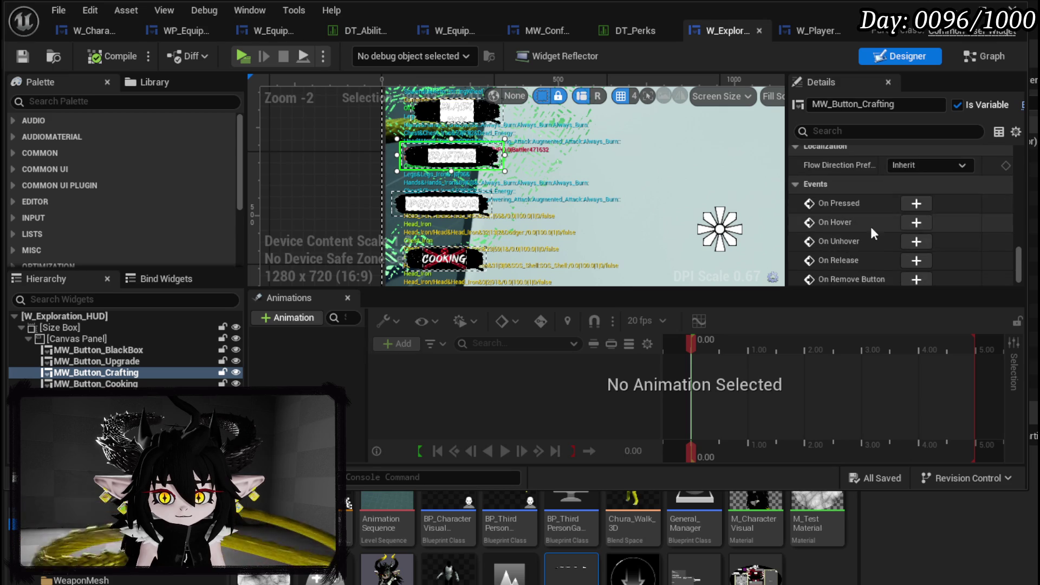
# Add an On Pressed event for MW_Button_Crafting and save the Exploration HUD.
pyautogui.click(916, 205)
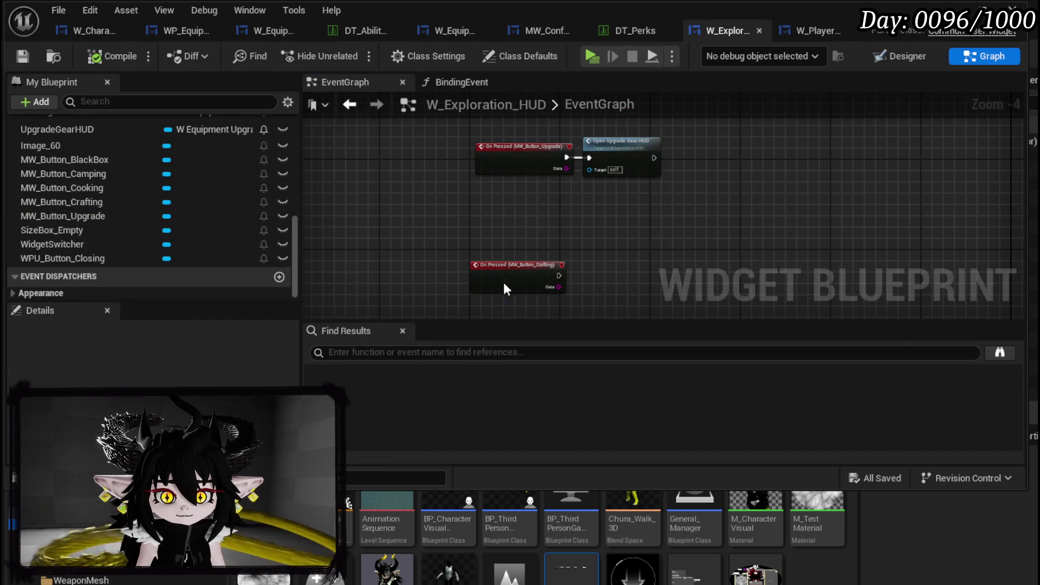
pyautogui.moveTo(503, 282); pyautogui.dragTo(503, 270)
pyautogui.click(599, 229)
pyautogui.hotkey('ctrl', 's')
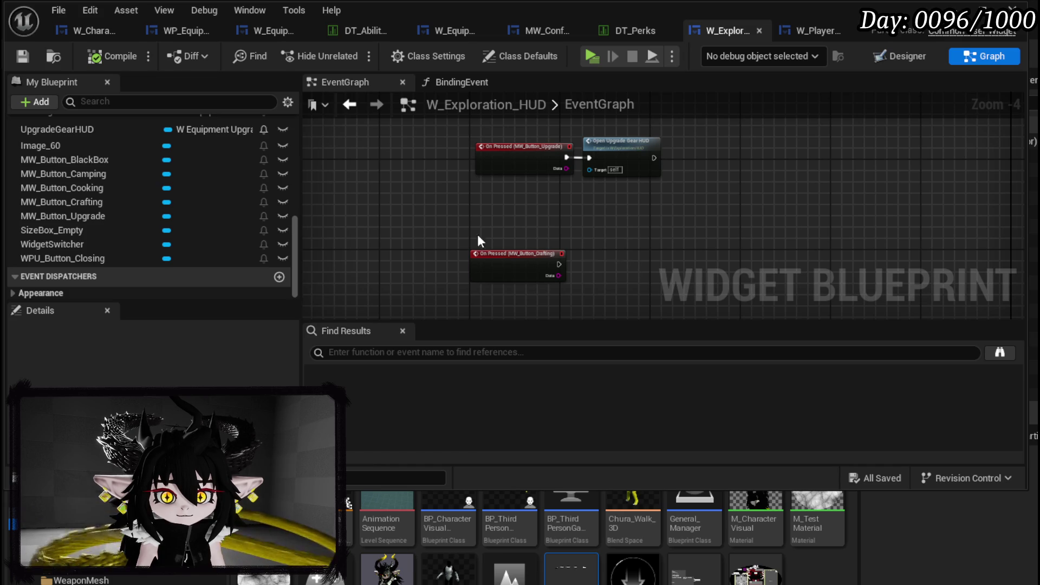
pyautogui.scroll(5, 190, 171)
pyautogui.scroll(5, 190, 171)
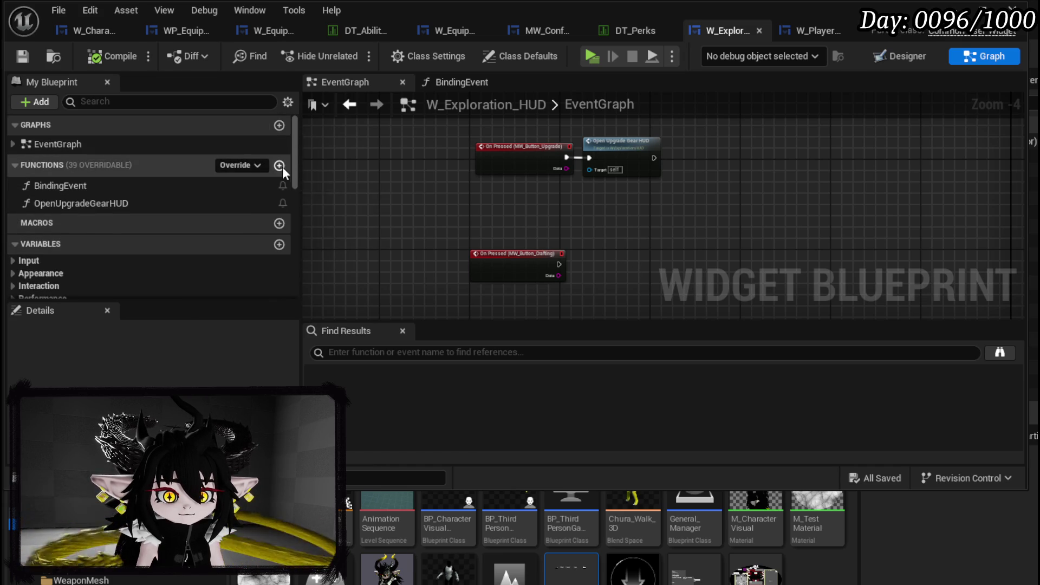
# Create a new function named OpenCraftingHUD, then compile and save the blueprint.
pyautogui.click(280, 165)
pyautogui.write('Ope')
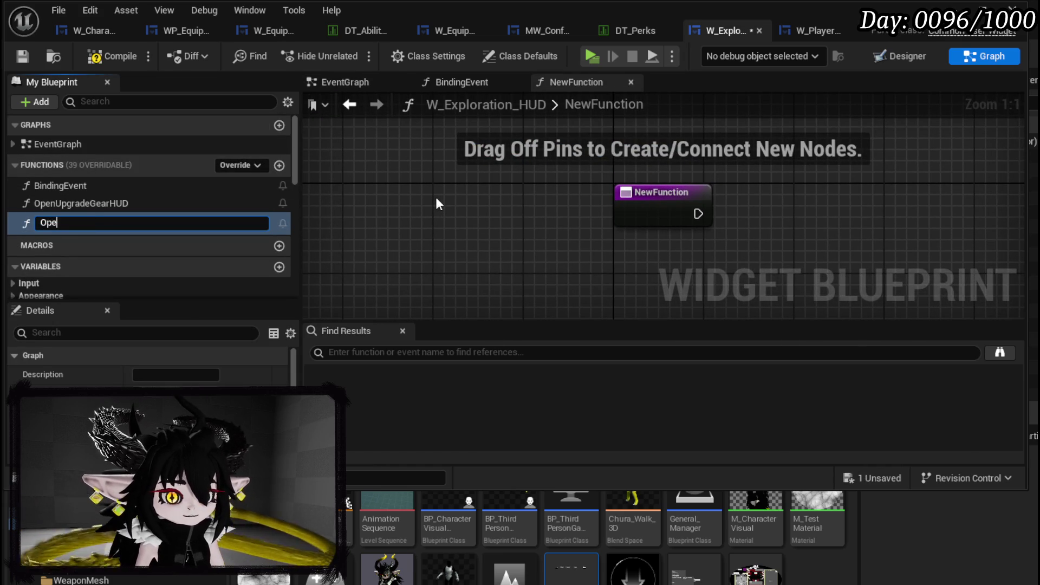
pyautogui.write('nCrafting')
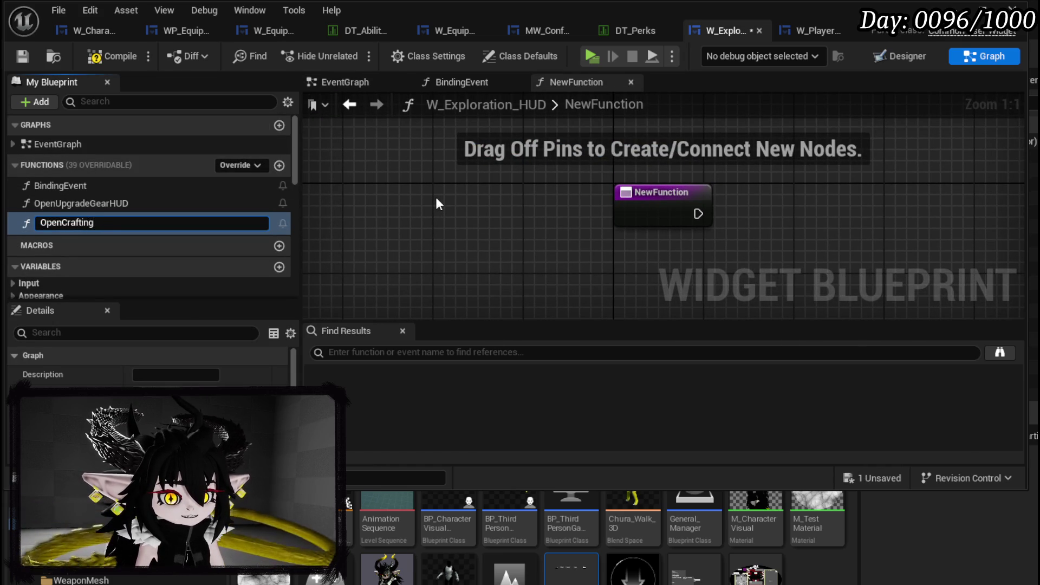
pyautogui.write('HUD')
pyautogui.press('Return')
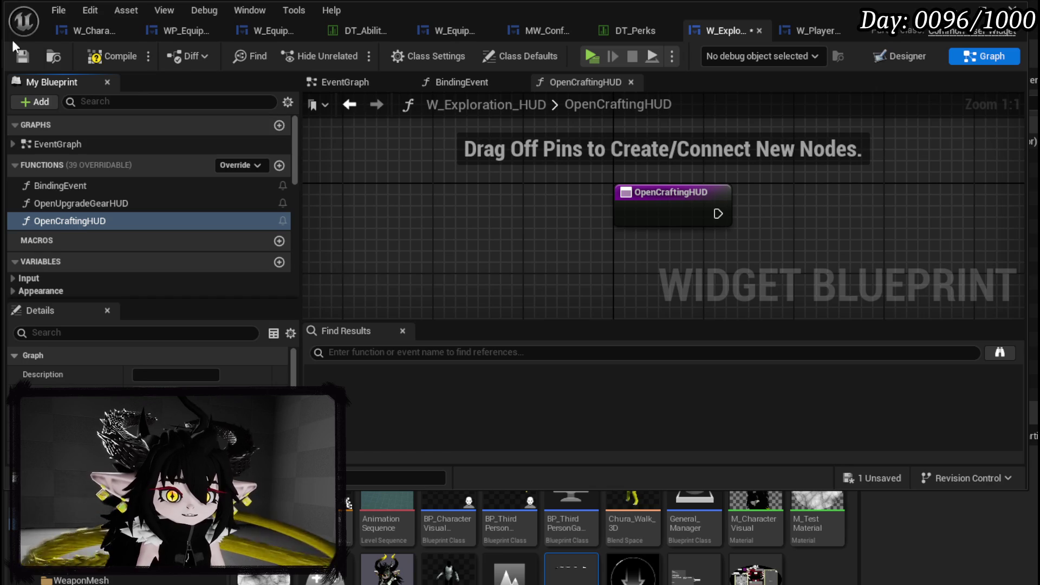
pyautogui.click(15, 53)
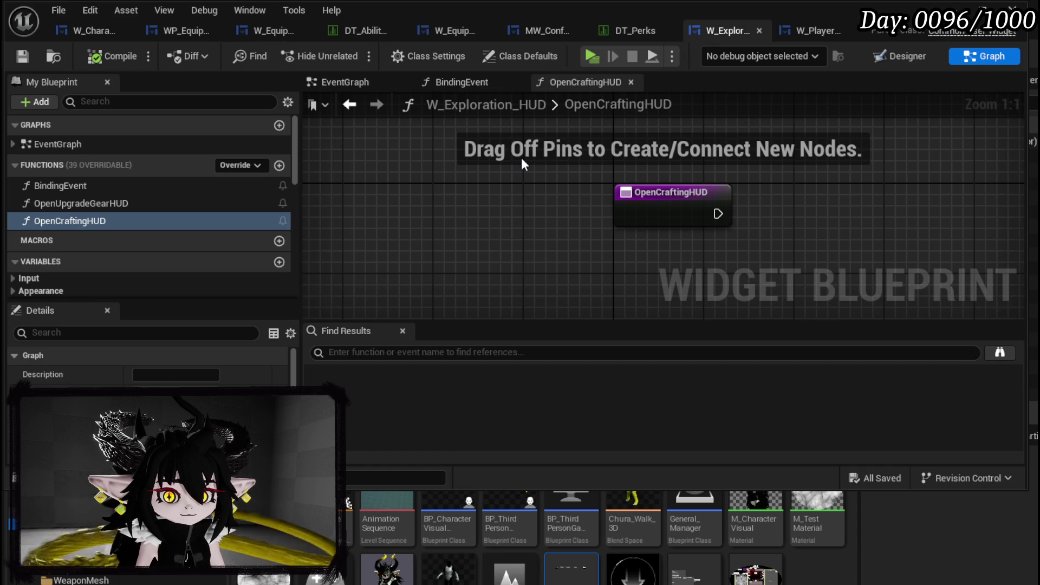
pyautogui.moveTo(503, 199); pyautogui.dragTo(357, 224)
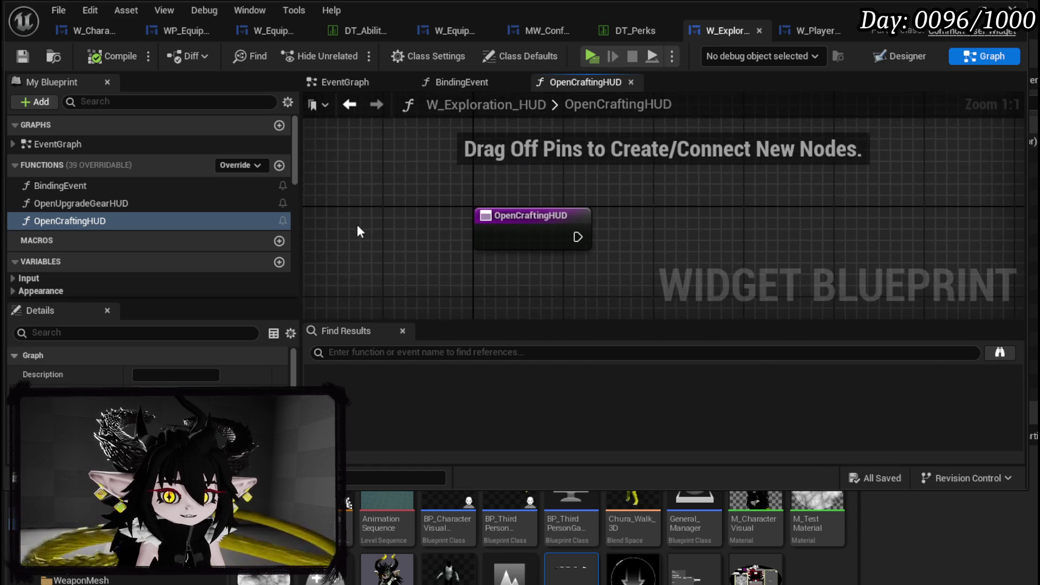
pyautogui.moveTo(427, 243); pyautogui.dragTo(398, 209)
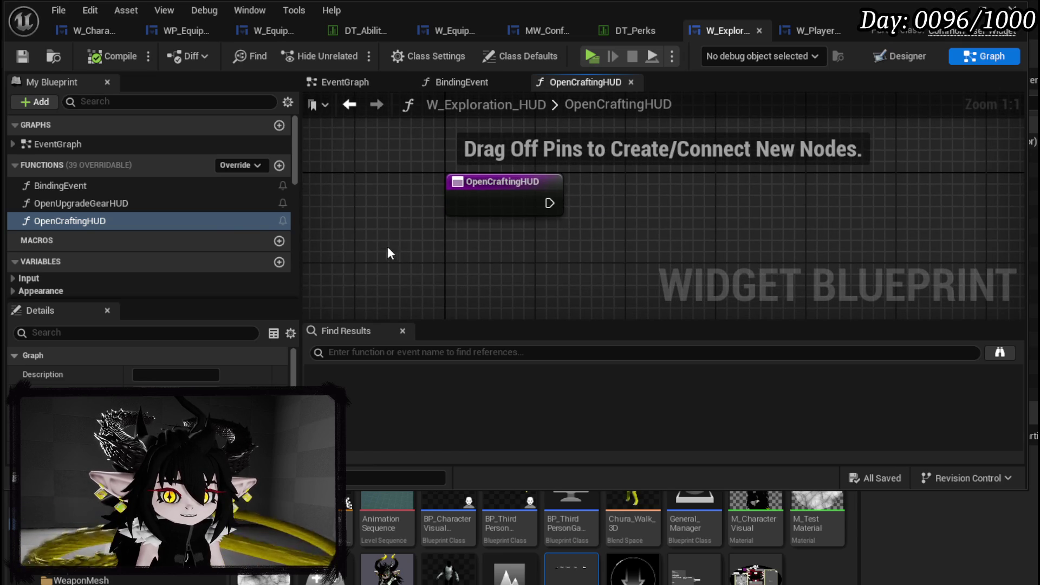
pyautogui.click(504, 182)
pyautogui.click(631, 170)
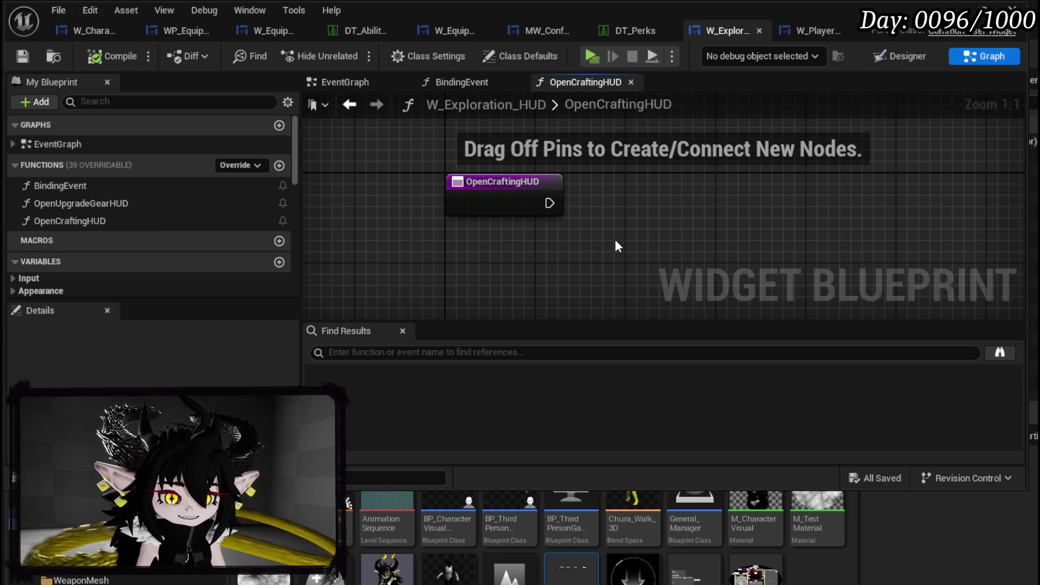
# Place a Get WidgetSwitcher node in the OpenCraftingHUD graph.
pyautogui.click(901, 57)
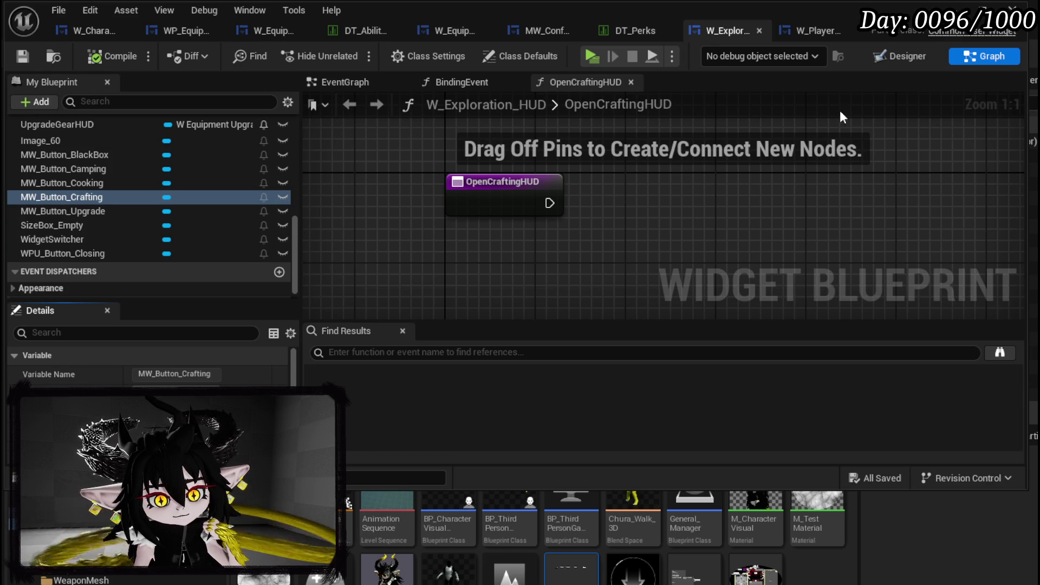
pyautogui.moveTo(116, 235); pyautogui.dragTo(800, 273)
pyautogui.press('Escape')
pyautogui.moveTo(91, 236)
pyautogui.mouseDown()
pyautogui.moveTo(814, 218)
pyautogui.moveTo(909, 235)
pyautogui.mouseUp()
pyautogui.click(909, 234)
pyautogui.moveTo(654, 193); pyautogui.dragTo(843, 225)
pyautogui.scroll(-3, 758, 193)
# Move the OpenCraftingHUD entry node left, compile and save, and close the blueprint editor.
pyautogui.click(490, 181)
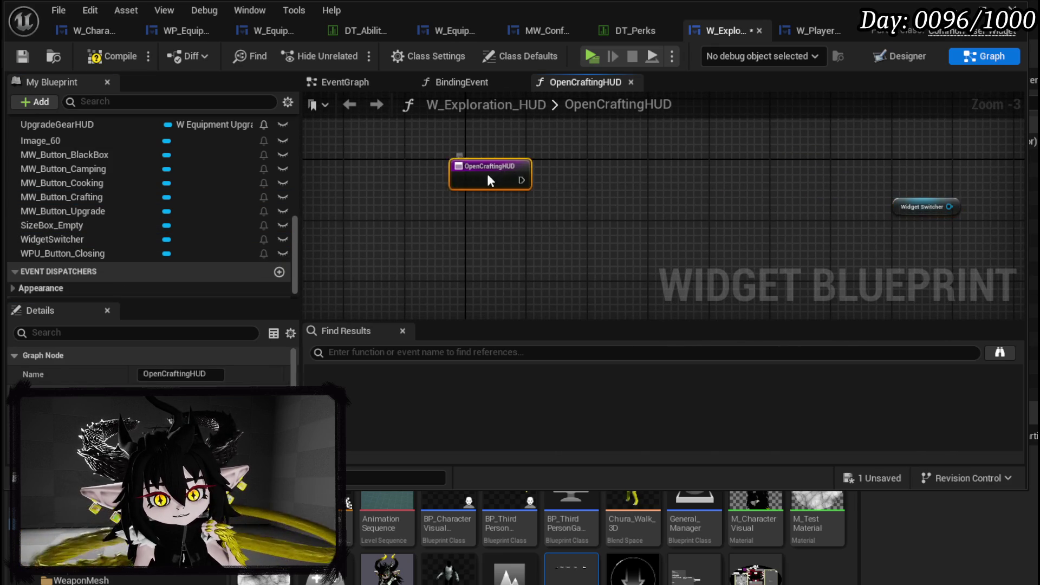
pyautogui.moveTo(490, 180); pyautogui.dragTo(408, 173)
pyautogui.click(347, 135)
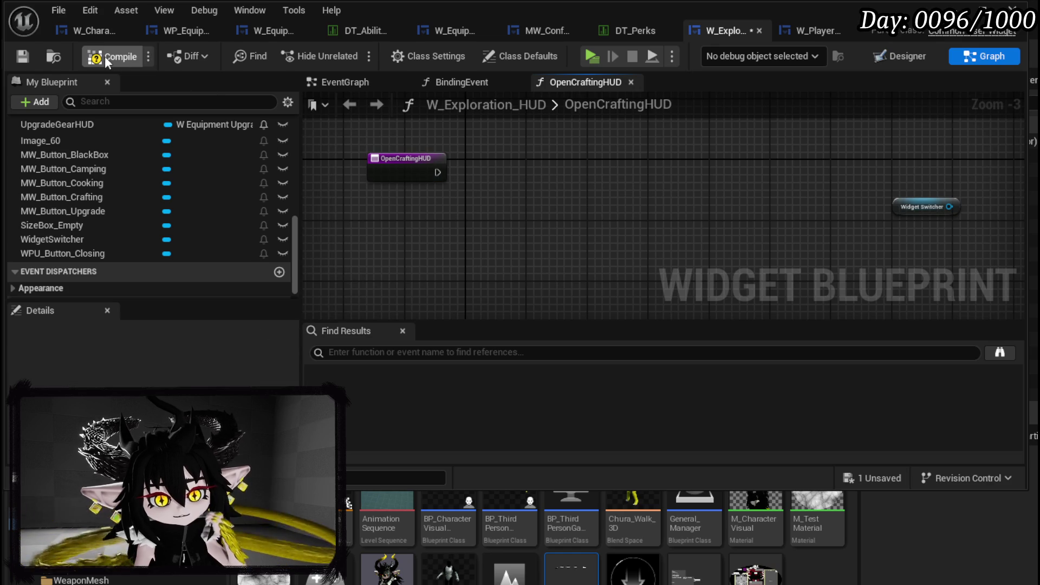
pyautogui.click(107, 59)
pyautogui.click(22, 56)
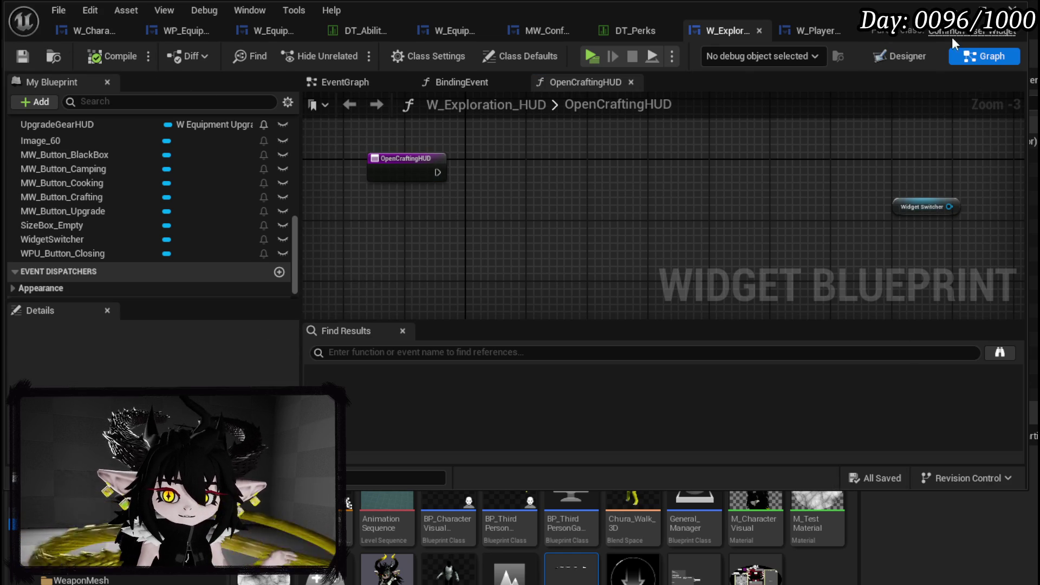
pyautogui.click(953, 8)
pyautogui.scroll(3, 108, 514)
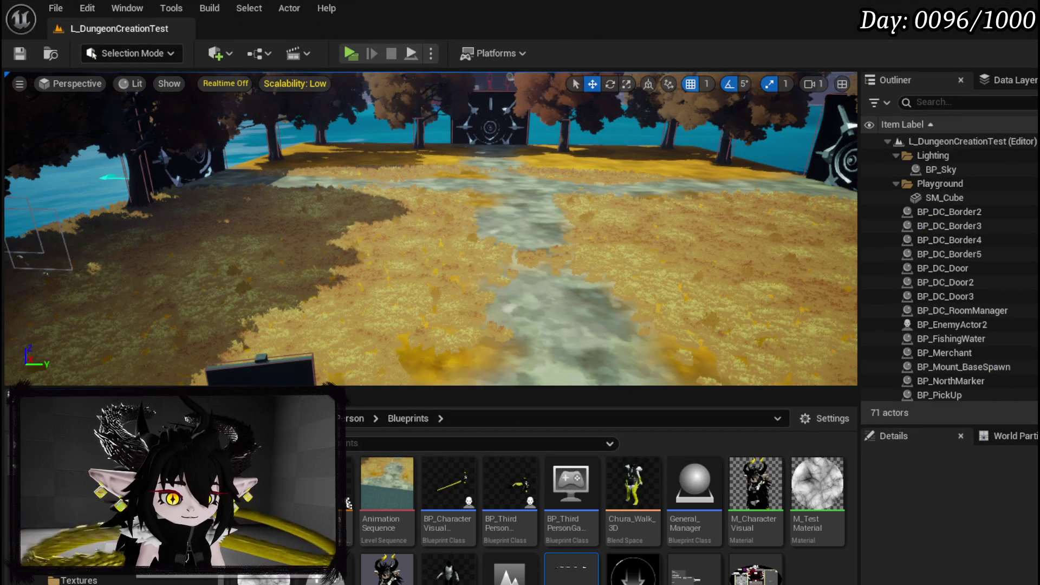
# Review W_GemCraftingHUD's graph from the GemCrafting folder, then start a node from OpenCraftingHUD's entry.
pyautogui.click(70, 542)
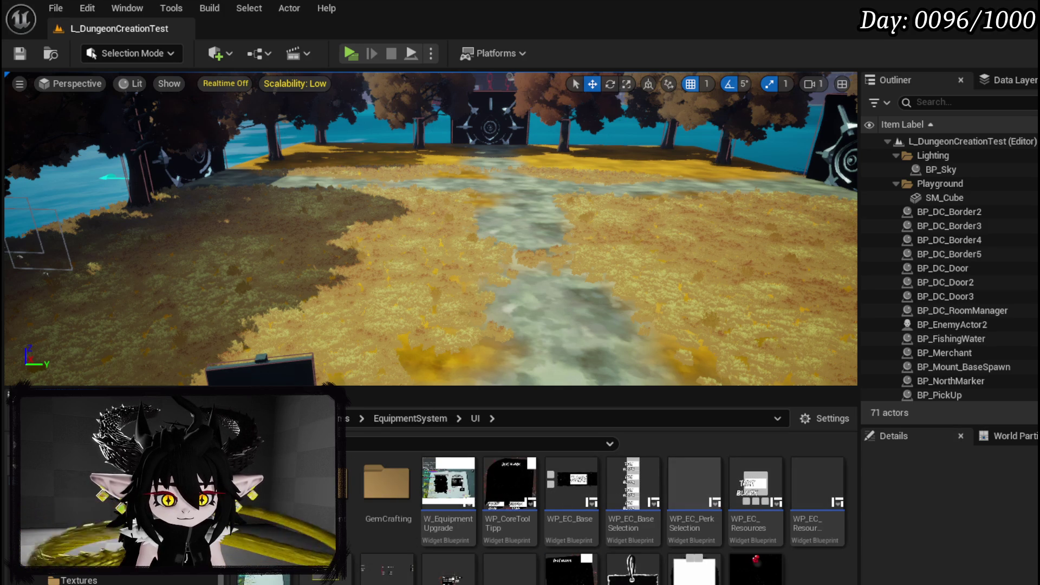
pyautogui.doubleClick(401, 514)
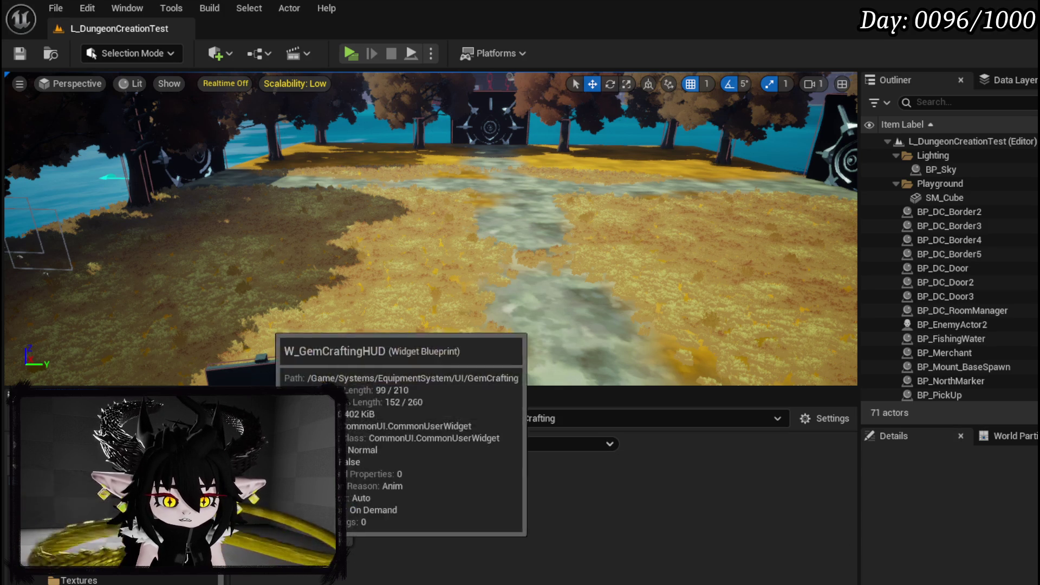
pyautogui.doubleClick(427, 501)
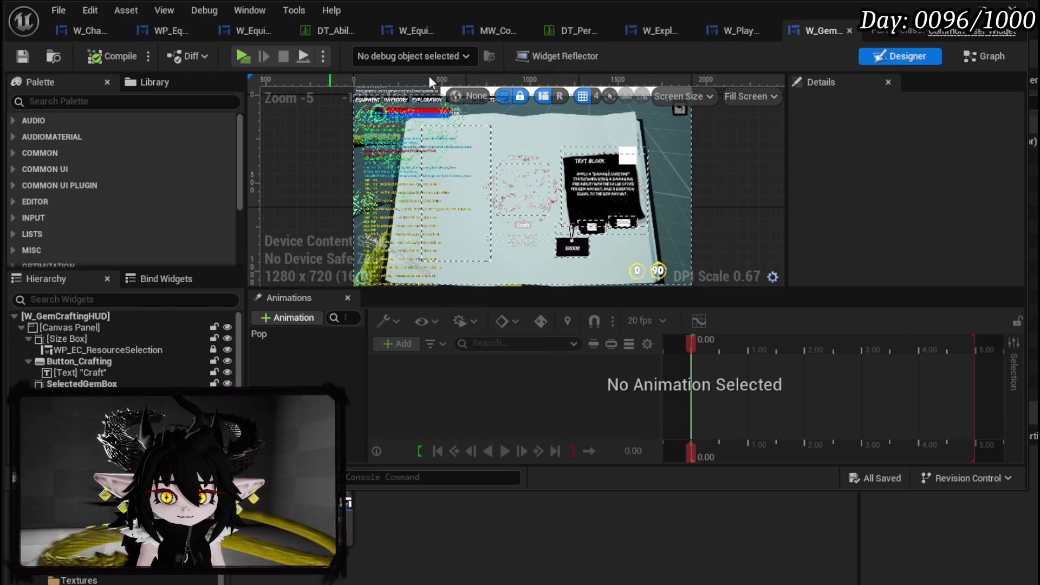
pyautogui.click(975, 57)
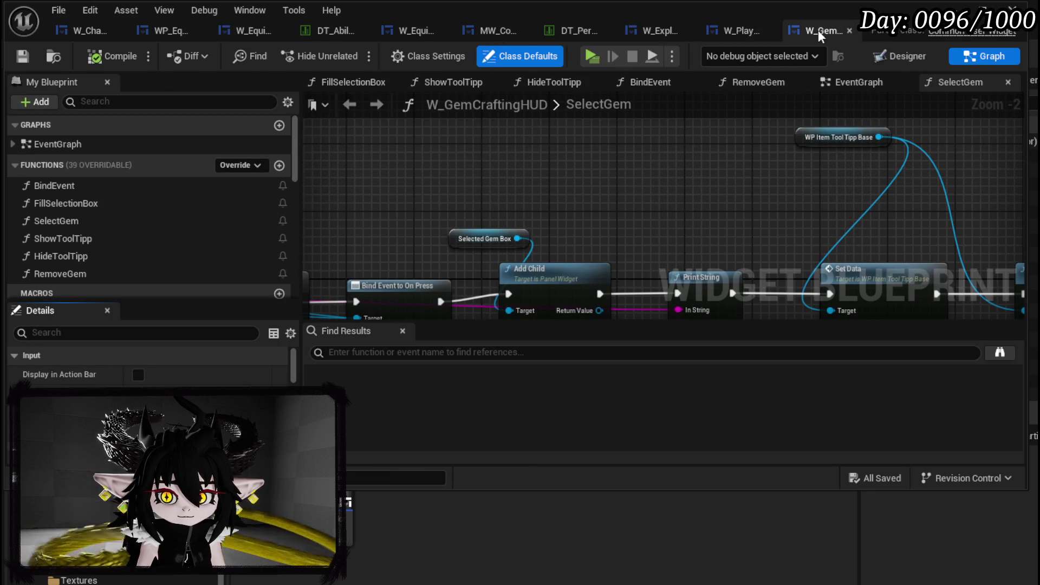
pyautogui.click(676, 33)
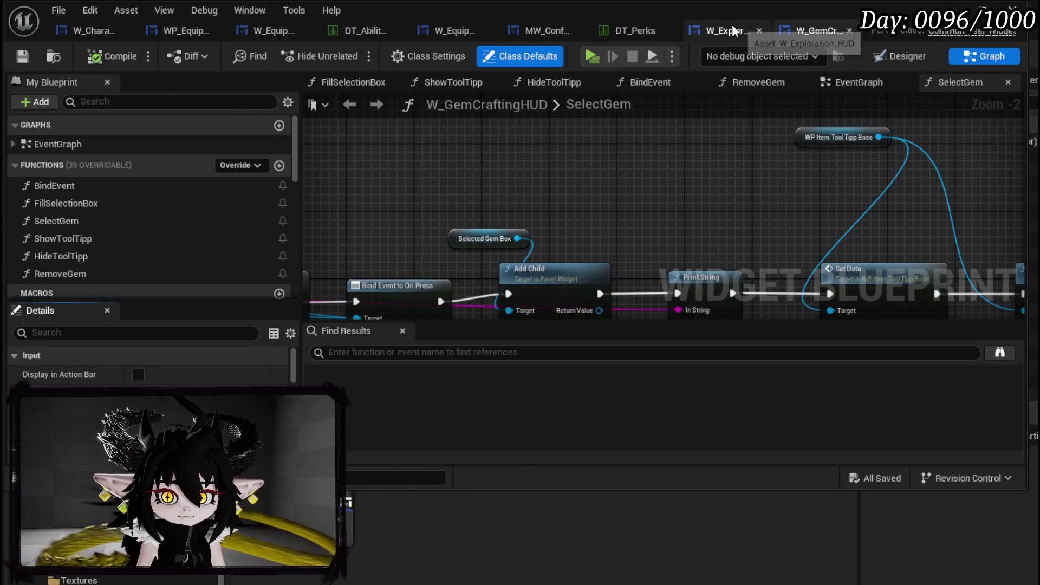
pyautogui.moveTo(438, 172); pyautogui.dragTo(524, 189)
# Add a Create Widget node for W_GemCraftingHUD after OpenCraftingHUD's entry, then compile and save.
pyautogui.write('create widget')
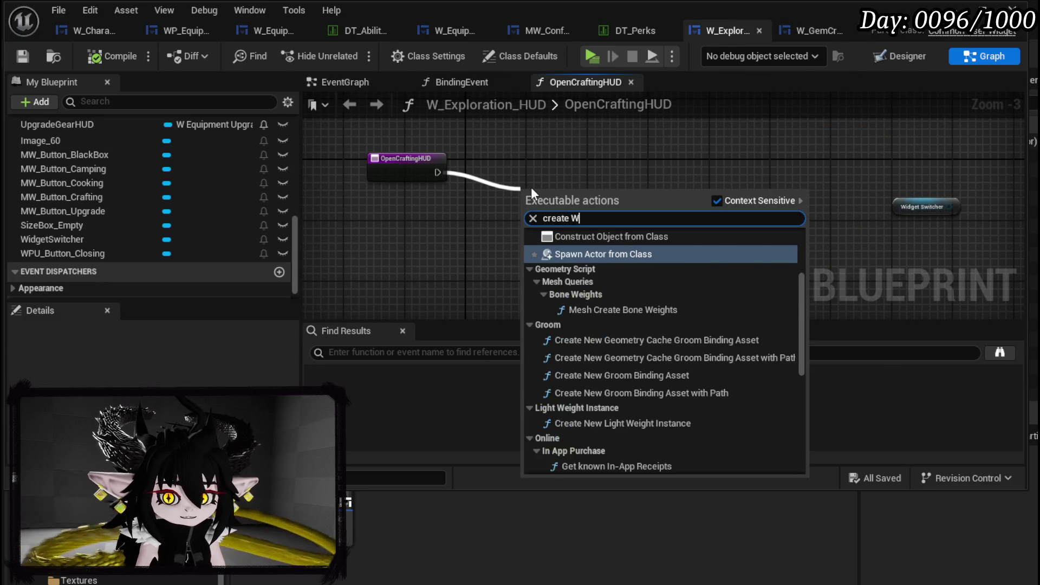
pyautogui.press('Return')
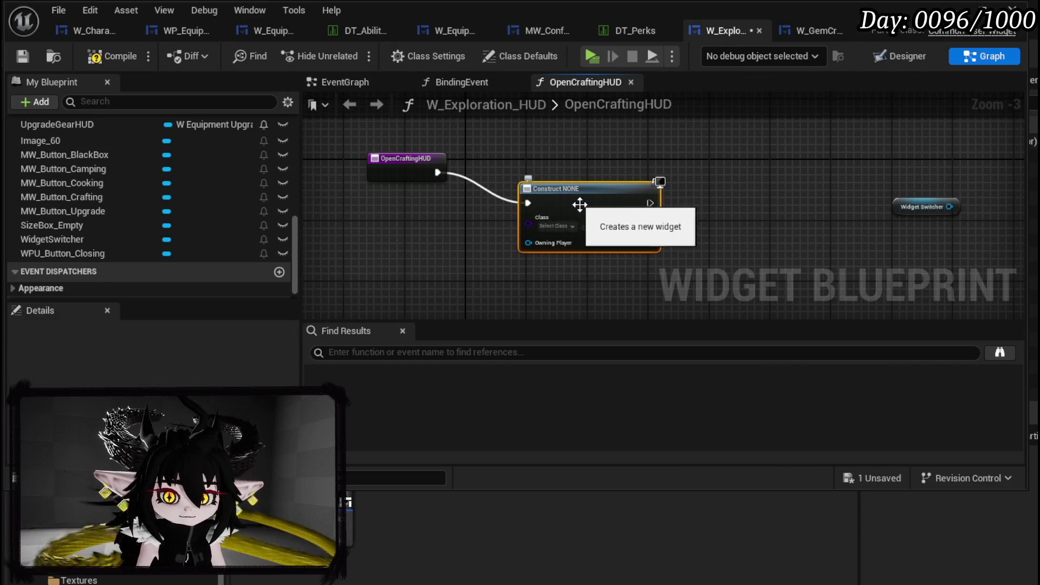
pyautogui.click(555, 226)
pyautogui.write('Gem')
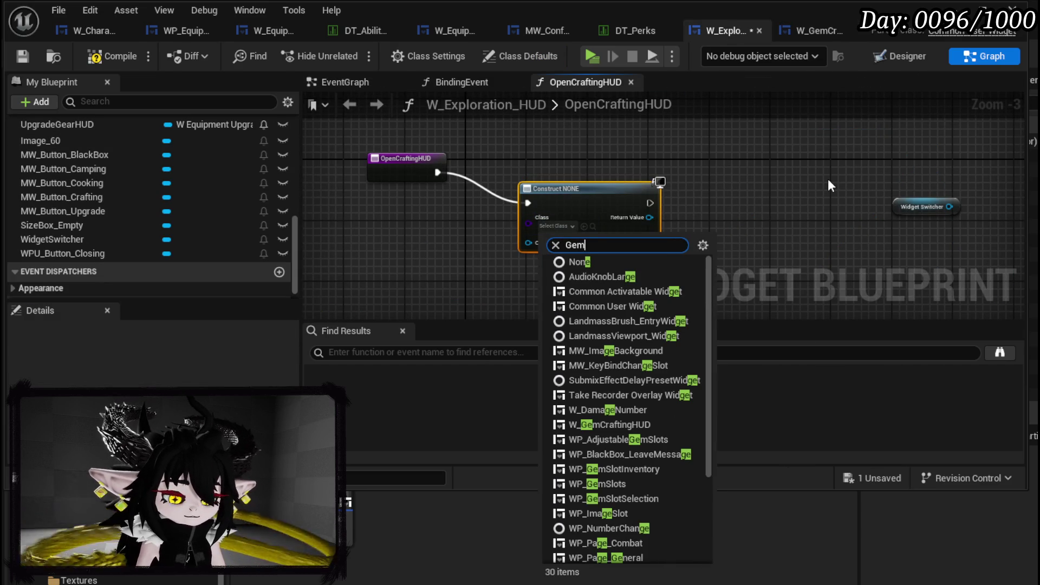
pyautogui.write('Craft')
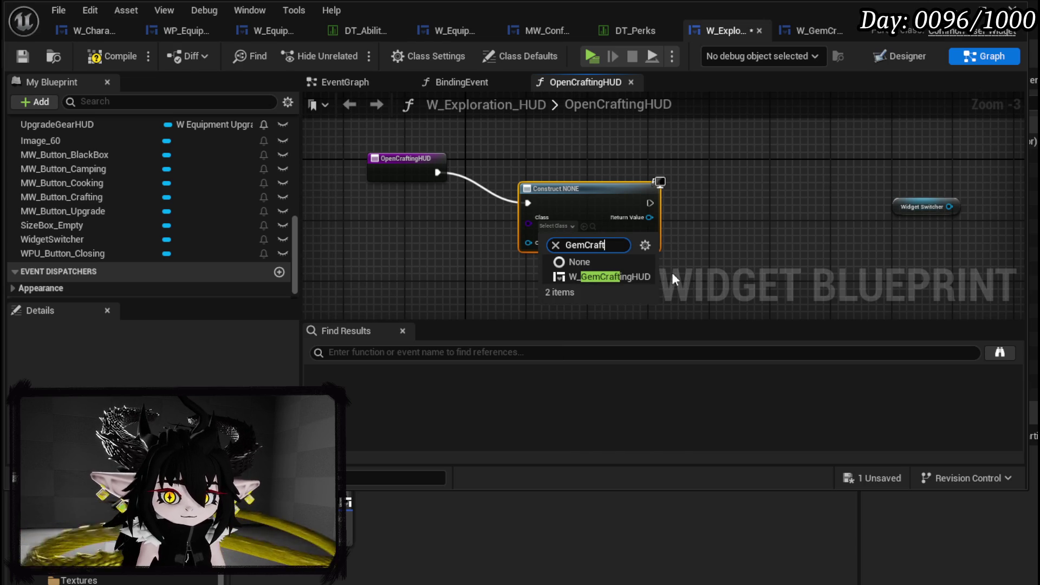
pyautogui.click(643, 277)
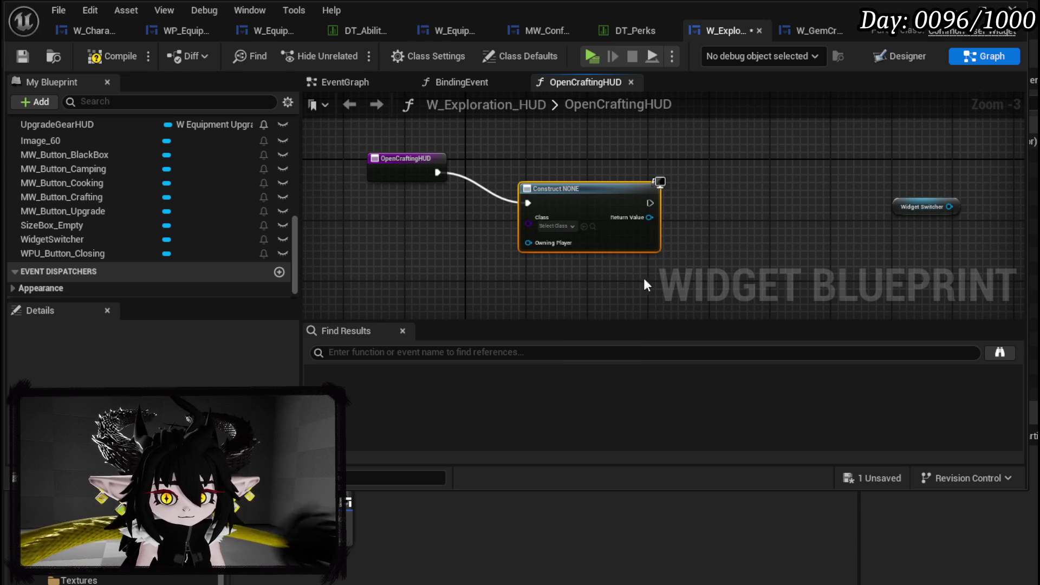
pyautogui.click(18, 57)
pyautogui.scroll(3, 178, 188)
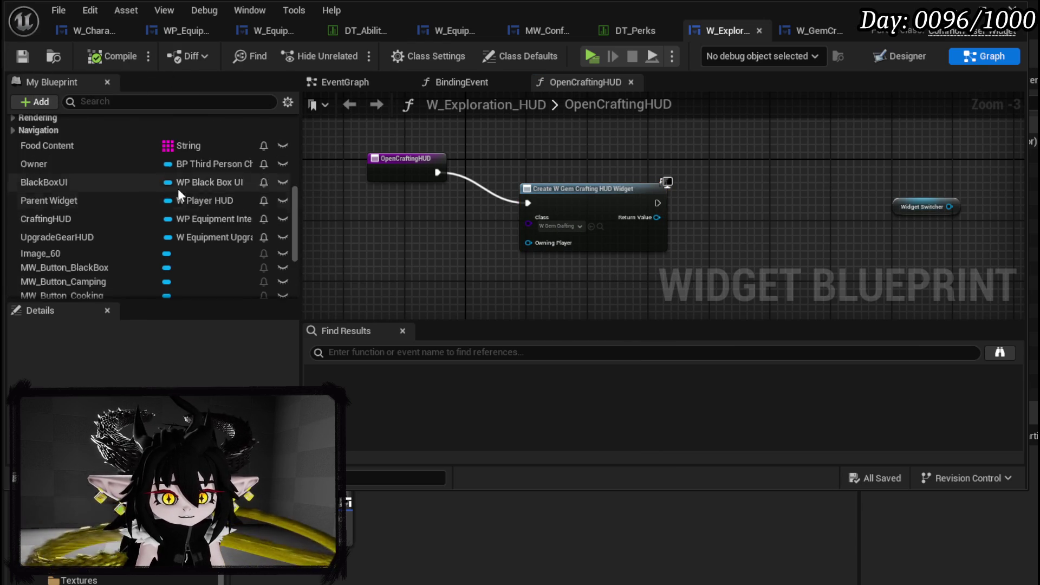
pyautogui.scroll(5, 177, 188)
pyautogui.click(80, 190)
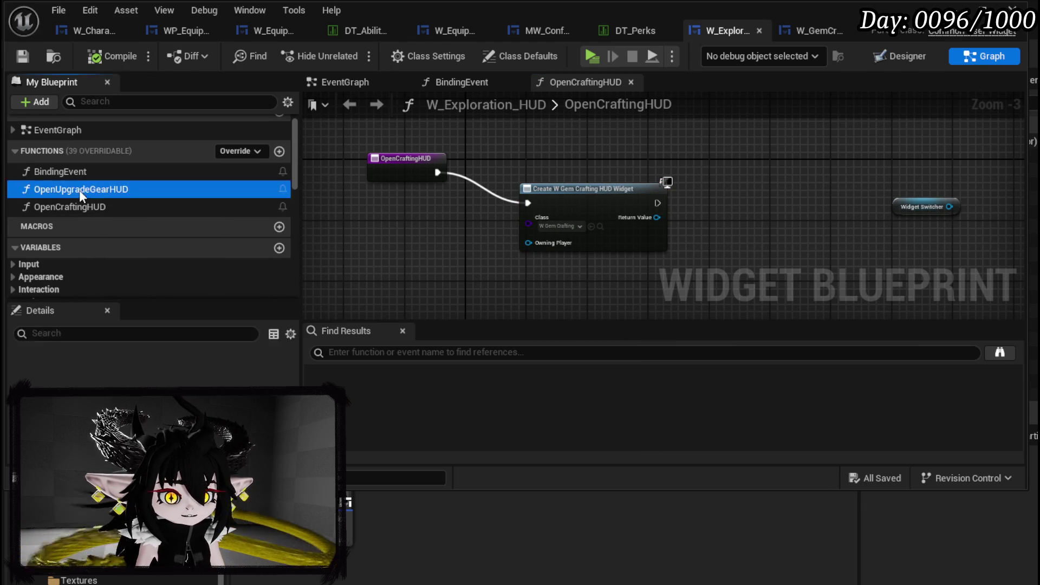
# Open the OpenUpgradeGearHUD graph and move its entry node further left.
pyautogui.doubleClick(79, 190)
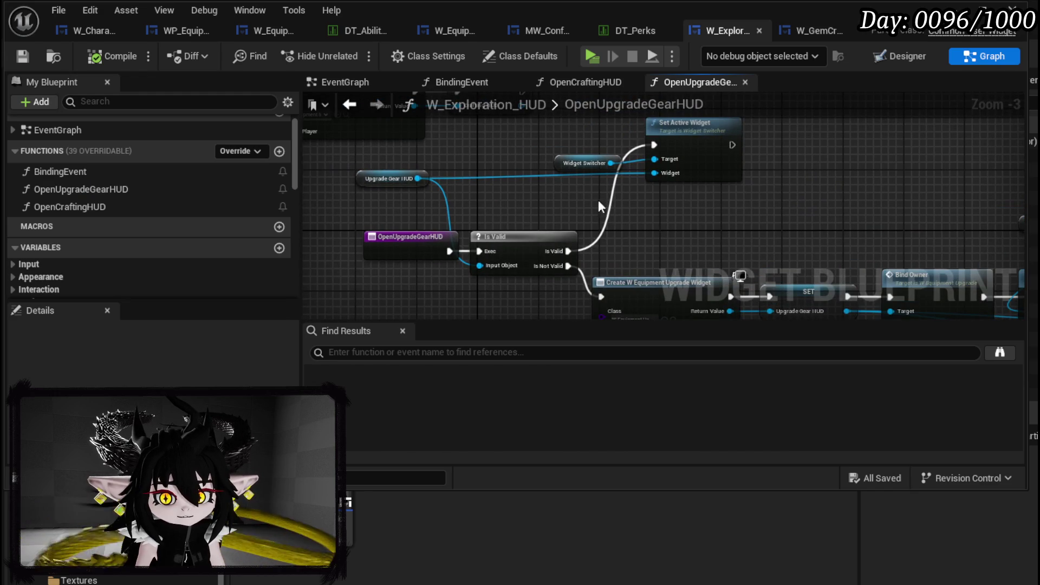
pyautogui.moveTo(583, 162); pyautogui.dragTo(664, 127)
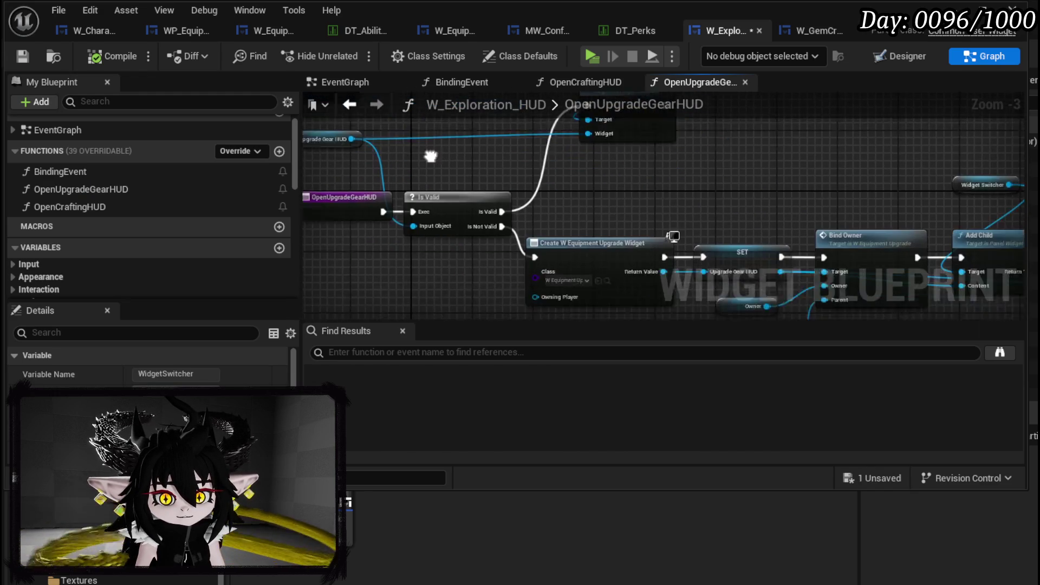
pyautogui.moveTo(653, 240)
pyautogui.mouseDown()
pyautogui.moveTo(594, 180)
pyautogui.moveTo(573, 199)
pyautogui.moveTo(410, 193)
pyautogui.moveTo(503, 195)
pyautogui.mouseUp()
pyautogui.click(597, 197)
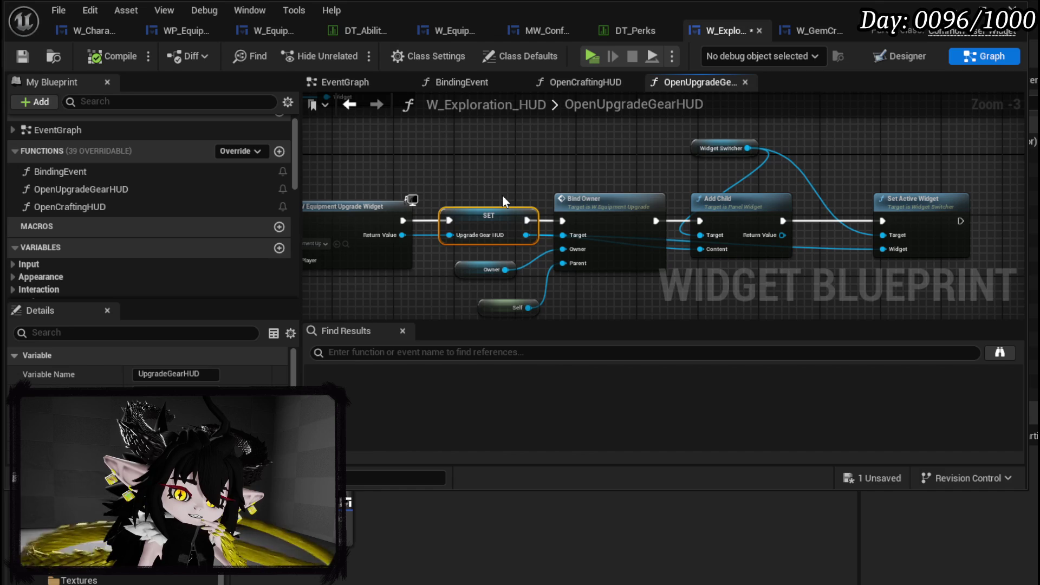
pyautogui.moveTo(502, 195); pyautogui.dragTo(770, 204)
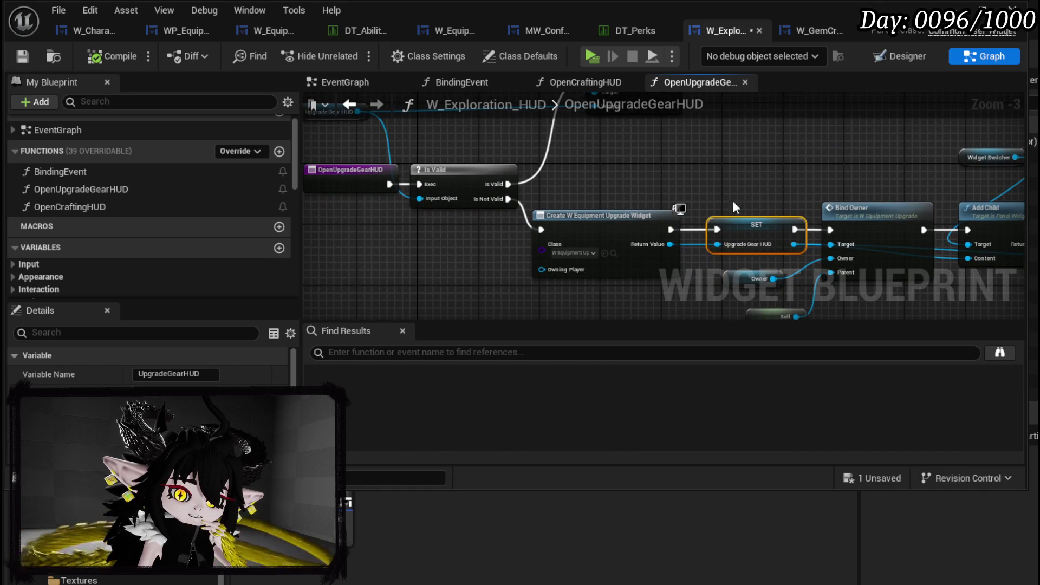
pyautogui.click(360, 174)
pyautogui.moveTo(345, 185)
pyautogui.mouseDown()
pyautogui.moveTo(437, 264)
pyautogui.moveTo(324, 264)
pyautogui.mouseUp()
# Pull the Upgrade Gear HUD, Widget Switcher and Set Active Widget nodes together, then select the chain.
pyautogui.scroll(-1, 455, 245)
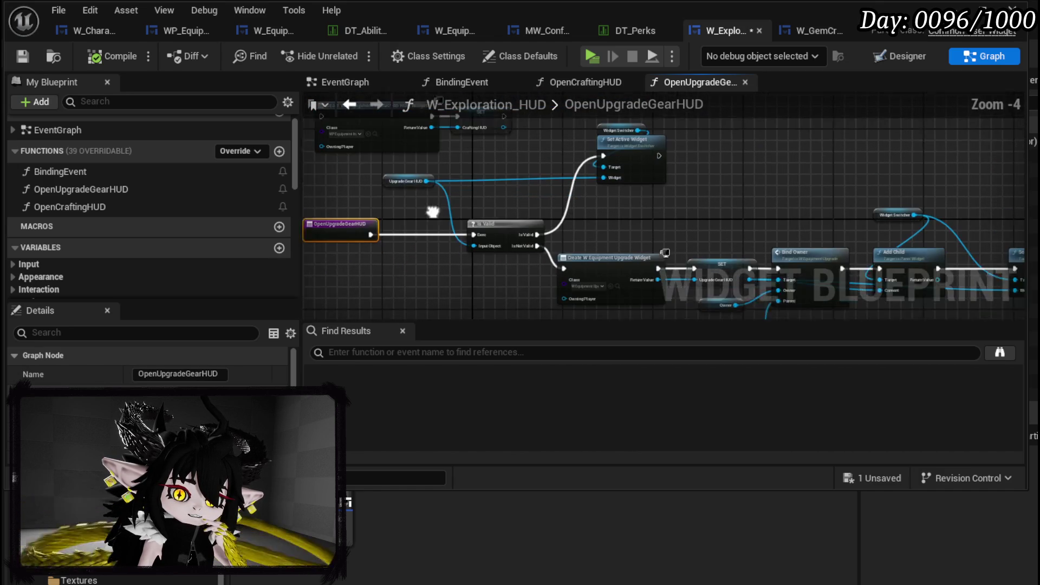
pyautogui.moveTo(379, 197); pyautogui.dragTo(472, 203)
pyautogui.moveTo(544, 206)
pyautogui.mouseDown()
pyautogui.moveTo(586, 139)
pyautogui.moveTo(598, 174)
pyautogui.mouseUp()
pyautogui.moveTo(571, 222)
pyautogui.mouseDown()
pyautogui.moveTo(590, 211)
pyautogui.moveTo(564, 189)
pyautogui.moveTo(507, 196)
pyautogui.mouseUp()
pyautogui.scroll(-1, 507, 196)
pyautogui.moveTo(489, 297); pyautogui.dragTo(905, 140)
# Collapse the selected node chain into a new function named BuildHUD and open it.
pyautogui.rightClick(708, 213)
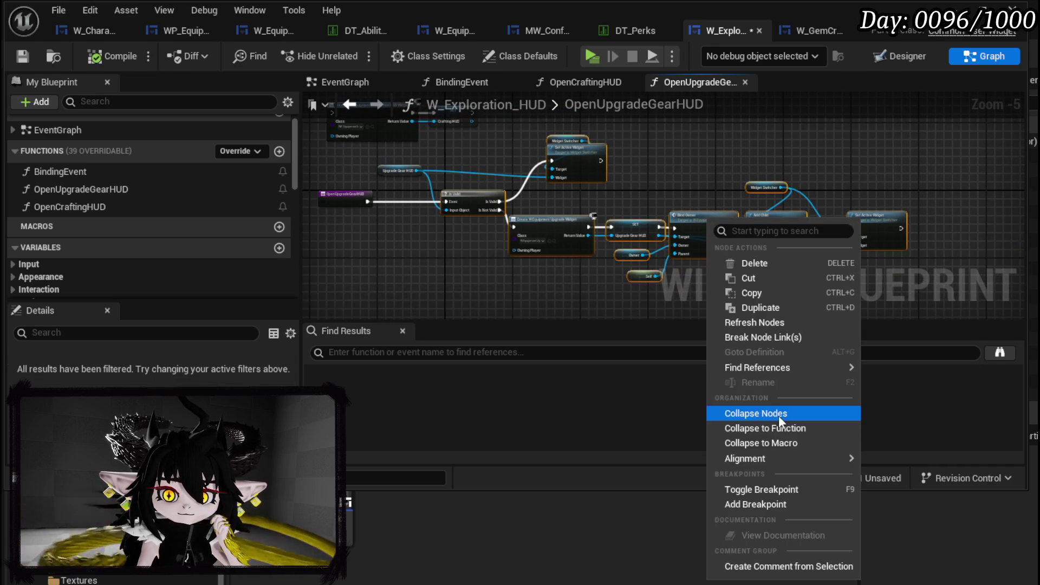
pyautogui.click(757, 429)
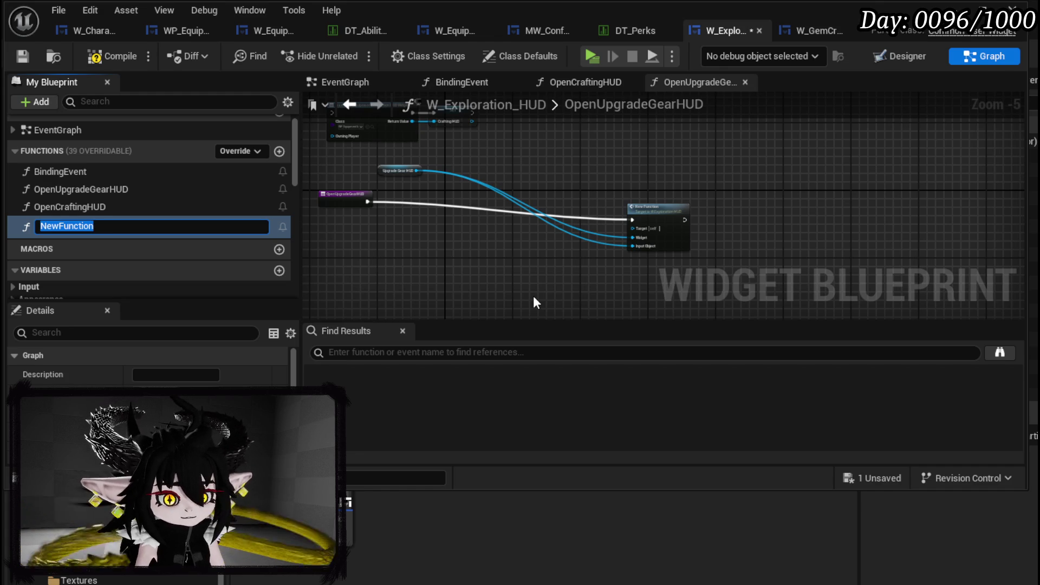
pyautogui.write('Build')
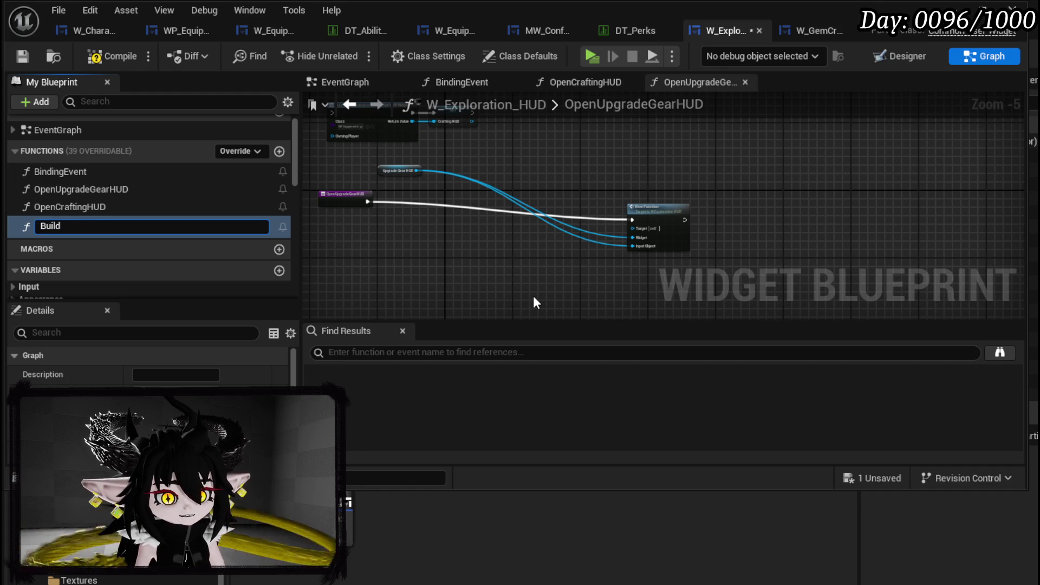
pyautogui.write('HUD')
pyautogui.press('Return')
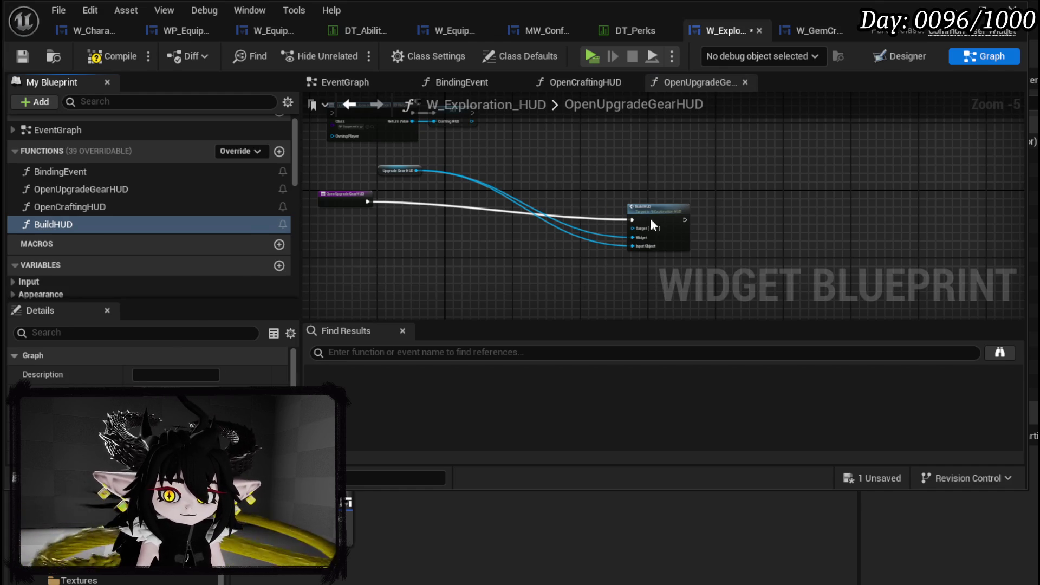
pyautogui.doubleClick(650, 223)
# Give BuildHUD a Class input pin from the Create Widget class input.
pyautogui.click(443, 205)
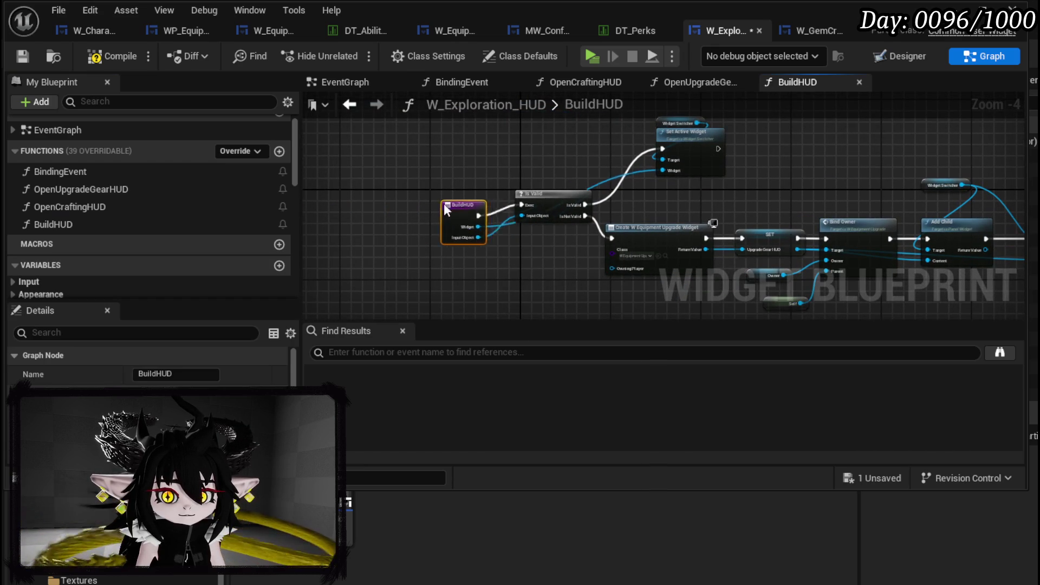
pyautogui.scroll(3, 443, 205)
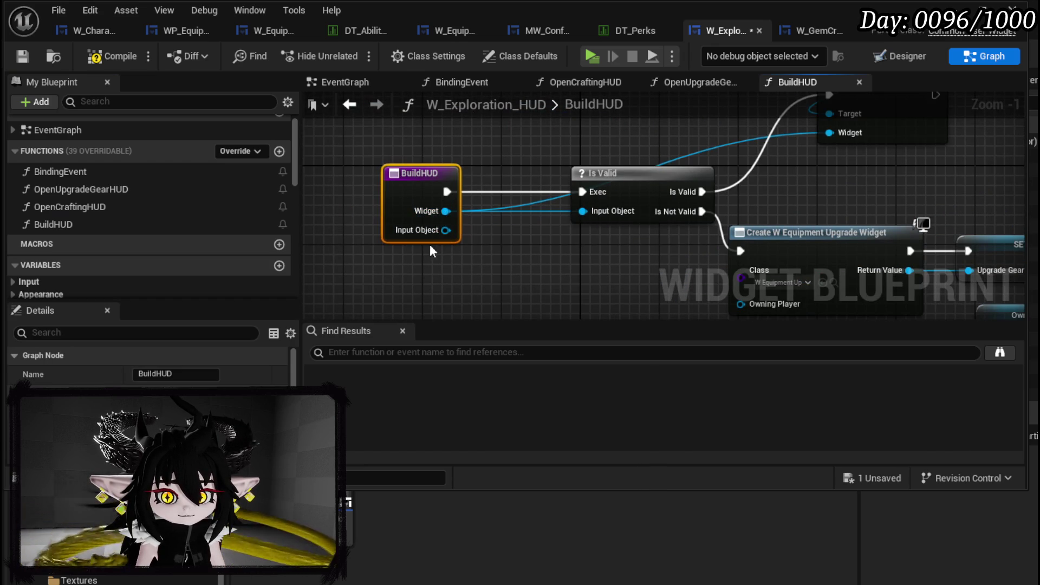
pyautogui.scroll(-5, 149, 422)
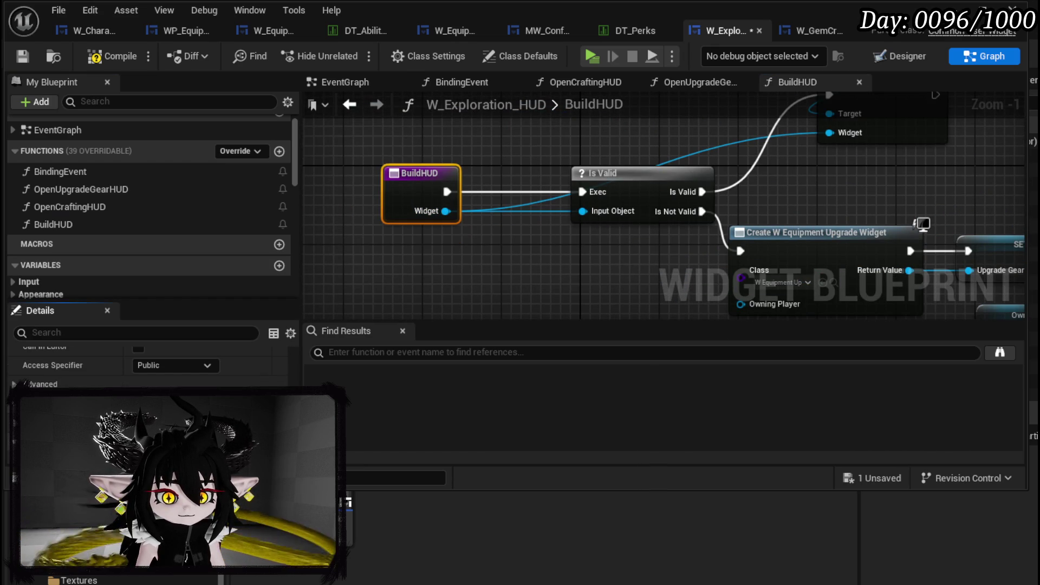
pyautogui.moveTo(740, 279); pyautogui.dragTo(428, 203)
pyautogui.moveTo(557, 264)
pyautogui.mouseDown()
pyautogui.moveTo(481, 230)
pyautogui.moveTo(465, 193)
pyautogui.mouseUp()
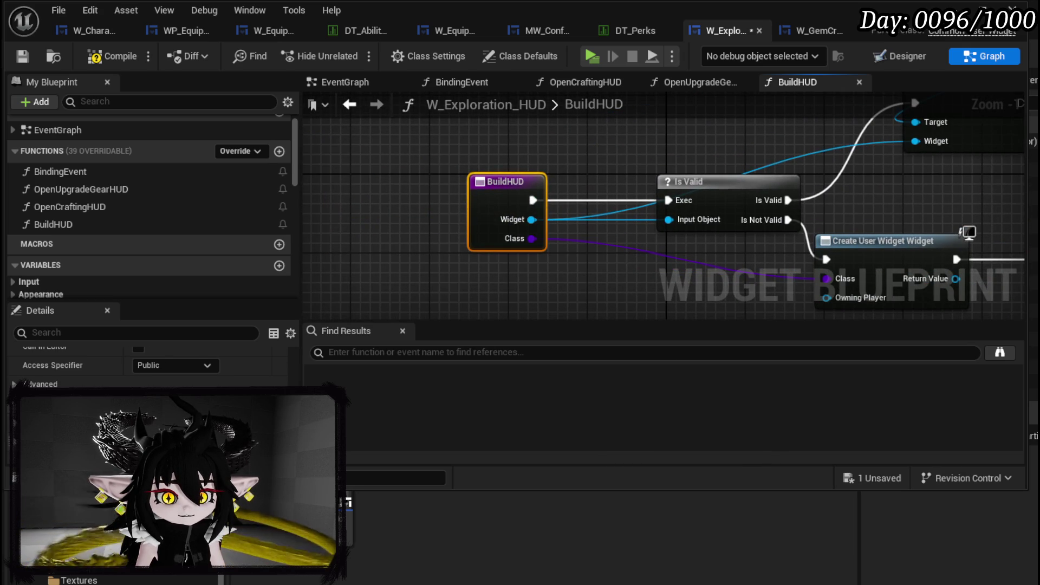
pyautogui.scroll(-2, 149, 423)
# Add an output parameter to BuildHUD and place the Return Node after Set Active Widget.
pyautogui.click(279, 401)
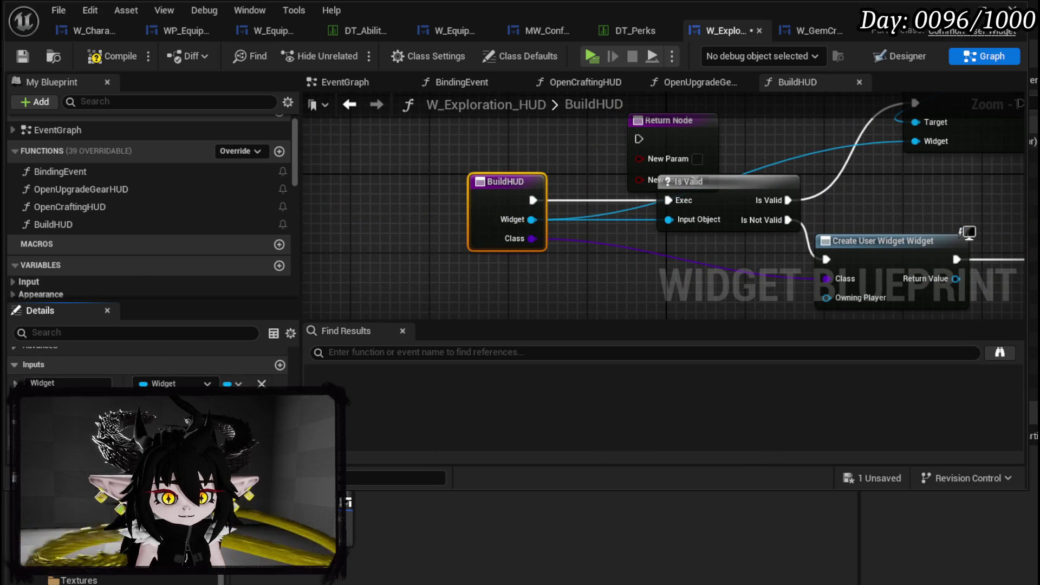
pyautogui.click(179, 420)
pyautogui.click(560, 290)
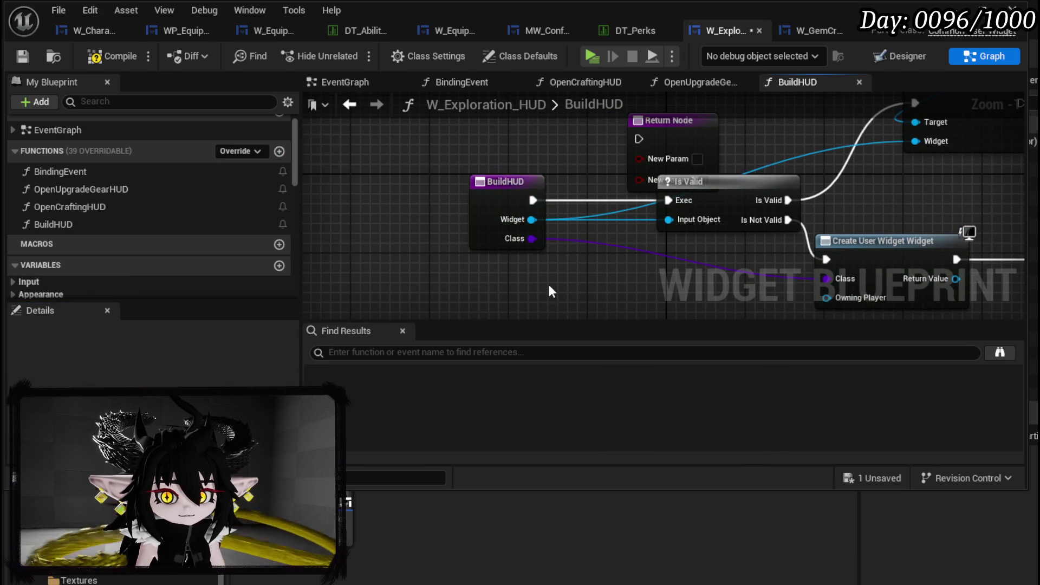
pyautogui.scroll(-4, 526, 272)
pyautogui.moveTo(904, 236)
pyautogui.mouseDown()
pyautogui.moveTo(820, 239)
pyautogui.moveTo(837, 236)
pyautogui.mouseUp()
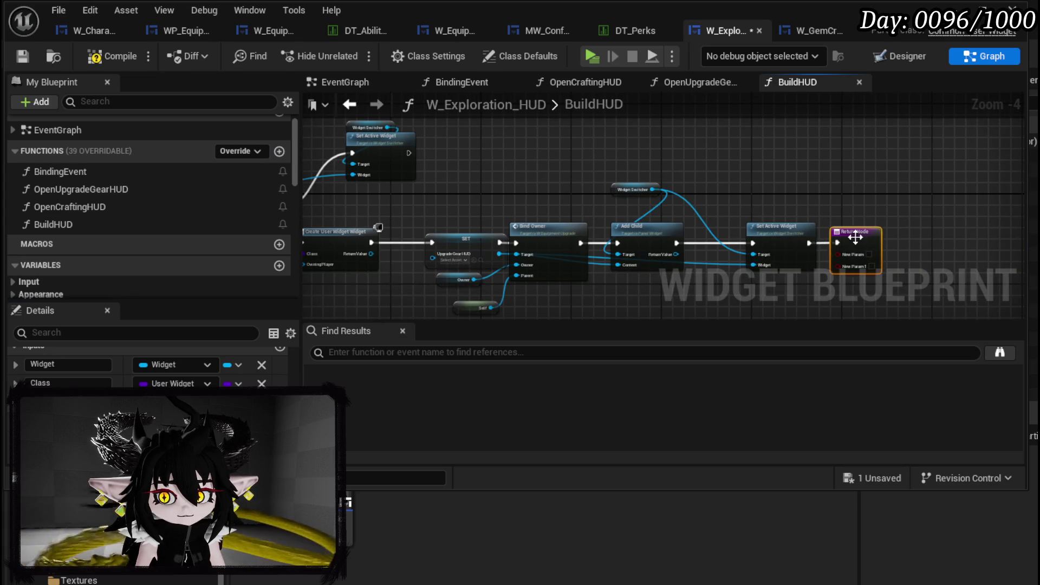
pyautogui.scroll(2, 498, 200)
# Move the SET Upgrade Gear HUD node beside Bind Owner and remove the Return Node's extra outputs.
pyautogui.click(461, 192)
pyautogui.moveTo(462, 193)
pyautogui.mouseDown()
pyautogui.moveTo(514, 201)
pyautogui.moveTo(521, 145)
pyautogui.moveTo(476, 193)
pyautogui.moveTo(382, 208)
pyautogui.moveTo(383, 198)
pyautogui.moveTo(1021, 205)
pyautogui.moveTo(748, 197)
pyautogui.moveTo(727, 238)
pyautogui.moveTo(740, 216)
pyautogui.mouseUp()
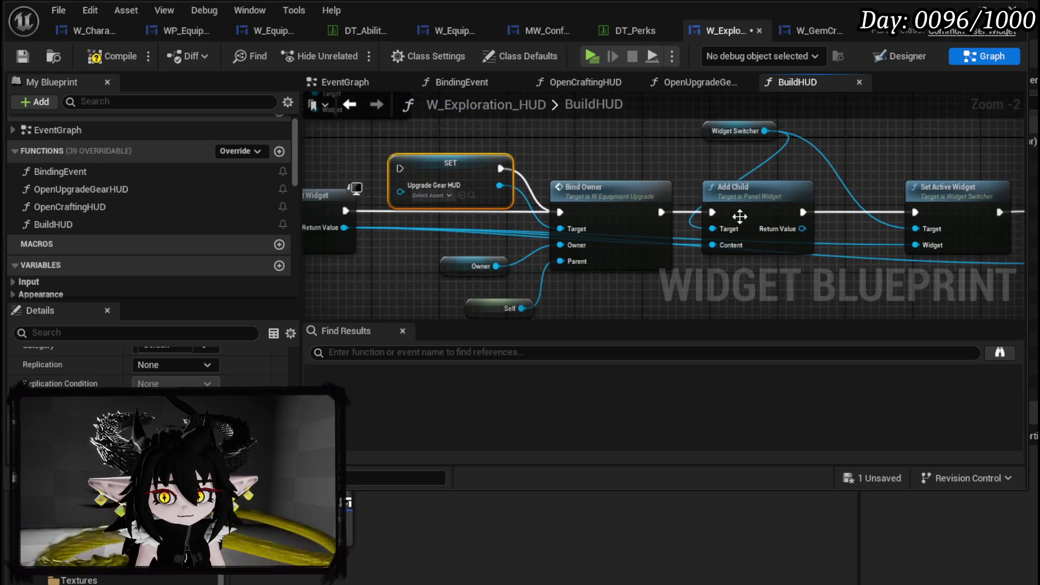
pyautogui.moveTo(464, 158)
pyautogui.mouseDown()
pyautogui.moveTo(642, 132)
pyautogui.moveTo(678, 217)
pyautogui.mouseUp()
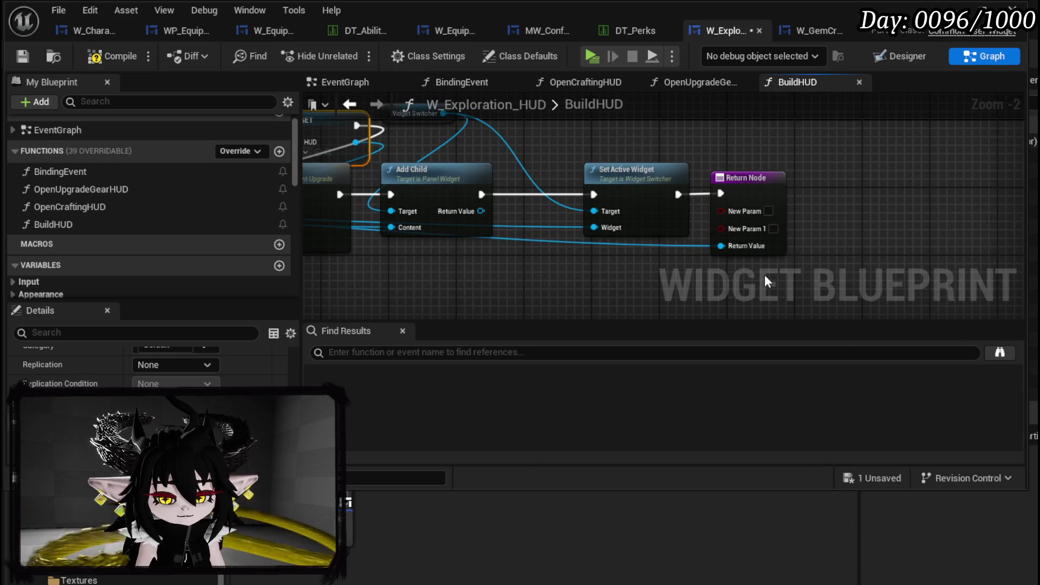
pyautogui.click(779, 243)
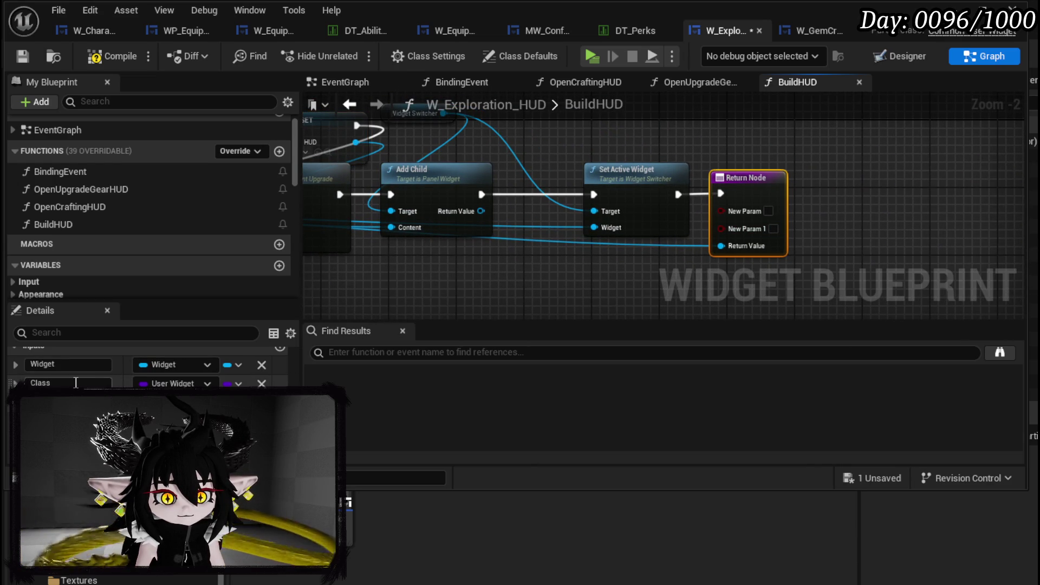
pyautogui.scroll(-1, 76, 382)
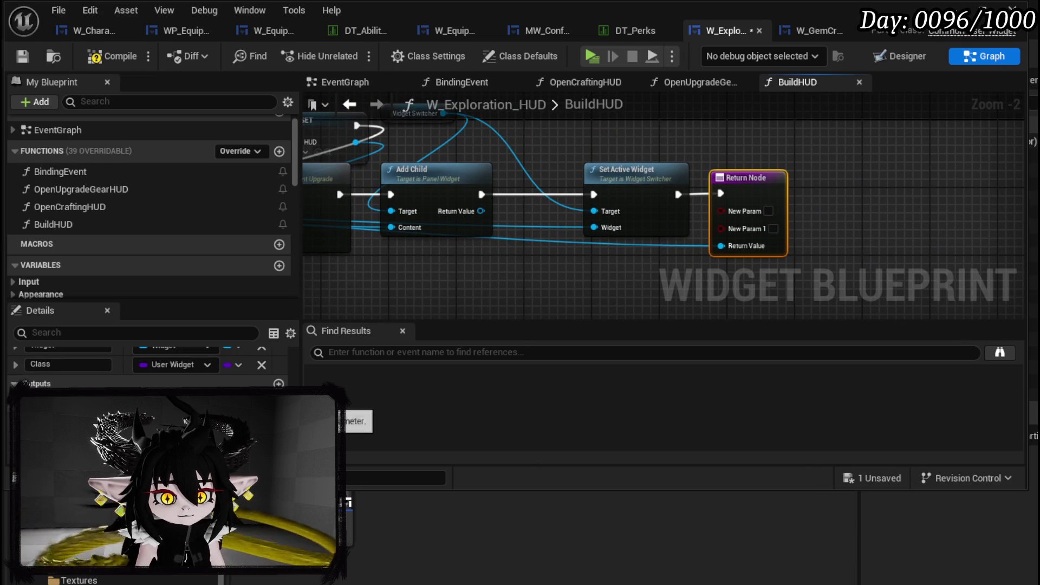
pyautogui.click(262, 401)
pyautogui.click(261, 420)
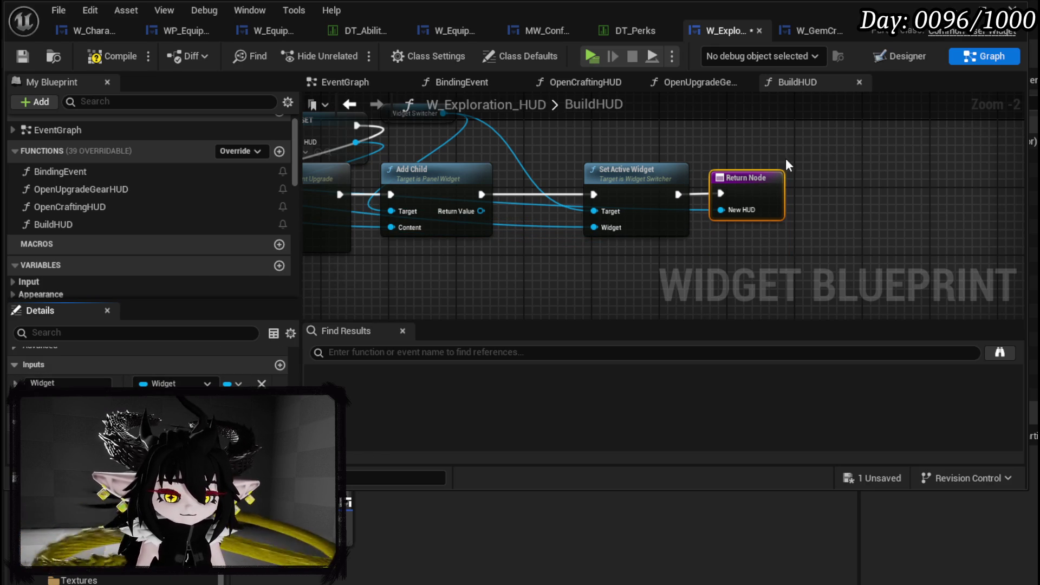
# Delete the SET Upgrade Gear HUD node from BuildHUD.
pyautogui.moveTo(785, 160); pyautogui.dragTo(999, 279)
pyautogui.scroll(-3, 650, 217)
pyautogui.scroll(2, 544, 176)
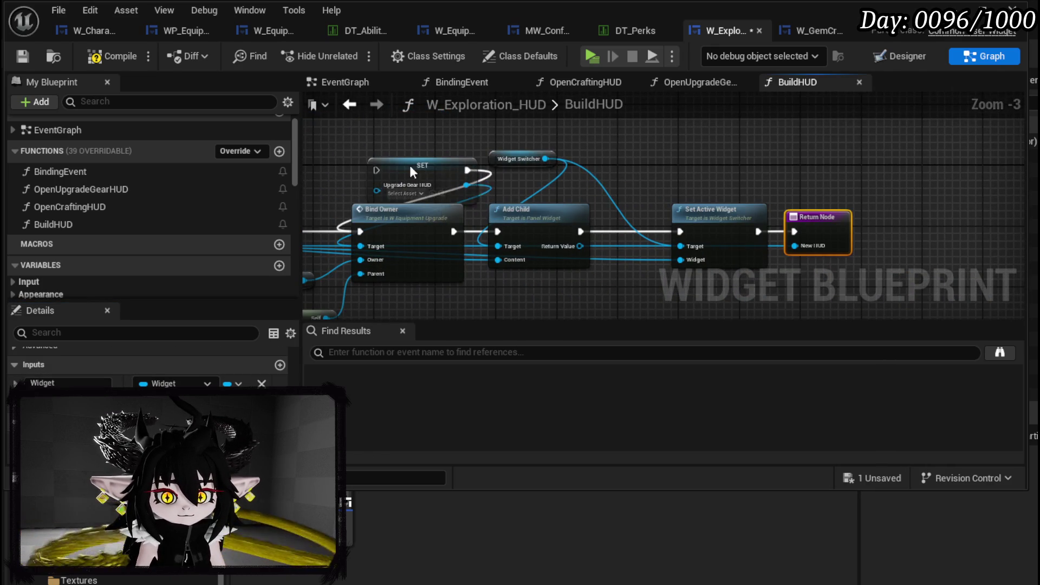
pyautogui.moveTo(410, 165); pyautogui.dragTo(379, 150)
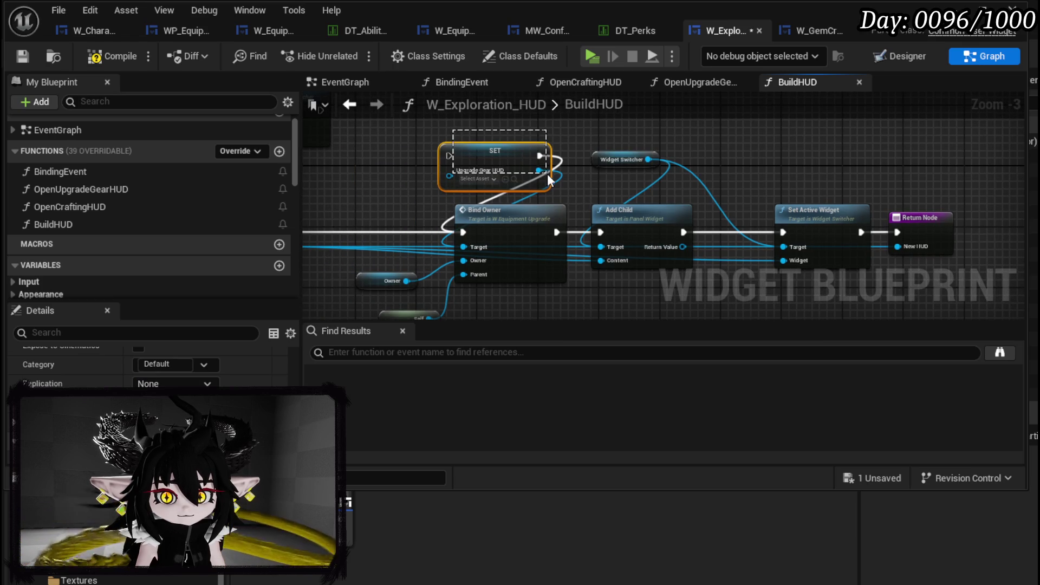
pyautogui.press('Delete')
# Rearrange Bind Owner, Owner and Self nodes and try wiring the created widget into Bind Owner's Target.
pyautogui.scroll(-1, 629, 192)
pyautogui.moveTo(629, 192); pyautogui.dragTo(732, 180)
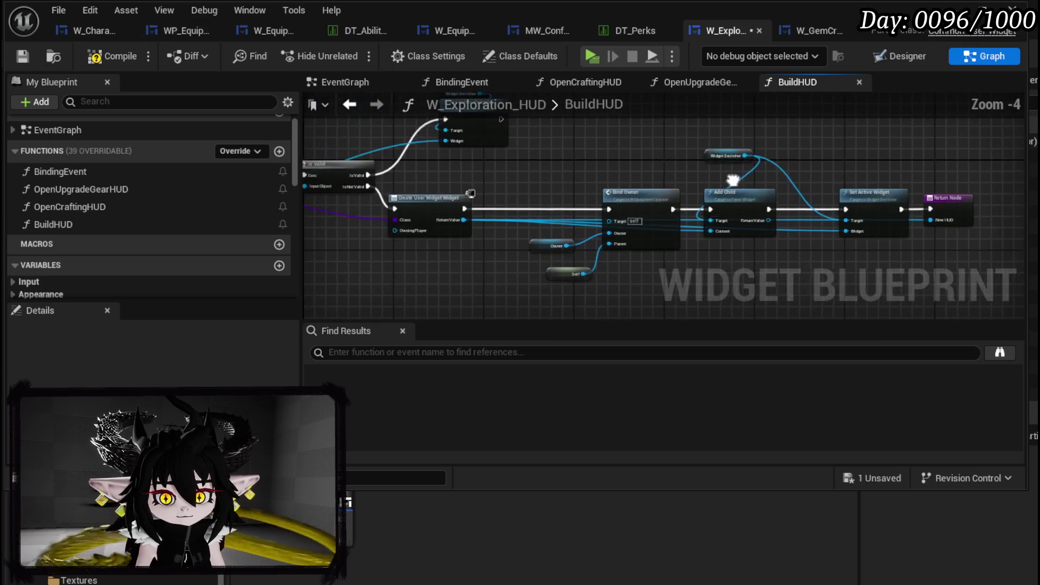
pyautogui.scroll(3, 628, 196)
pyautogui.moveTo(639, 186)
pyautogui.mouseDown()
pyautogui.moveTo(628, 168)
pyautogui.moveTo(639, 150)
pyautogui.moveTo(632, 166)
pyautogui.mouseUp()
pyautogui.scroll(-1, 495, 191)
pyautogui.moveTo(494, 191)
pyautogui.mouseDown()
pyautogui.moveTo(828, 204)
pyautogui.moveTo(712, 146)
pyautogui.moveTo(630, 159)
pyautogui.mouseUp()
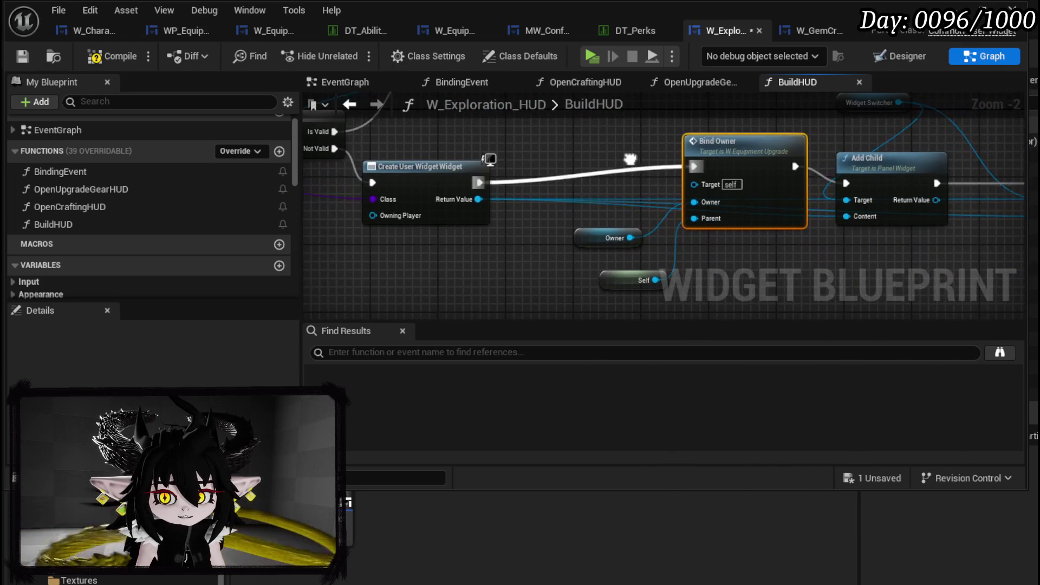
pyautogui.moveTo(550, 225); pyautogui.dragTo(673, 297)
pyautogui.moveTo(745, 151)
pyautogui.mouseDown()
pyautogui.moveTo(661, 225)
pyautogui.moveTo(695, 163)
pyautogui.moveTo(687, 148)
pyautogui.mouseUp()
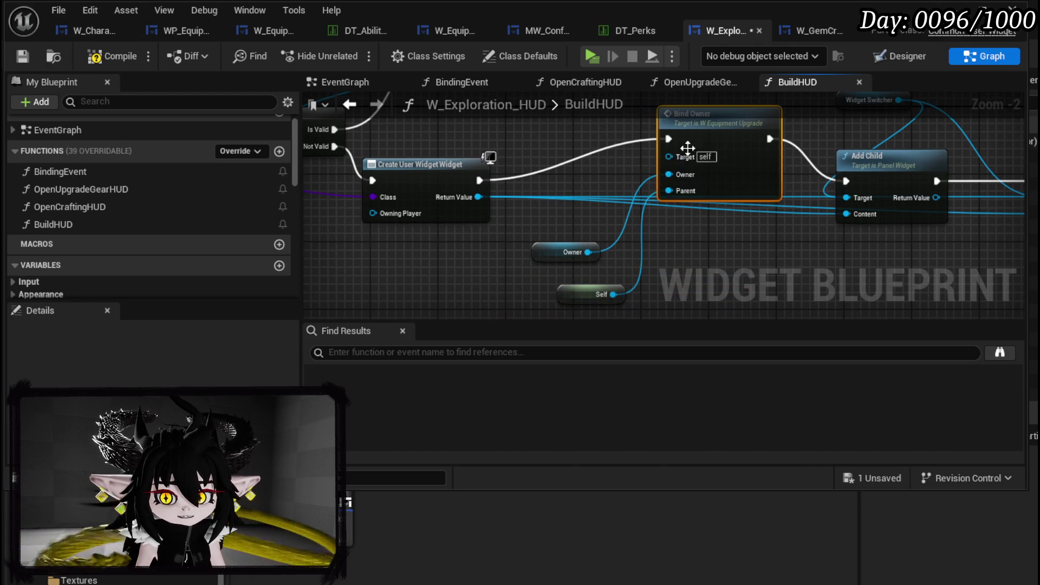
pyautogui.moveTo(479, 197)
pyautogui.mouseDown()
pyautogui.moveTo(680, 158)
pyautogui.moveTo(670, 156)
pyautogui.mouseUp()
pyautogui.moveTo(584, 179); pyautogui.dragTo(598, 231)
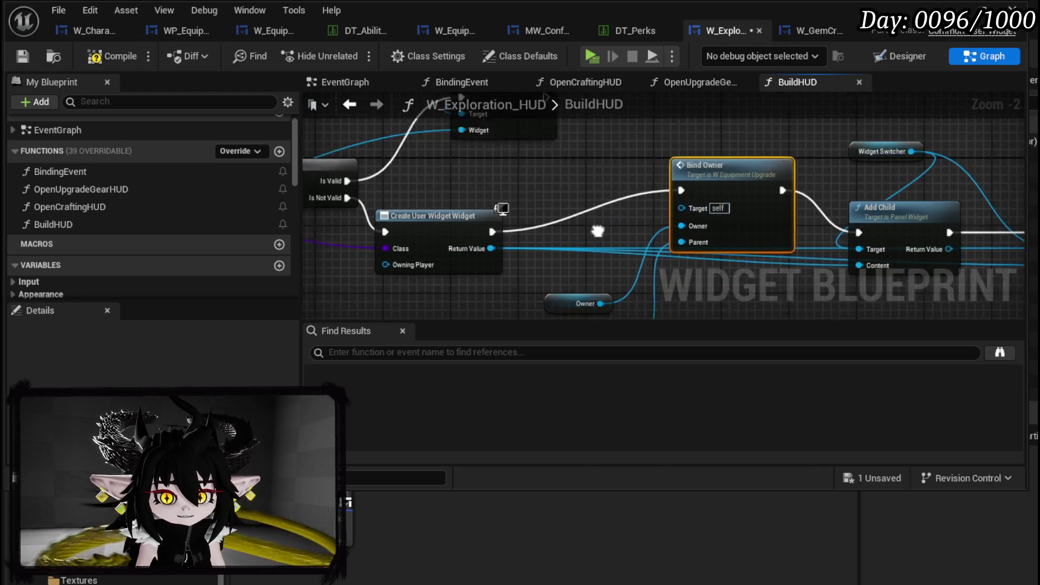
pyautogui.scroll(-3, 632, 192)
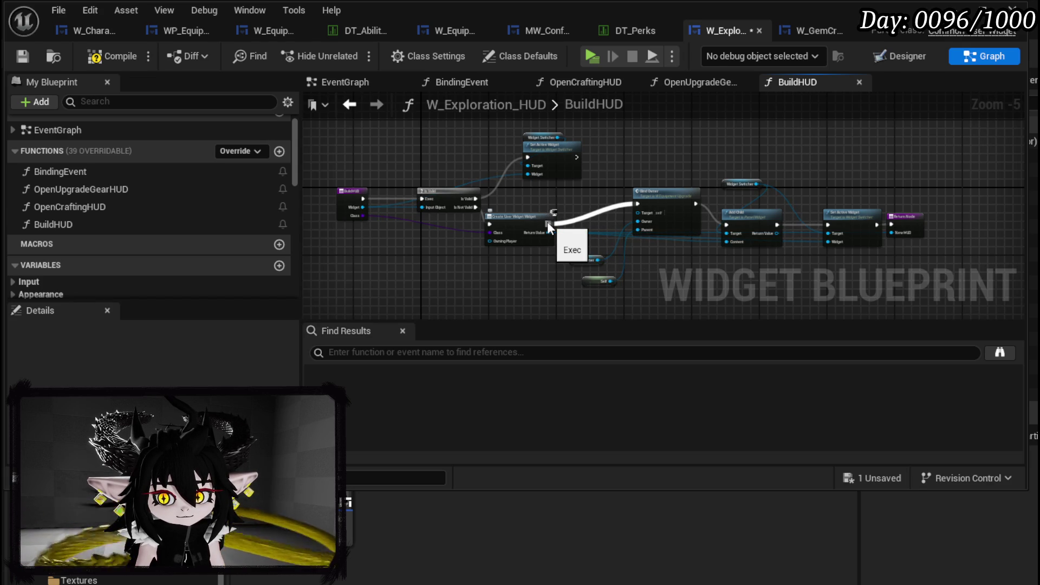
# Undo the recent BuildHUD edits, including the Return Node and Class pin additions.
pyautogui.hotkey('ctrl', 'z')
pyautogui.hotkey('ctrl', 'z')
pyautogui.hotkey('ctrl', 'z')
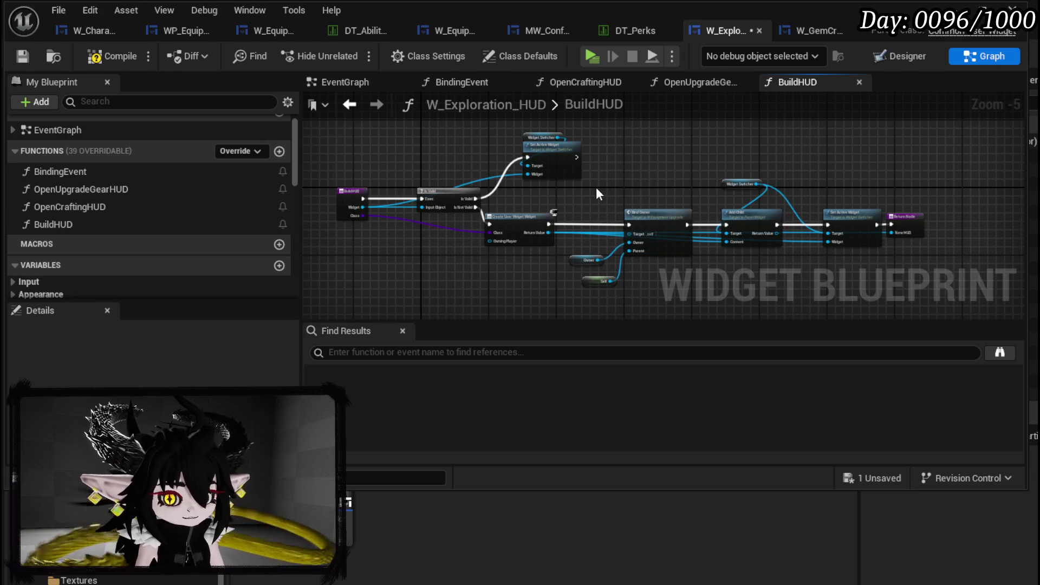
pyautogui.hotkey('ctrl', 'z')
pyautogui.hotkey('ctrl', 'z')
pyautogui.hotkey('ctrl', 'z')
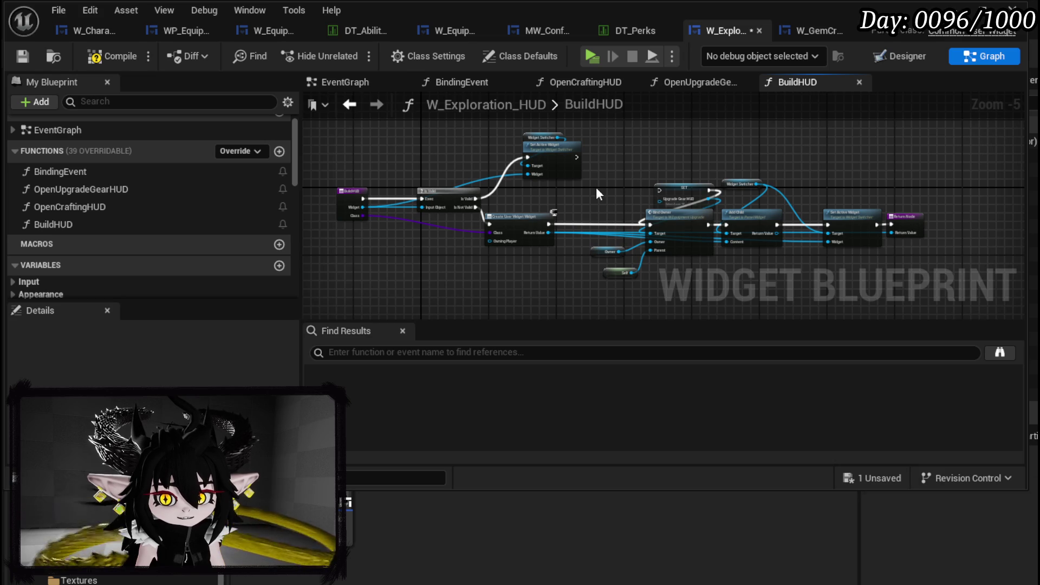
pyautogui.hotkey('ctrl', 'z')
pyautogui.hotkey('ctrl', 'z')
pyautogui.hotkey('ctrl', 'z')
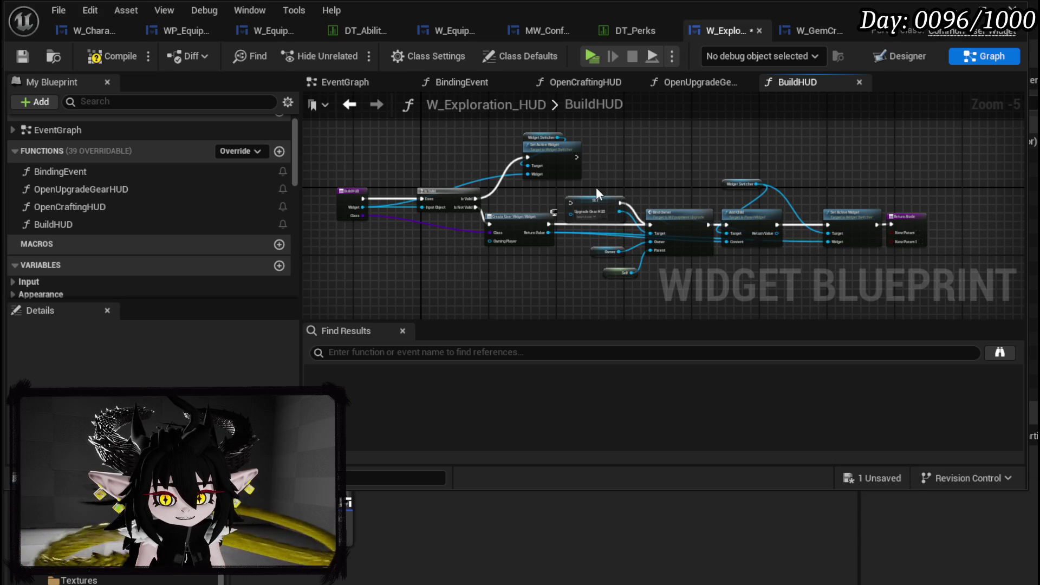
pyautogui.hotkey('ctrl', 'z')
pyautogui.hotkey('ctrl', 'z')
pyautogui.hotkey('ctrl', 'z')
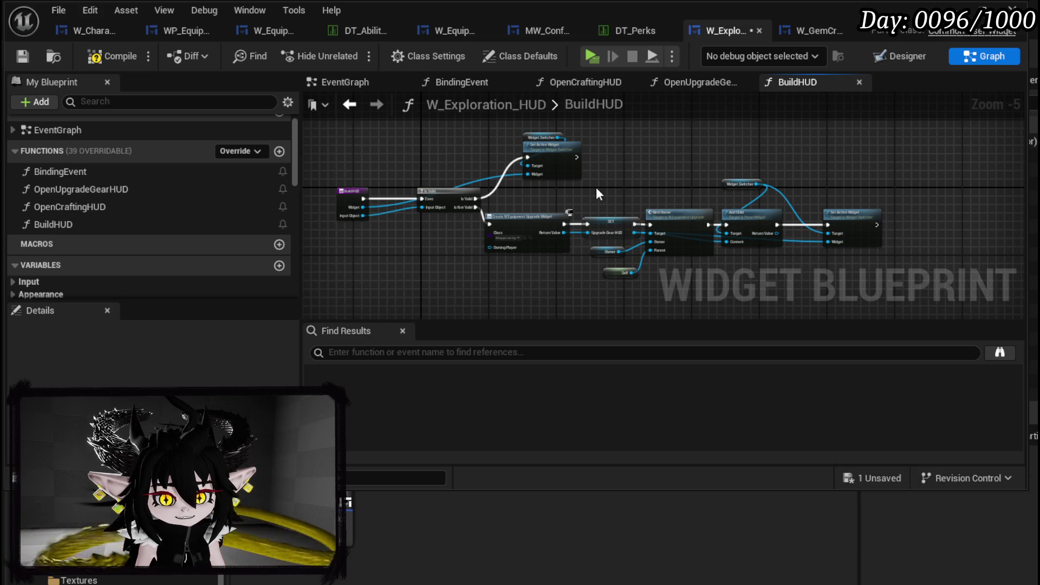
# Undo the last node move, save W_Exploration_HUD, and select the upgrade-gear node chain.
pyautogui.hotkey('ctrl', 'z')
pyautogui.hotkey('ctrl', 'z')
pyautogui.hotkey('ctrl', 'z')
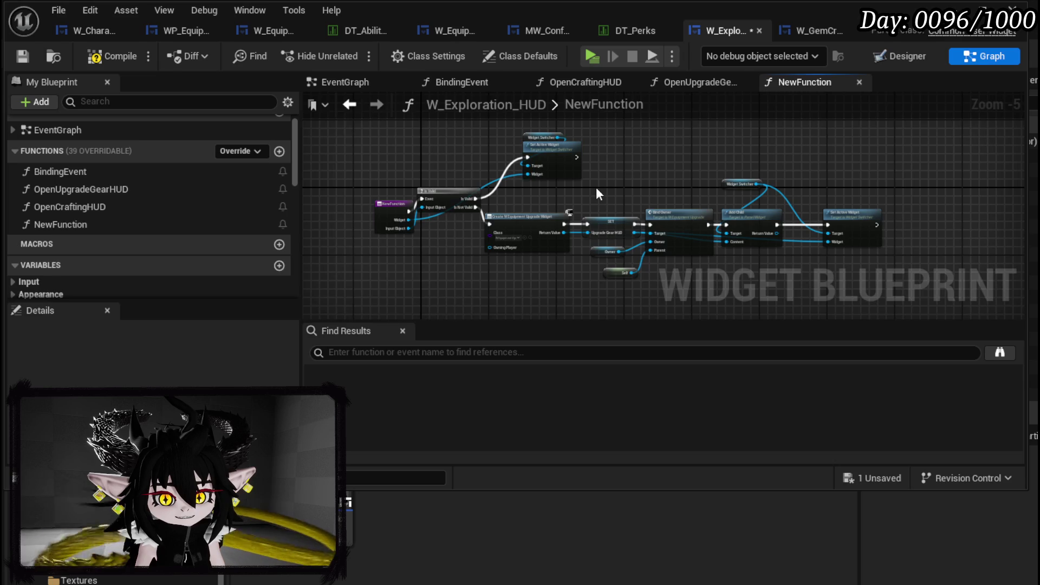
pyautogui.moveTo(455, 186); pyautogui.dragTo(587, 230)
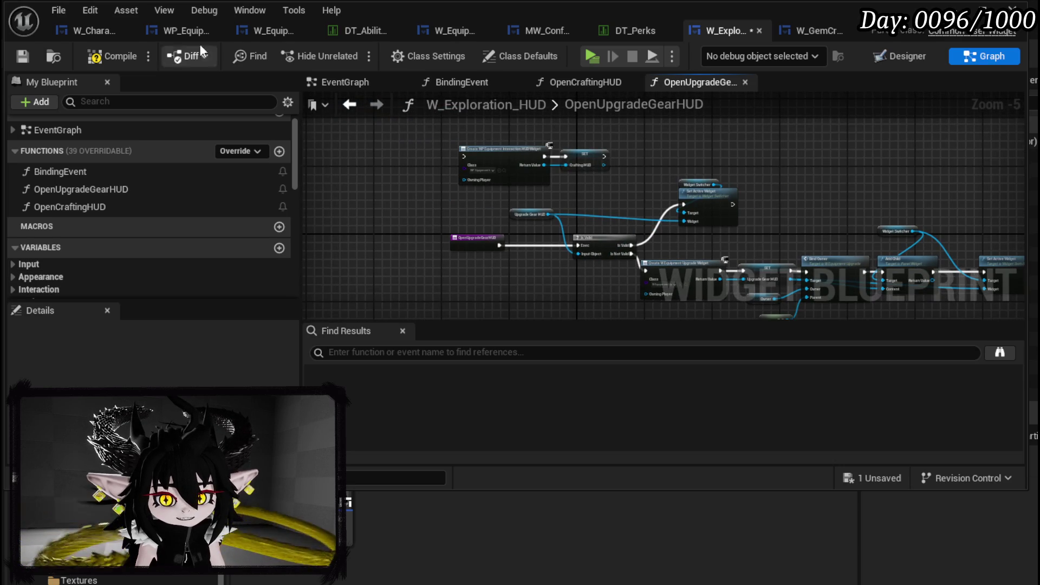
pyautogui.click(23, 55)
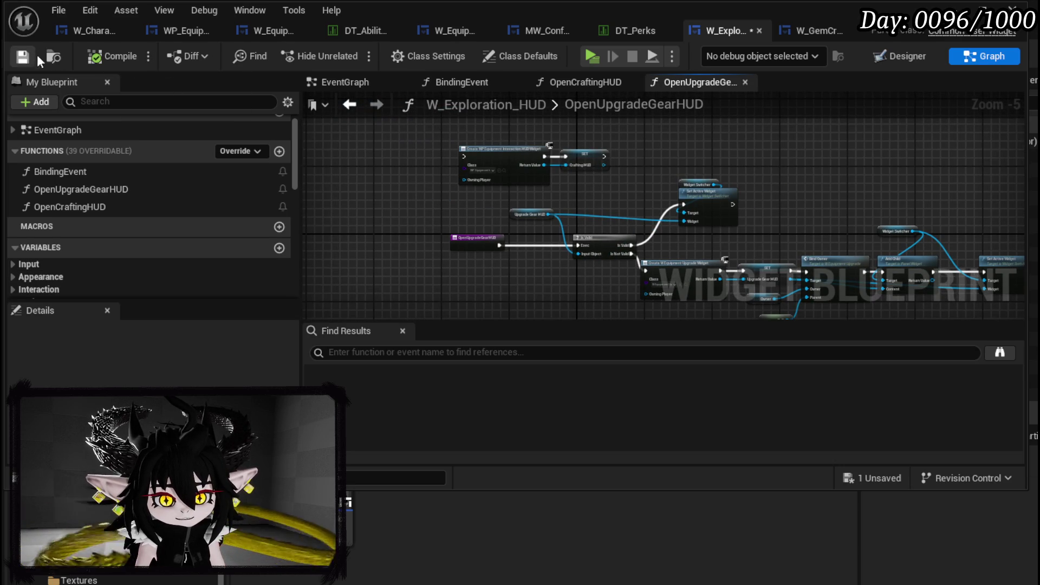
pyautogui.scroll(-2, 515, 114)
pyautogui.moveTo(548, 273); pyautogui.dragTo(853, 167)
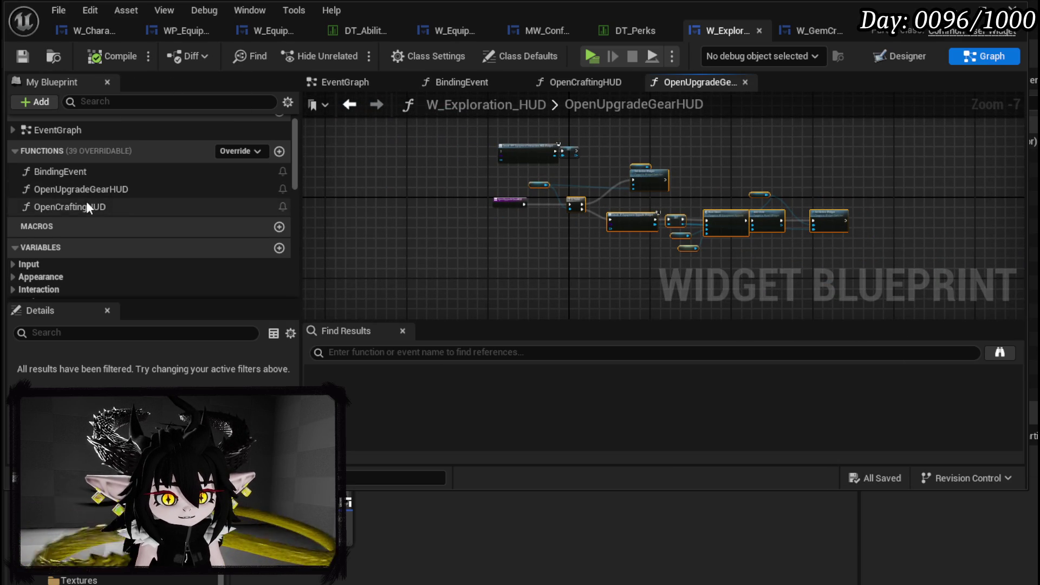
# Paste the copied upgrade-gear nodes into OpenCraftingHUD and connect its entry to Is Valid.
pyautogui.doubleClick(86, 203)
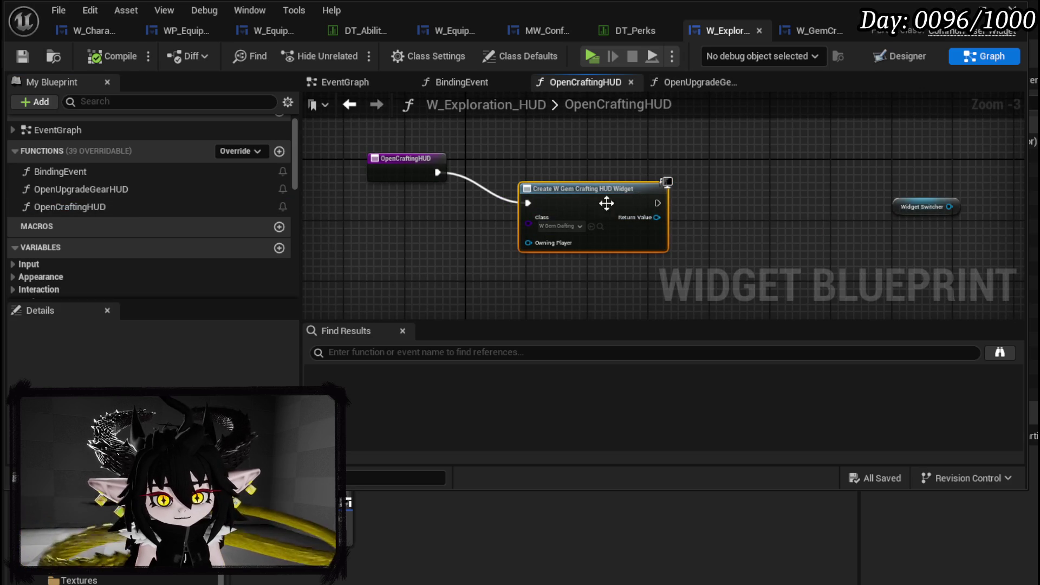
pyautogui.moveTo(606, 203); pyautogui.dragTo(325, 248)
pyautogui.hotkey('ctrl', 'v')
pyautogui.moveTo(638, 189)
pyautogui.mouseDown()
pyautogui.moveTo(670, 213)
pyautogui.moveTo(678, 206)
pyautogui.mouseUp()
pyautogui.moveTo(441, 171)
pyautogui.mouseDown()
pyautogui.moveTo(374, 183)
pyautogui.moveTo(490, 179)
pyautogui.mouseUp()
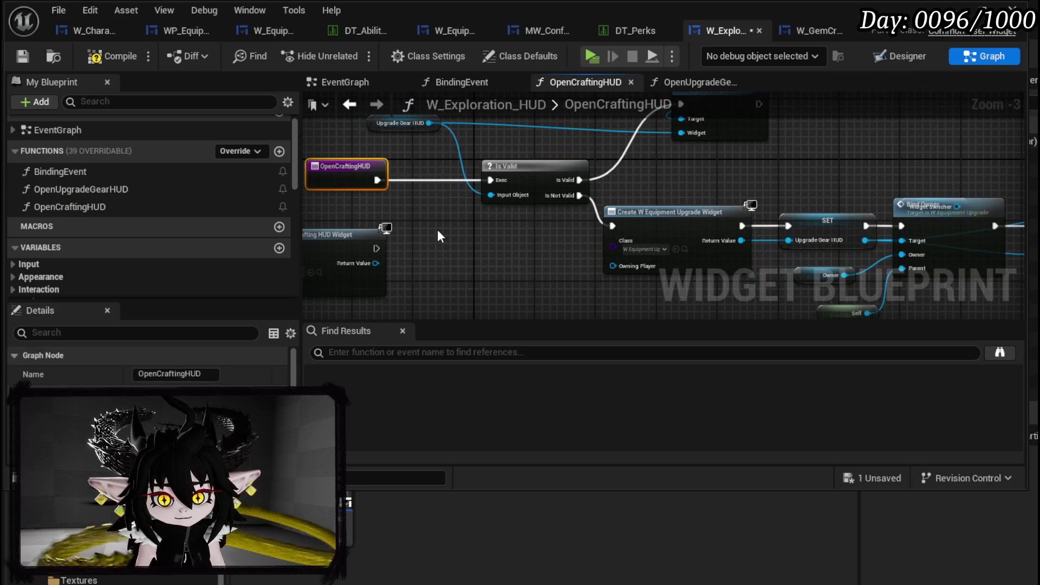
pyautogui.click(574, 206)
# Set the widget class to W Gem Crafting HUD and wire Is Not Valid into widget creation.
pyautogui.click(688, 220)
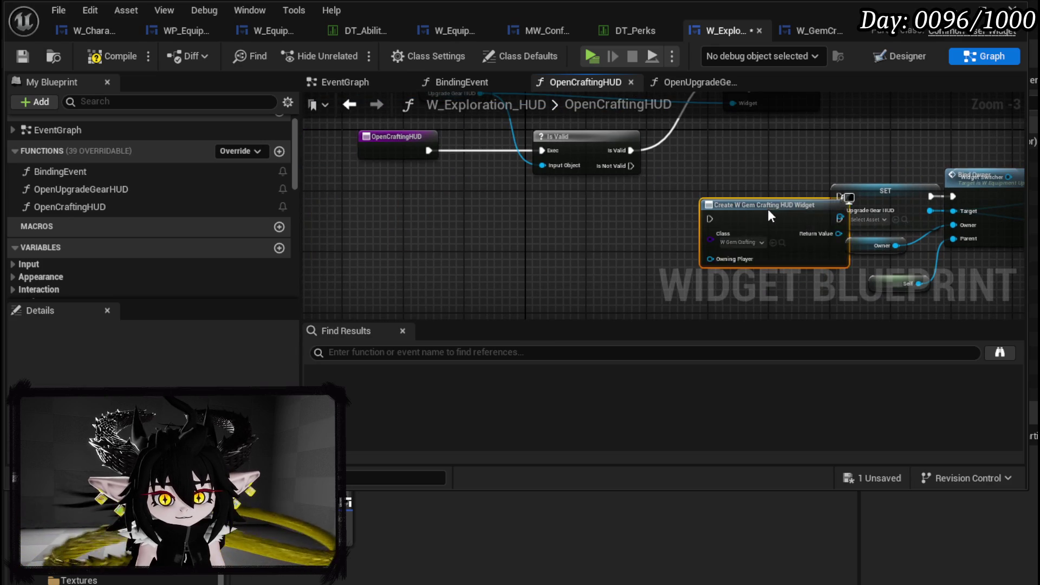
pyautogui.click(768, 209)
pyautogui.moveTo(631, 166); pyautogui.dragTo(668, 197)
pyautogui.press('Escape')
pyautogui.moveTo(630, 166)
pyautogui.mouseDown()
pyautogui.moveTo(671, 195)
pyautogui.moveTo(494, 202)
pyautogui.mouseUp()
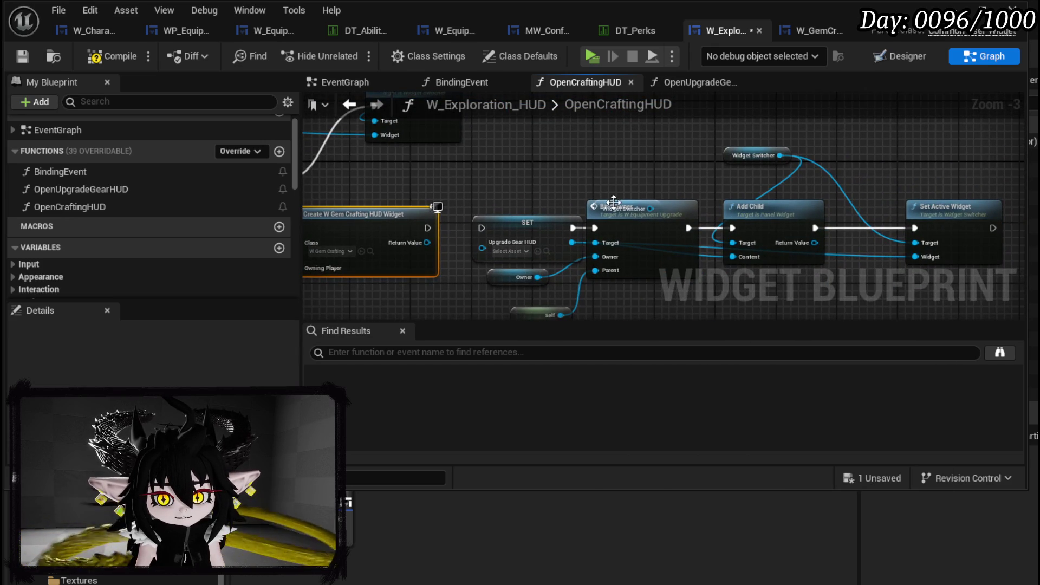
# Delete the extra Widget Switcher getter and leftover SET node, realigning Bind Owner.
pyautogui.moveTo(657, 226); pyautogui.dragTo(664, 240)
pyautogui.moveTo(612, 202); pyautogui.dragTo(611, 170)
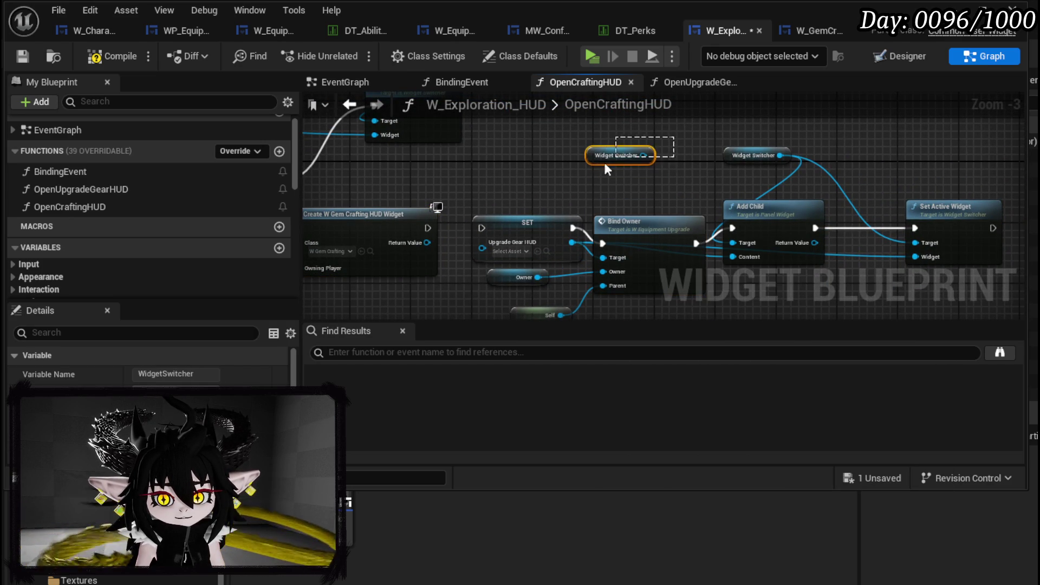
pyautogui.press('Delete')
pyautogui.moveTo(635, 234); pyautogui.dragTo(635, 211)
pyautogui.click(515, 242)
pyautogui.press('Delete')
pyautogui.moveTo(515, 242)
pyautogui.mouseDown()
pyautogui.moveTo(688, 268)
pyautogui.moveTo(604, 163)
pyautogui.mouseUp()
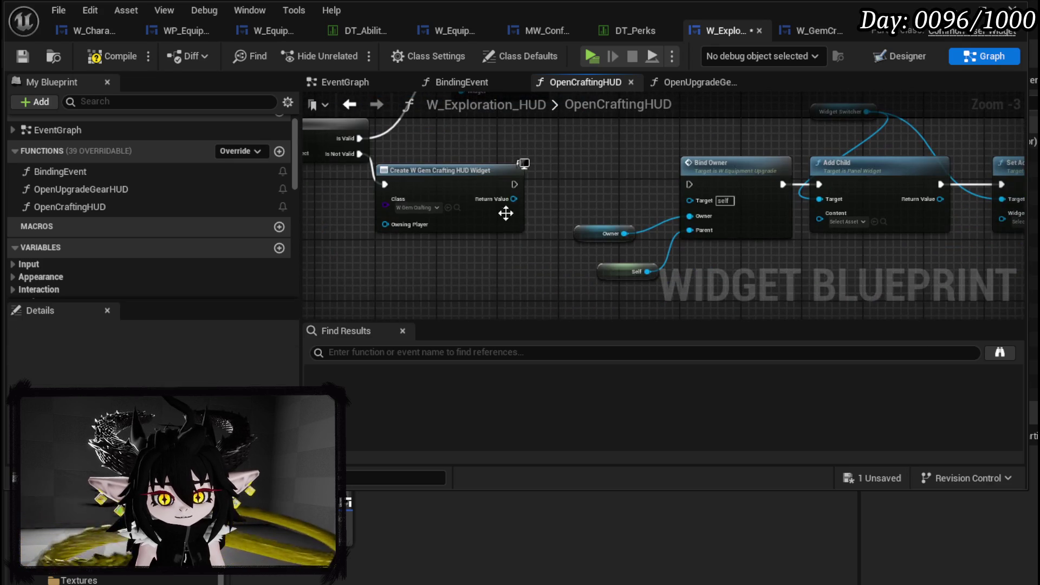
# Promote the created widget's Return Value to a GemCraftingHUD variable, then compile and save.
pyautogui.rightClick(506, 203)
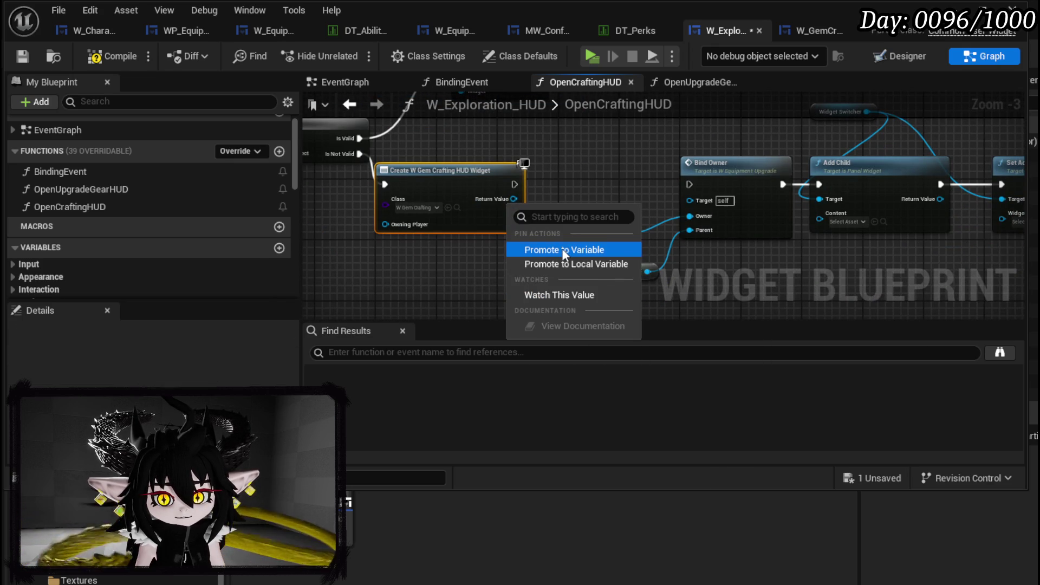
pyautogui.click(561, 248)
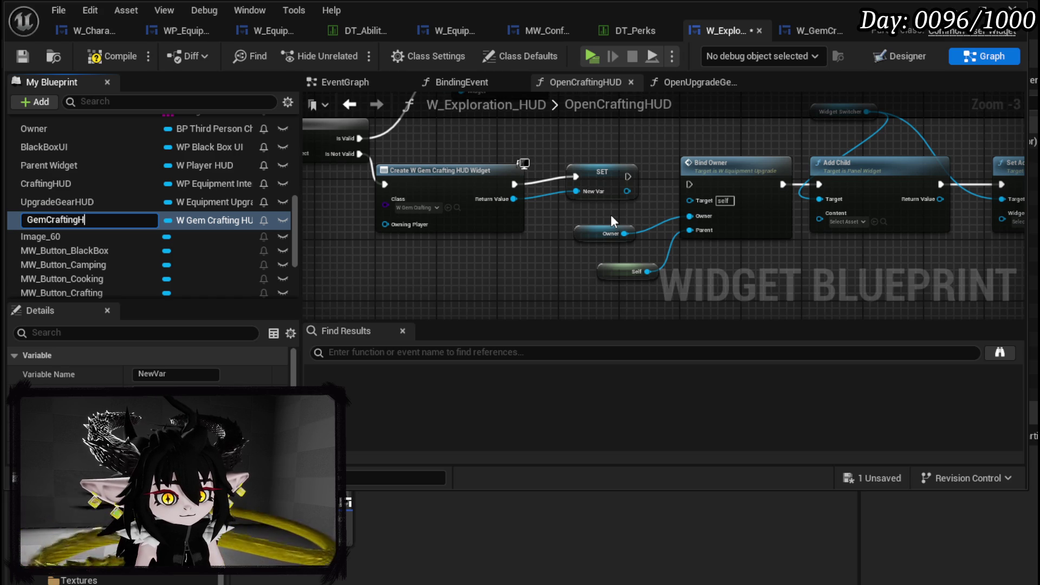
pyautogui.write('UD')
pyautogui.press('Return')
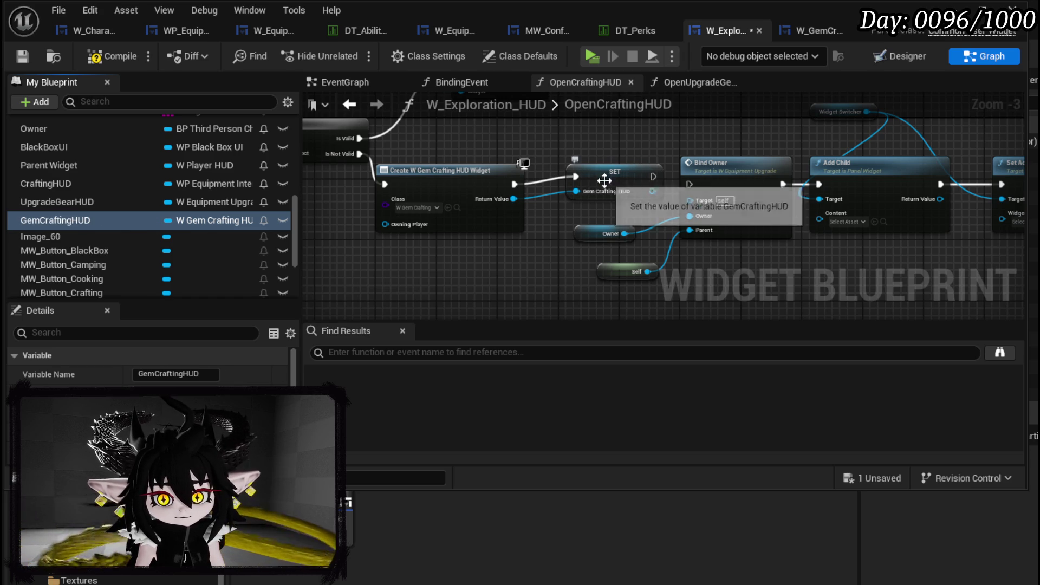
pyautogui.moveTo(604, 181); pyautogui.dragTo(601, 183)
pyautogui.click(111, 56)
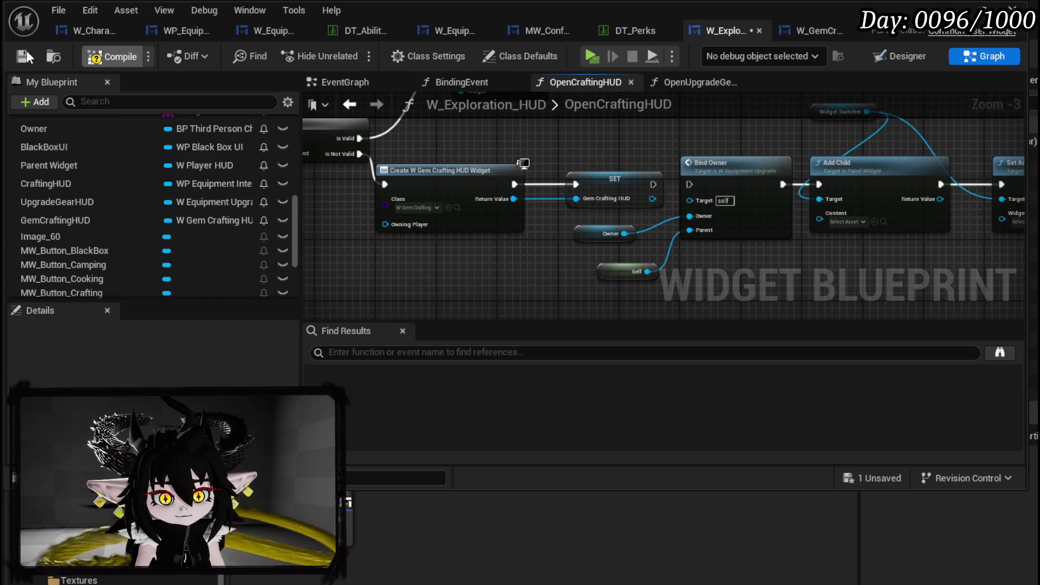
pyautogui.click(25, 52)
pyautogui.click(783, 31)
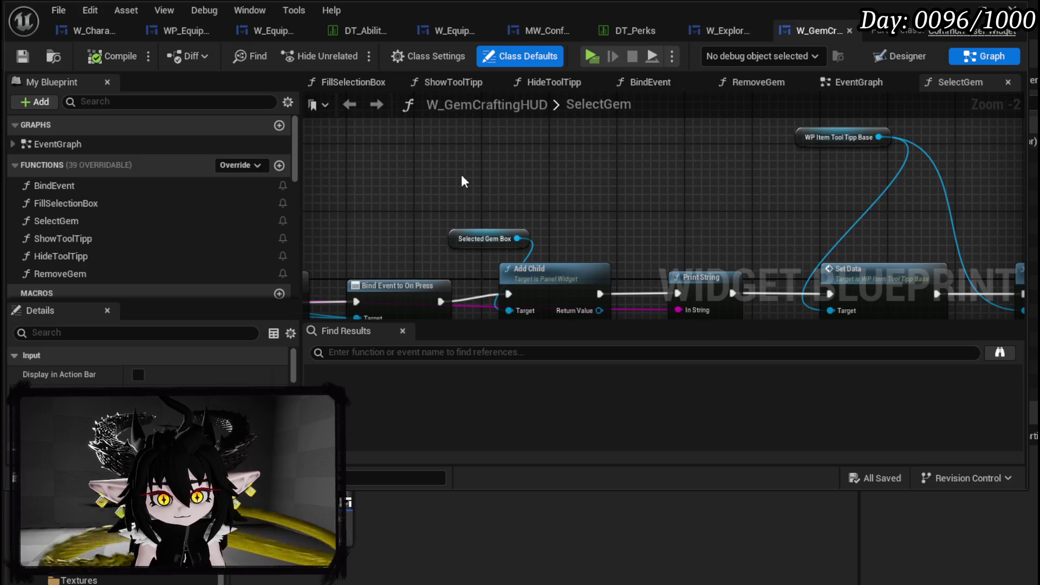
# Add a Bind Event call after SET in W_Exploration_HUD, wired into Add Child, with the Owner getter beside it.
pyautogui.click(724, 30)
pyautogui.moveTo(637, 196)
pyautogui.mouseDown()
pyautogui.moveTo(615, 197)
pyautogui.moveTo(638, 137)
pyautogui.mouseUp()
pyautogui.write('B')
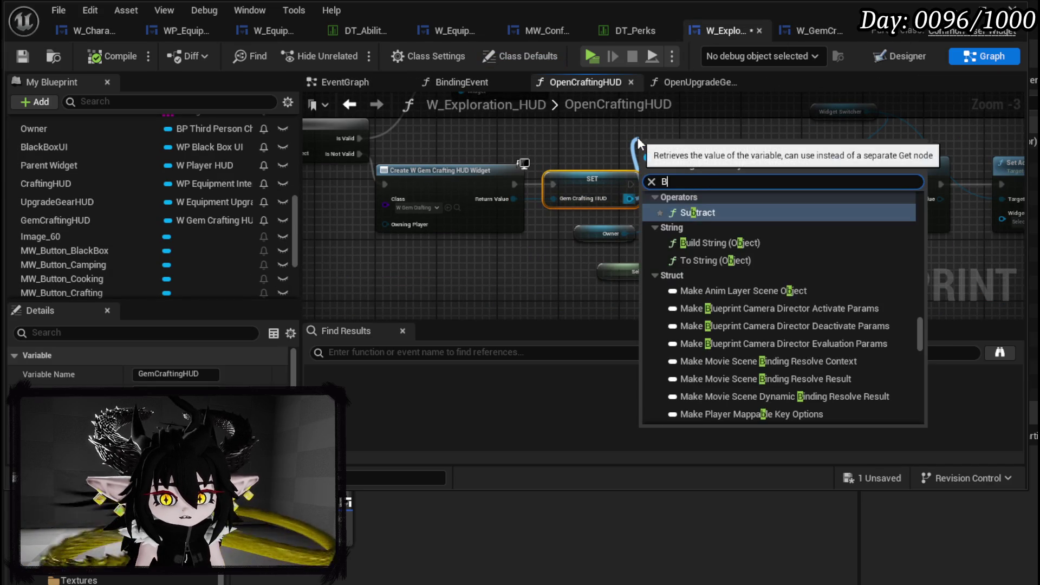
pyautogui.write('ind ')
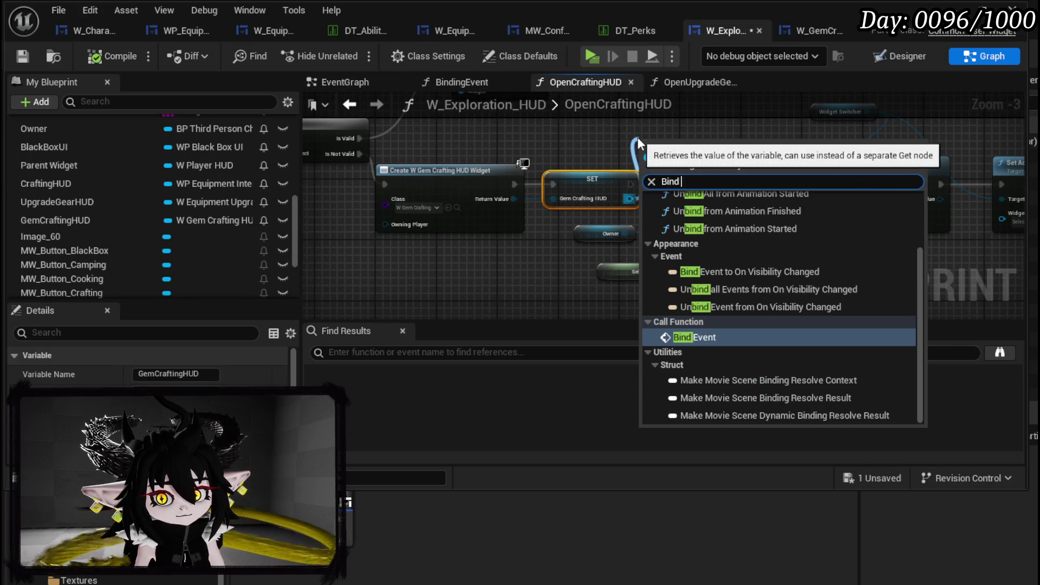
pyautogui.write('Event')
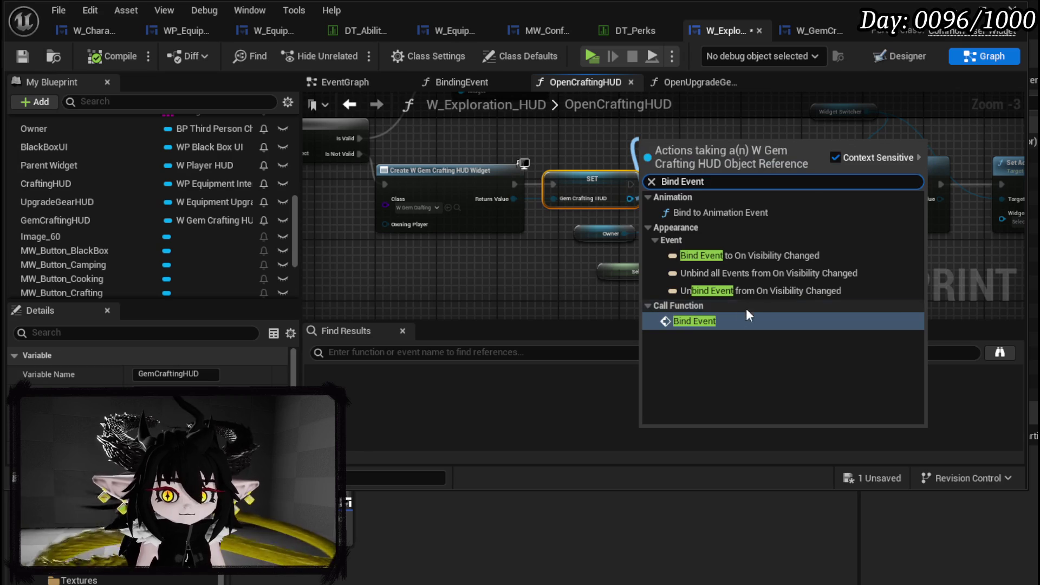
pyautogui.click(694, 321)
pyautogui.moveTo(597, 205)
pyautogui.mouseDown()
pyautogui.moveTo(535, 164)
pyautogui.moveTo(578, 186)
pyautogui.mouseUp()
pyautogui.moveTo(668, 207); pyautogui.dragTo(626, 207)
pyautogui.moveTo(478, 254)
pyautogui.mouseDown()
pyautogui.moveTo(538, 238)
pyautogui.moveTo(502, 258)
pyautogui.moveTo(547, 234)
pyautogui.mouseUp()
# Replace the Upgrade Gear HUD getter with a GemCraftingHUD getter feeding Is Valid and Set Active Widget.
pyautogui.moveTo(477, 222)
pyautogui.mouseDown()
pyautogui.moveTo(643, 252)
pyautogui.moveTo(655, 241)
pyautogui.mouseUp()
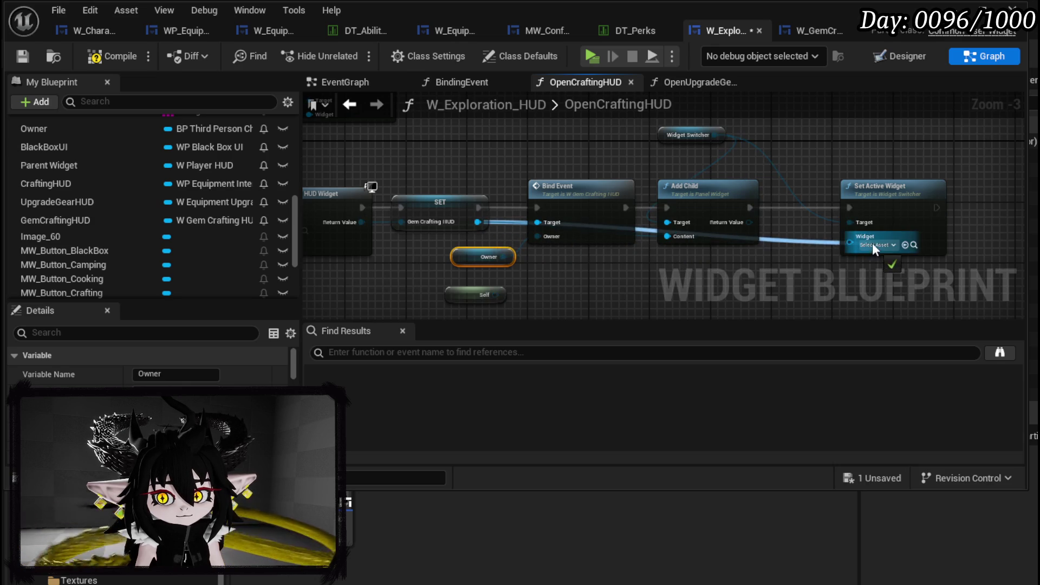
pyautogui.moveTo(496, 152)
pyautogui.mouseDown()
pyautogui.moveTo(910, 268)
pyautogui.moveTo(928, 227)
pyautogui.mouseUp()
pyautogui.click(87, 220)
pyautogui.moveTo(86, 220); pyautogui.dragTo(440, 150)
pyautogui.click(476, 170)
pyautogui.moveTo(489, 182)
pyautogui.mouseDown()
pyautogui.moveTo(505, 157)
pyautogui.moveTo(496, 151)
pyautogui.moveTo(451, 177)
pyautogui.mouseUp()
pyautogui.press('Delete')
pyautogui.click(465, 137)
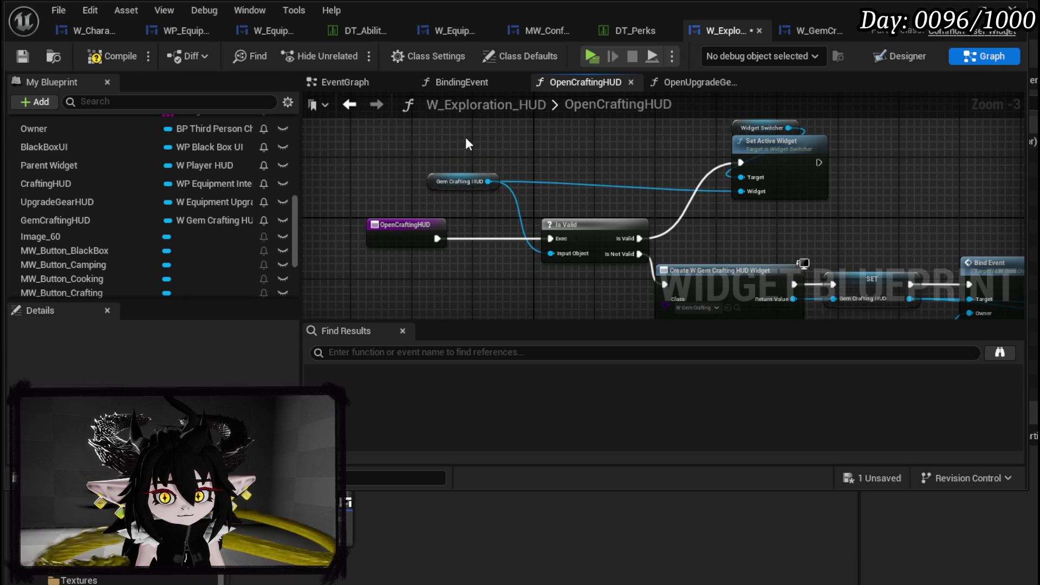
# Compile and save the Exploration HUD, nudging the Gem Crafting HUD getter left.
pyautogui.click(109, 56)
pyautogui.click(22, 56)
pyautogui.moveTo(444, 182)
pyautogui.mouseDown()
pyautogui.moveTo(441, 197)
pyautogui.moveTo(406, 182)
pyautogui.mouseUp()
pyautogui.click(563, 158)
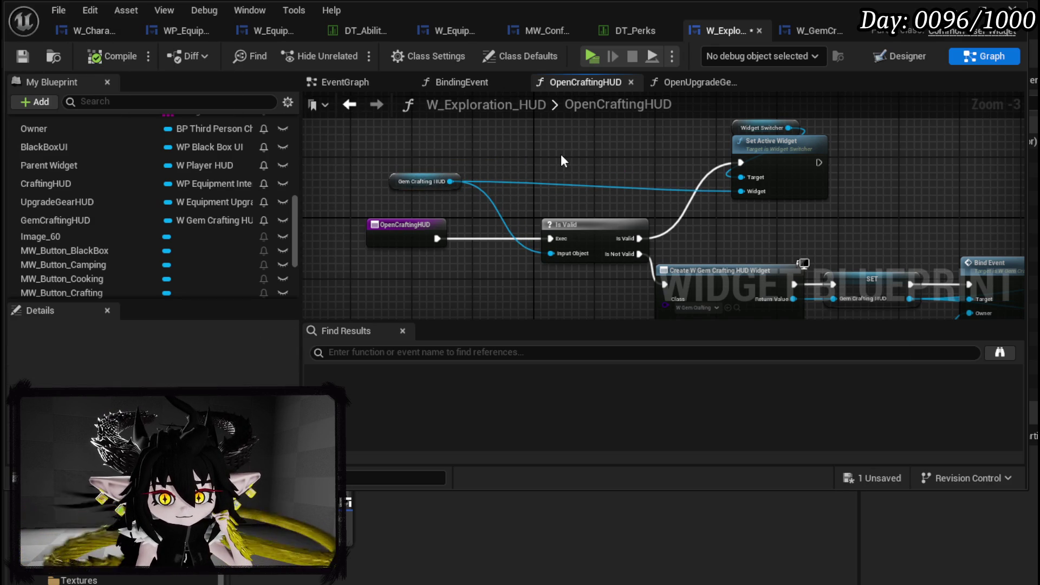
pyautogui.click(25, 60)
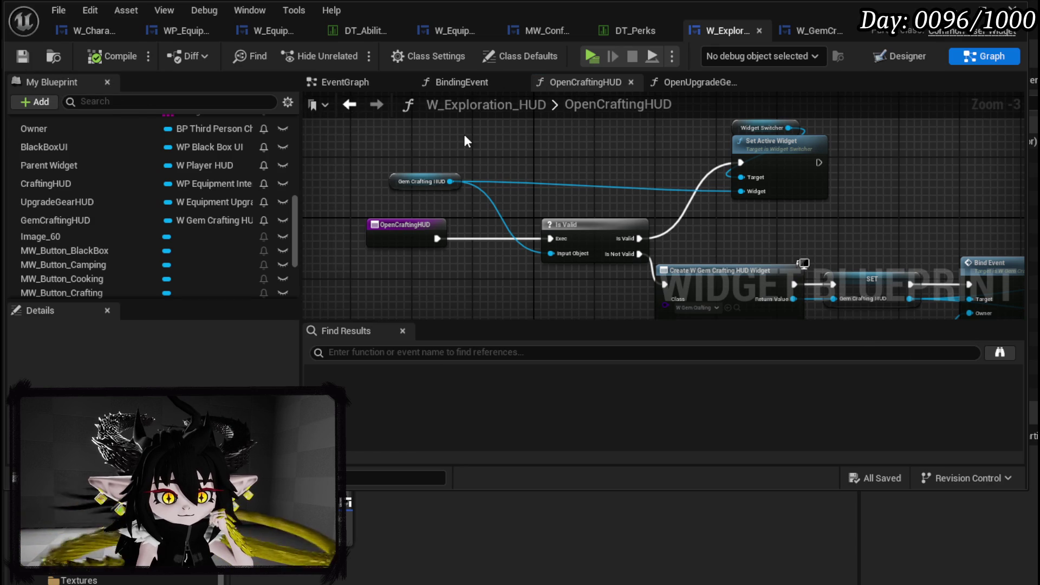
# Delete the unused Self node from the Bind Event chain, recompile and save, then go to W_GemCraftingHUD.
pyautogui.moveTo(467, 140)
pyautogui.mouseDown()
pyautogui.moveTo(579, 168)
pyautogui.moveTo(994, 178)
pyautogui.mouseUp()
pyautogui.scroll(10, 264, 156)
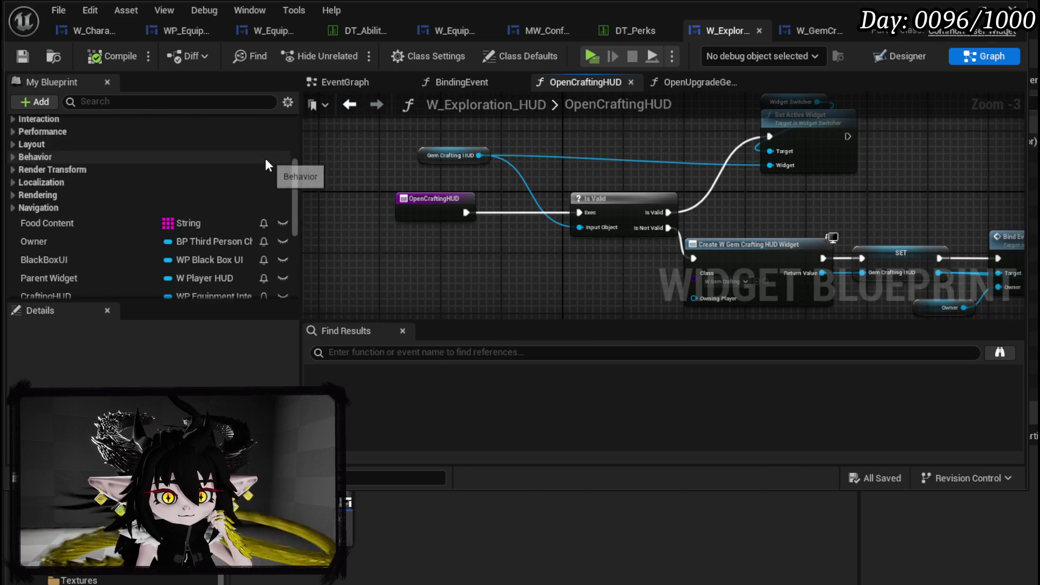
pyautogui.moveTo(915, 187)
pyautogui.mouseDown()
pyautogui.moveTo(801, 145)
pyautogui.moveTo(590, 104)
pyautogui.mouseUp()
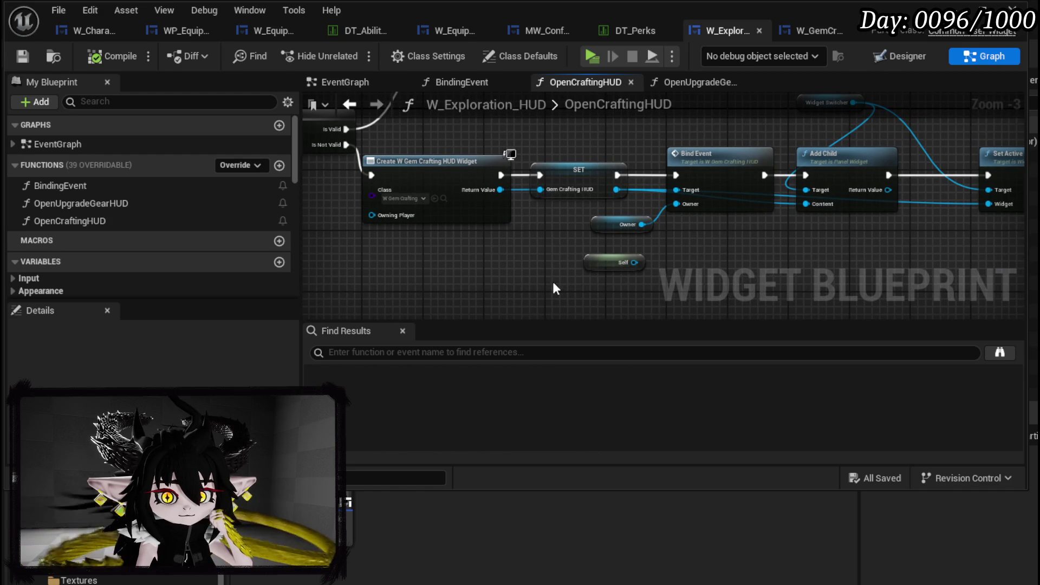
pyautogui.click(607, 262)
pyautogui.press('Delete')
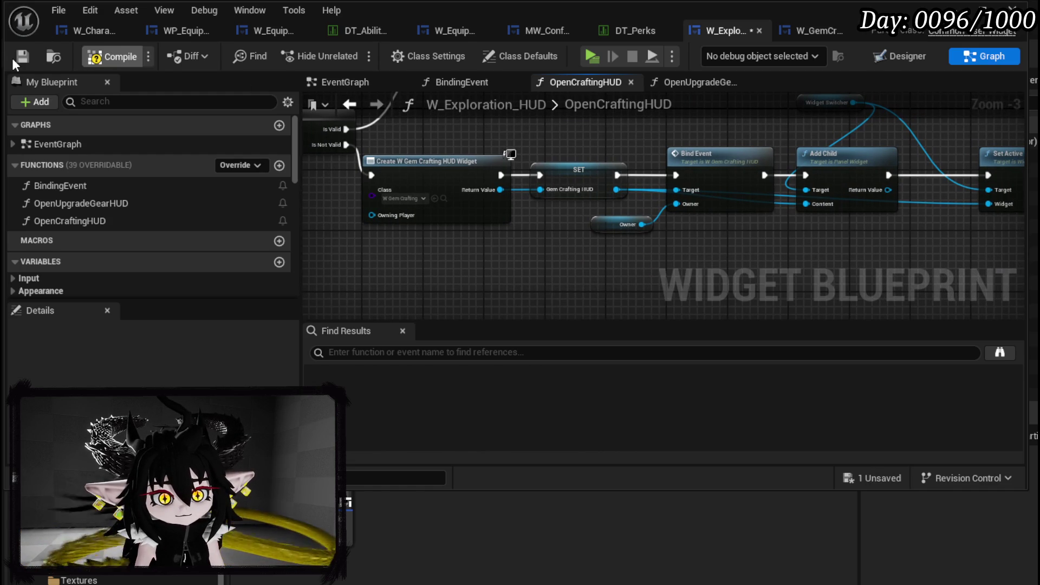
pyautogui.click(19, 56)
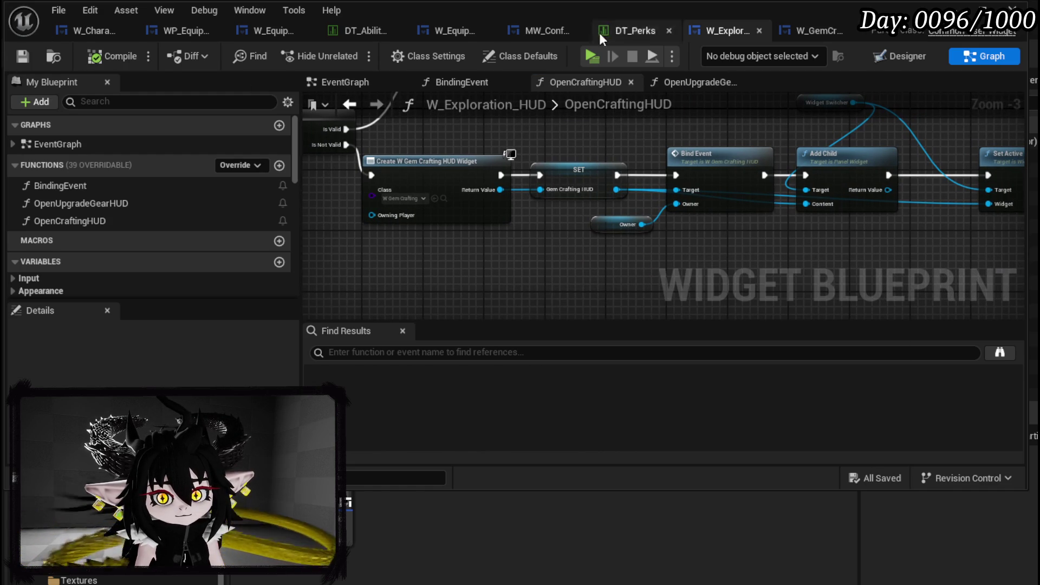
pyautogui.scroll(-1, 496, 122)
pyautogui.moveTo(496, 122); pyautogui.dragTo(529, 161)
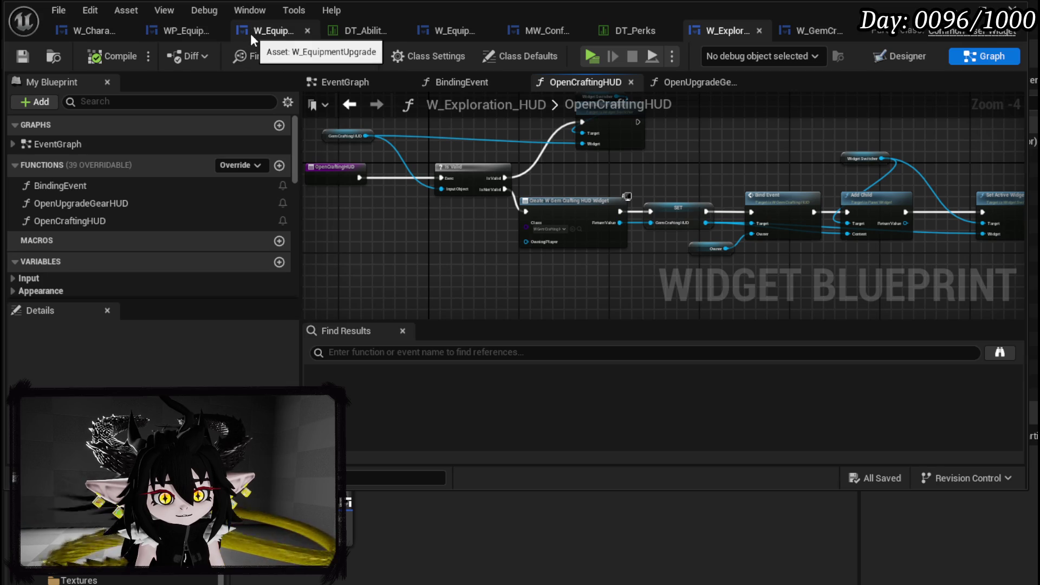
pyautogui.click(803, 33)
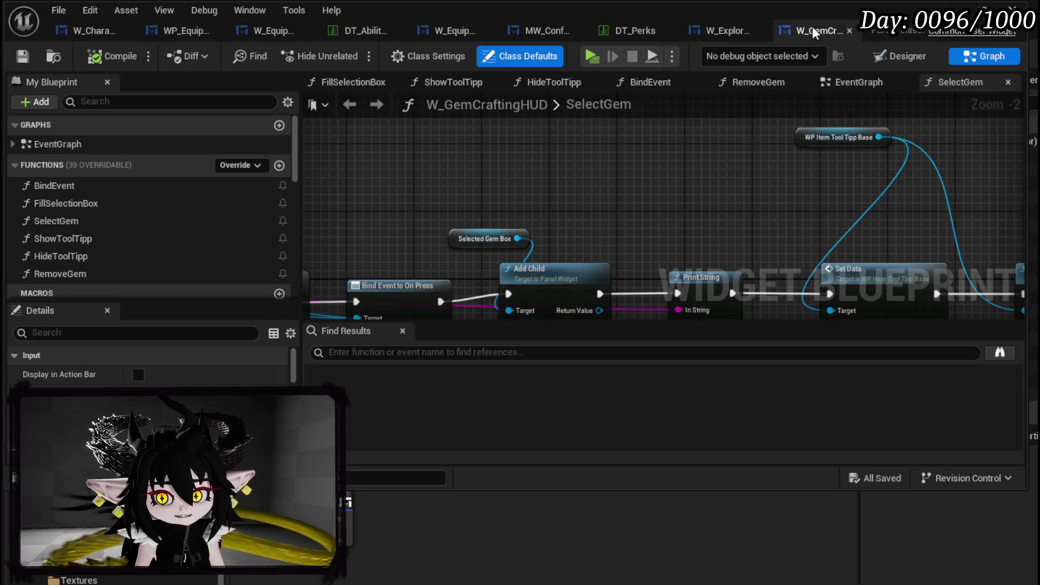
# Move the WP Item Tool Tipp Base getter lower in SelectGem, then return to W_Exploration_HUD.
pyautogui.moveTo(632, 174)
pyautogui.mouseDown()
pyautogui.moveTo(542, 141)
pyautogui.moveTo(460, 163)
pyautogui.moveTo(379, 136)
pyautogui.moveTo(422, 225)
pyautogui.mouseUp()
pyautogui.moveTo(623, 186)
pyautogui.mouseDown()
pyautogui.moveTo(570, 248)
pyautogui.moveTo(741, 161)
pyautogui.moveTo(709, 156)
pyautogui.moveTo(868, 164)
pyautogui.moveTo(838, 137)
pyautogui.moveTo(774, 138)
pyautogui.moveTo(846, 143)
pyautogui.mouseUp()
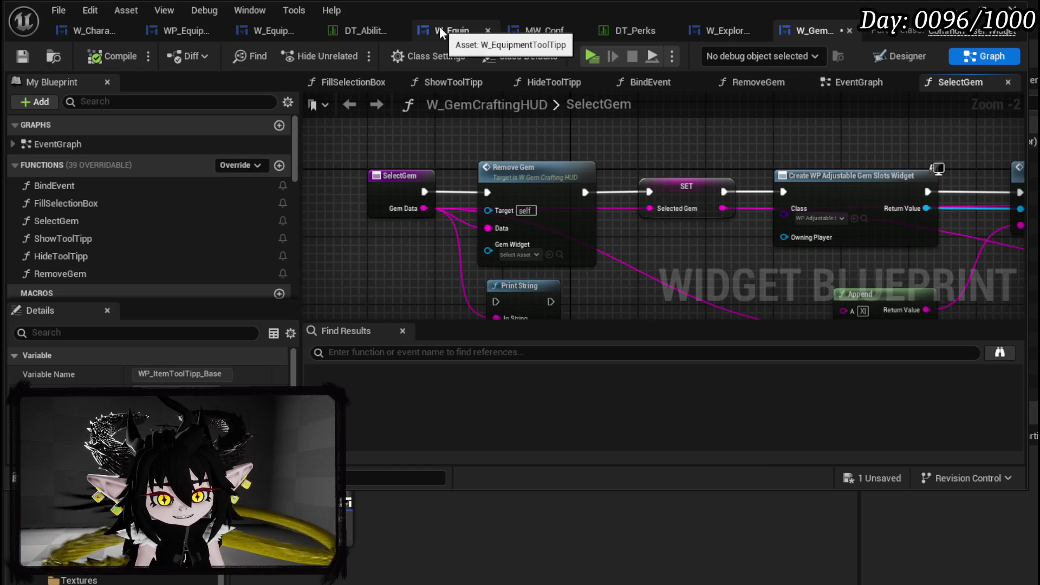
pyautogui.click(721, 34)
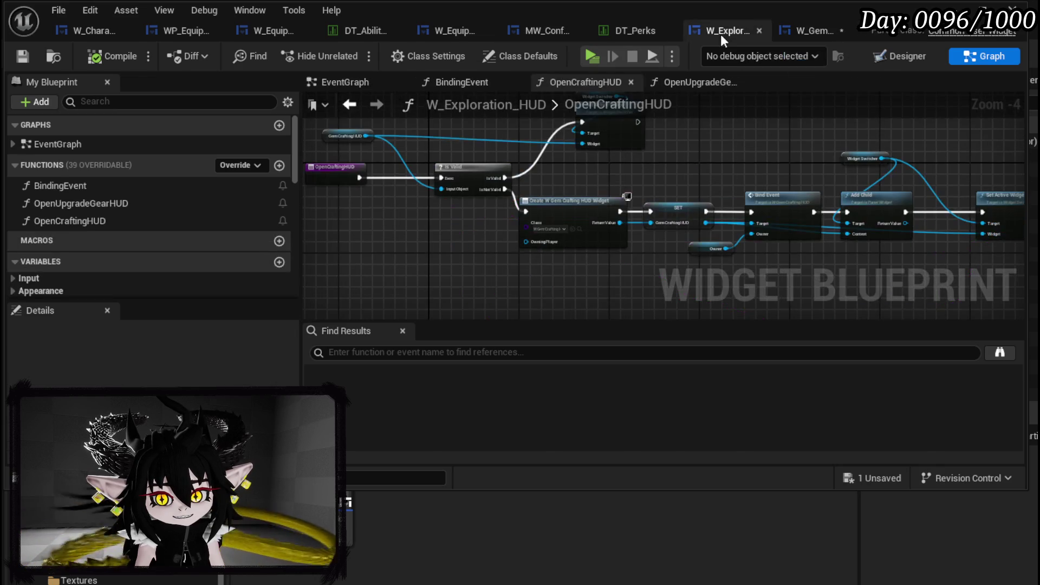
# In the Designer, change MW_Button_Crafting's Name from 'Crafting' to 'Gem Crafting'.
pyautogui.click(902, 60)
pyautogui.scroll(4, 344, 190)
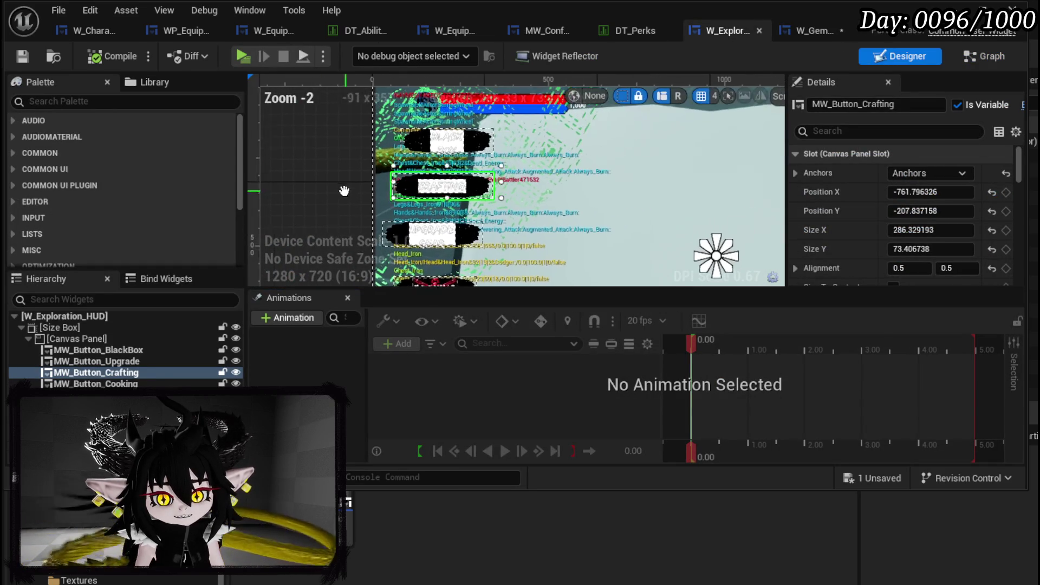
pyautogui.scroll(-2, 902, 202)
pyautogui.scroll(-10, 902, 202)
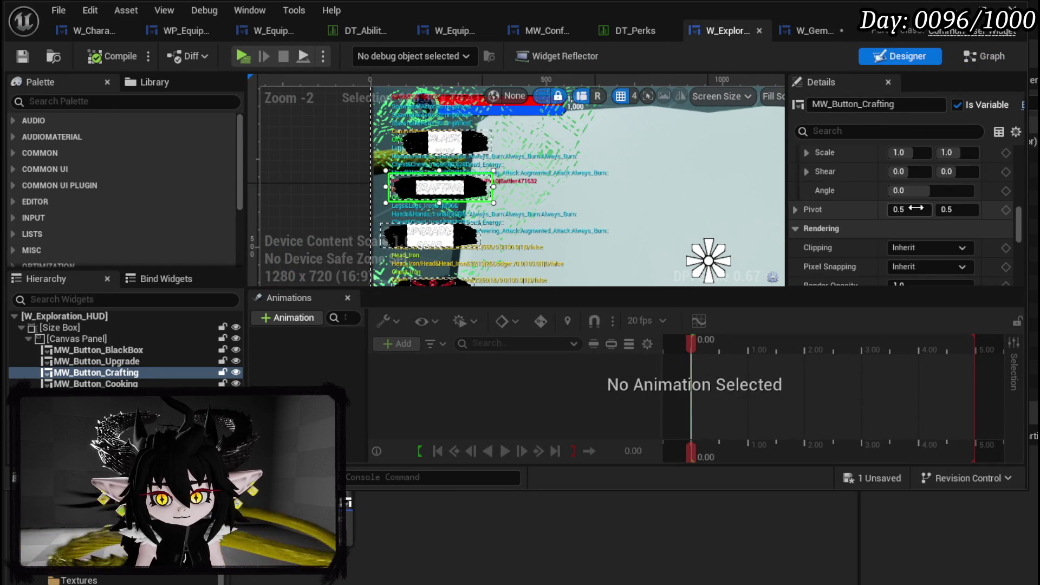
pyautogui.scroll(-5, 915, 207)
pyautogui.scroll(-3, 915, 206)
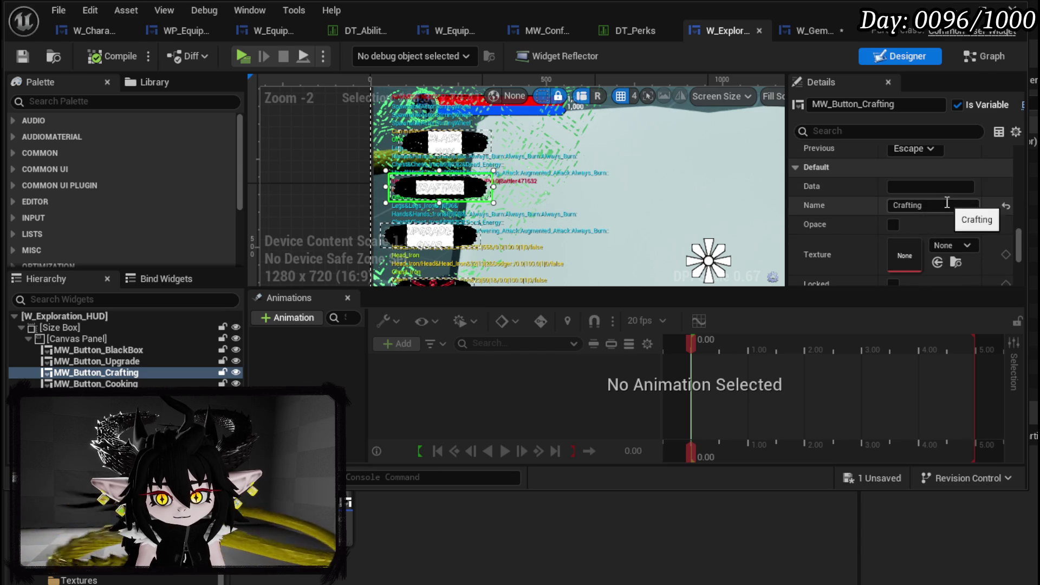
pyautogui.click(921, 205)
pyautogui.write('Gem Crafting')
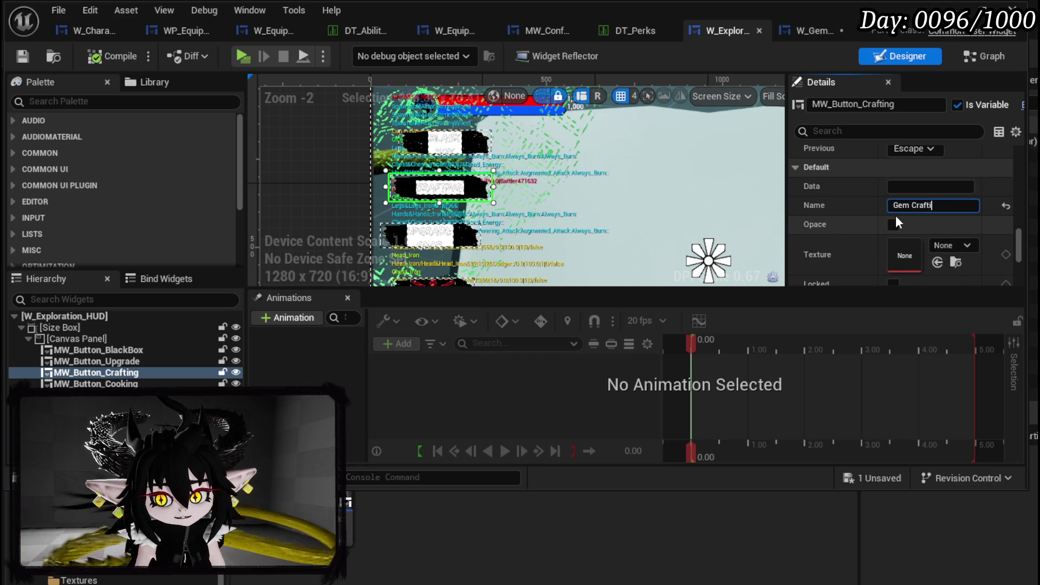
pyautogui.press('Return')
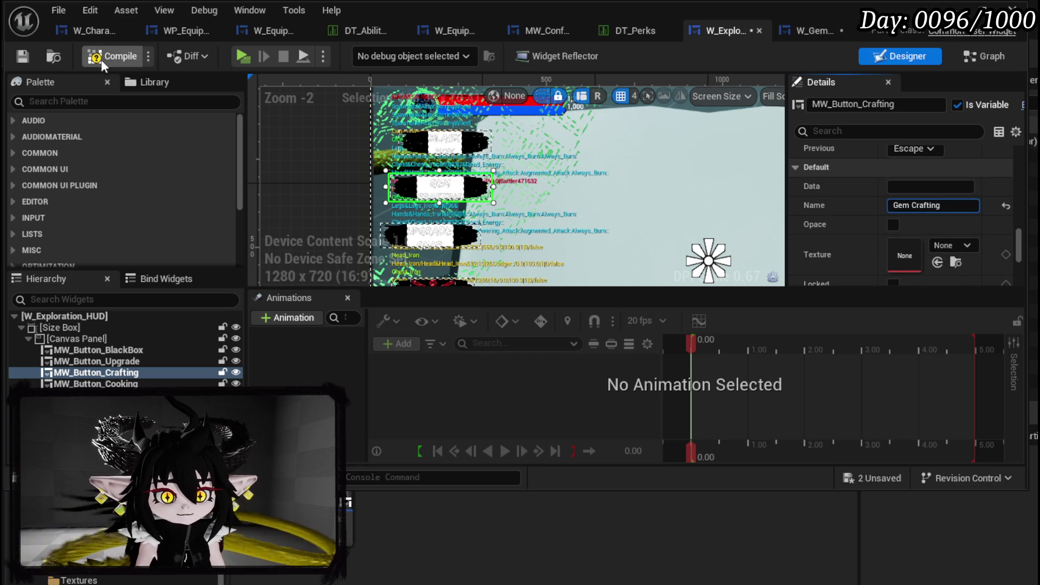
# Compile the HUD, then set the BlackBox and Crafting buttons' Size Y to 75.
pyautogui.click(434, 152)
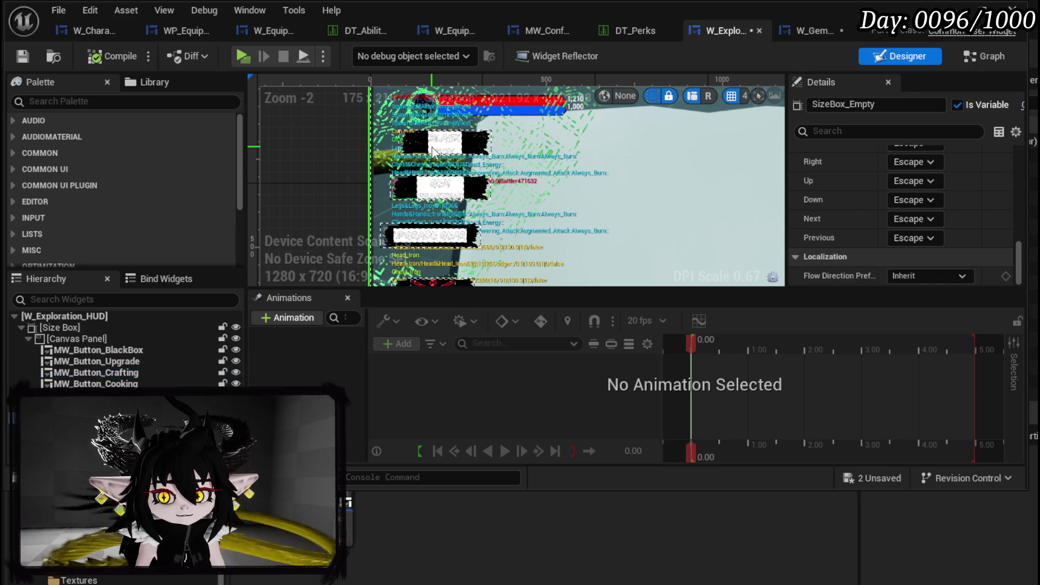
pyautogui.click(107, 352)
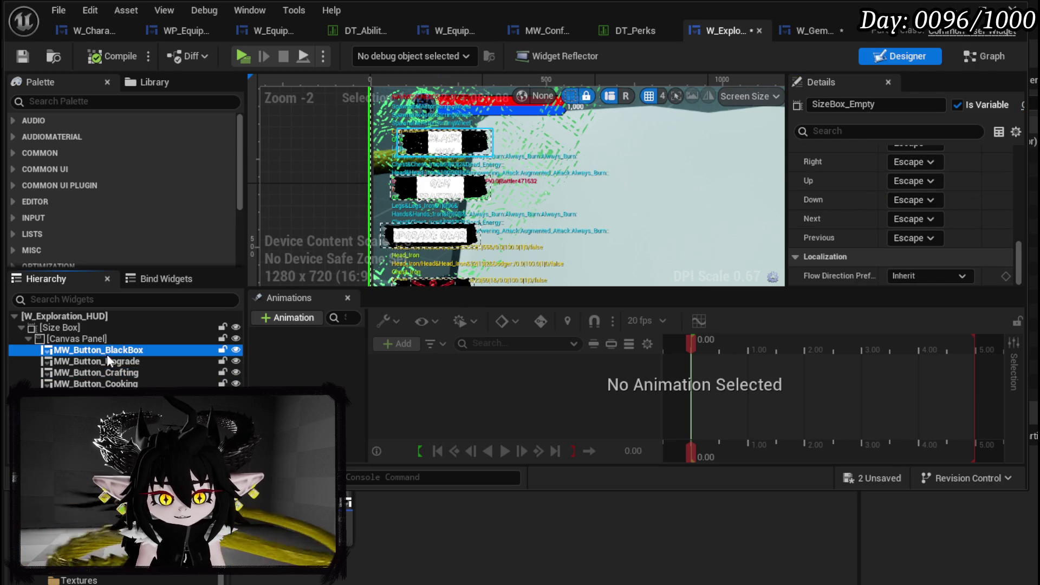
pyautogui.scroll(10, 908, 203)
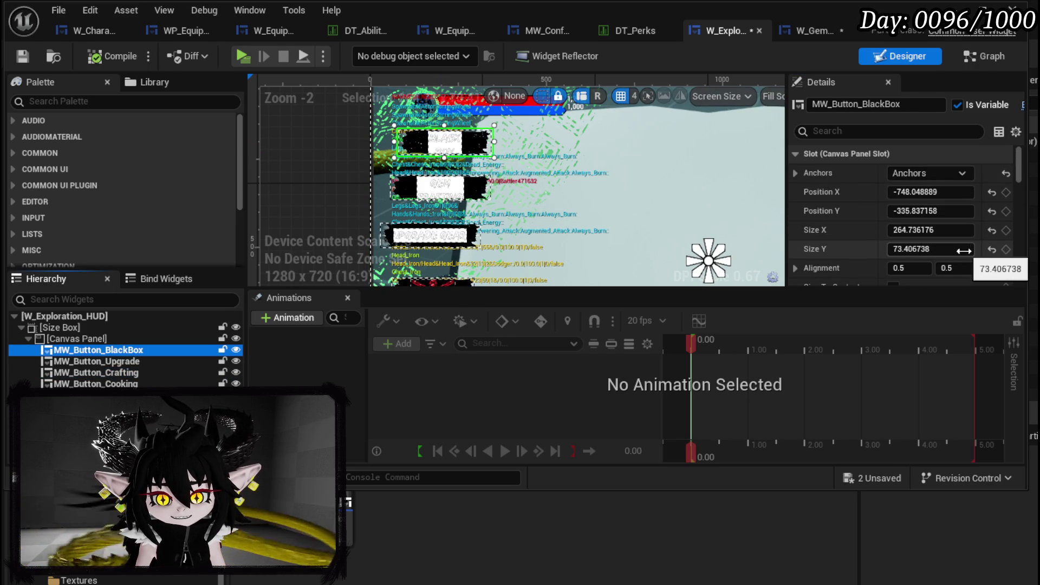
pyautogui.click(963, 250)
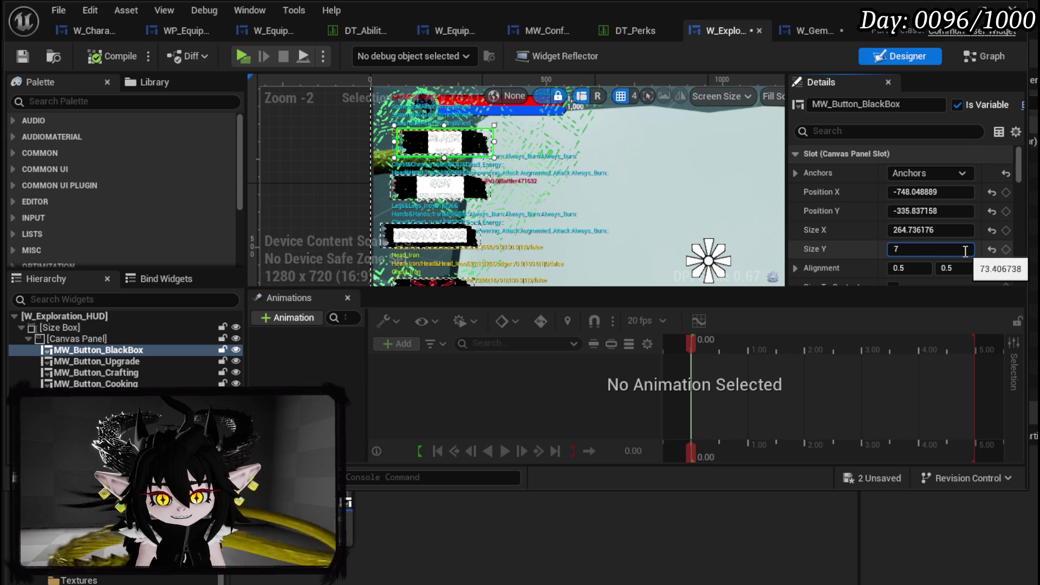
pyautogui.write('5')
pyautogui.press('Return')
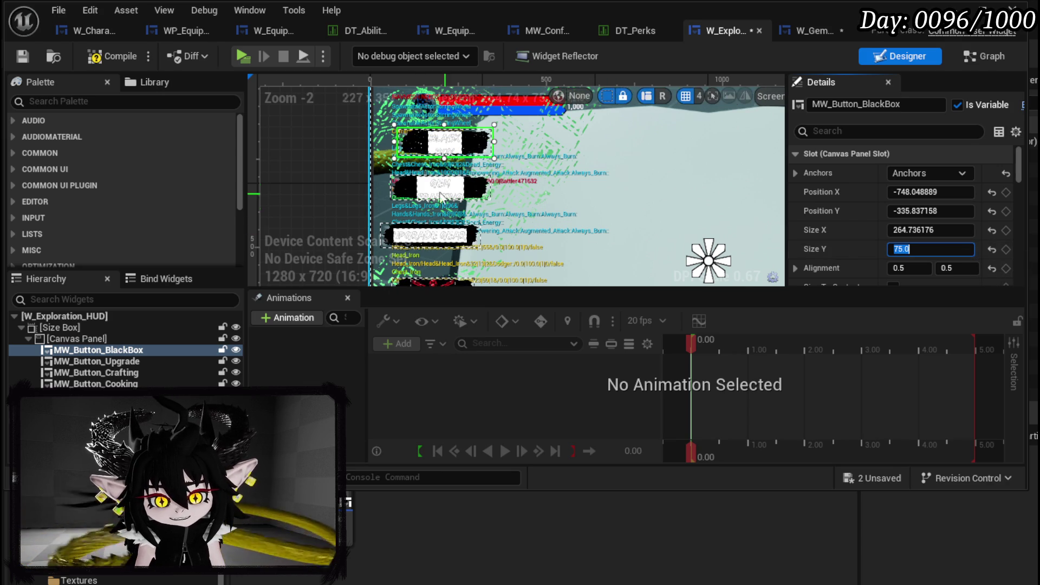
pyautogui.click(420, 190)
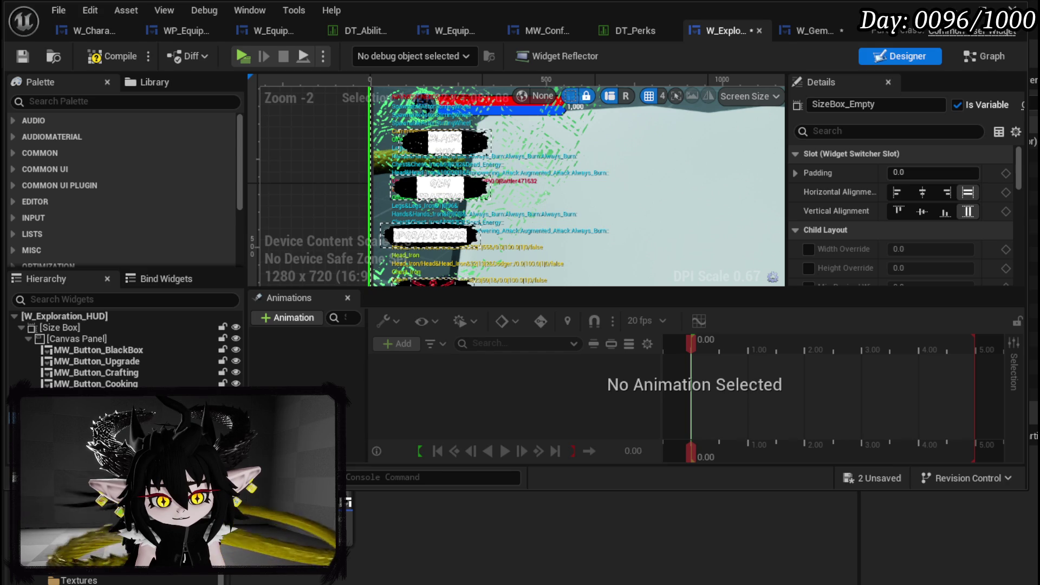
pyautogui.click(366, 260)
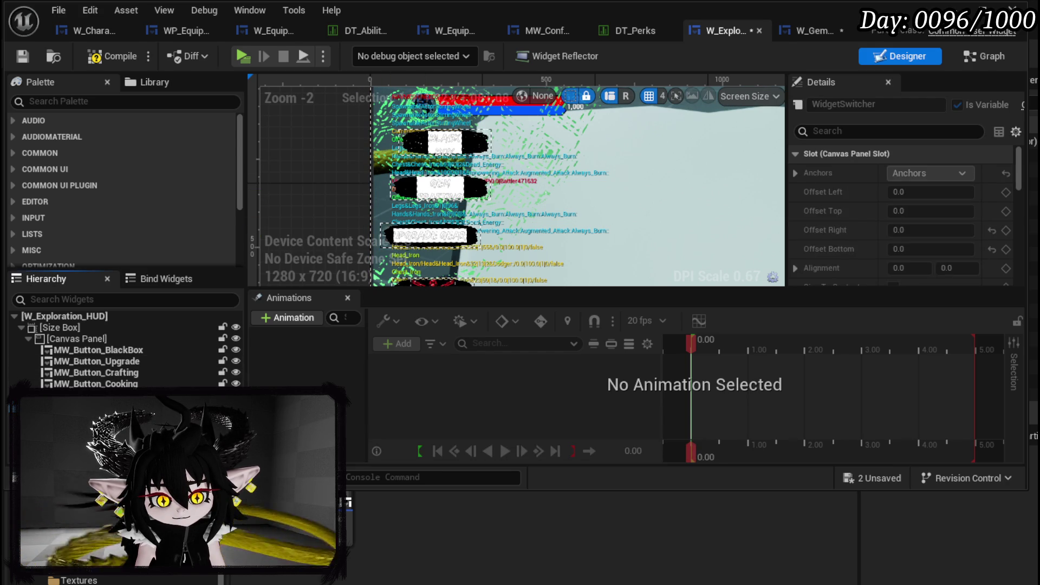
pyautogui.click(96, 372)
pyautogui.scroll(-1, 905, 218)
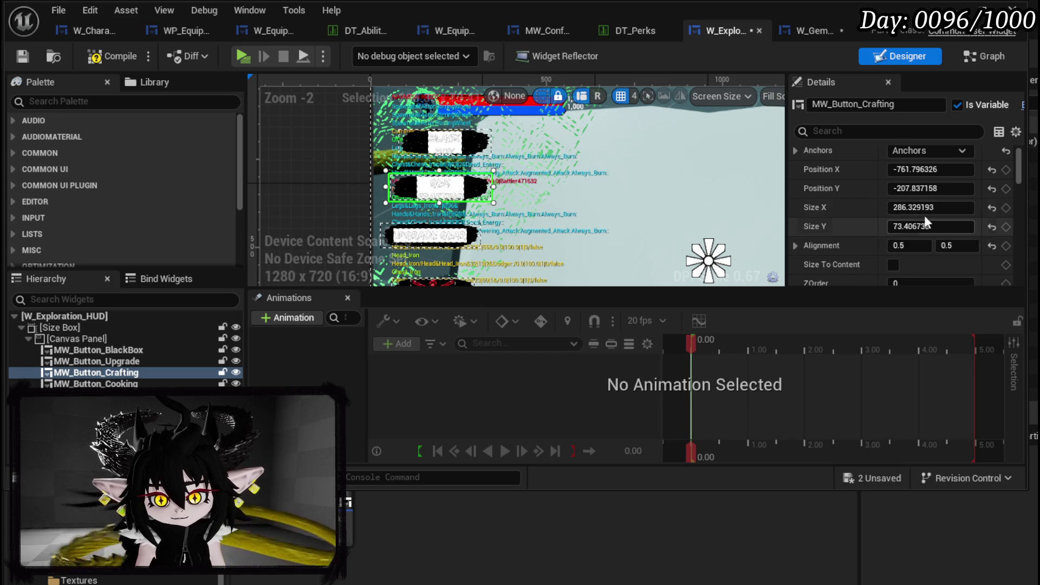
pyautogui.click(945, 224)
pyautogui.write('75.0')
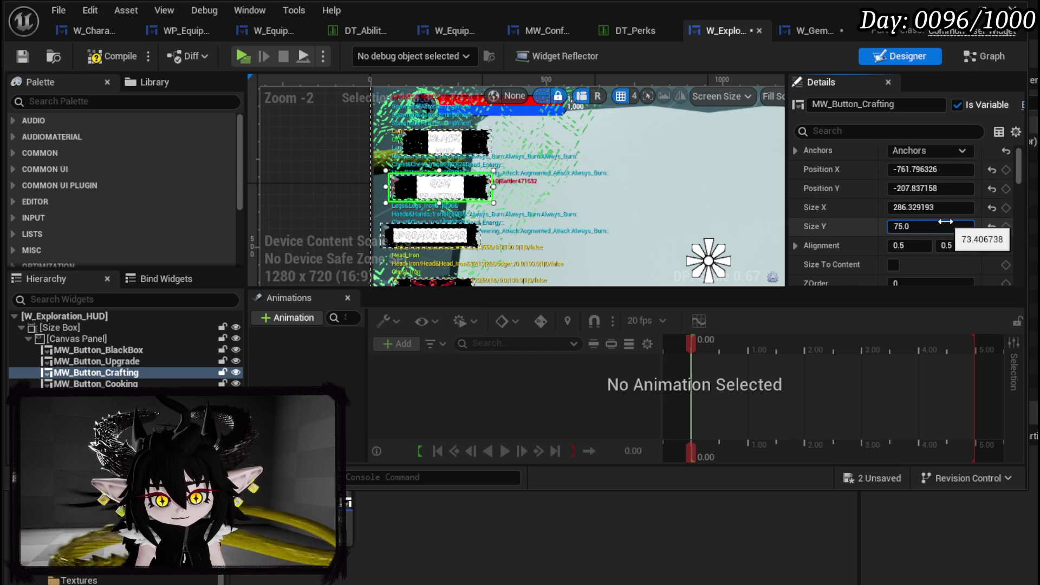
# Set the Upgrade, Cooking and Camping buttons' Size Y to 75.
pyautogui.click(443, 242)
pyautogui.click(958, 224)
pyautogui.write('75.0')
pyautogui.press('Return')
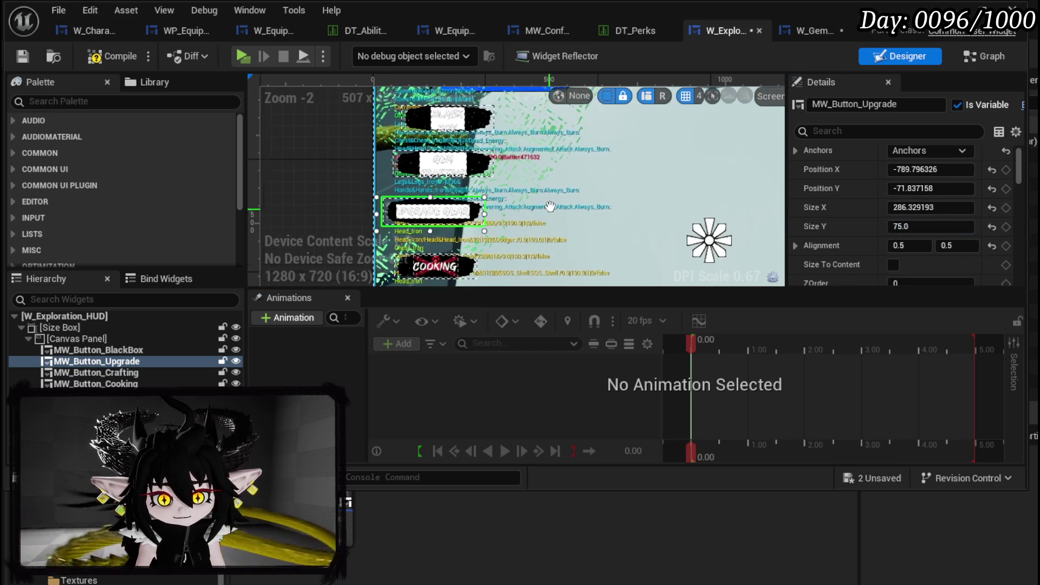
pyautogui.click(441, 248)
pyautogui.click(937, 225)
pyautogui.write('75.0')
pyautogui.press('Return')
pyautogui.click(447, 233)
pyautogui.click(901, 223)
pyautogui.write('75.0')
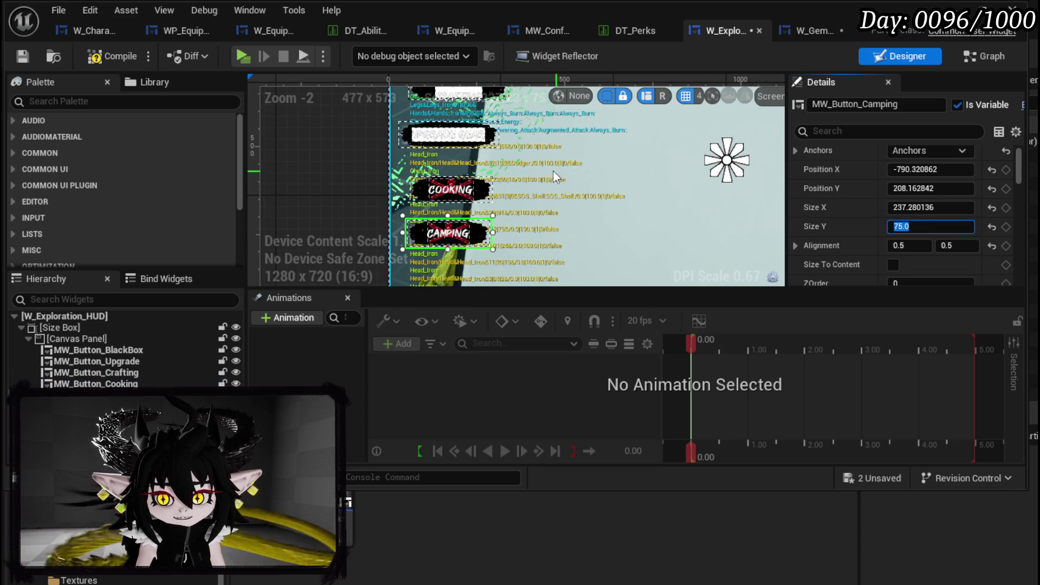
# Set the BlackBox and Upgrade buttons' Size X to 260.
pyautogui.moveTo(553, 172); pyautogui.dragTo(521, 249)
pyautogui.click(469, 124)
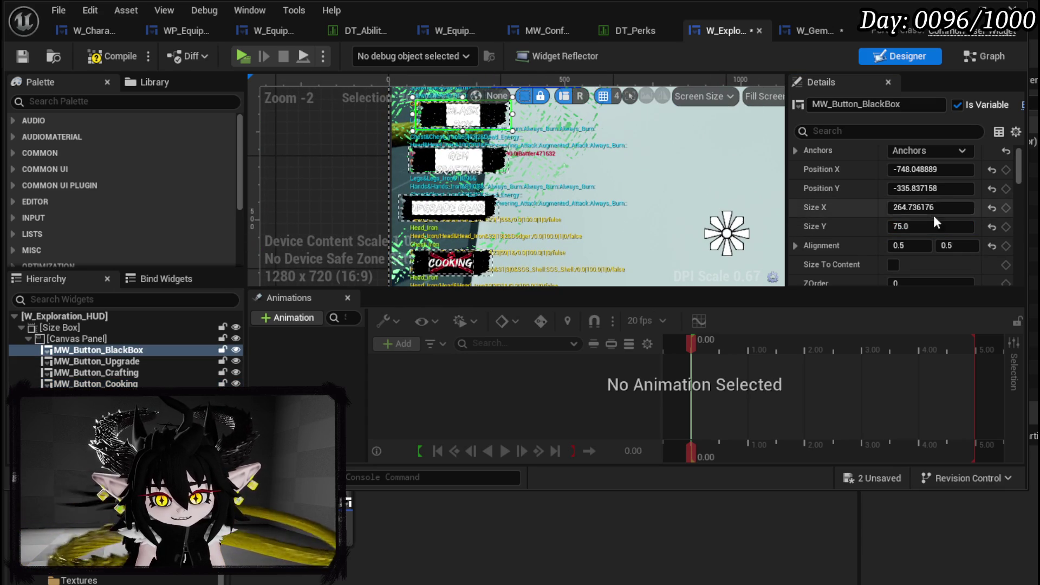
pyautogui.click(952, 210)
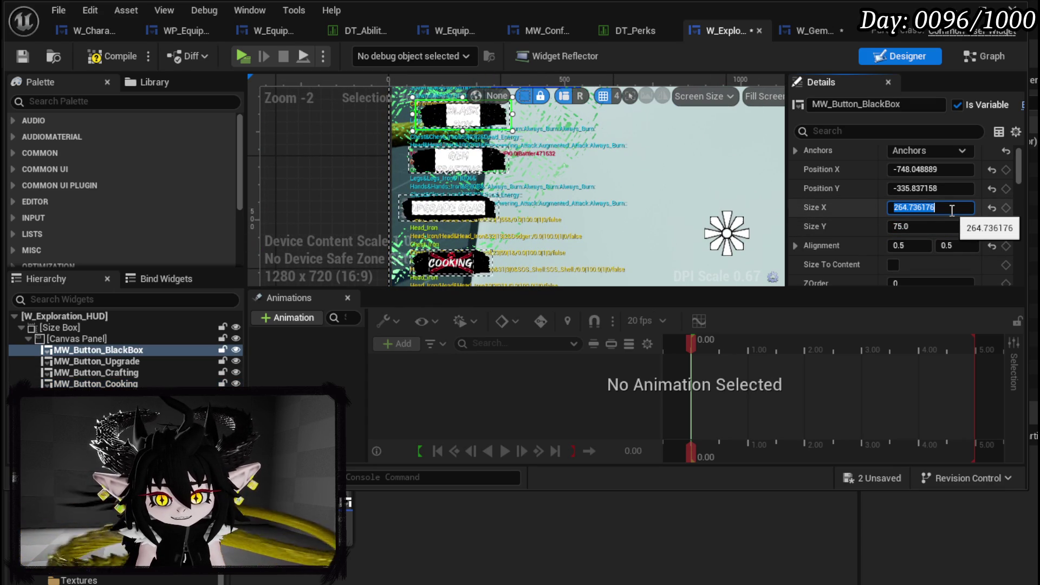
pyautogui.write('260')
pyautogui.press('Return')
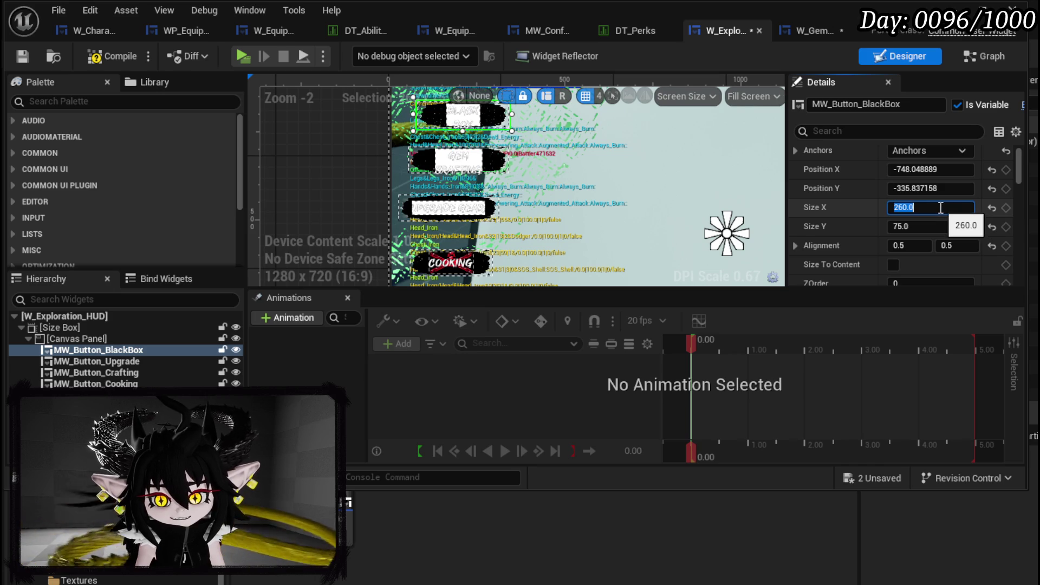
pyautogui.click(457, 159)
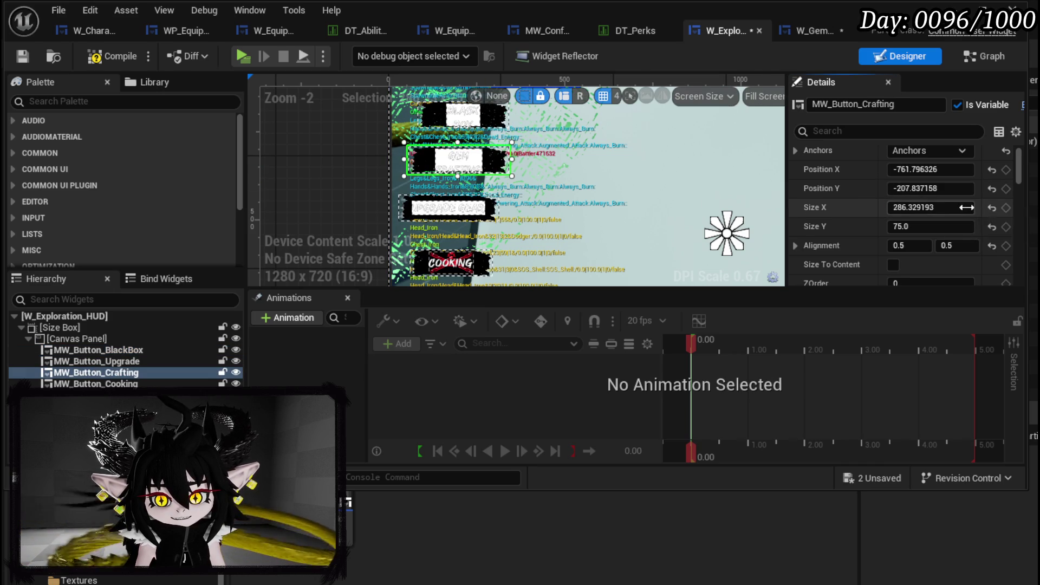
pyautogui.click(448, 207)
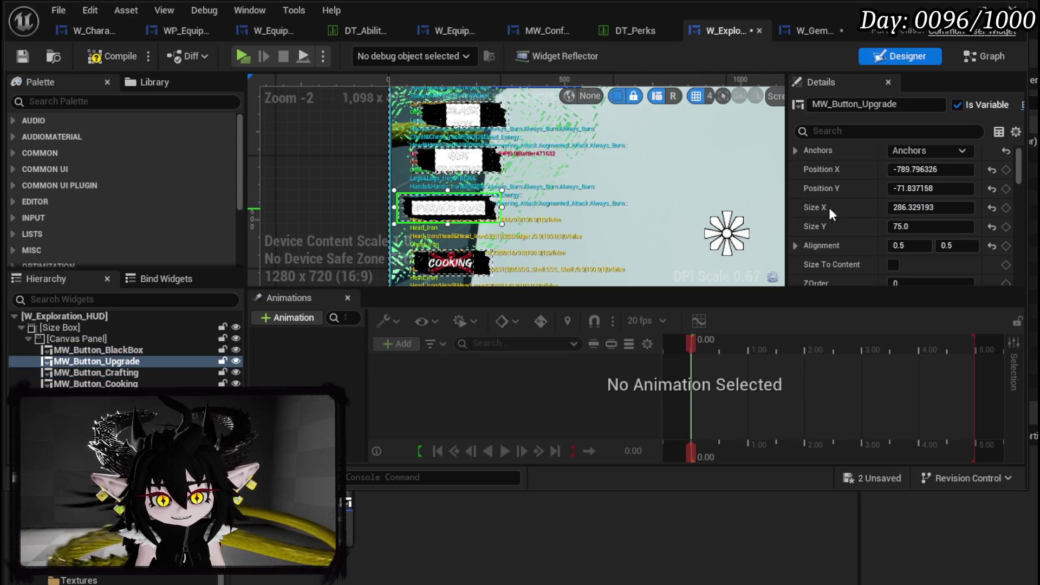
pyautogui.click(921, 208)
pyautogui.write('260')
pyautogui.press('Return')
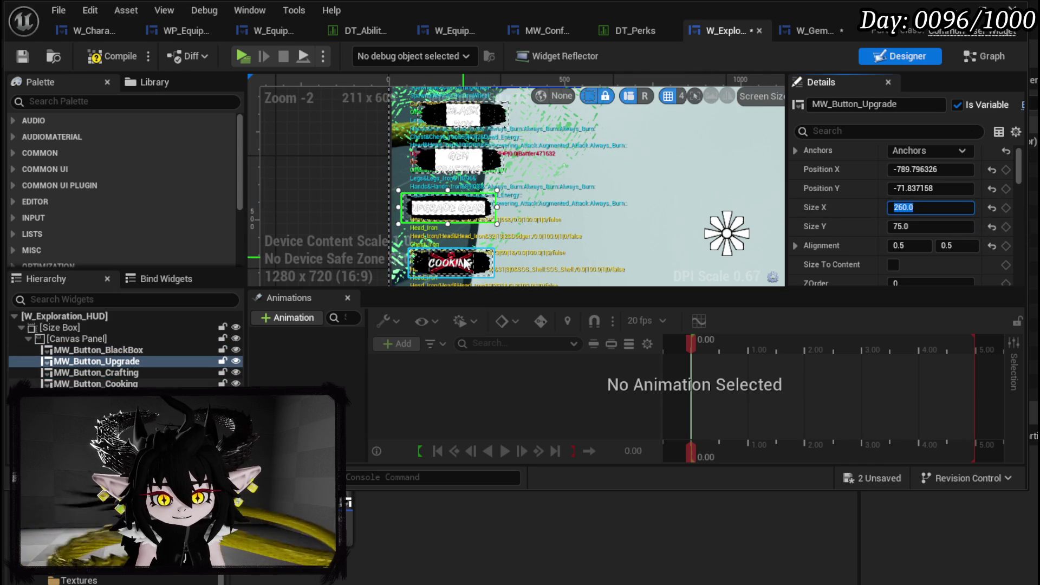
# Set the Cooking and Camping buttons' Size X to 260.
pyautogui.click(464, 263)
pyautogui.click(921, 207)
pyautogui.write('260')
pyautogui.press('Return')
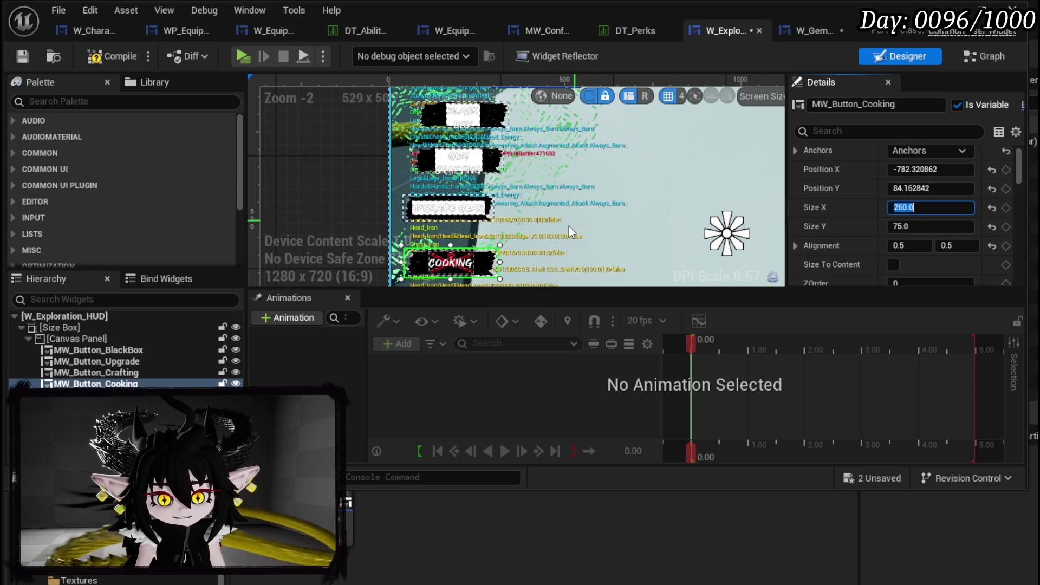
pyautogui.moveTo(570, 231); pyautogui.dragTo(557, 183)
pyautogui.click(449, 247)
pyautogui.click(953, 208)
pyautogui.write('260')
pyautogui.press('Return')
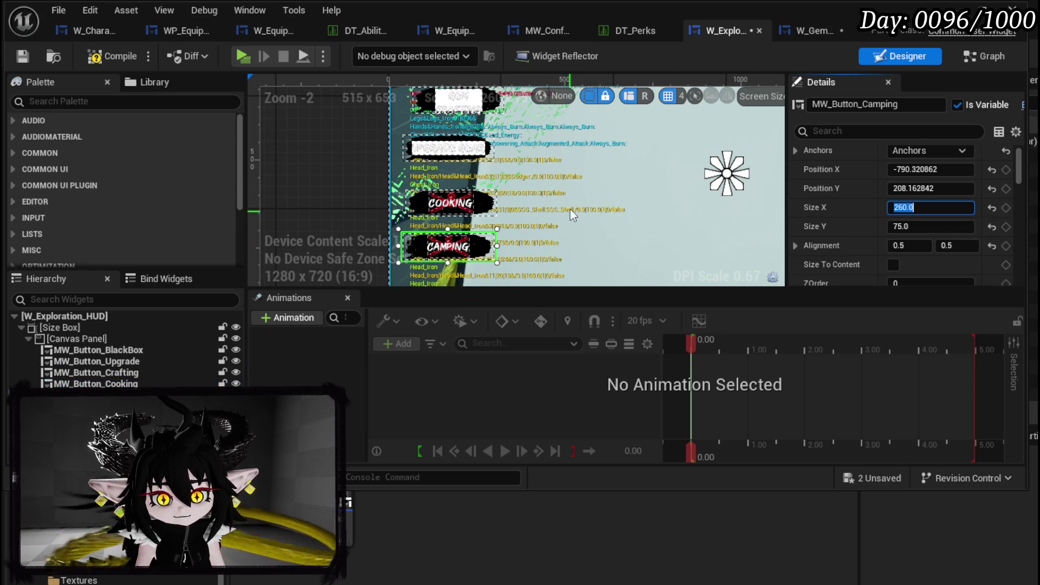
pyautogui.moveTo(569, 209); pyautogui.dragTo(542, 264)
pyautogui.click(435, 225)
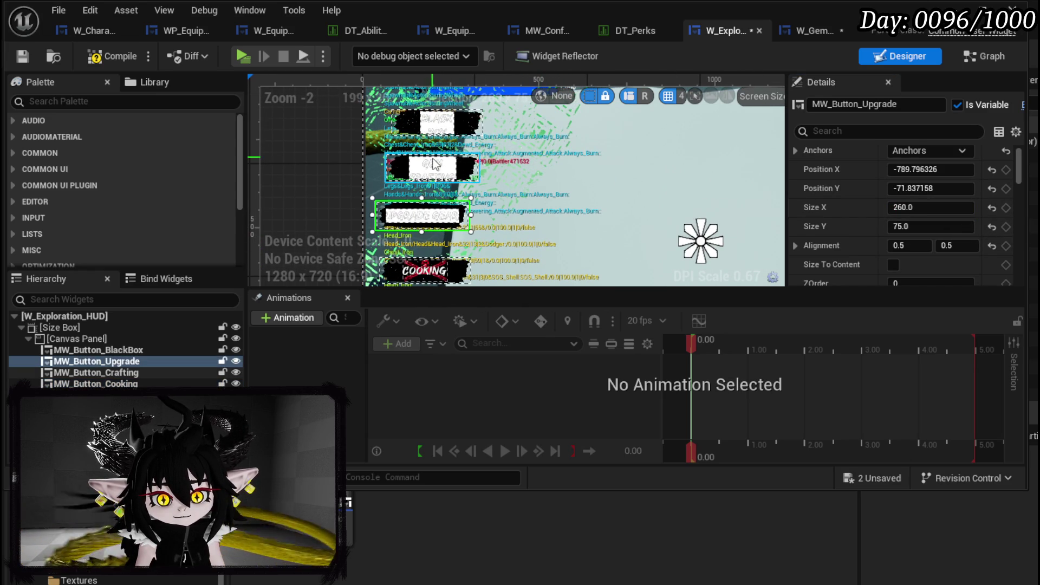
# Set In Height Override to 75 for the Crafting and BlackBox buttons.
pyautogui.scroll(-15, 954, 200)
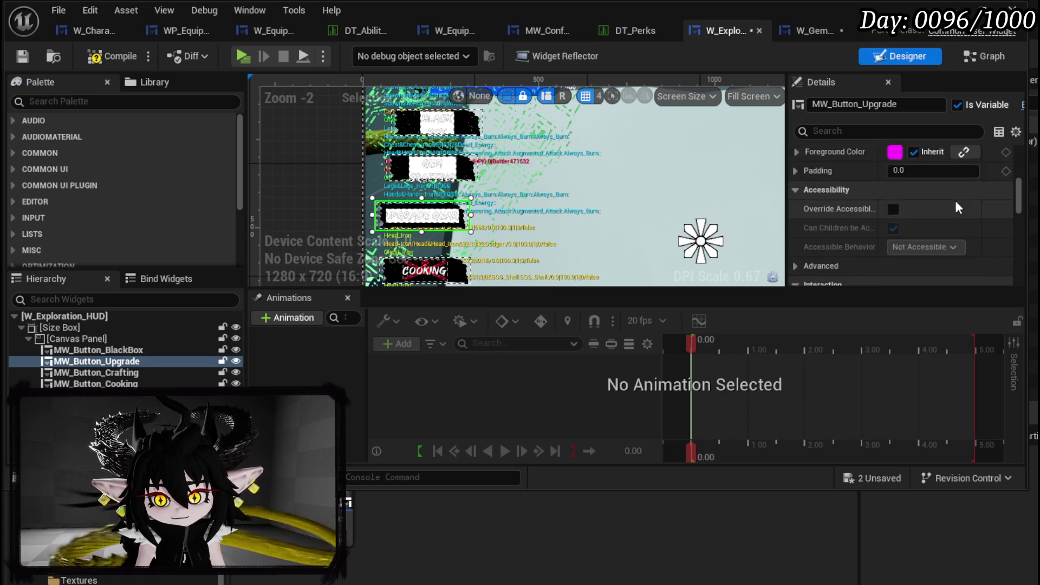
pyautogui.scroll(-5, 956, 202)
pyautogui.scroll(-6, 954, 200)
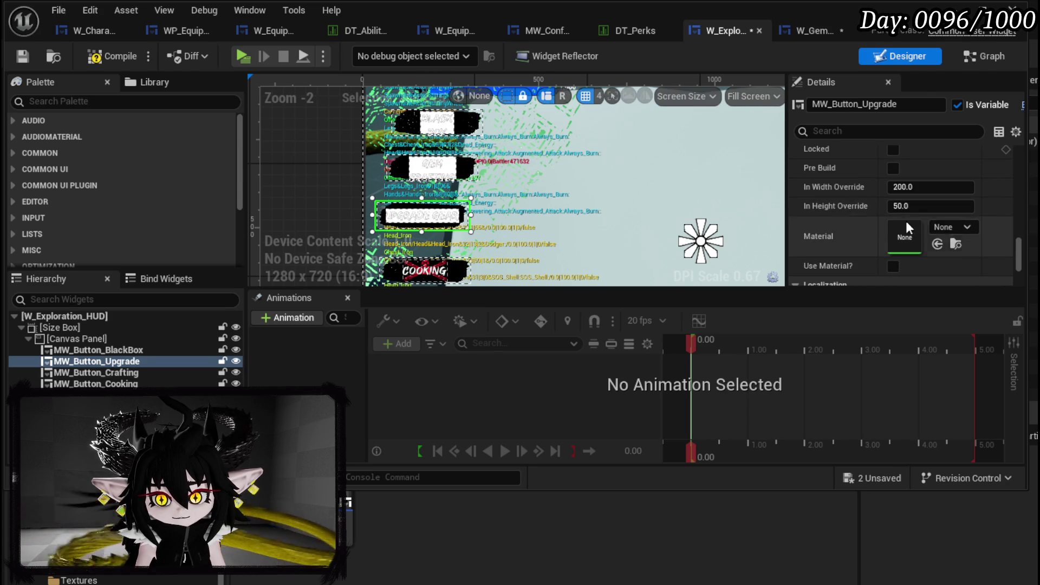
pyautogui.press('Return')
pyautogui.press('Down')
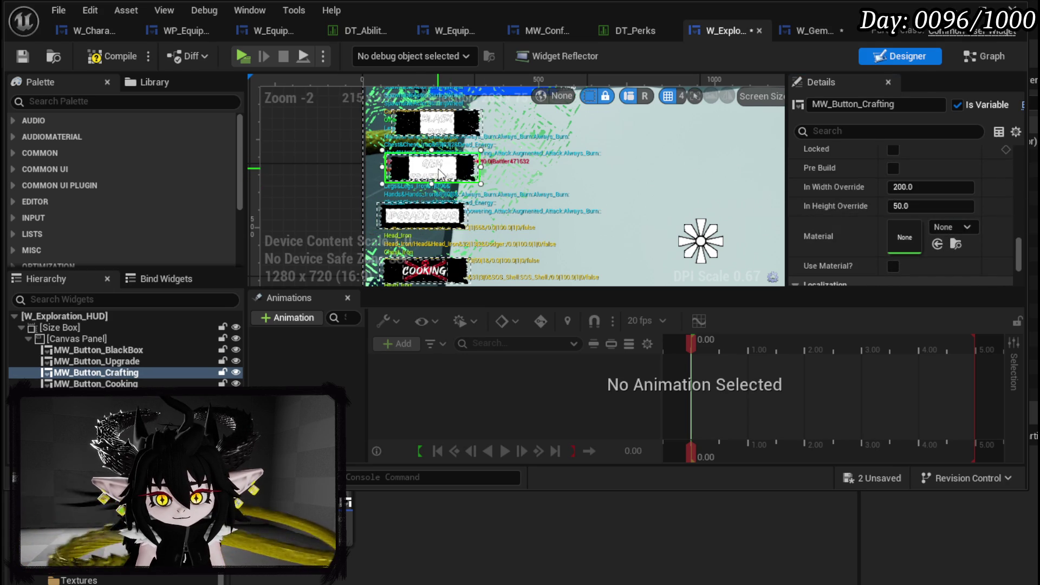
pyautogui.click(931, 206)
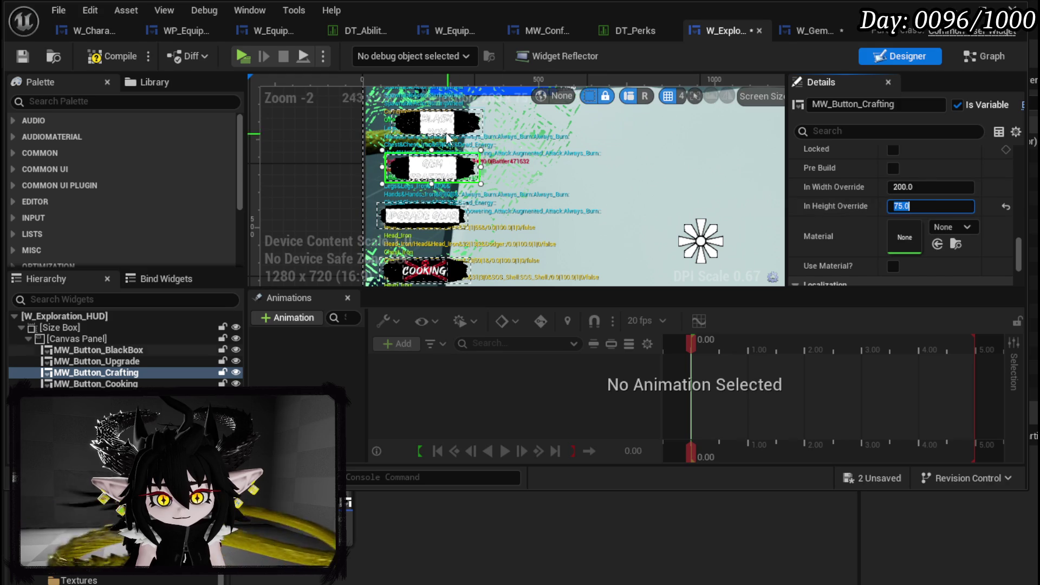
pyautogui.press('Return')
pyautogui.press('Up')
pyautogui.press('Up')
pyautogui.press('Return')
# Set In Height Override to 75 for Cooking and Camping, then compile the HUD.
pyautogui.press('Down')
pyautogui.press('Down')
pyautogui.press('Down')
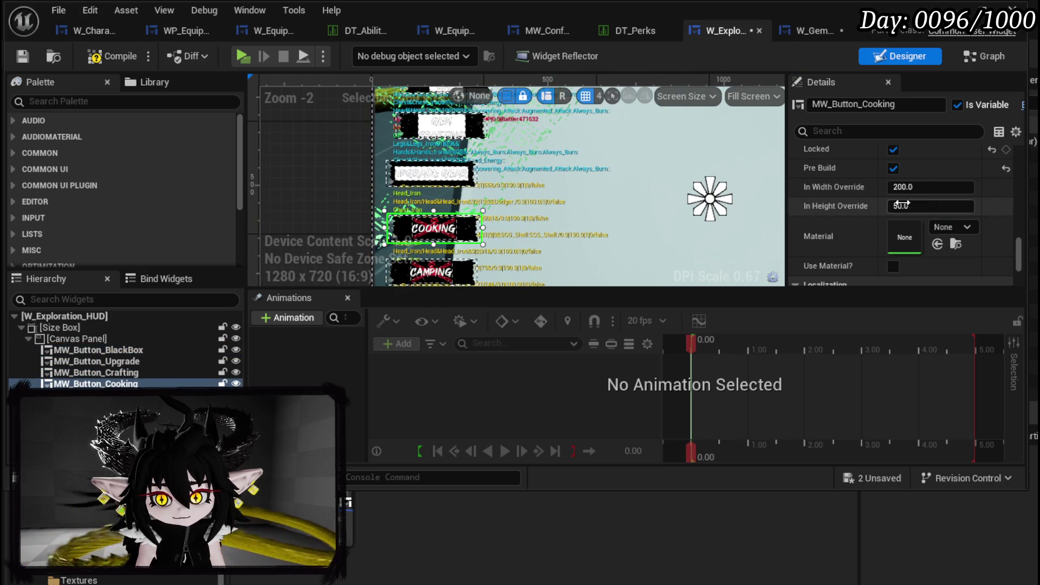
pyautogui.press('Return')
pyautogui.press('Down')
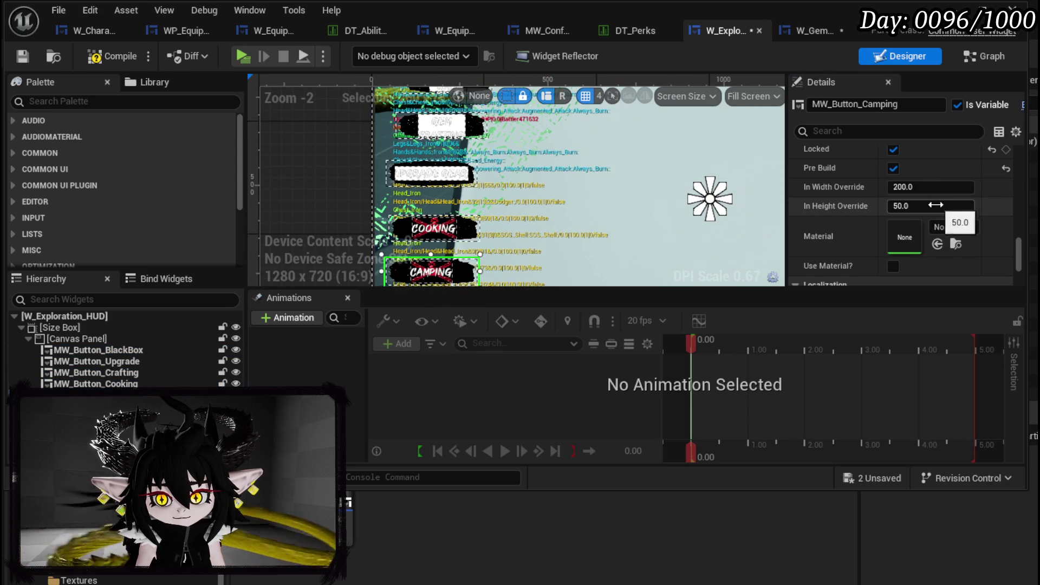
pyautogui.write('75')
pyautogui.press('Return')
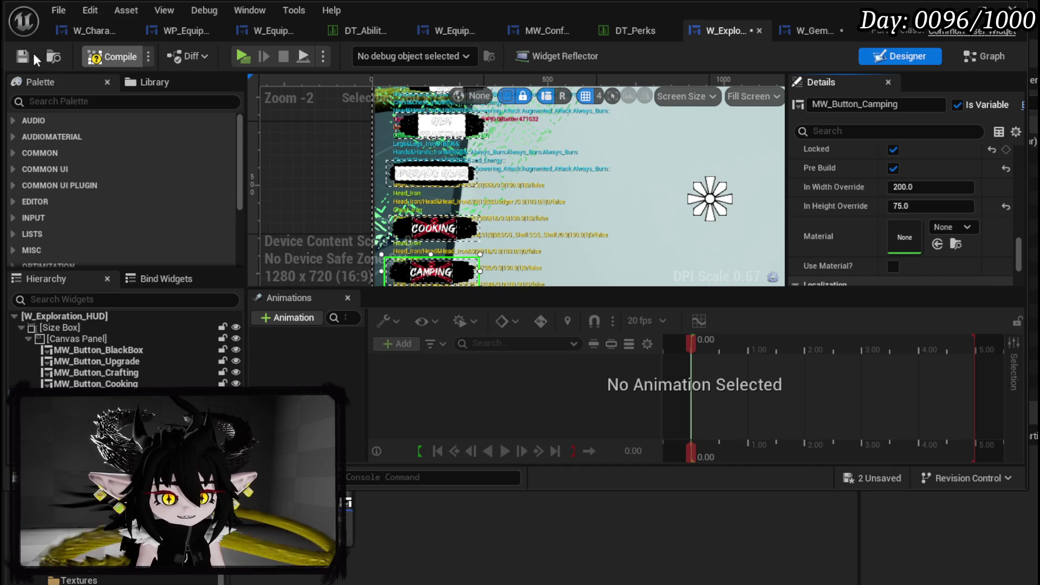
pyautogui.click(23, 56)
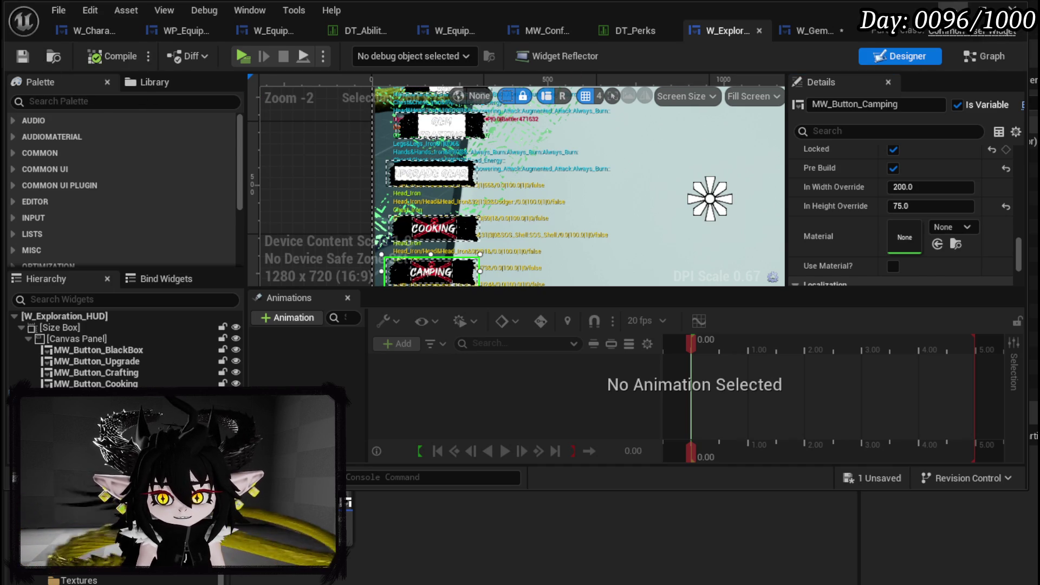
pyautogui.click(846, 477)
# Save the remaining asset, check the book's gear upgrade page, then stop play and save L_DungeonCreationTest.
pyautogui.click(753, 528)
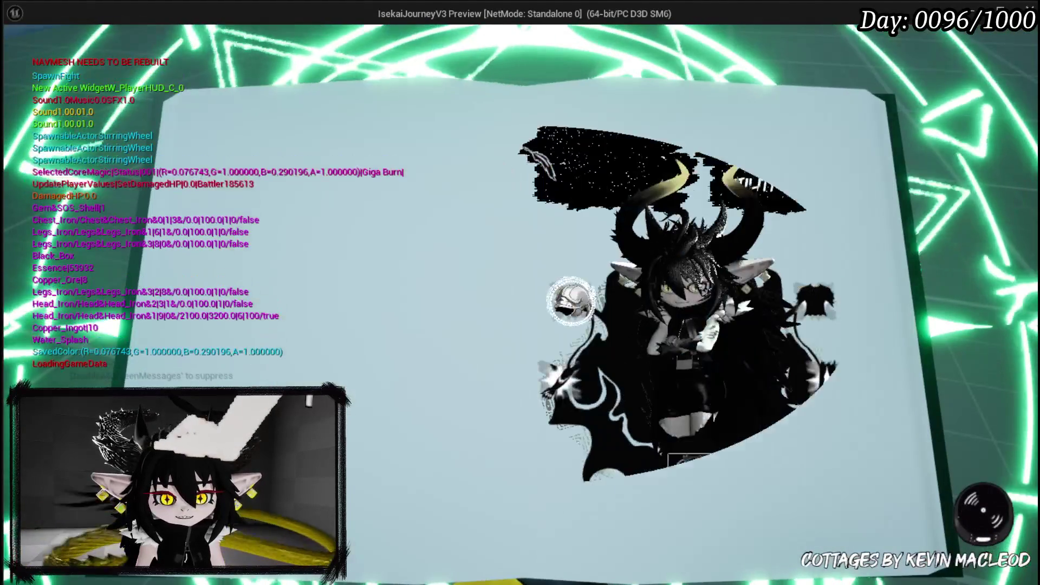
pyautogui.click(485, 89)
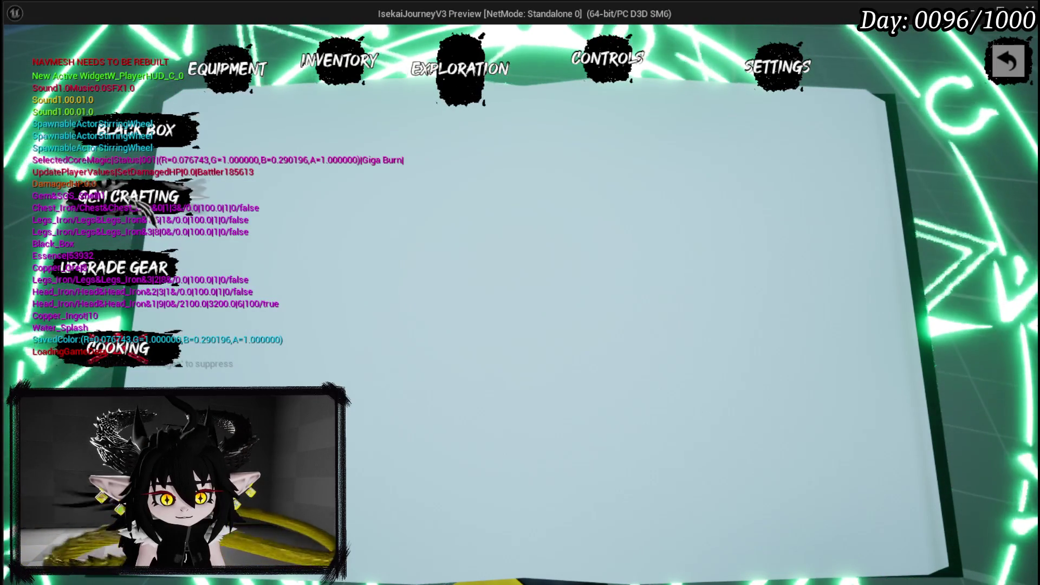
pyautogui.click(149, 284)
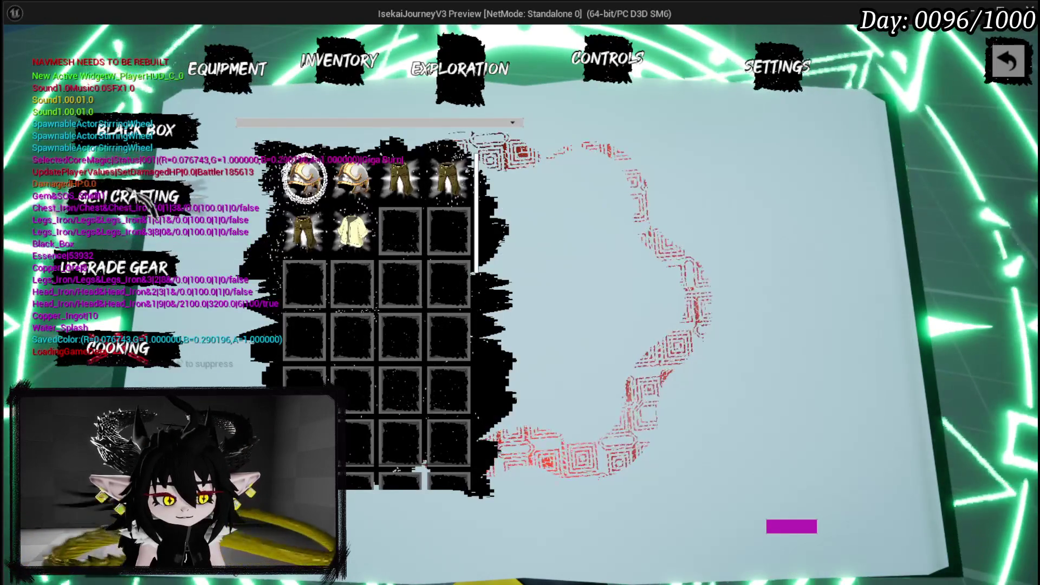
pyautogui.press('Escape')
pyautogui.click(19, 53)
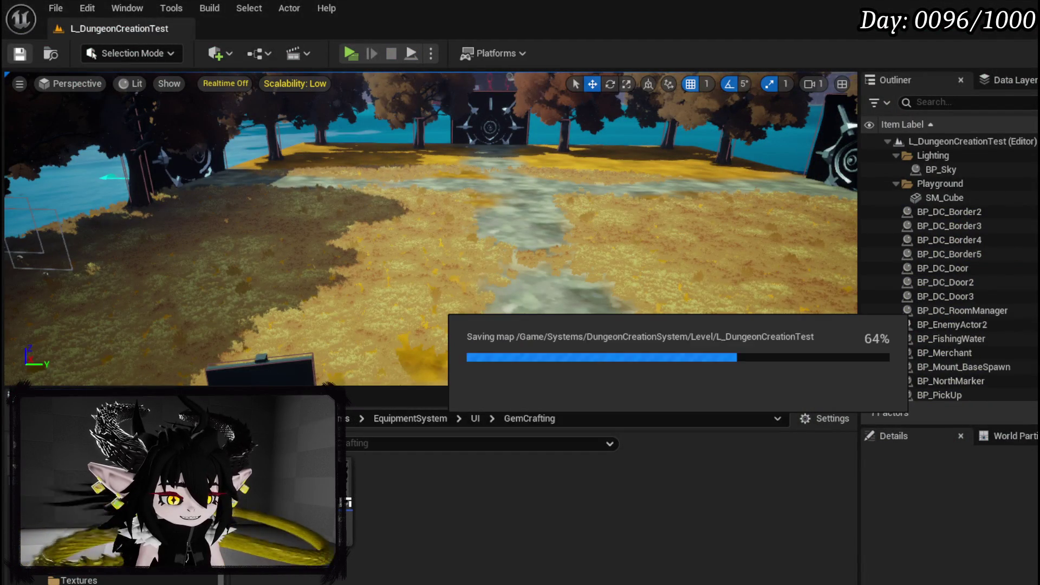
# Call OpenCraftingHUD from On Pressed (MW_Button_Crafting) in the HUD's EventGraph.
pyautogui.hotkey('alt', 'Tab')
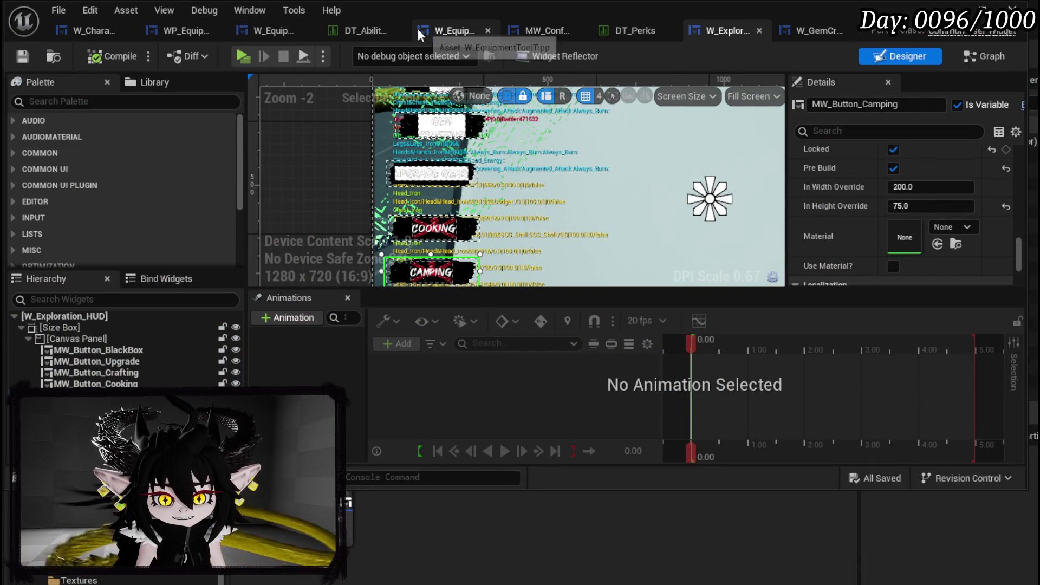
pyautogui.click(995, 60)
pyautogui.scroll(-3, 460, 229)
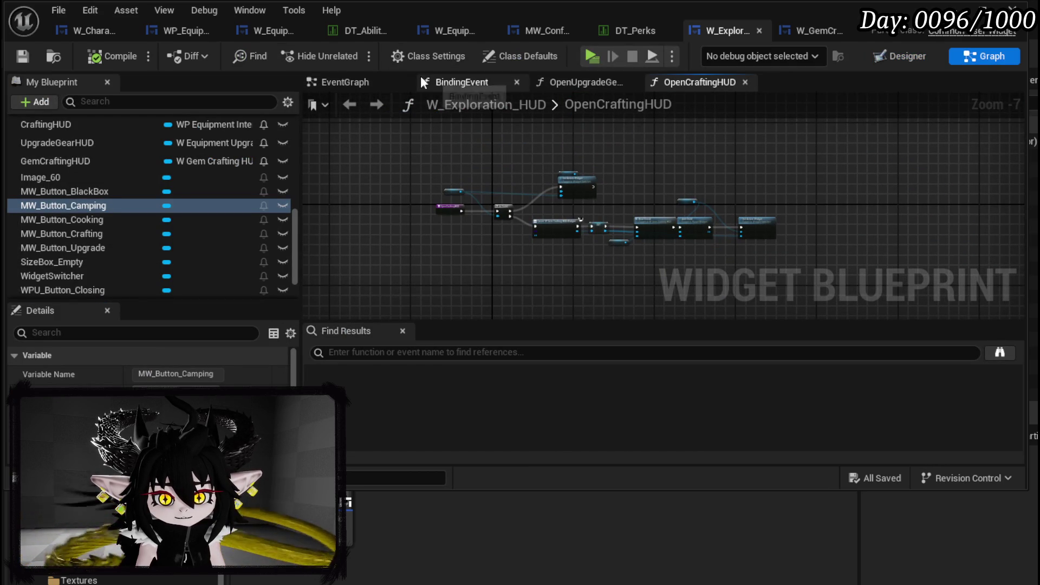
pyautogui.click(341, 82)
pyautogui.scroll(5, 93, 162)
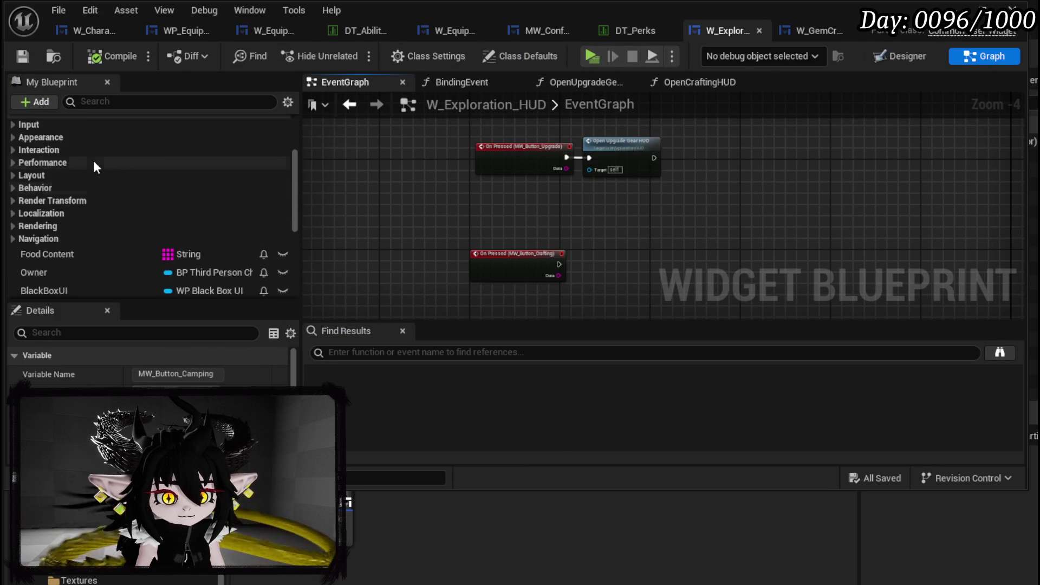
pyautogui.scroll(3, 93, 160)
pyautogui.moveTo(93, 158)
pyautogui.mouseDown()
pyautogui.moveTo(573, 247)
pyautogui.moveTo(590, 253)
pyautogui.moveTo(594, 271)
pyautogui.mouseUp()
pyautogui.moveTo(606, 264); pyautogui.dragTo(607, 259)
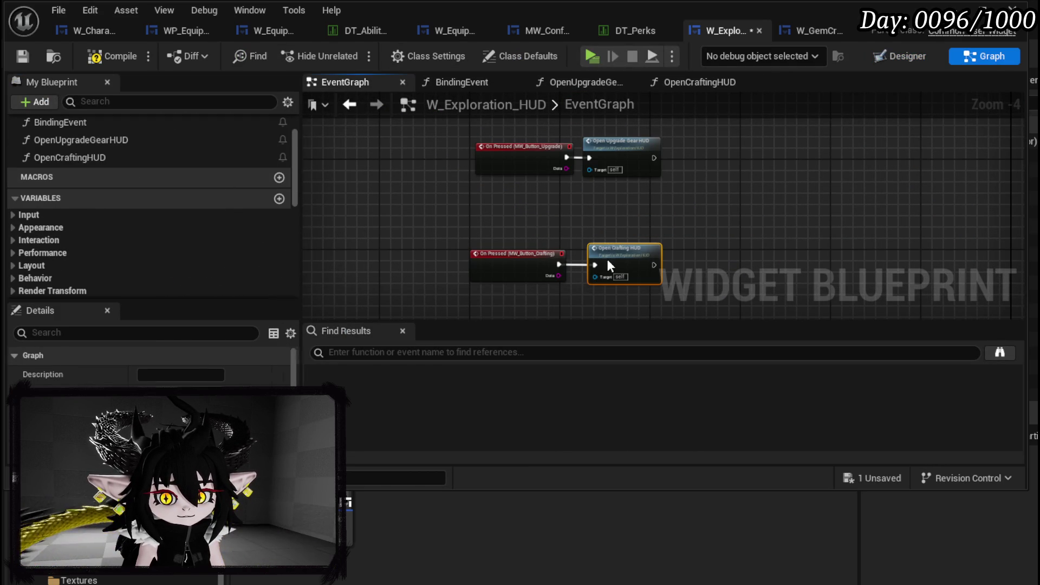
# Rename the function to OpenGemCraftingHUD and save W_Exploration_HUD.
pyautogui.rightClick(53, 157)
pyautogui.click(117, 211)
pyautogui.press('Left')
pyautogui.press('Right')
pyautogui.press('Right')
pyautogui.write('Gem')
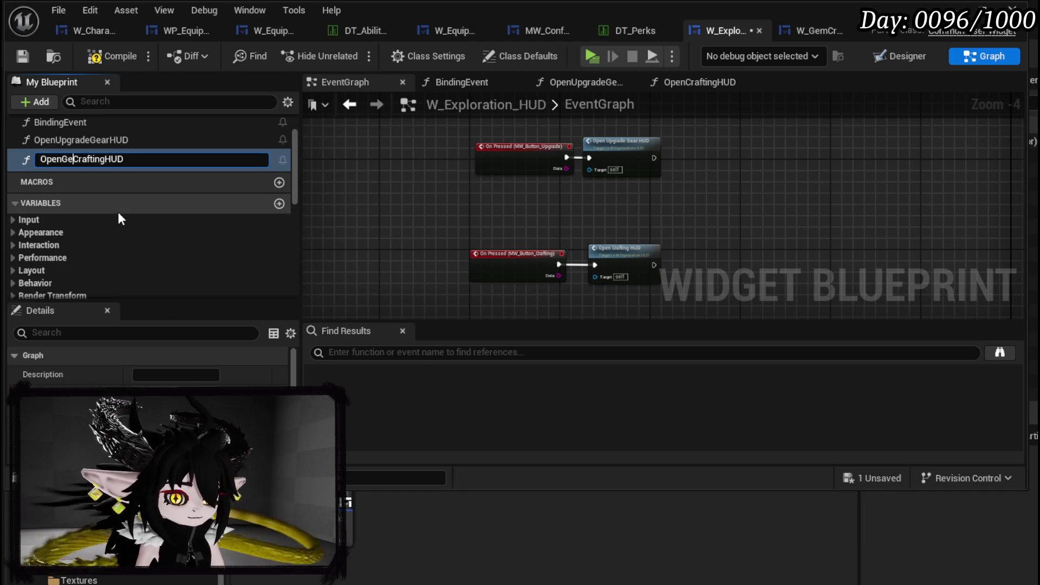
pyautogui.press('Return')
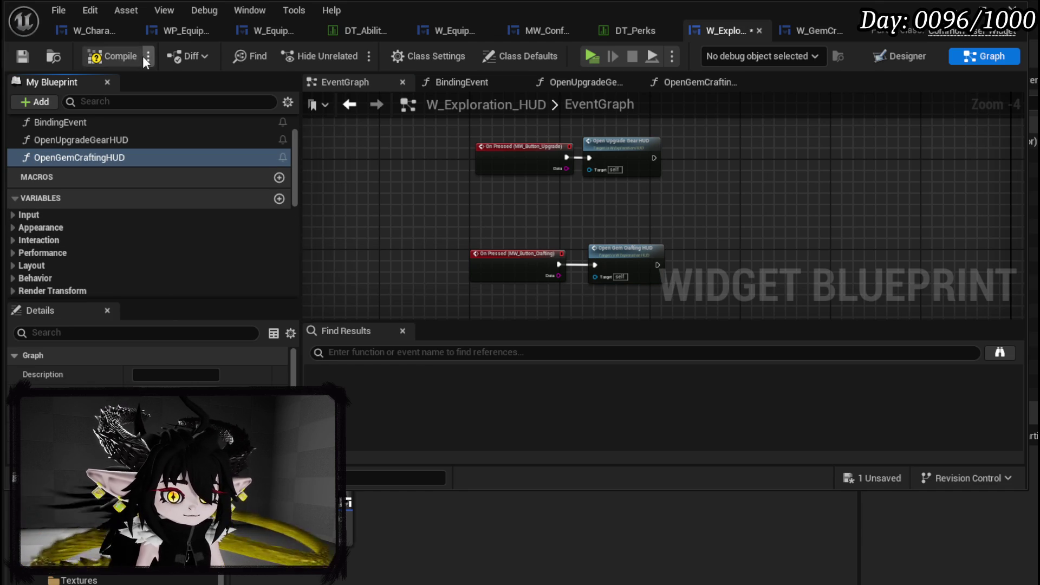
pyautogui.click(18, 58)
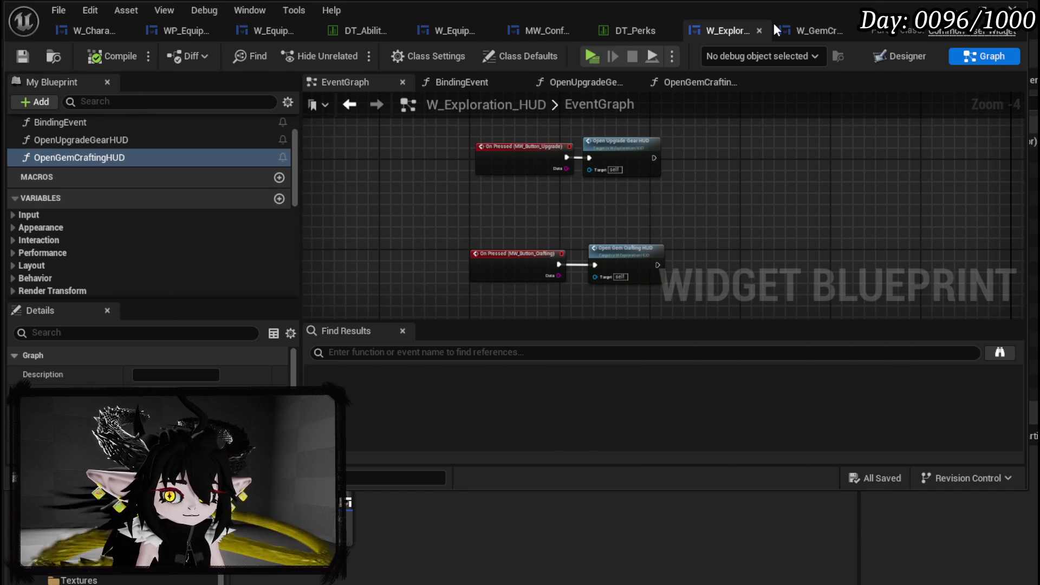
pyautogui.hotkey('alt', 'Tab')
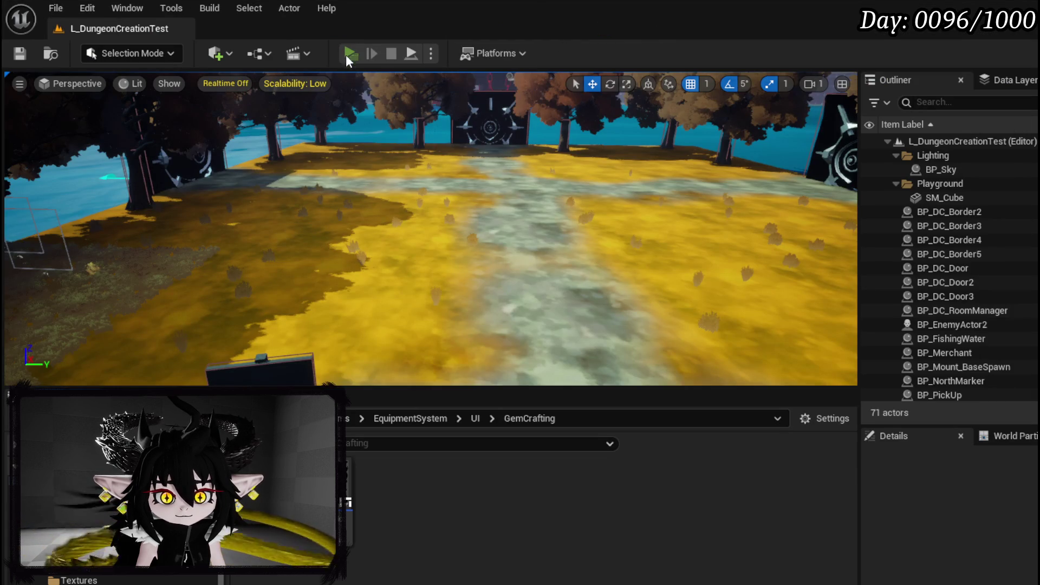
# Play-test, open Exploration > Gem Crafting, and craft one Always Burn gem.
pyautogui.hotkey('alt', 'p')
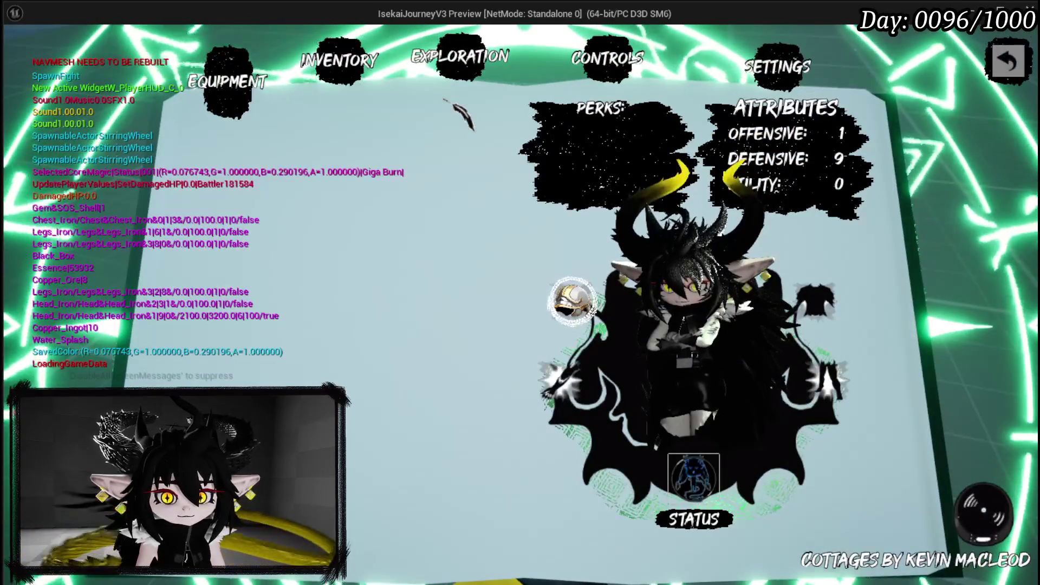
pyautogui.click(459, 69)
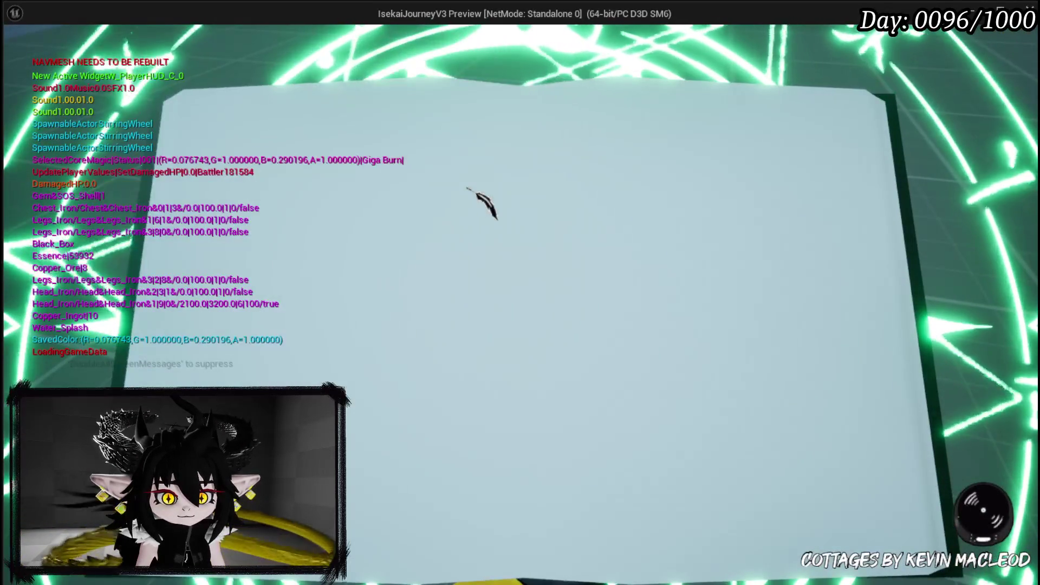
pyautogui.click(133, 201)
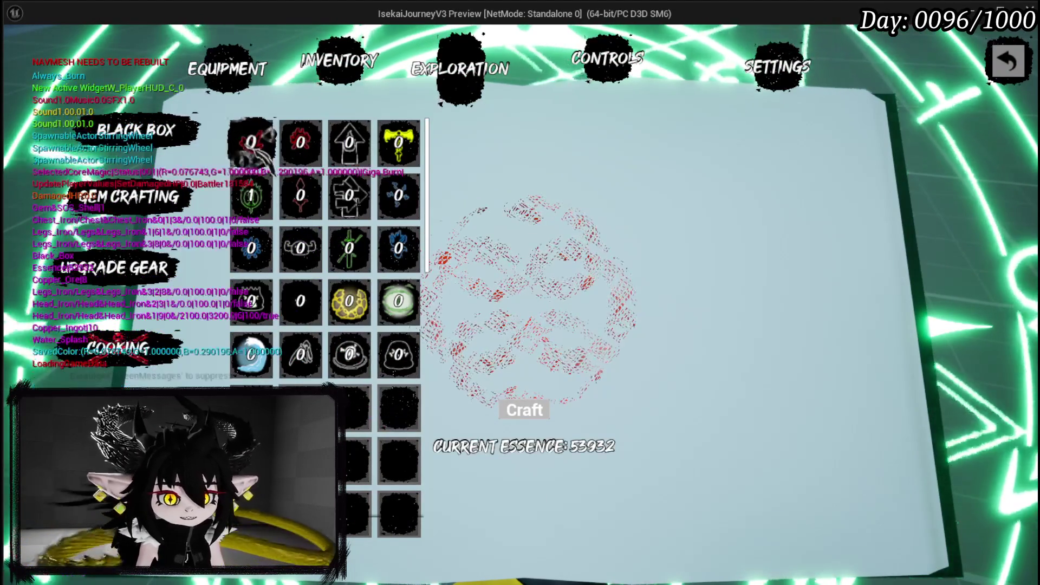
pyautogui.click(253, 143)
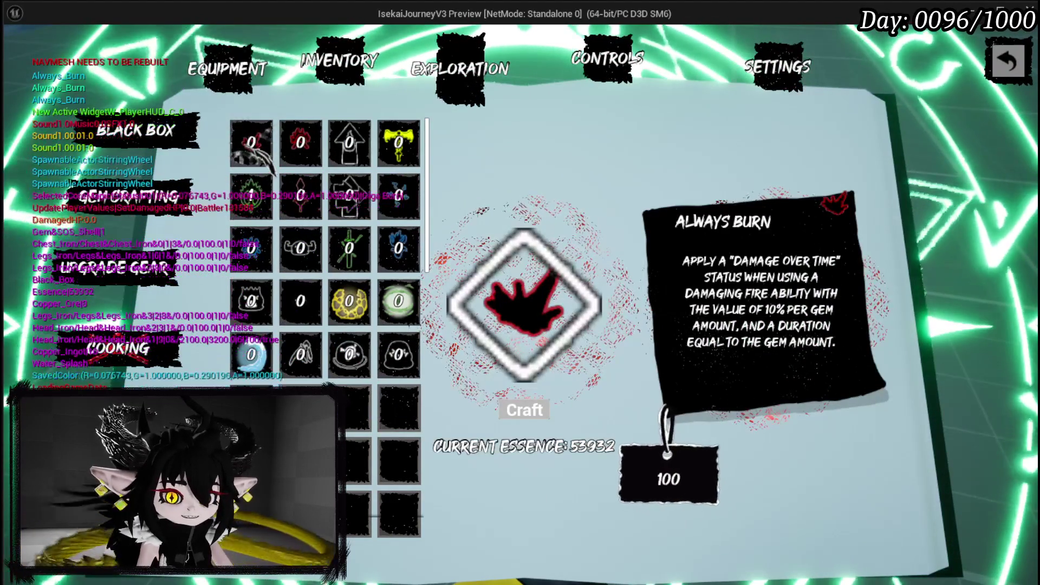
pyautogui.click(301, 142)
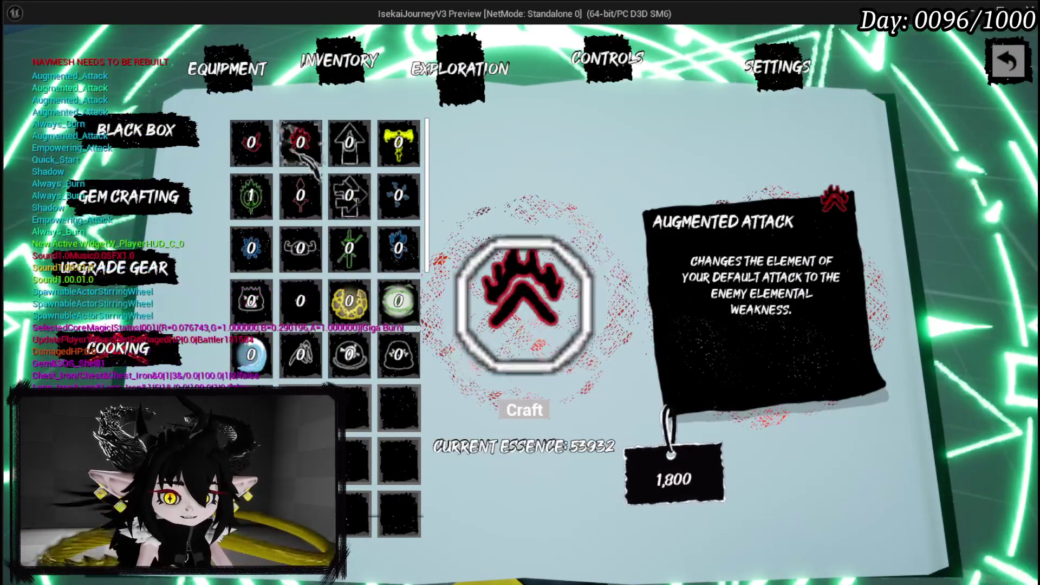
pyautogui.click(252, 142)
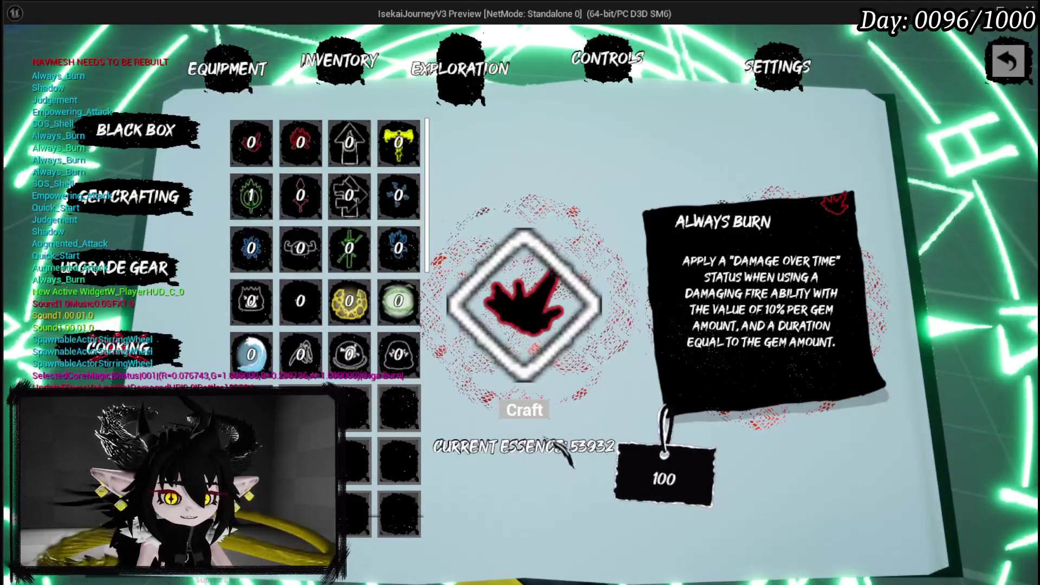
pyautogui.click(537, 412)
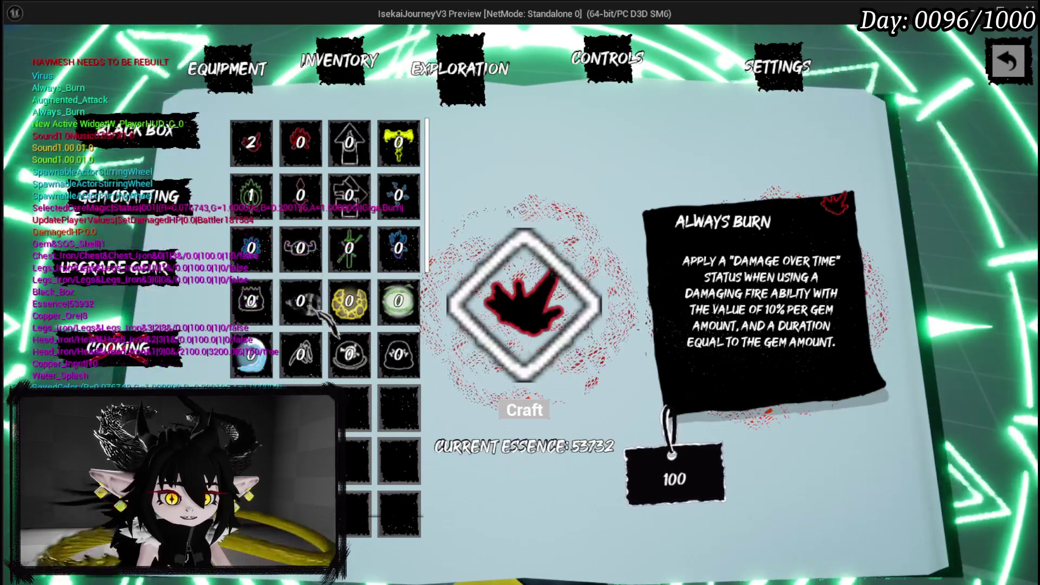
# Browse the Virus, Dead Energy, Energising Start, Remove Danger and Quick Start gems, then open Upgrade Gear.
pyautogui.click(320, 314)
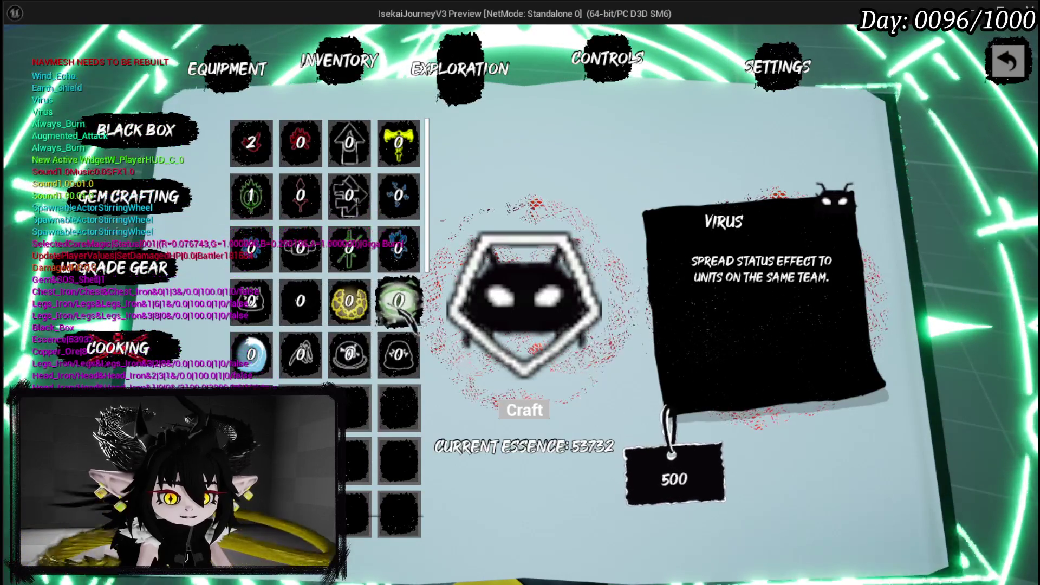
pyautogui.click(393, 154)
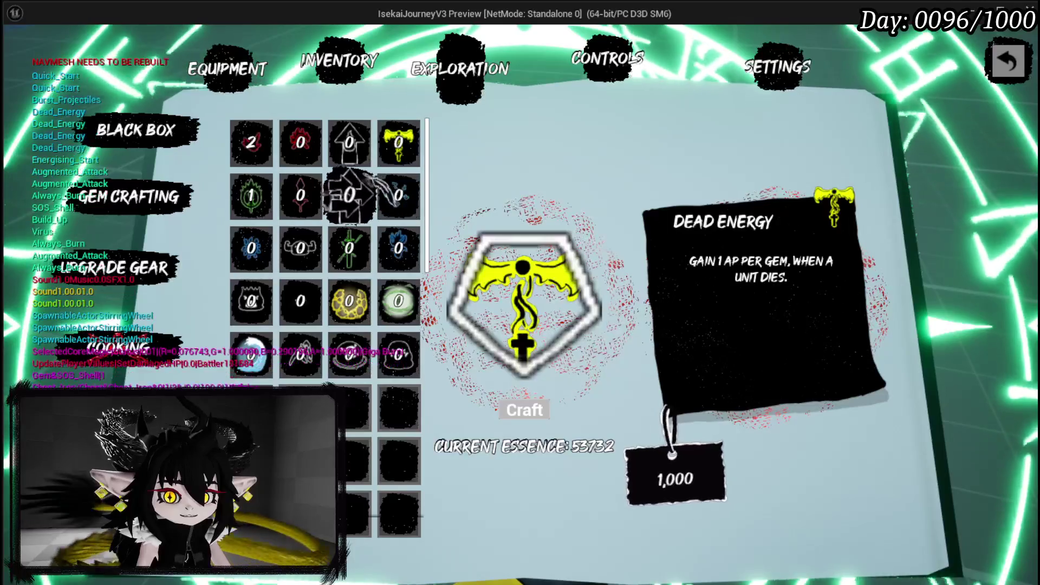
pyautogui.click(367, 153)
pyautogui.click(395, 198)
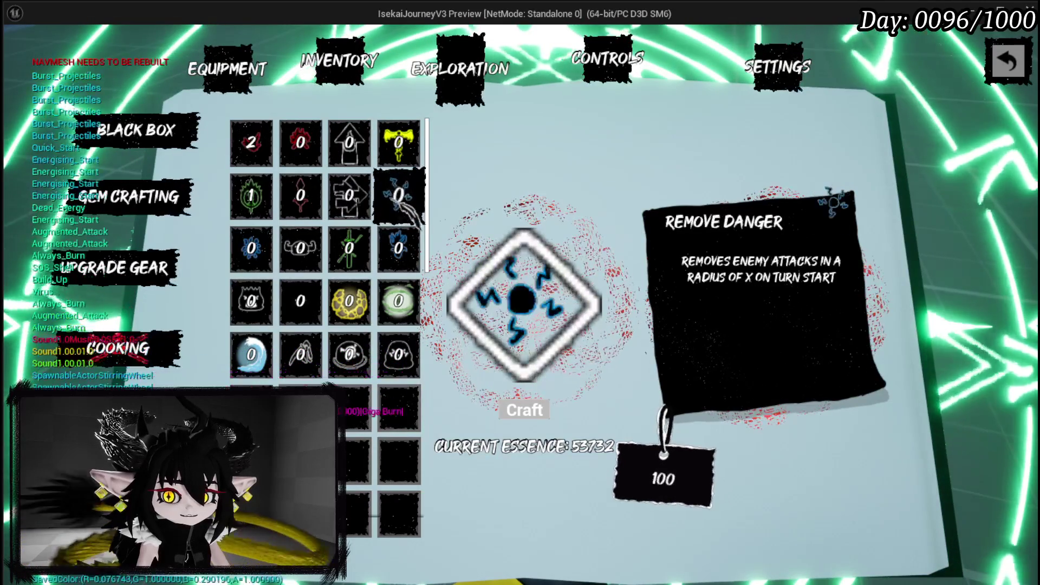
pyautogui.click(352, 196)
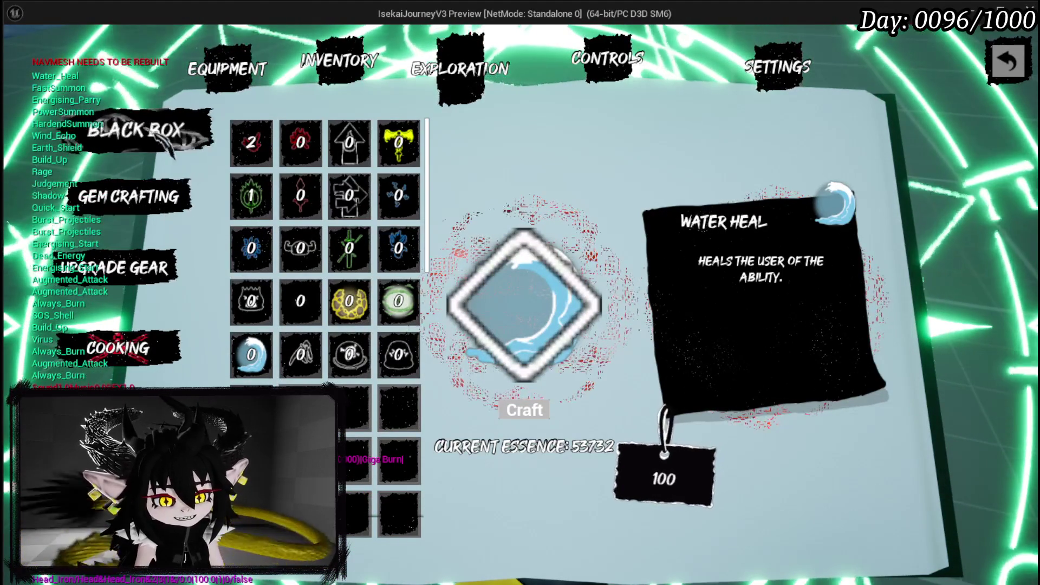
pyautogui.click(119, 267)
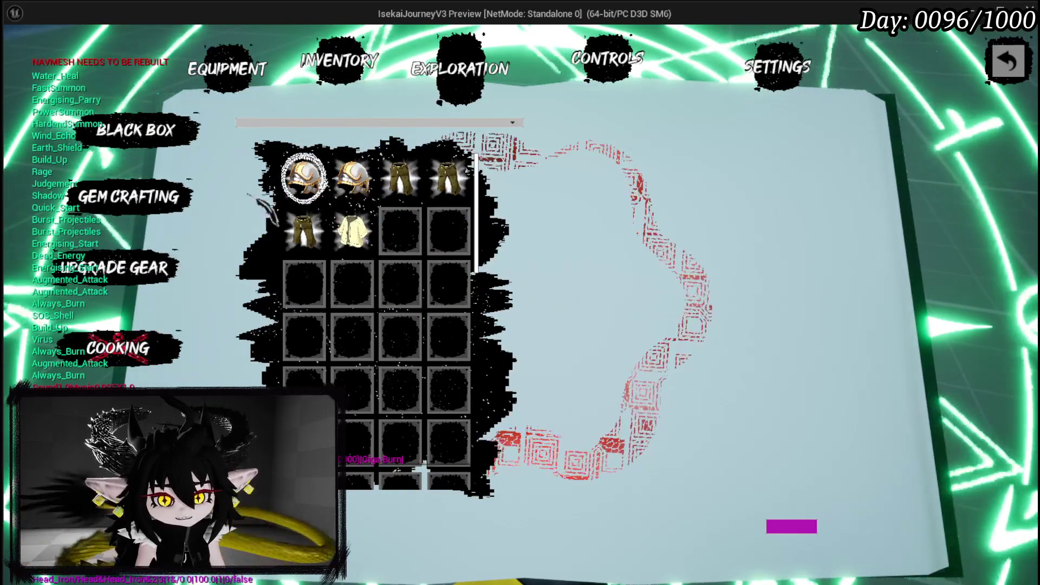
# Put the Always Burn gem in the Iron Head's small socket and confirm upgrading the Iron Head.
pyautogui.click(302, 179)
pyautogui.click(350, 200)
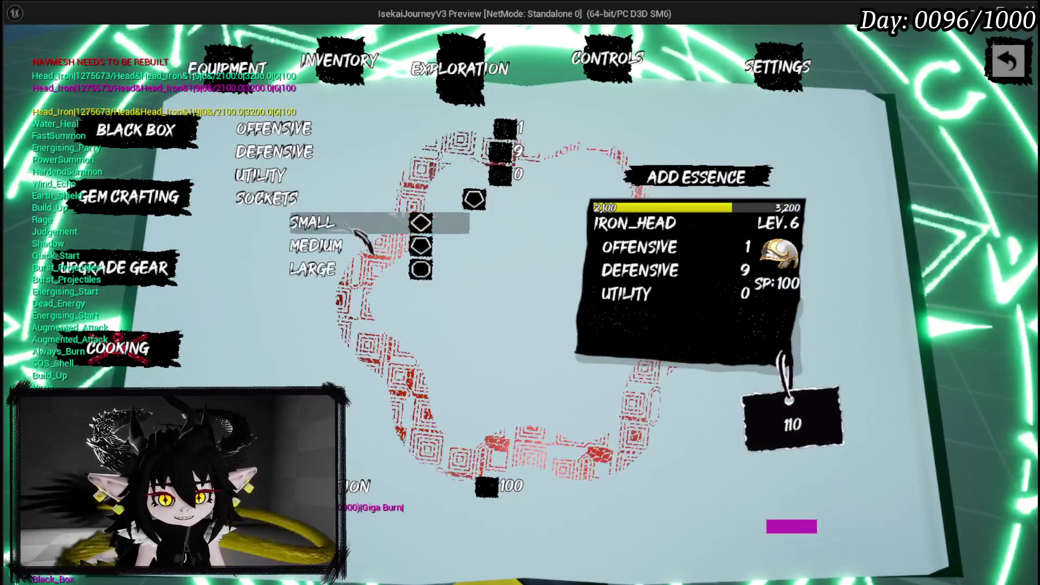
pyautogui.click(631, 317)
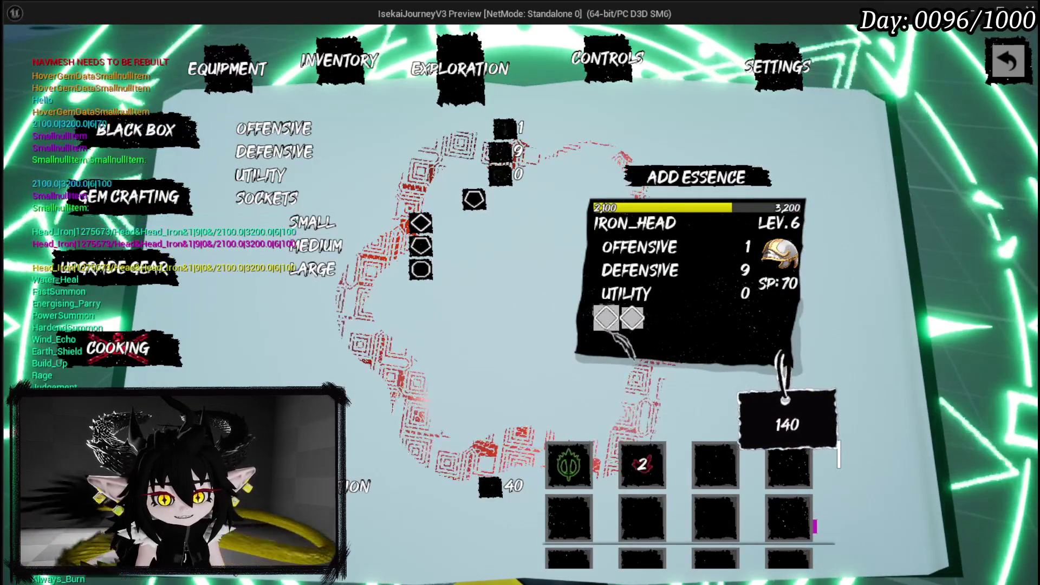
pyautogui.click(638, 460)
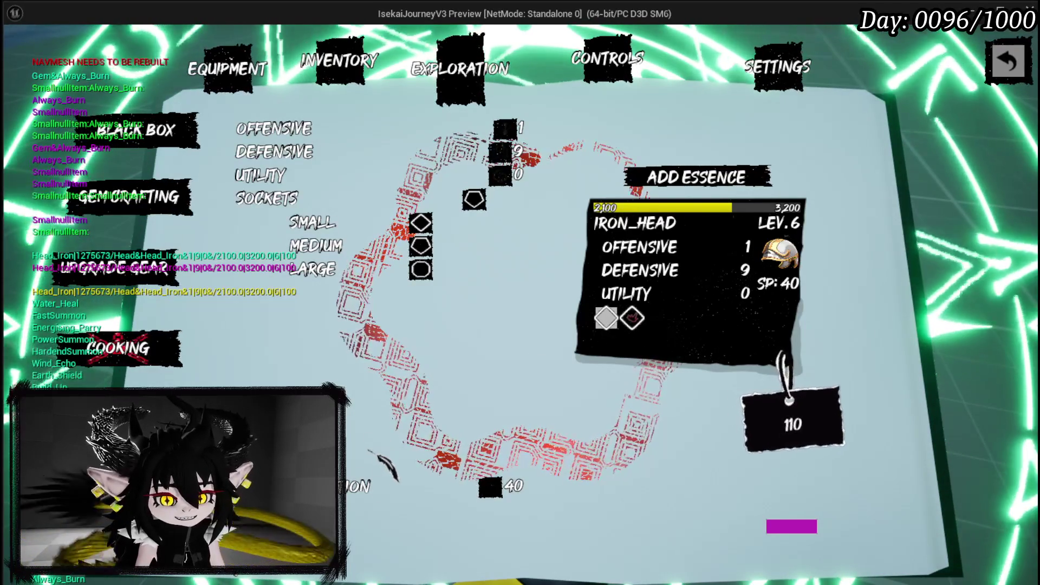
pyautogui.click(362, 485)
pyautogui.click(457, 419)
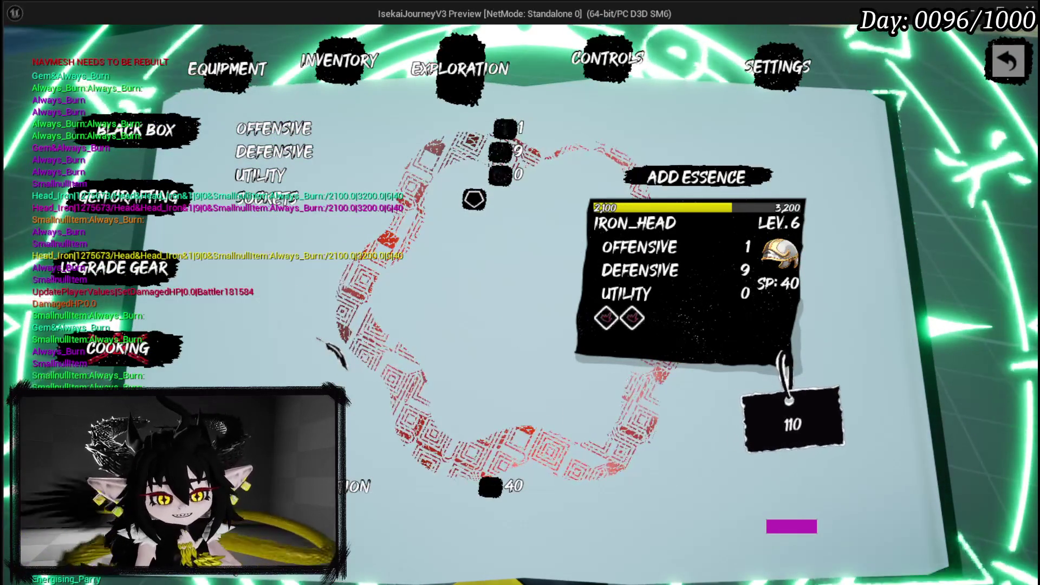
pyautogui.click(349, 490)
pyautogui.click(458, 420)
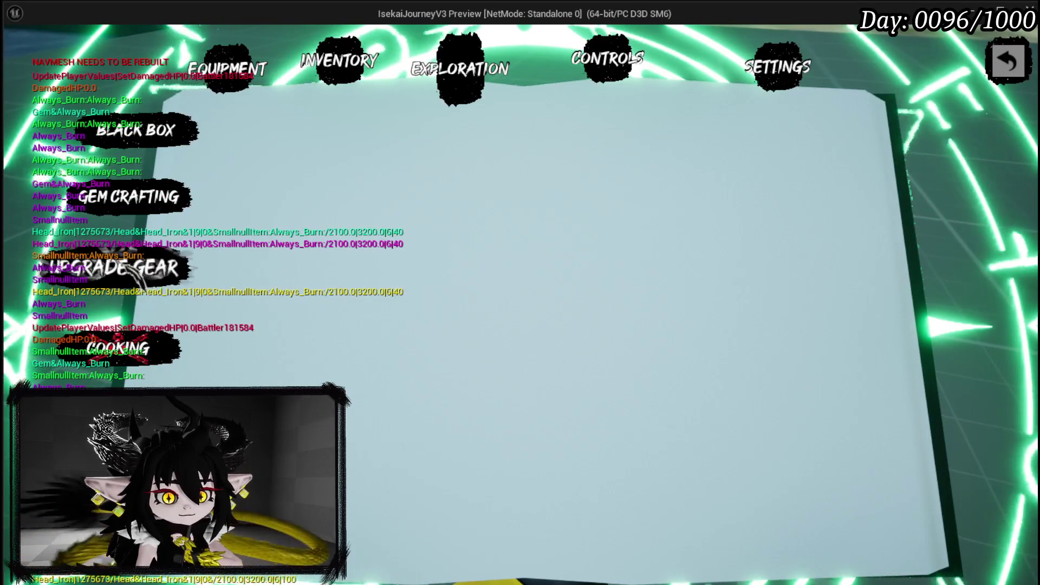
# Add points to Iron_Head's Utility, setting the quantity to 49, and confirm the upgrade.
pyautogui.click(302, 179)
pyautogui.moveTo(392, 197)
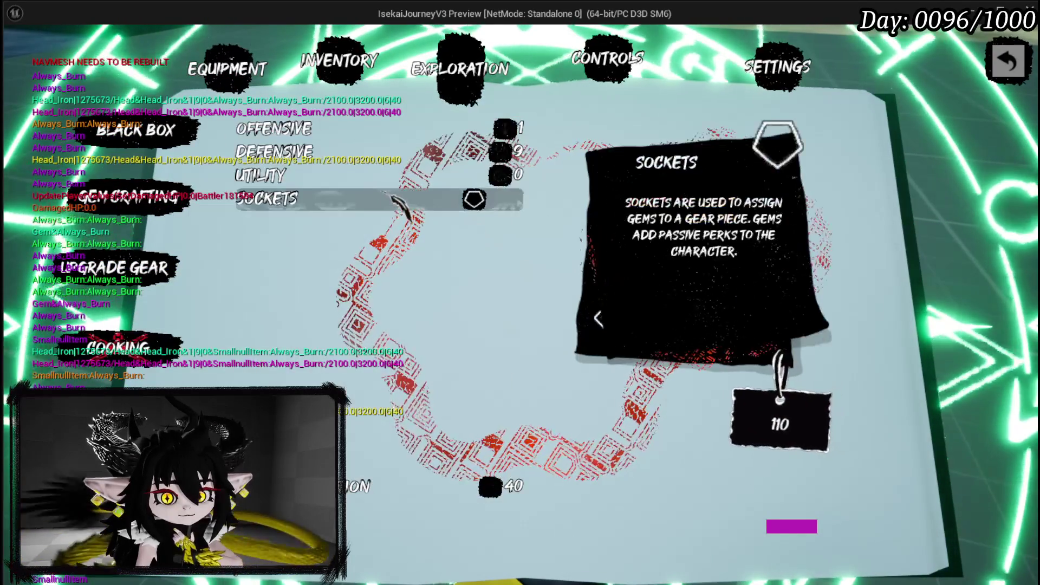
pyautogui.click(396, 175)
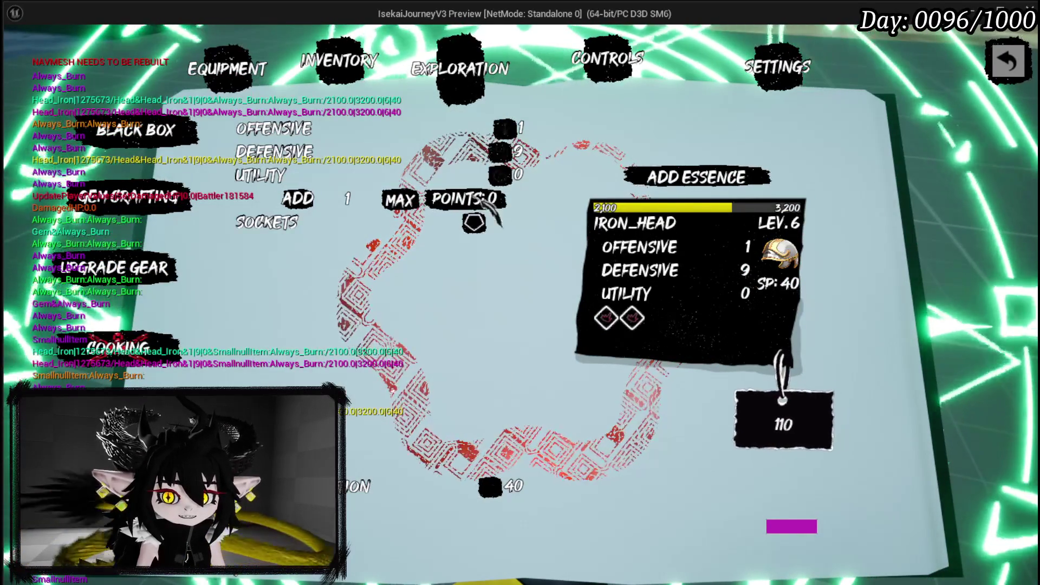
pyautogui.click(347, 199)
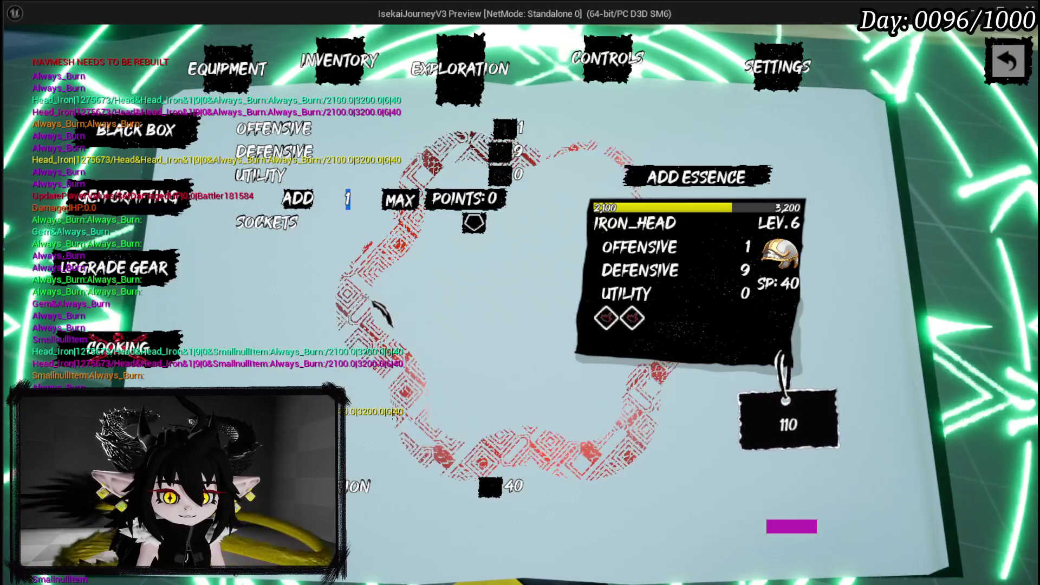
pyautogui.write('40')
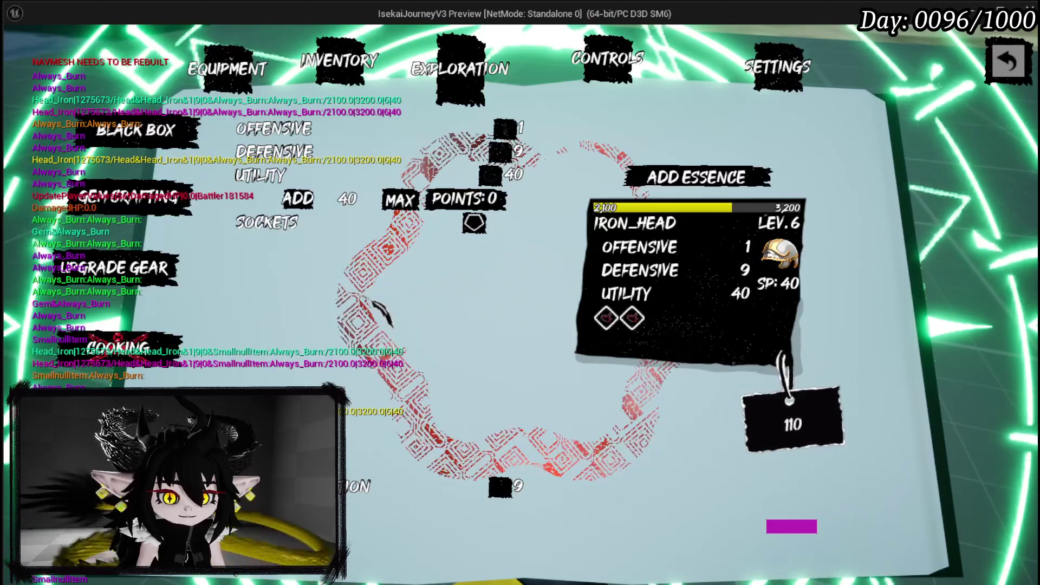
pyautogui.click(347, 199)
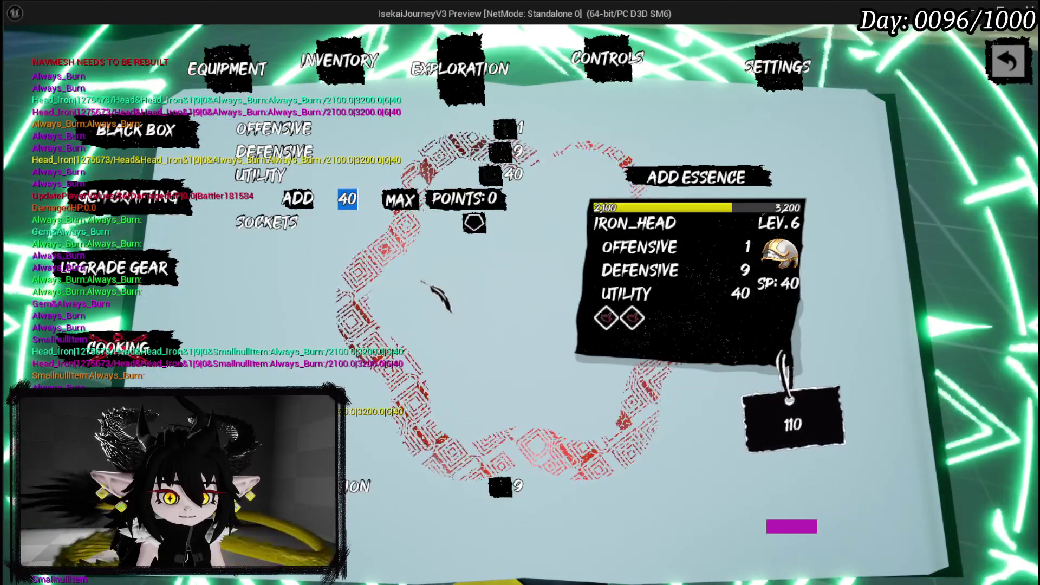
pyautogui.write('49')
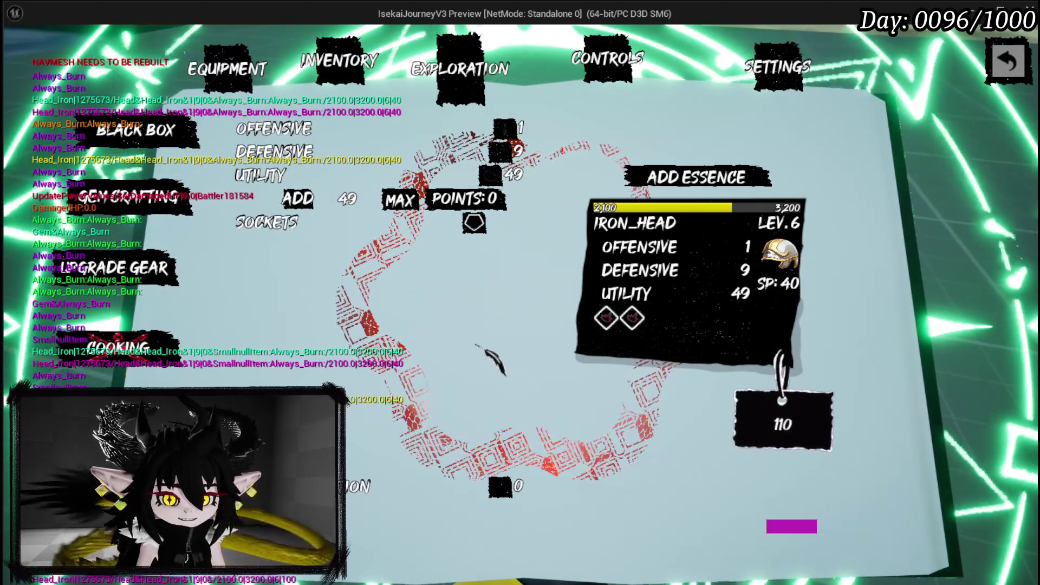
pyautogui.moveTo(325, 147)
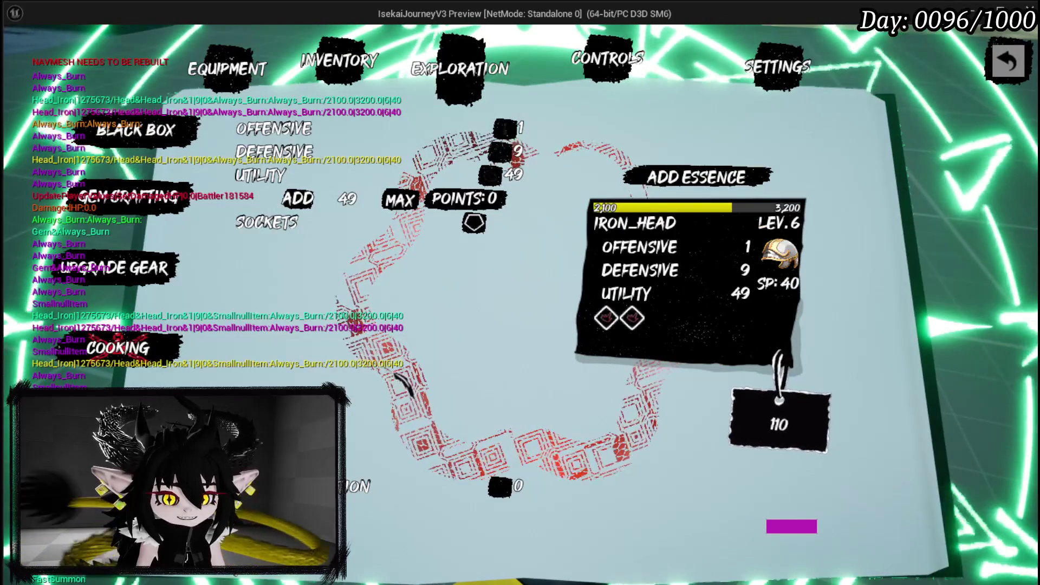
pyautogui.click(469, 423)
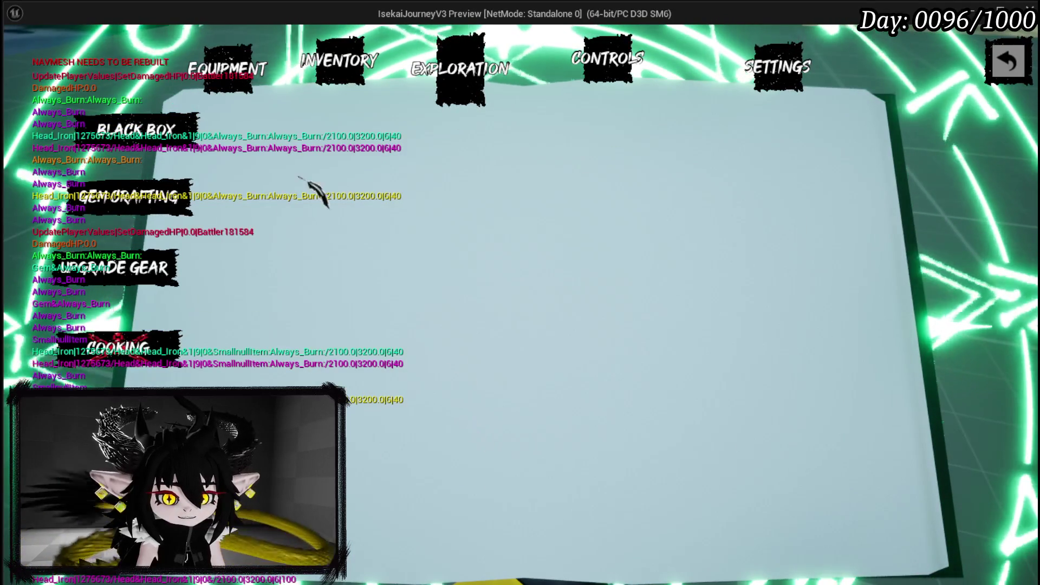
# Inspect the equipped Iron_Head's upgraded stats and its socketed Always Burn gem.
pyautogui.click(261, 87)
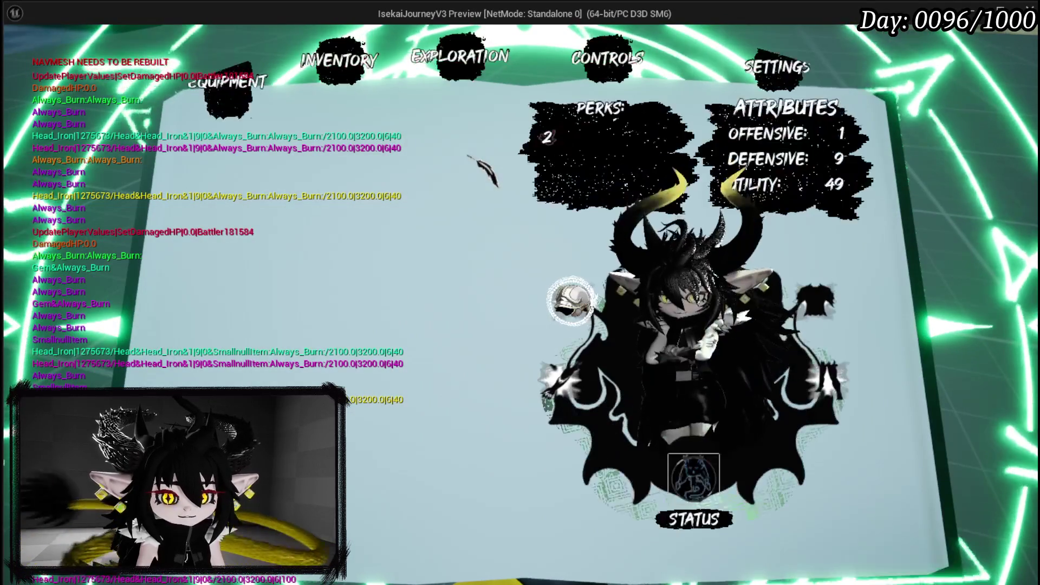
pyautogui.click(571, 300)
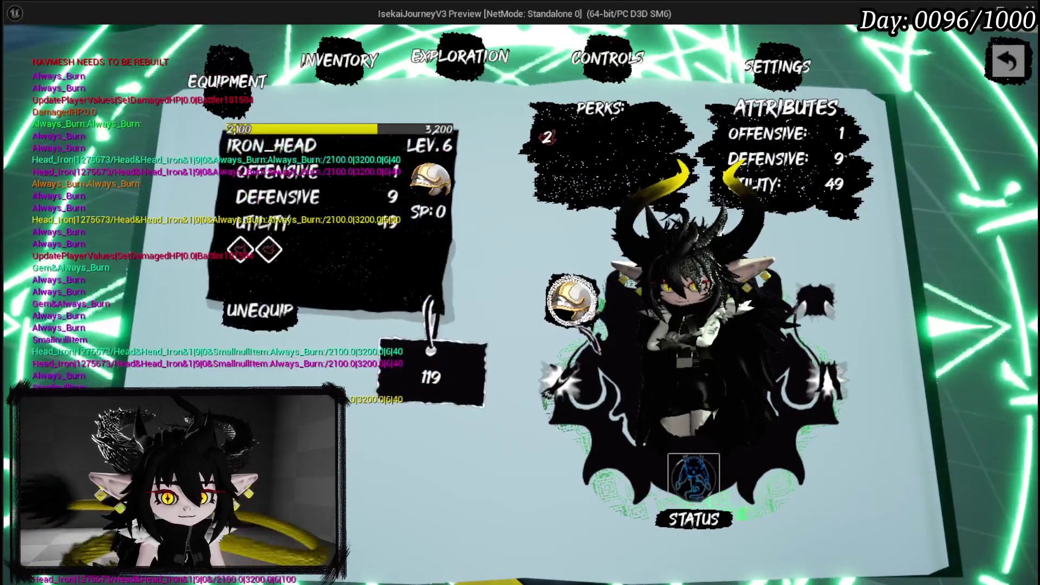
pyautogui.click(240, 249)
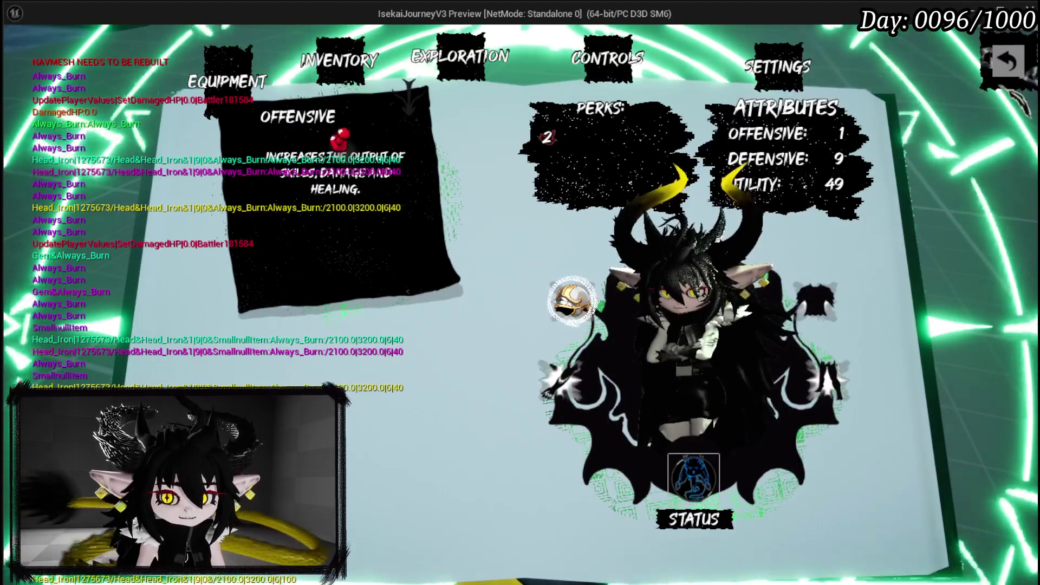
pyautogui.press('Escape')
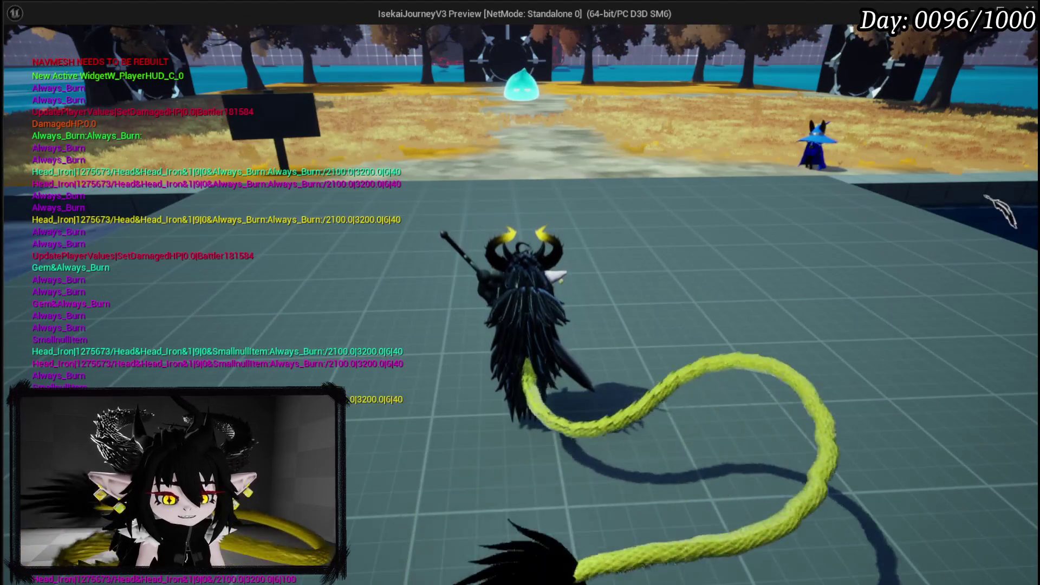
# Review Fura's nine-card deck, then close the book to resume play.
pyautogui.press('Escape')
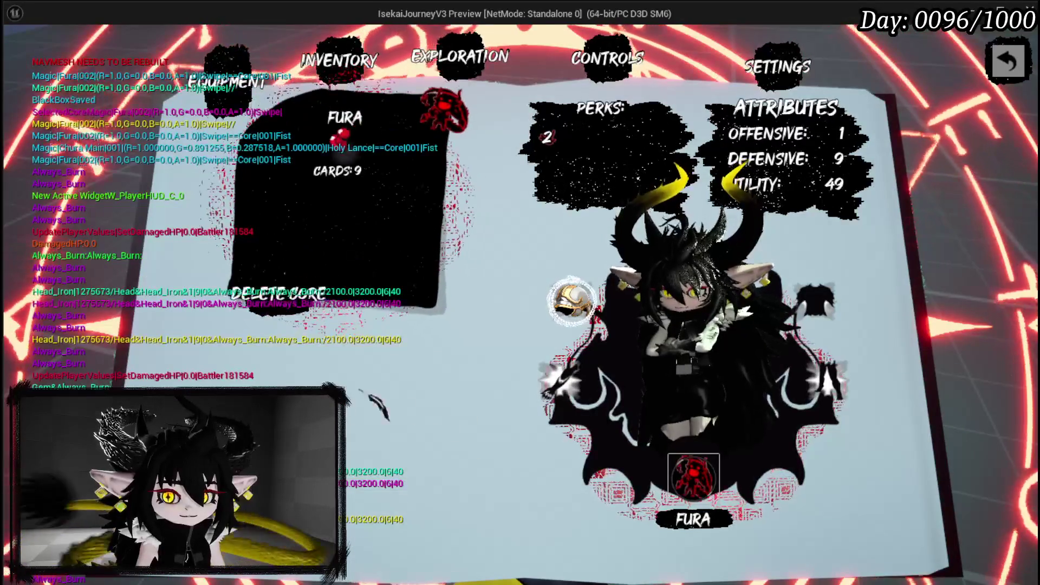
pyautogui.click(339, 178)
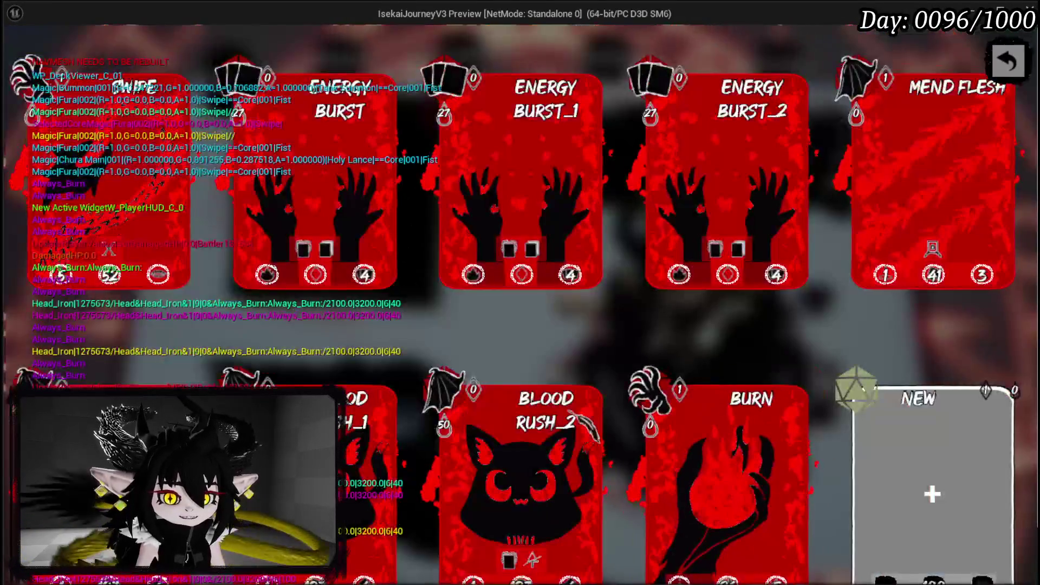
pyautogui.scroll(-1, 420, 339)
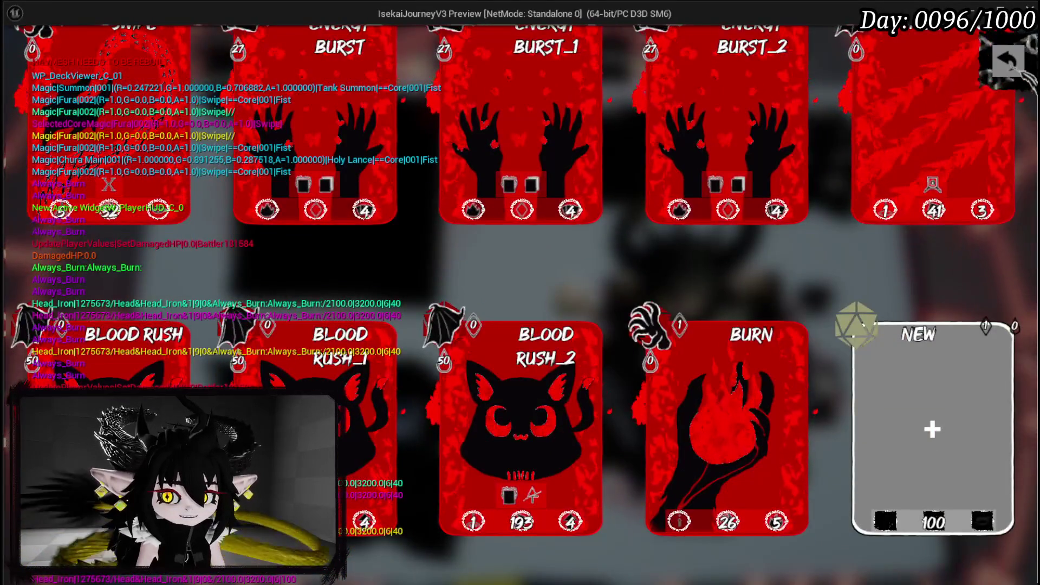
pyautogui.press('Escape')
pyautogui.click(1023, 72)
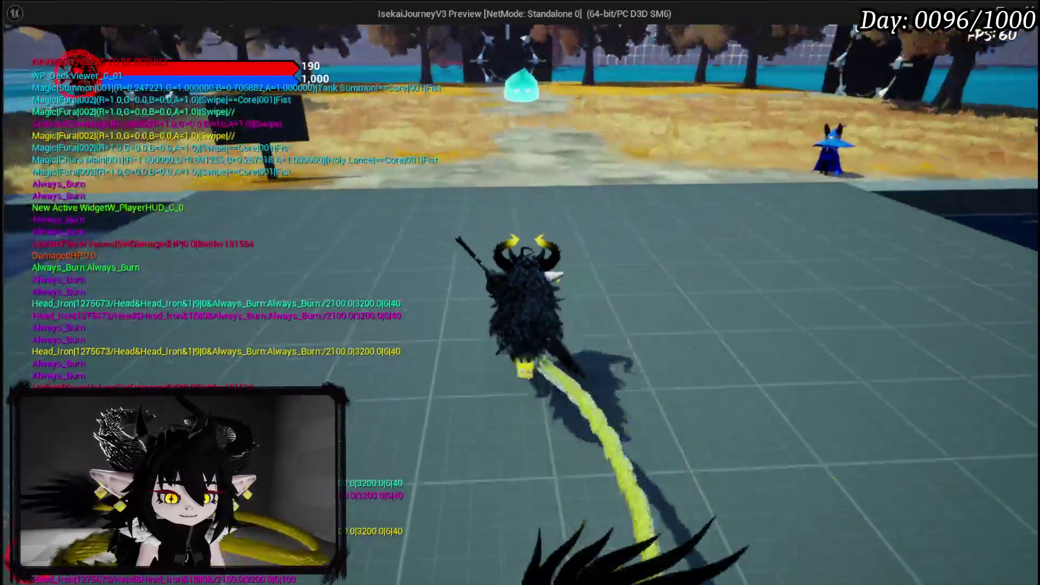
# Run into the Slime_Water to start combat and play Burn on it.
pyautogui.press('w')
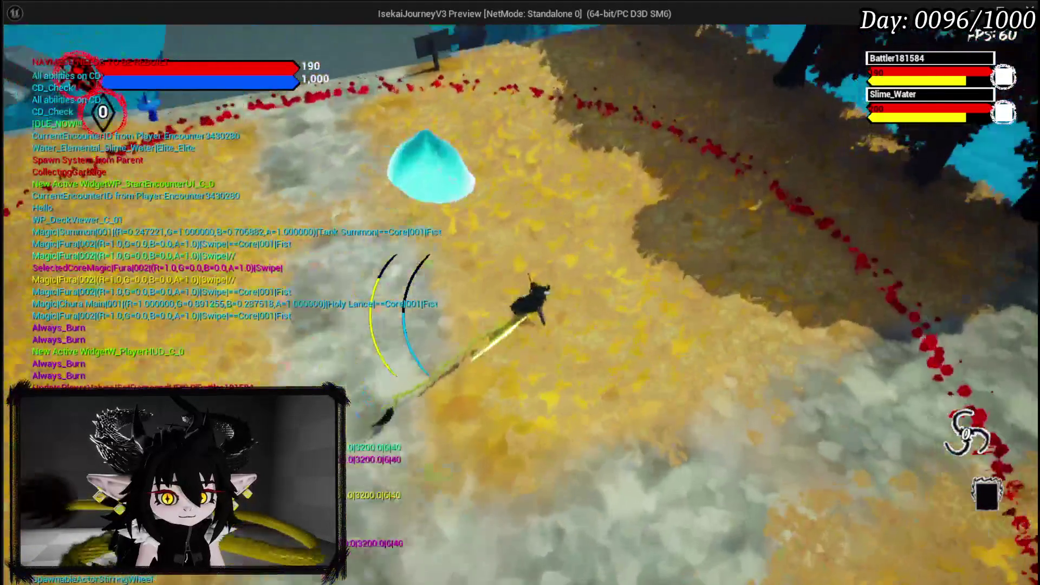
pyautogui.press('w')
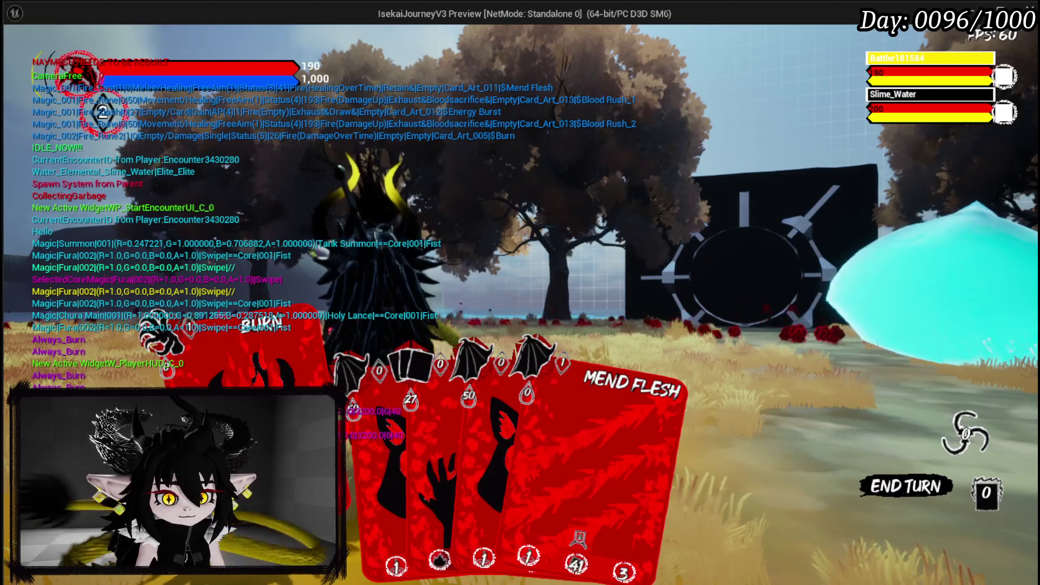
pyautogui.click(157, 333)
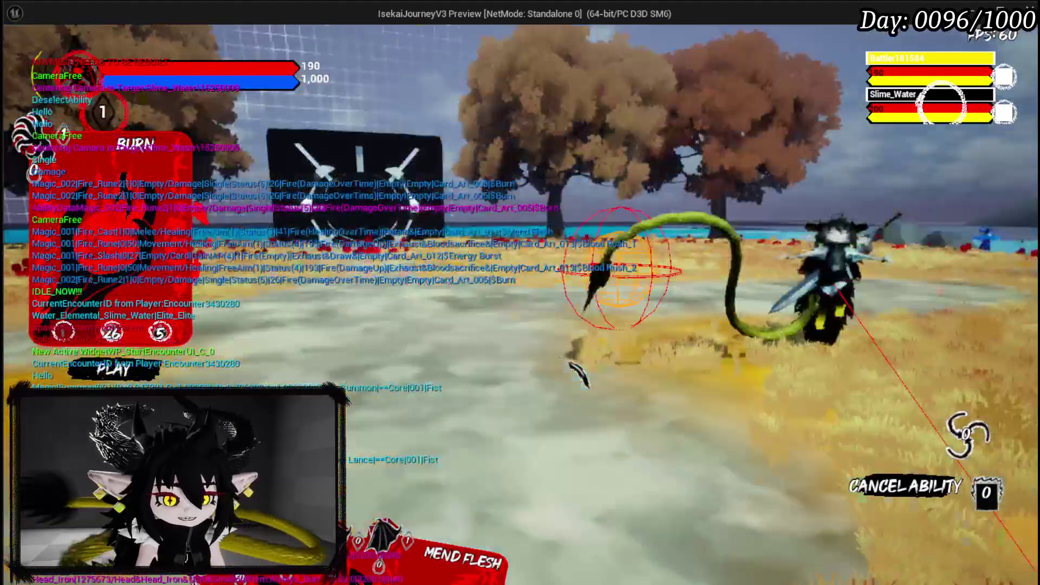
pyautogui.click(578, 374)
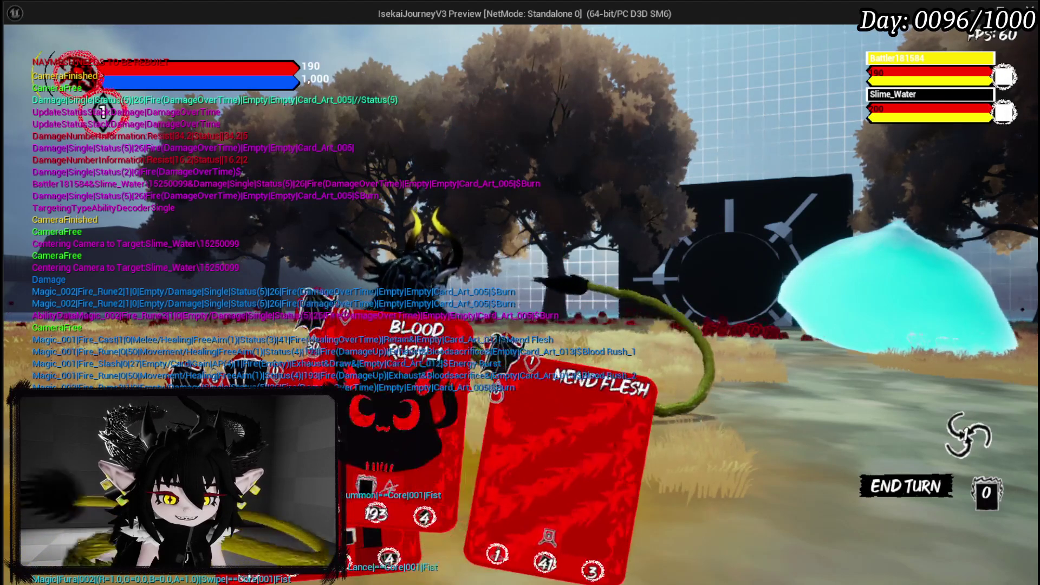
# Play Blood Rush, Energy Burst and Swipe against the slime to win.
pyautogui.click(455, 368)
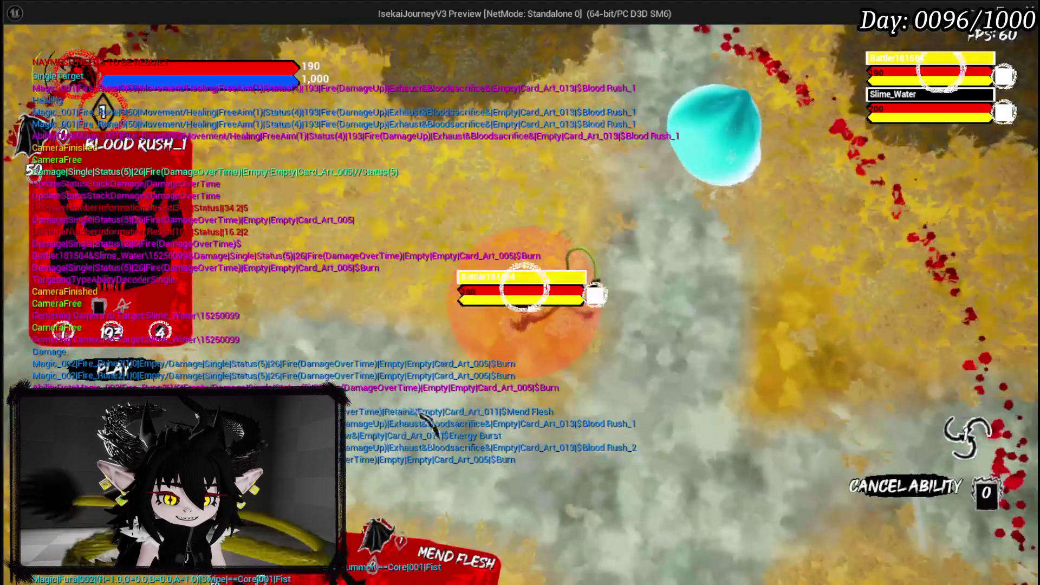
pyautogui.click(468, 417)
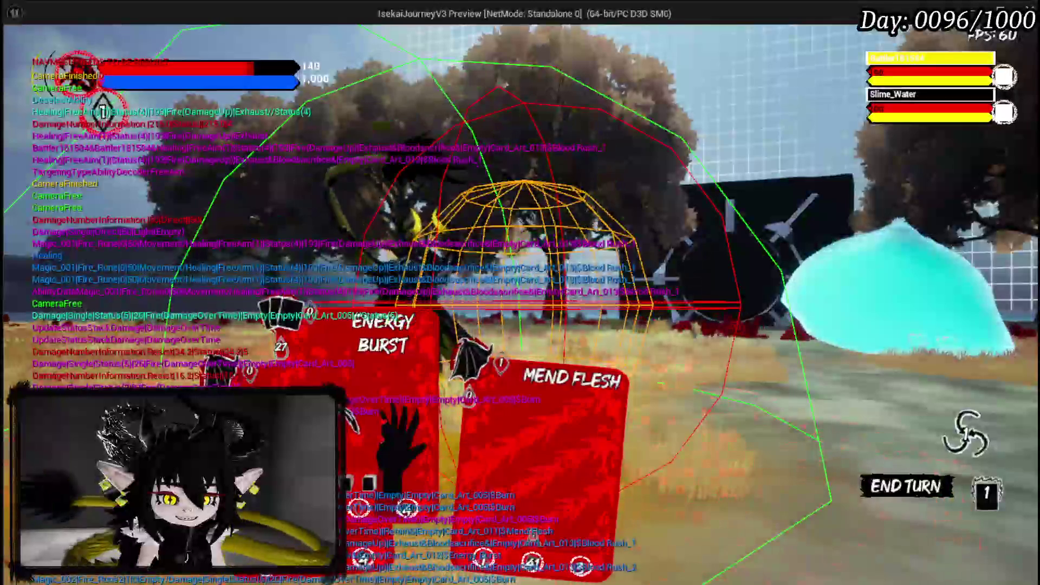
pyautogui.click(349, 409)
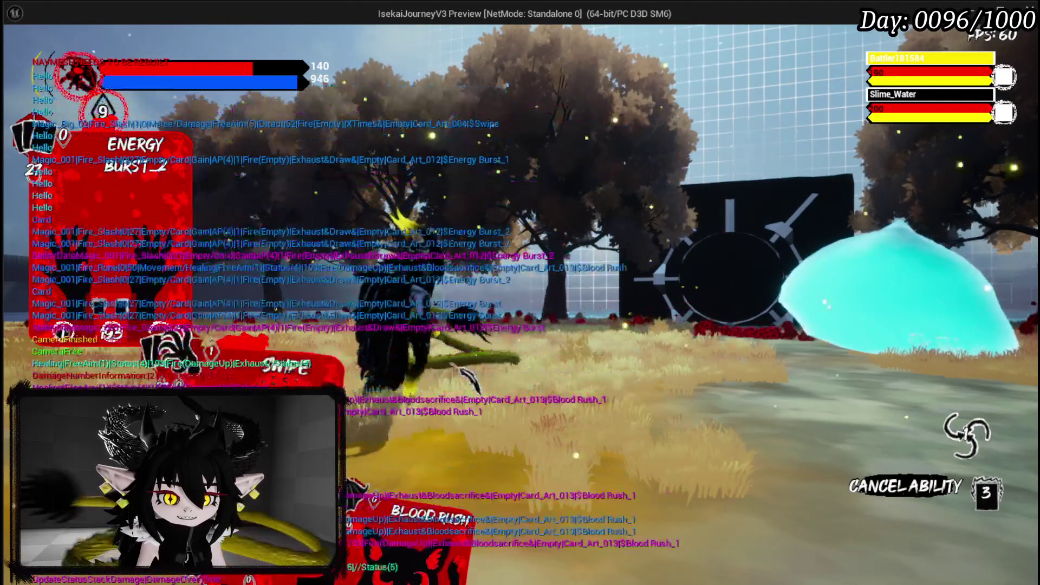
pyautogui.click(585, 493)
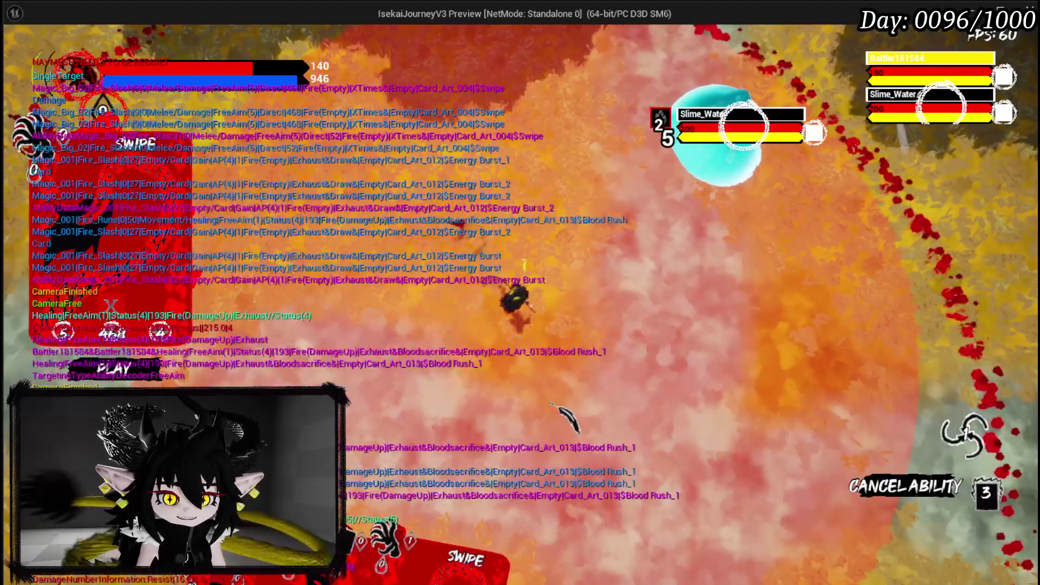
pyautogui.click(680, 301)
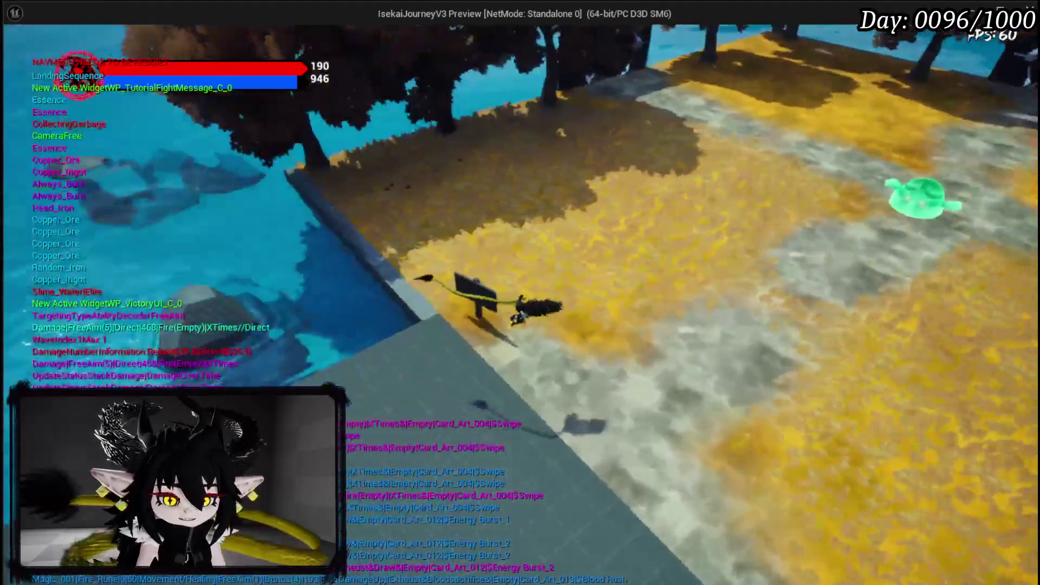
# View the Playtest Check List at the signpost, stop the play test, and save L_DungeonCreationTest.
pyautogui.press('e')
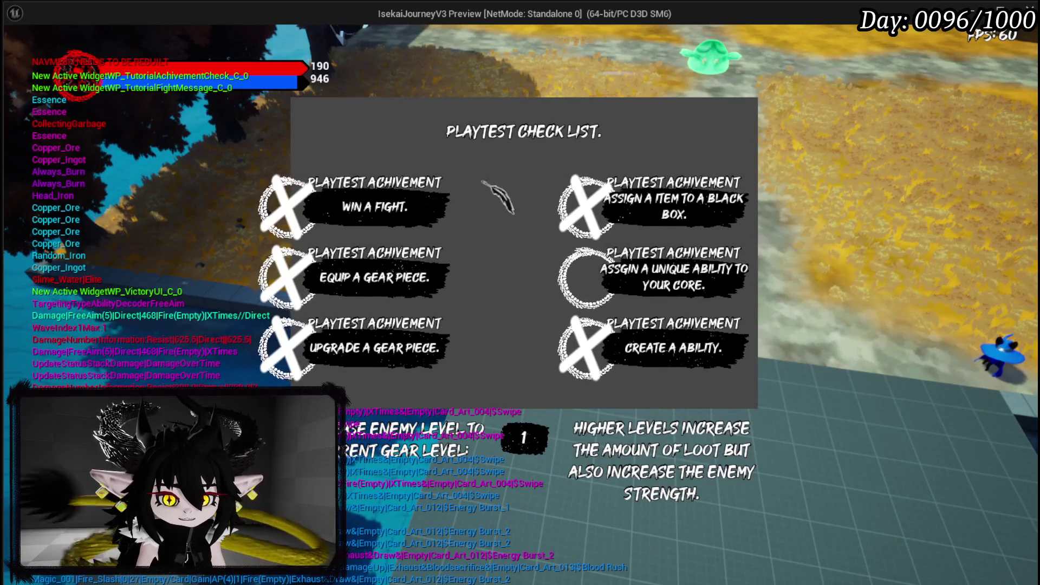
pyautogui.press('e')
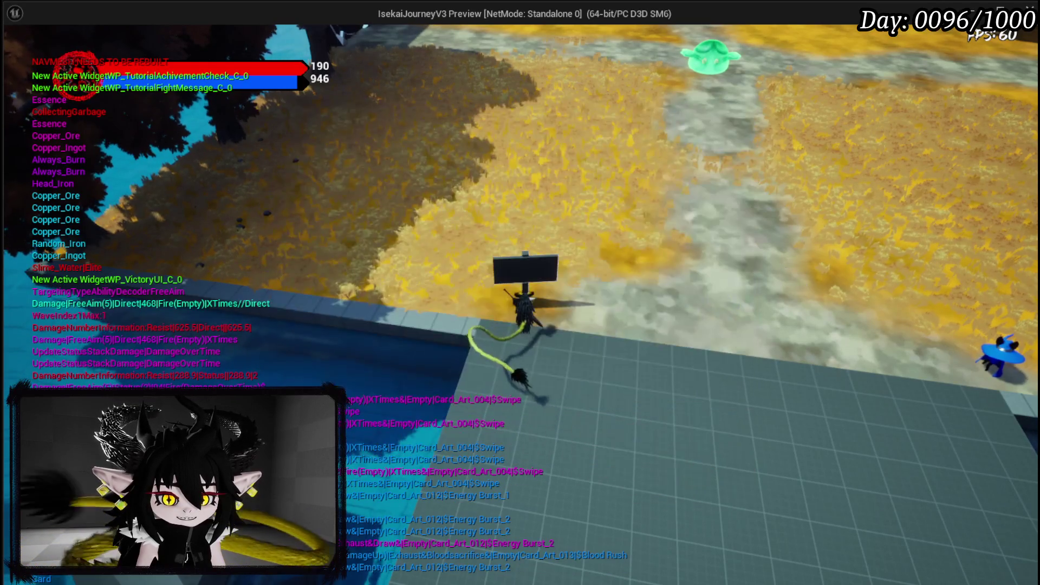
pyautogui.press('w')
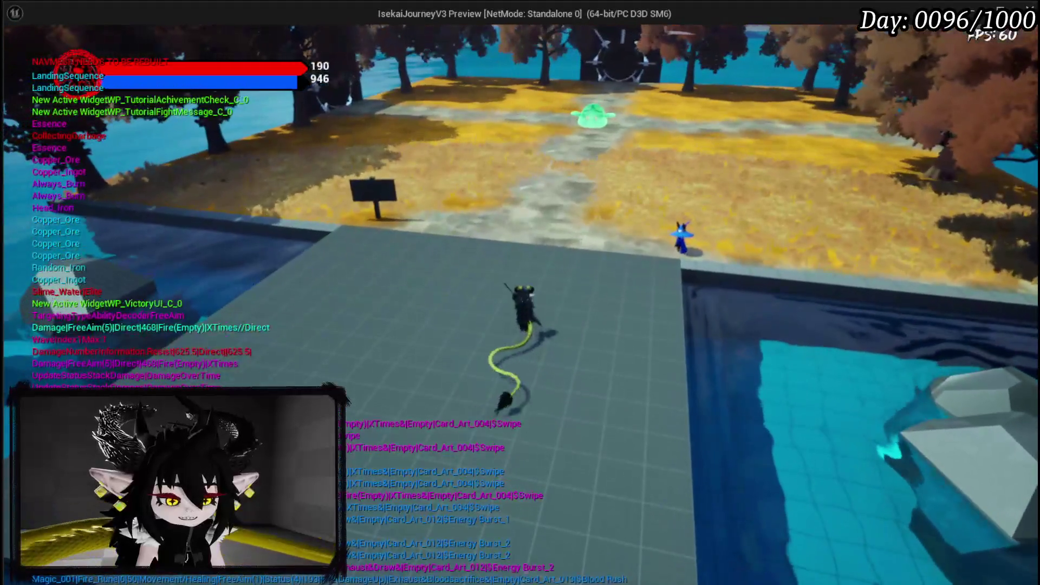
pyautogui.press('Escape')
pyautogui.click(20, 55)
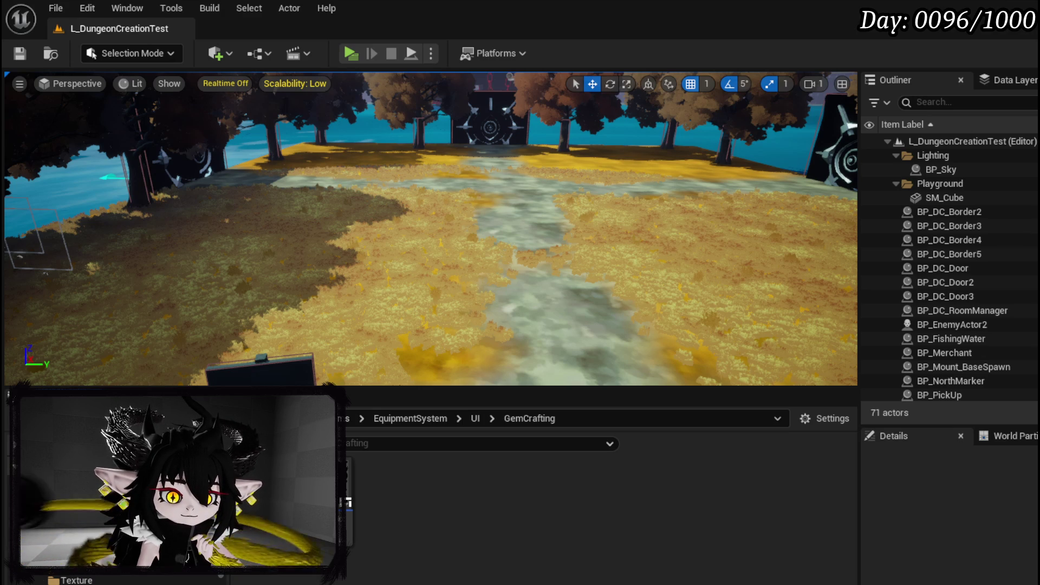
# Navigate the folder tree from CampingSystem > Actor up to CampingSystem, then into BPC.
pyautogui.click(32, 512)
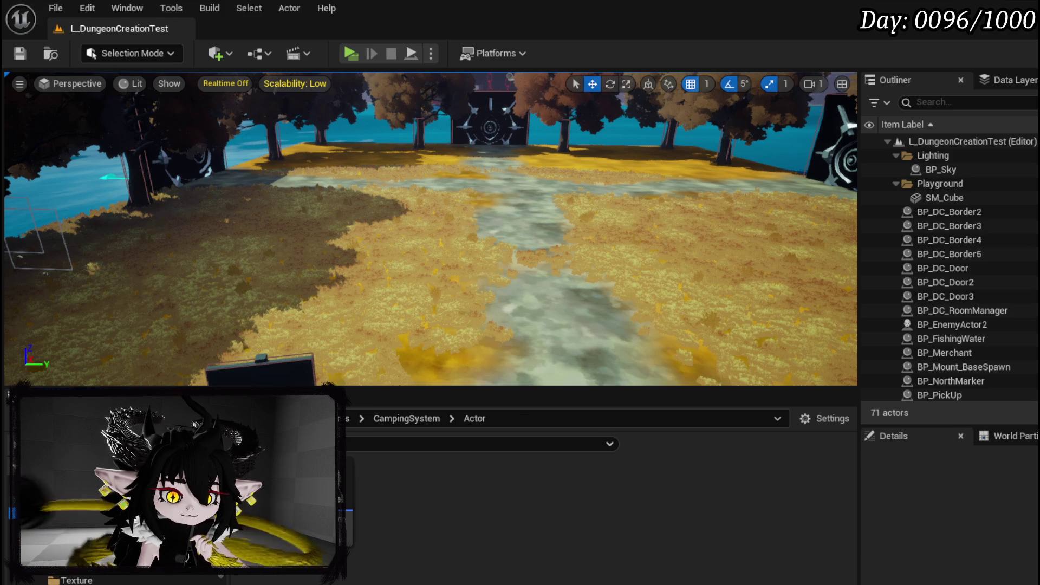
pyautogui.click(33, 501)
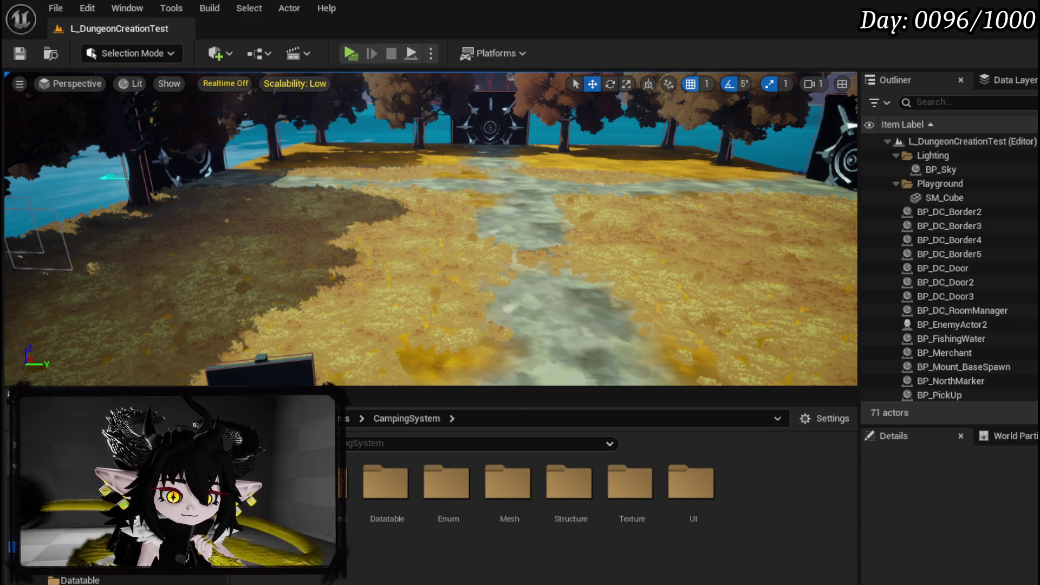
pyautogui.click(33, 535)
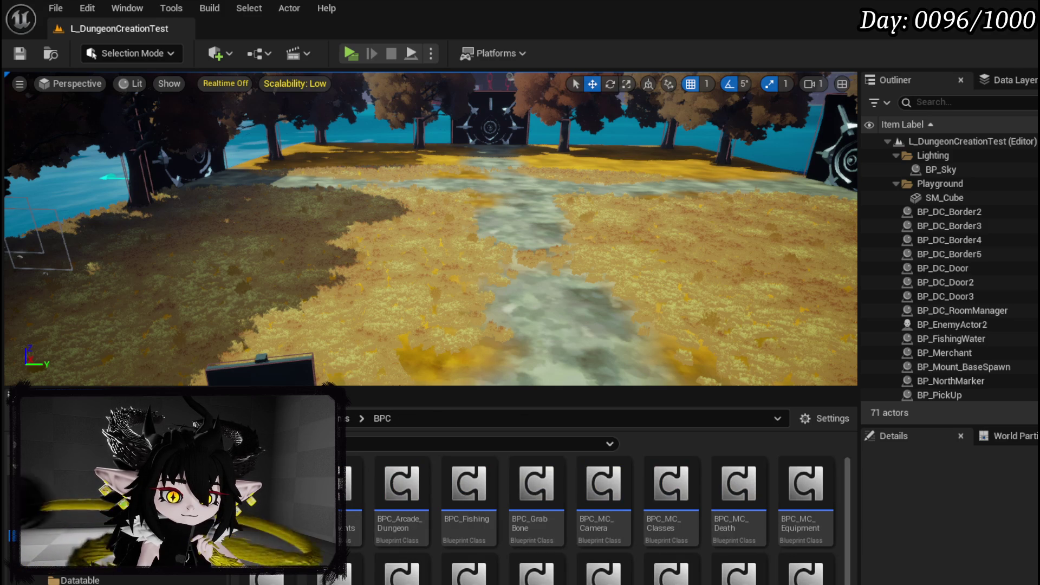
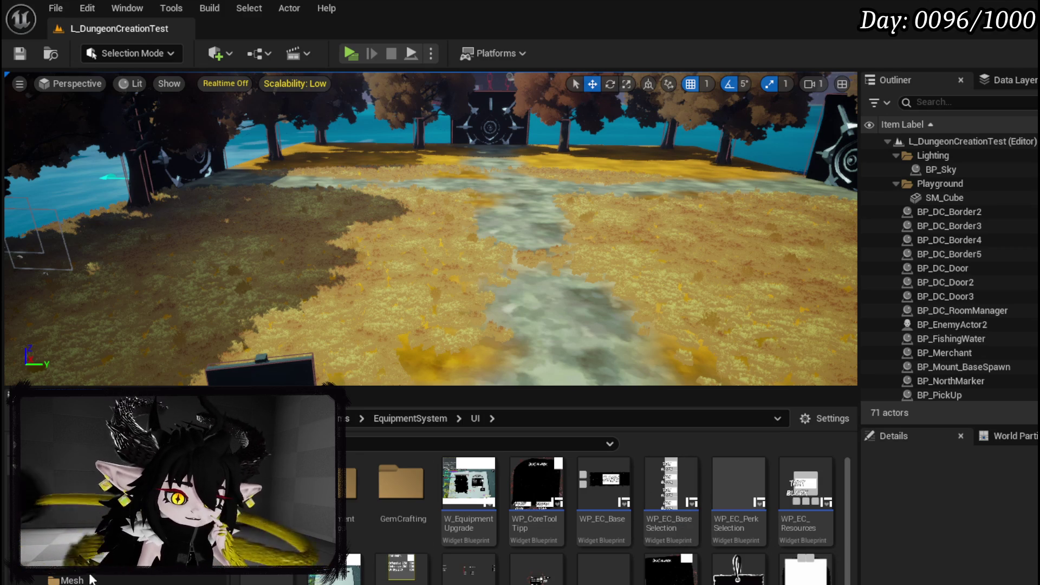
# Open BP_Tutorial_Sign from TutorialSystem and zoom to the death-message Make Literal Text in CreateMessage.
pyautogui.click(76, 569)
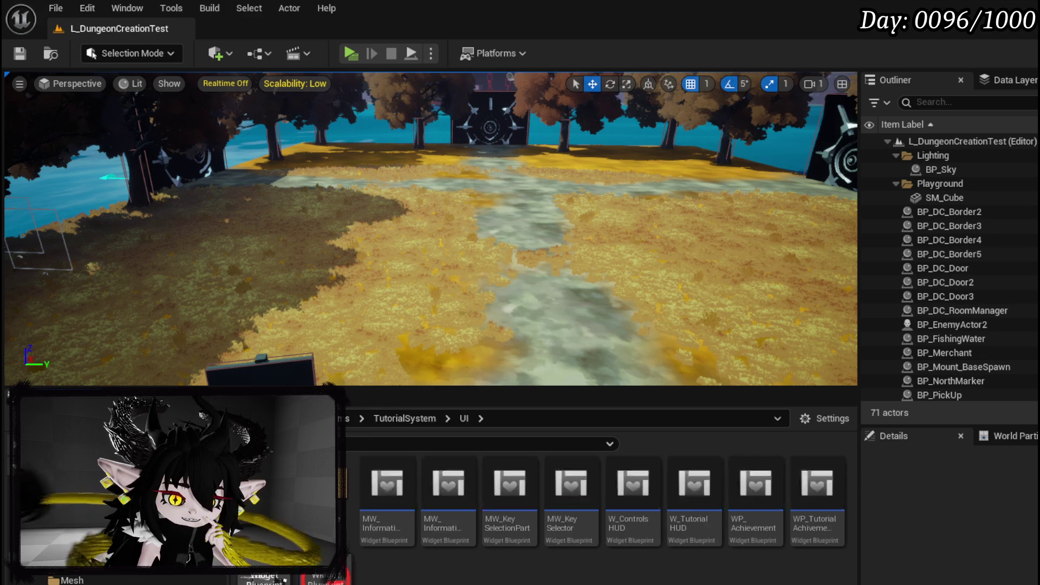
pyautogui.click(76, 567)
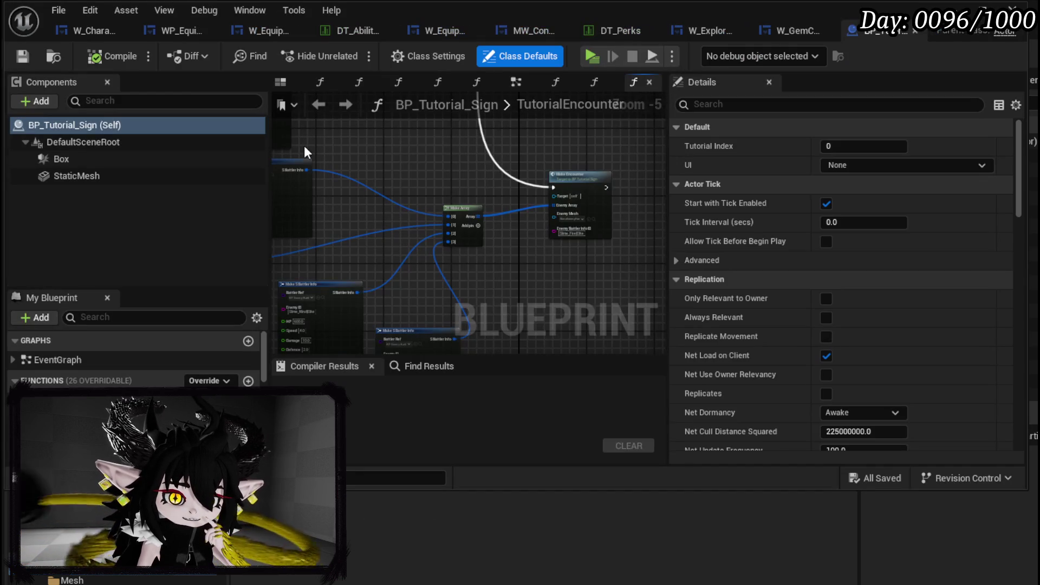
pyautogui.click(54, 418)
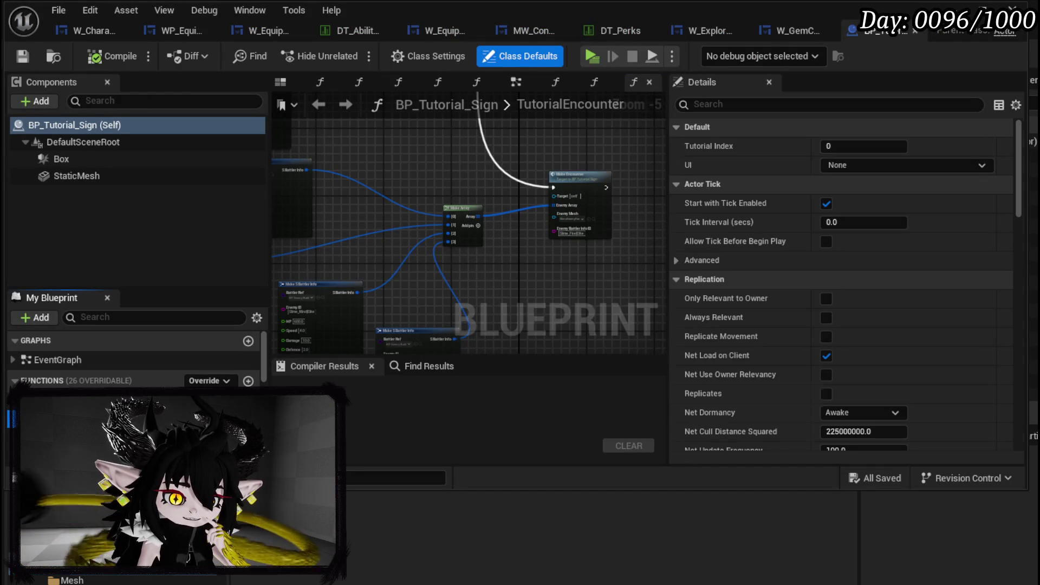
pyautogui.scroll(-1, 136, 368)
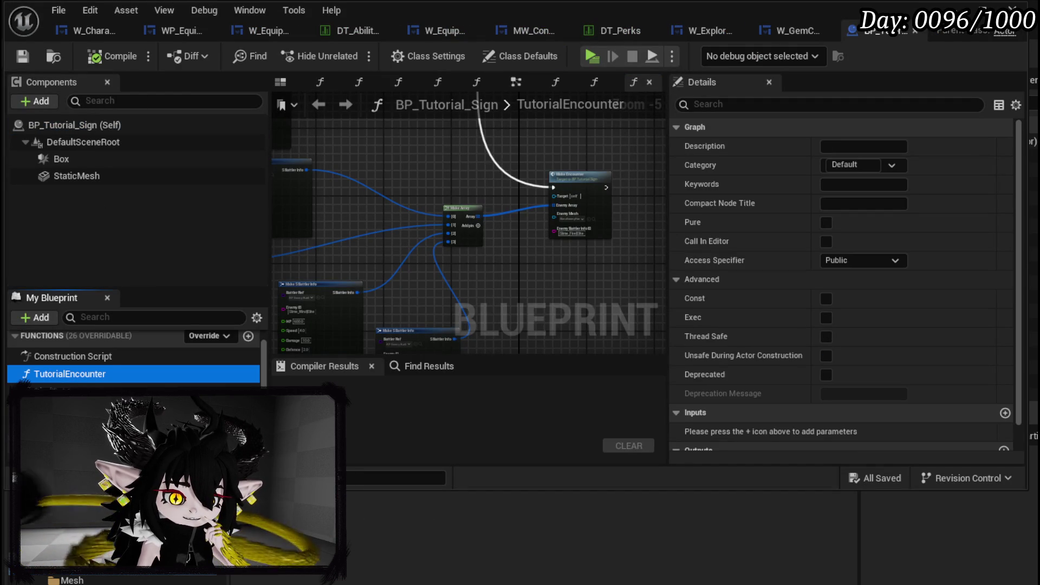
pyautogui.click(594, 82)
pyautogui.moveTo(517, 207); pyautogui.dragTo(327, 263)
pyautogui.scroll(3, 436, 283)
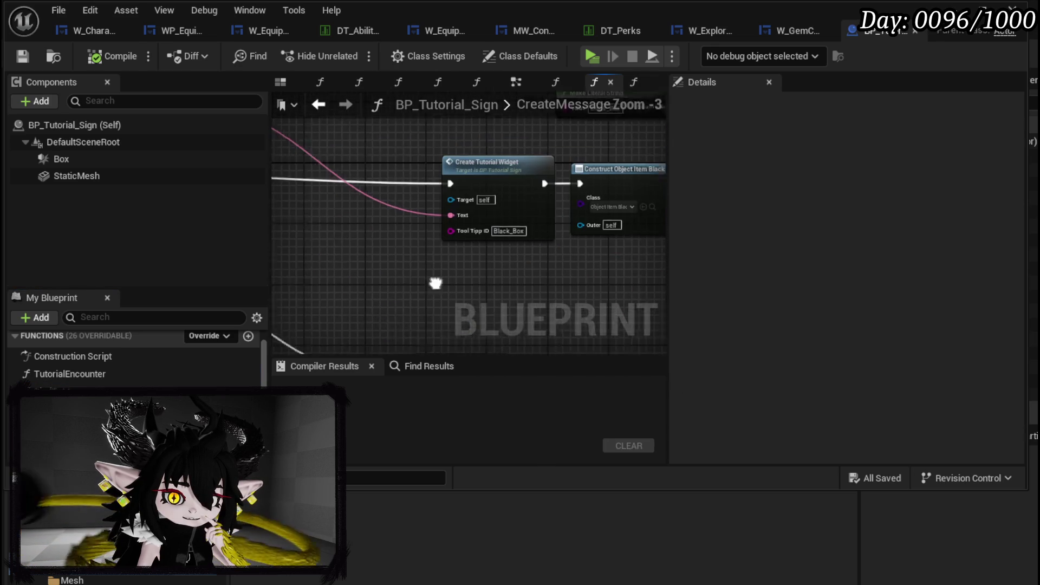
pyautogui.scroll(3, 436, 283)
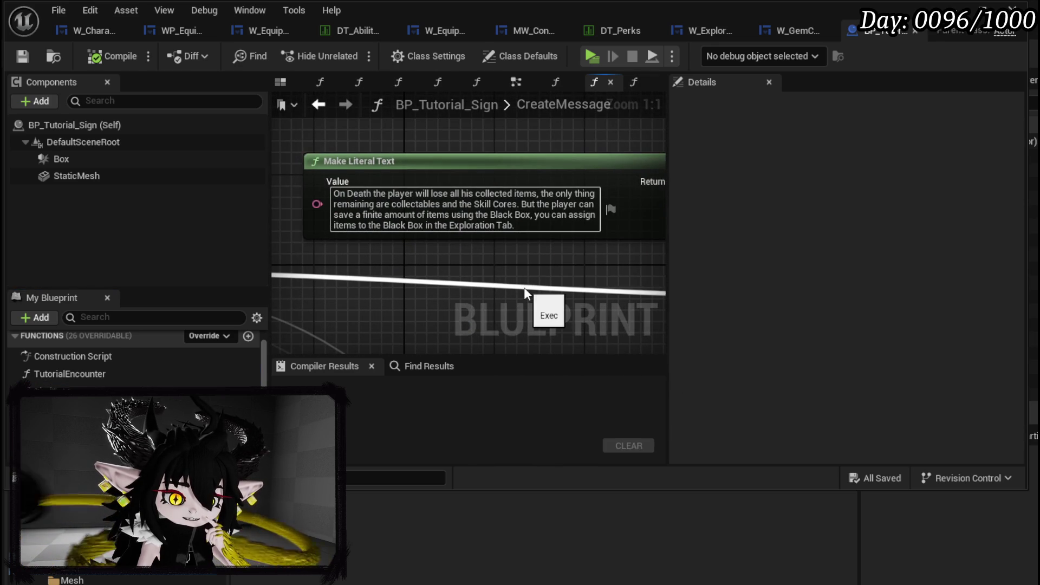
# Paste a shorter death message about lost items and the Black Box, then compile and save.
pyautogui.click(520, 222)
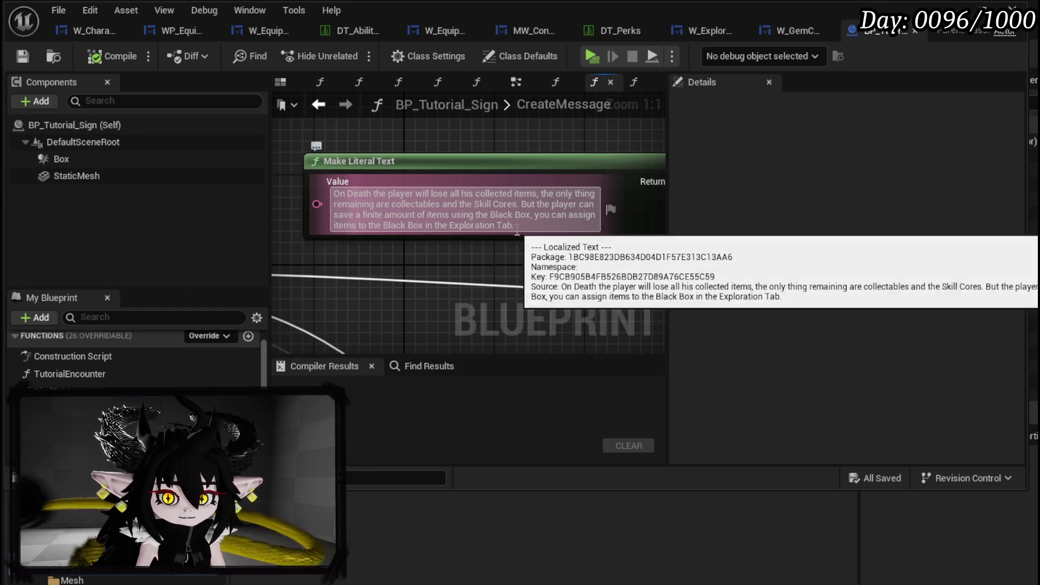
pyautogui.write('Upon death, all collected items are lost. Collectables and Skill Cores are retained. A limited number of items can be protected using the Black Box in the Exploration Tab.')
pyautogui.click(505, 268)
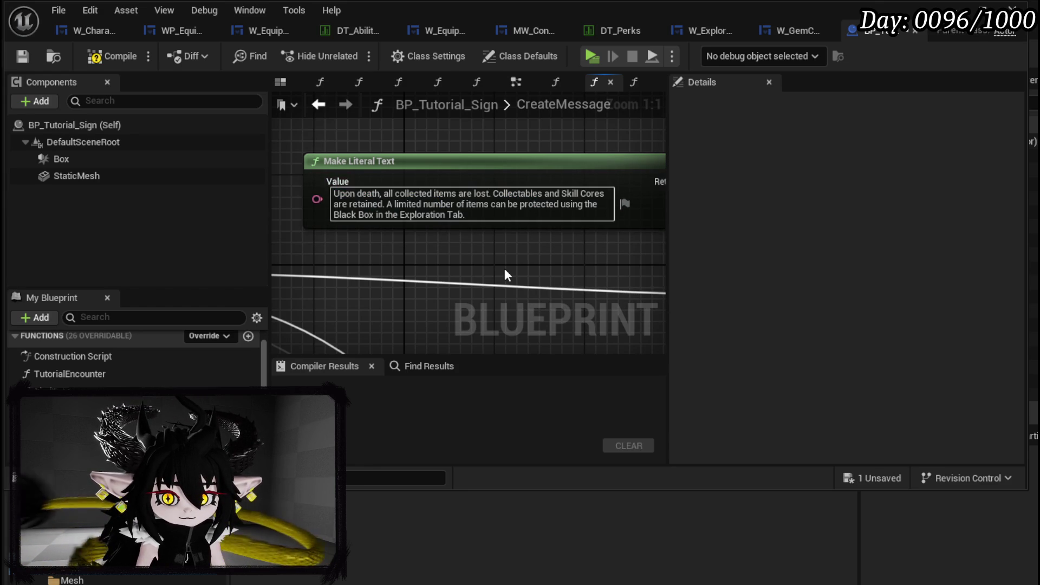
pyautogui.click(17, 55)
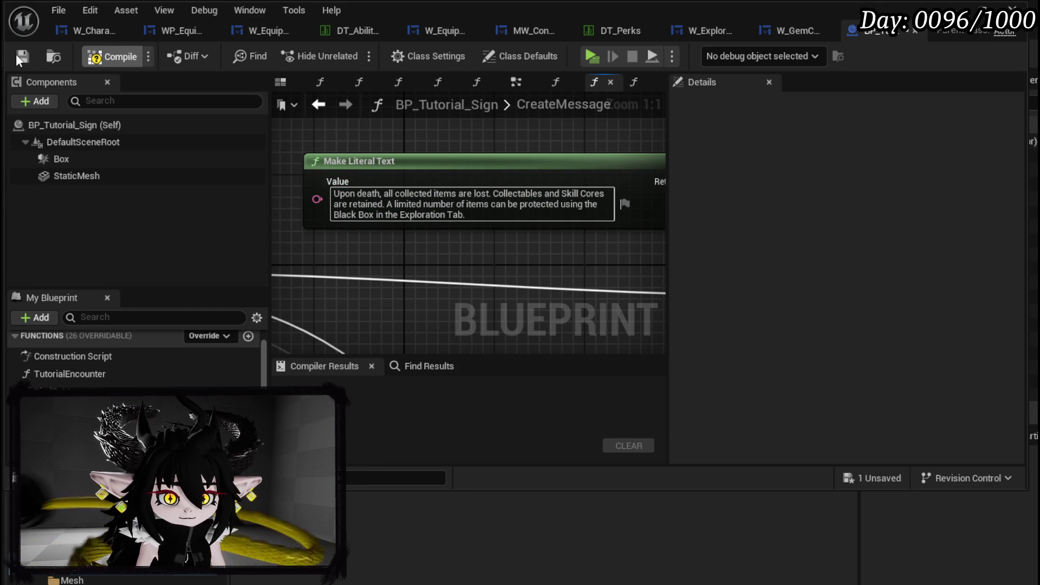
pyautogui.scroll(-2, 596, 303)
pyautogui.moveTo(465, 108)
pyautogui.mouseDown()
pyautogui.moveTo(433, 162)
pyautogui.moveTo(373, 219)
pyautogui.moveTo(403, 257)
pyautogui.moveTo(398, 311)
pyautogui.mouseUp()
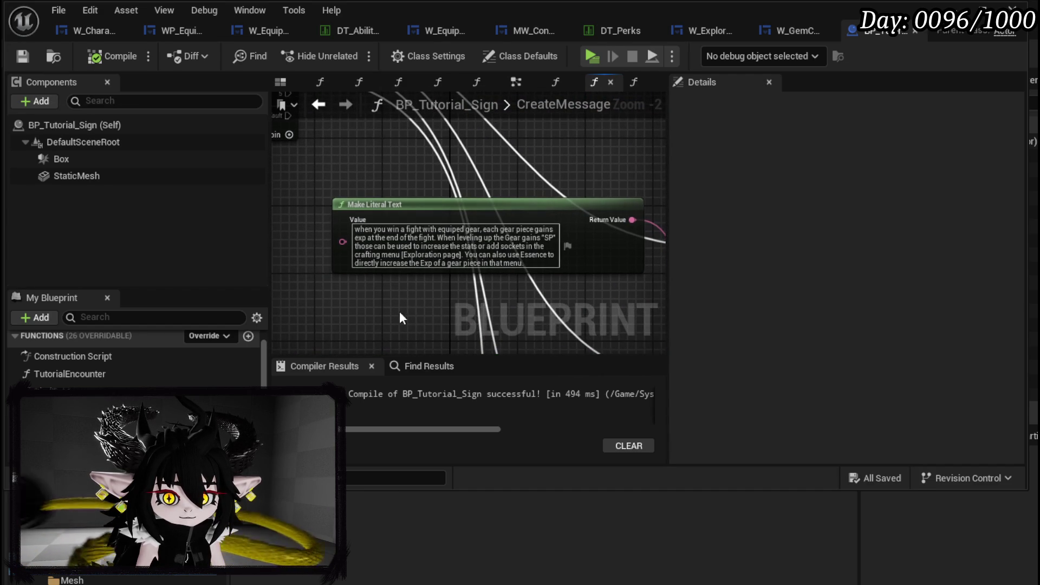
# Replace the gear-experience message with a shorter rewrite and save the sign blueprint.
pyautogui.click(532, 265)
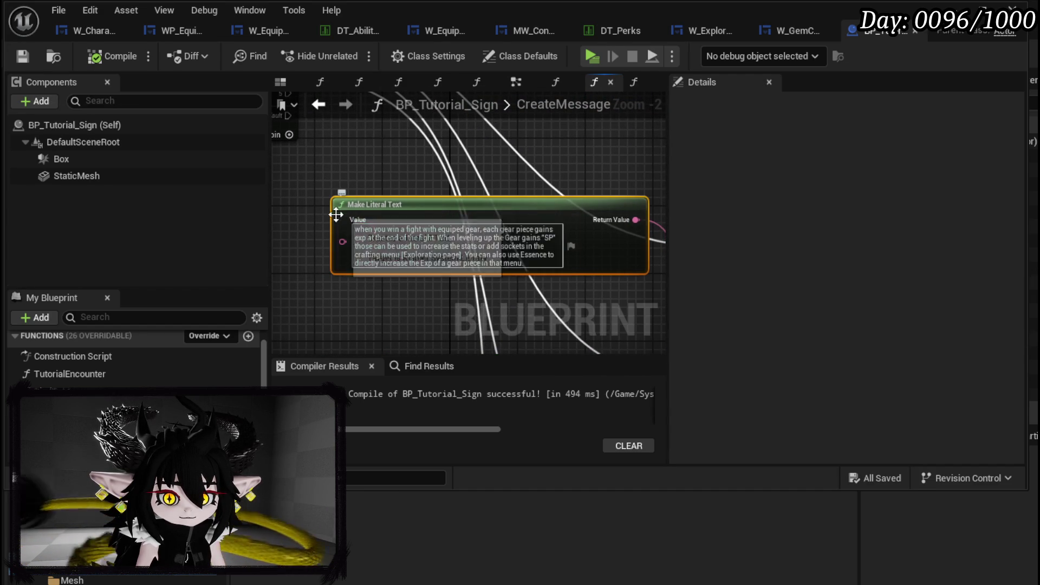
pyautogui.click(528, 261)
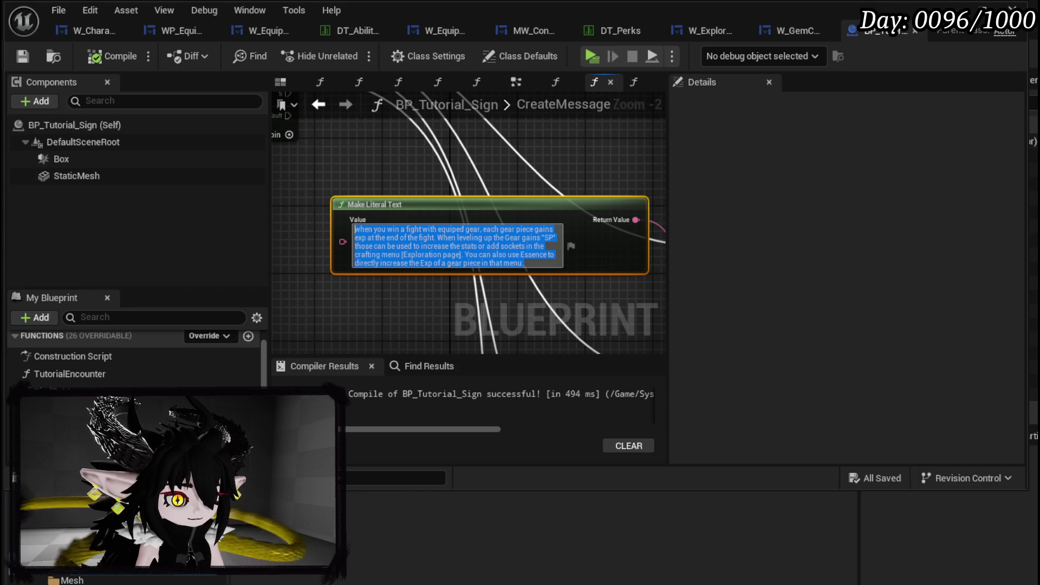
pyautogui.moveTo(521, 254)
pyautogui.mouseDown()
pyautogui.moveTo(528, 265)
pyautogui.moveTo(349, 227)
pyautogui.mouseUp()
pyautogui.write("Equipped gear gains EXP after each battle. When a gear piece levels up, it gains SP, which can be spent in the Crafting Menu [Exploration Page] to increase attributes or add sockets. Essence can also be used there to directly increase a gear piece's EXP")
pyautogui.write('.')
pyautogui.click(404, 298)
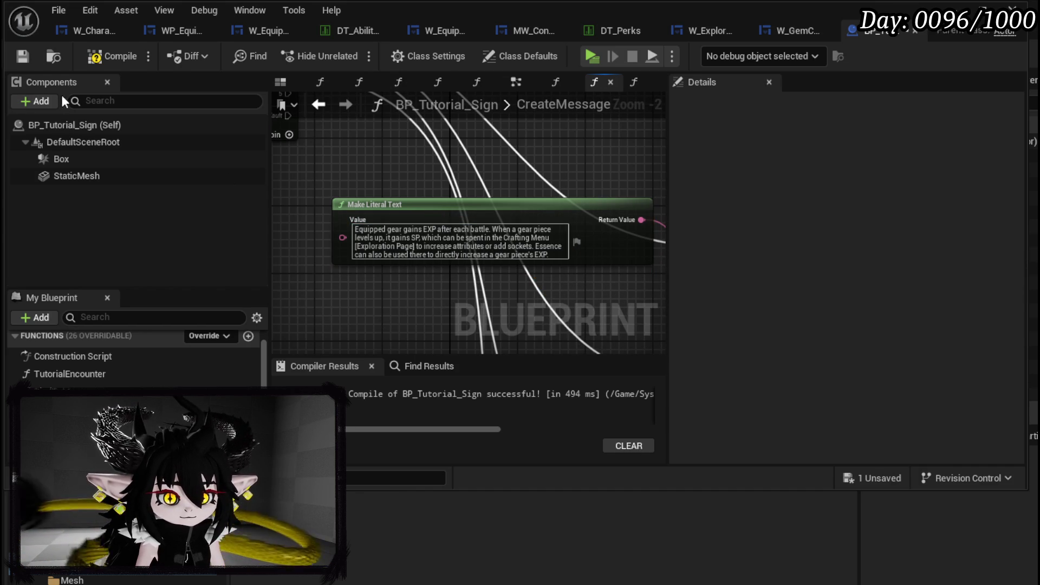
pyautogui.click(22, 55)
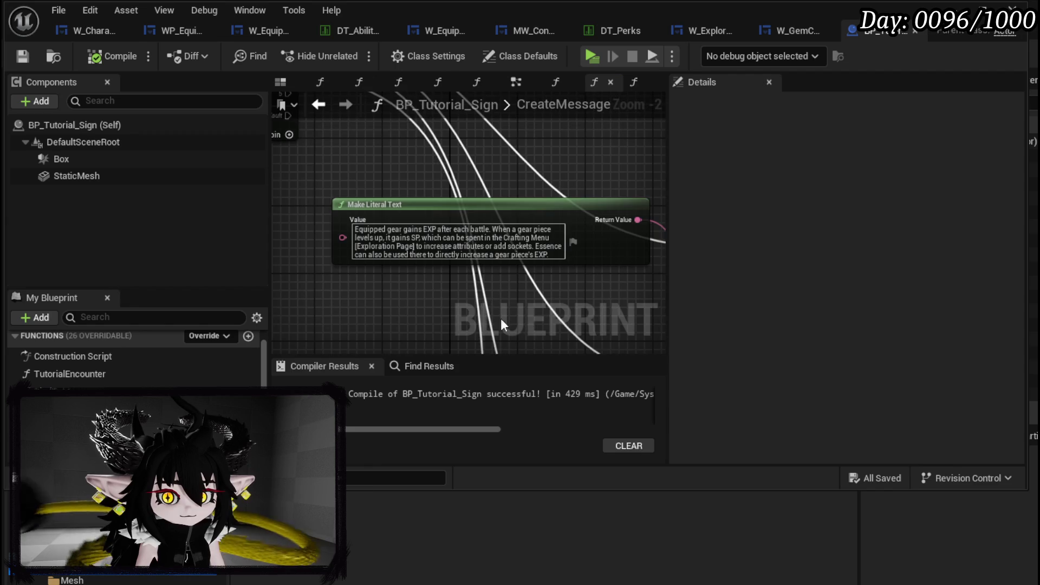
pyautogui.scroll(-2, 500, 317)
pyautogui.scroll(3, 412, 260)
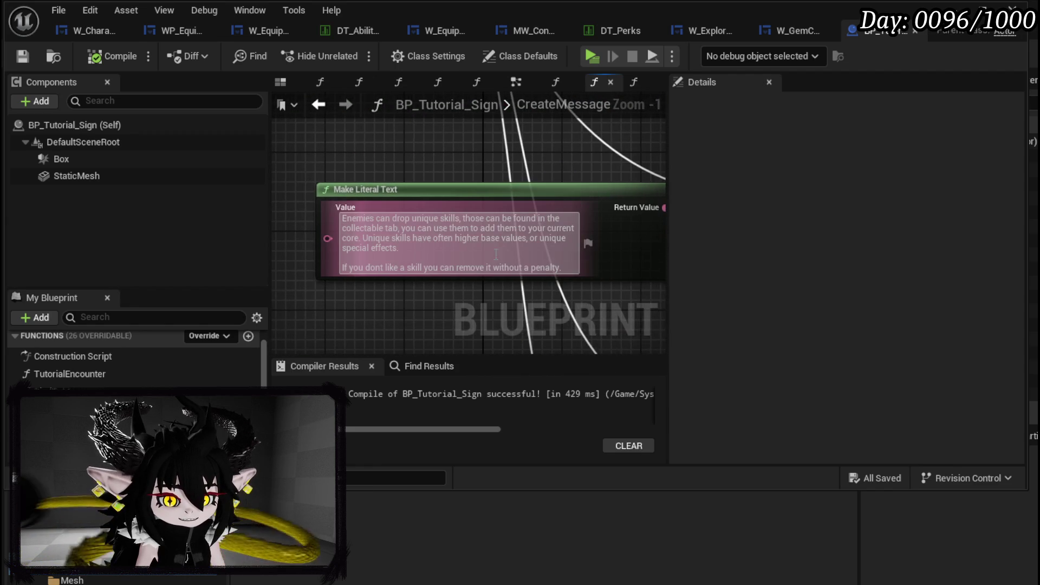
# Replace the unique-skills message with shorter pasted text, then recompile and save.
pyautogui.moveTo(564, 269)
pyautogui.mouseDown()
pyautogui.moveTo(515, 239)
pyautogui.moveTo(332, 222)
pyautogui.mouseUp()
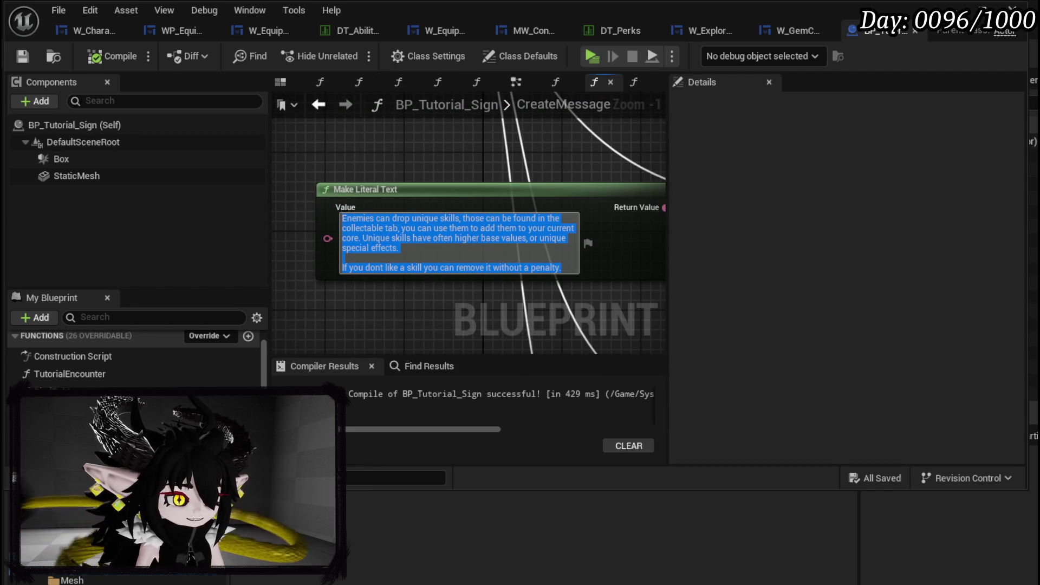
pyautogui.scroll(-3, 394, 300)
pyautogui.moveTo(419, 307)
pyautogui.mouseDown()
pyautogui.moveTo(430, 227)
pyautogui.moveTo(429, 246)
pyautogui.mouseUp()
pyautogui.scroll(2, 421, 249)
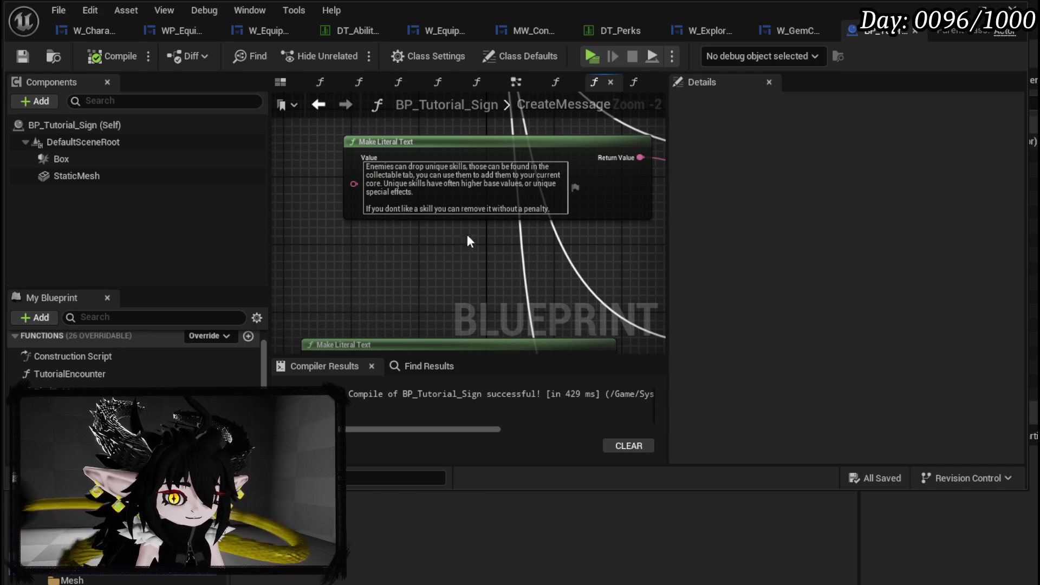
pyautogui.click(368, 193)
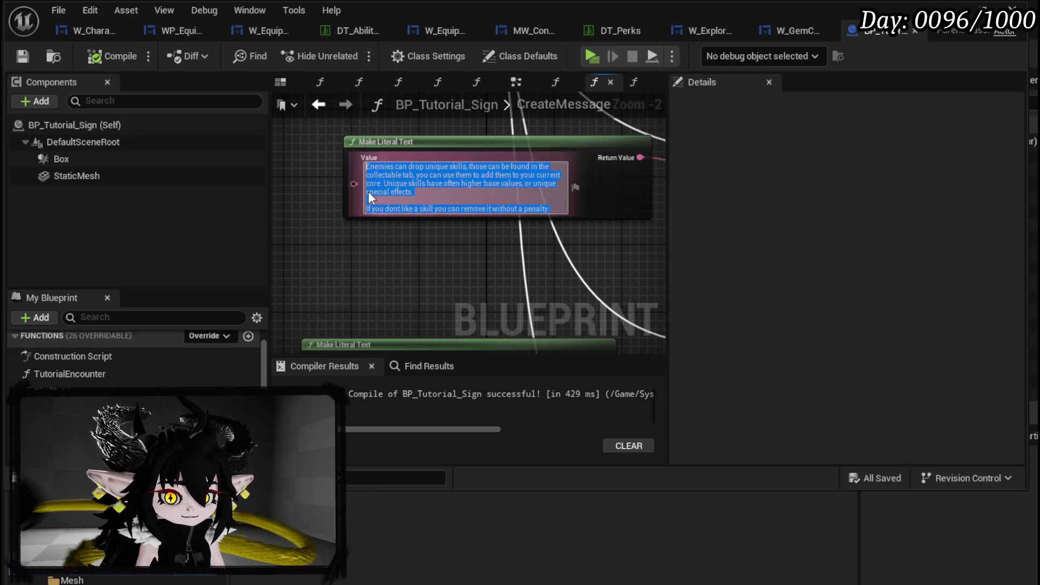
pyautogui.write('Enemies can drop unique skills, found in the Collectables Tab. Add them to your current Core to gain powerful or unique effects. Skills can be removed at any time without penalty.')
pyautogui.click(433, 271)
pyautogui.click(22, 57)
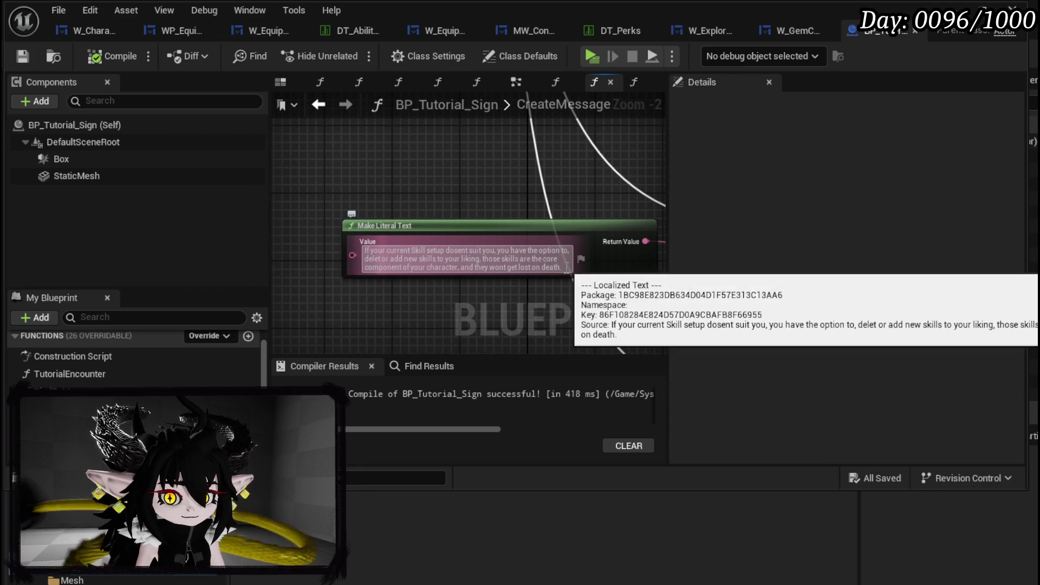
# Paste the reworded skill-setup message, remove ", or replace", and save the blueprint.
pyautogui.click(362, 249)
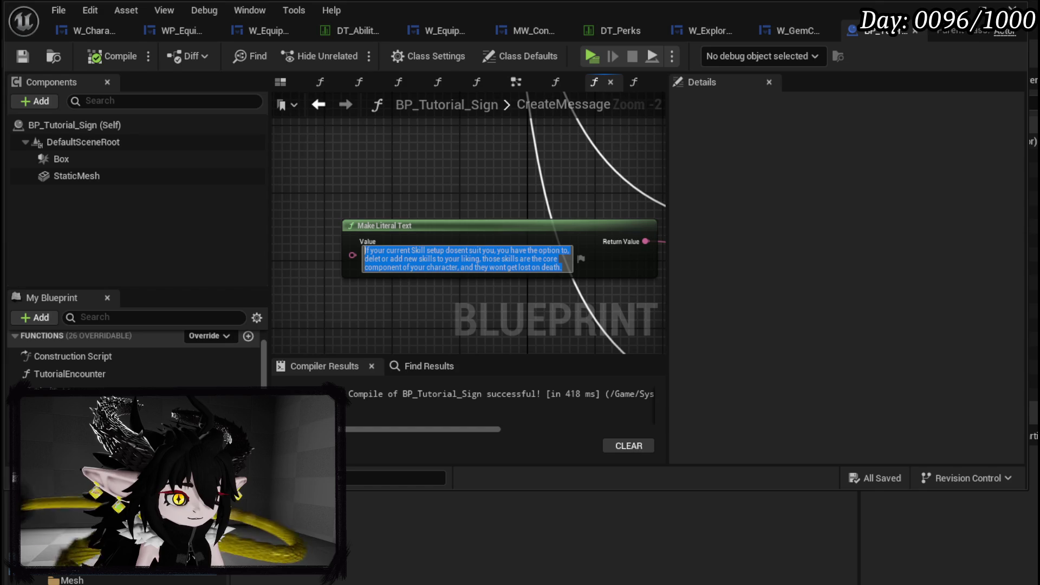
pyautogui.click(485, 322)
pyautogui.click(563, 262)
pyautogui.hotkey('ctrl', 'v')
pyautogui.click(467, 306)
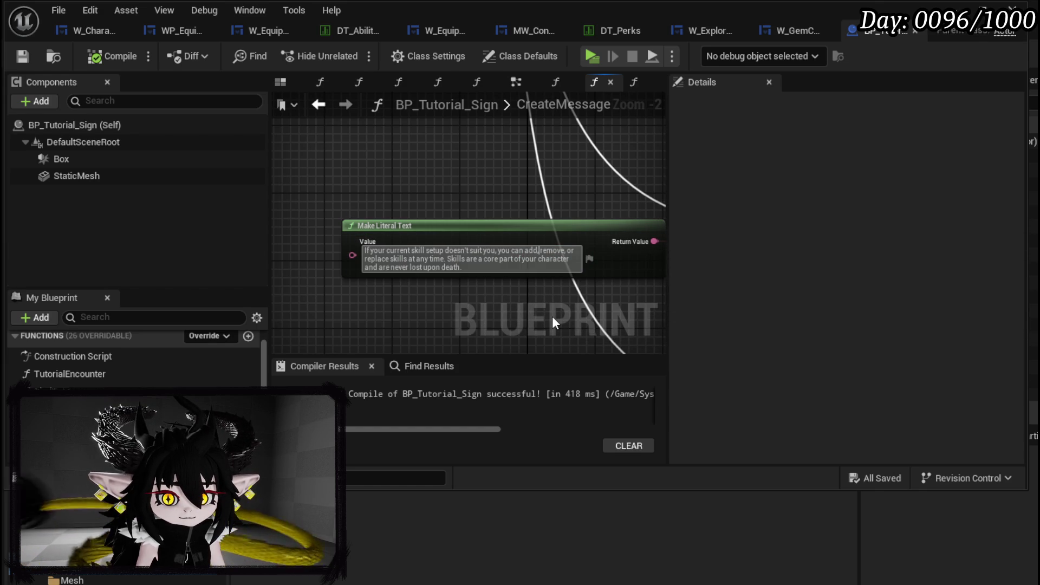
pyautogui.write('or')
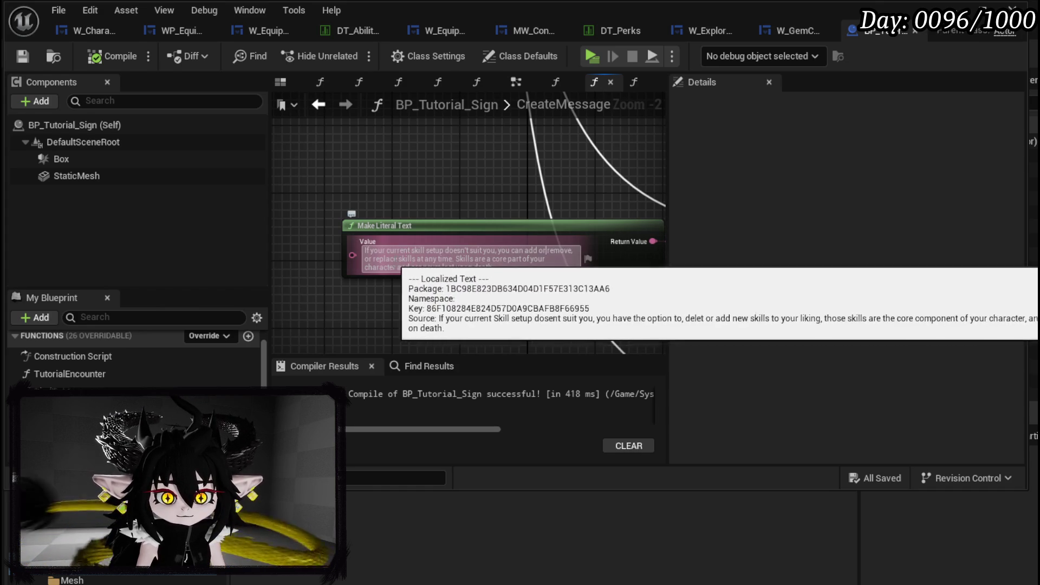
pyautogui.click(398, 259)
pyautogui.press('BackSpace')
pyautogui.press('BackSpace')
pyautogui.press('BackSpace')
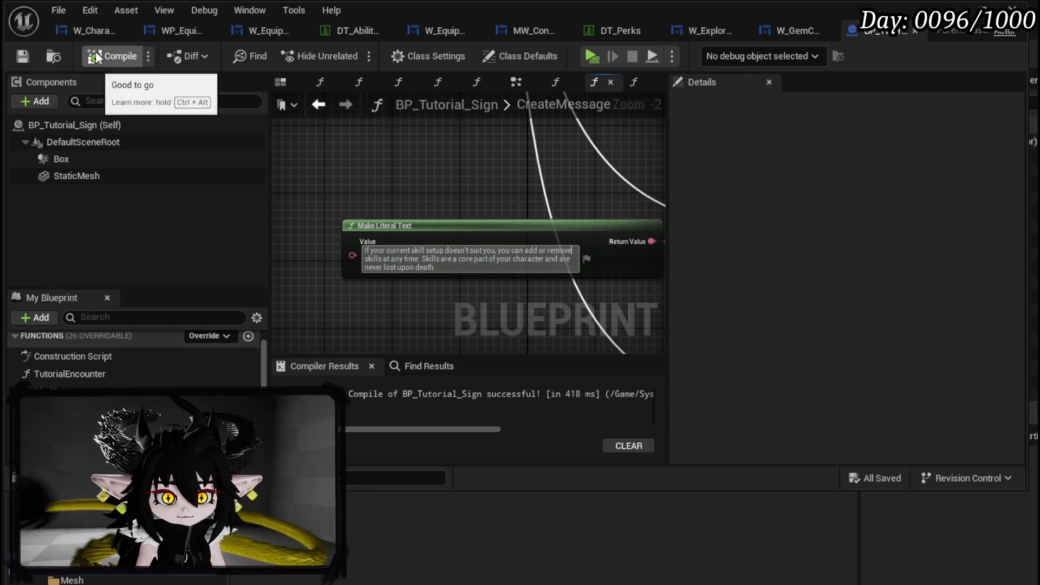
pyautogui.press('Return')
pyautogui.click(27, 57)
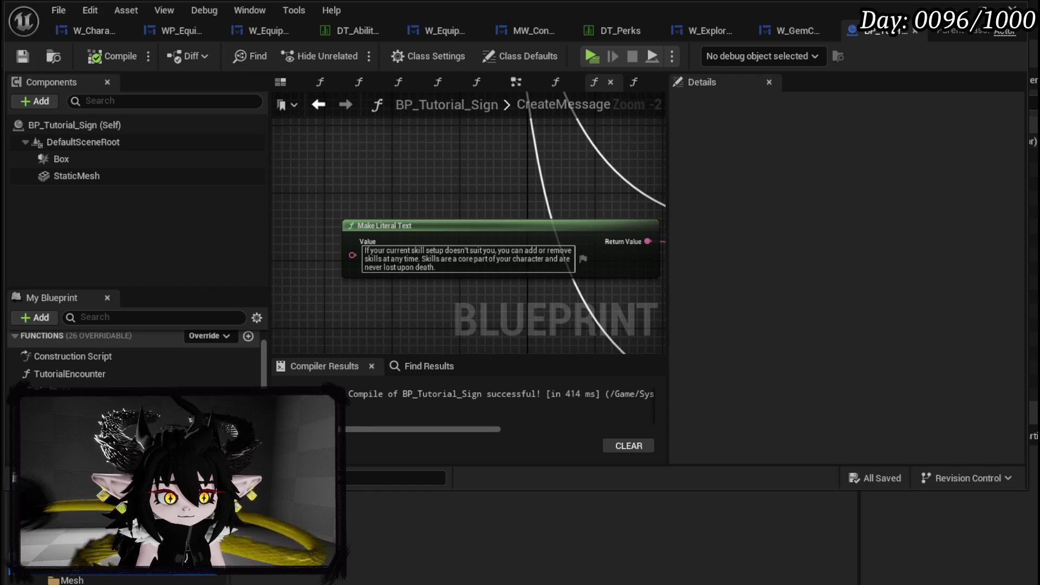
pyautogui.scroll(-3, 509, 304)
pyautogui.scroll(4, 458, 234)
# Trim the closing message to just "Thank you for playing!" and compile and save.
pyautogui.moveTo(430, 297); pyautogui.dragTo(431, 320)
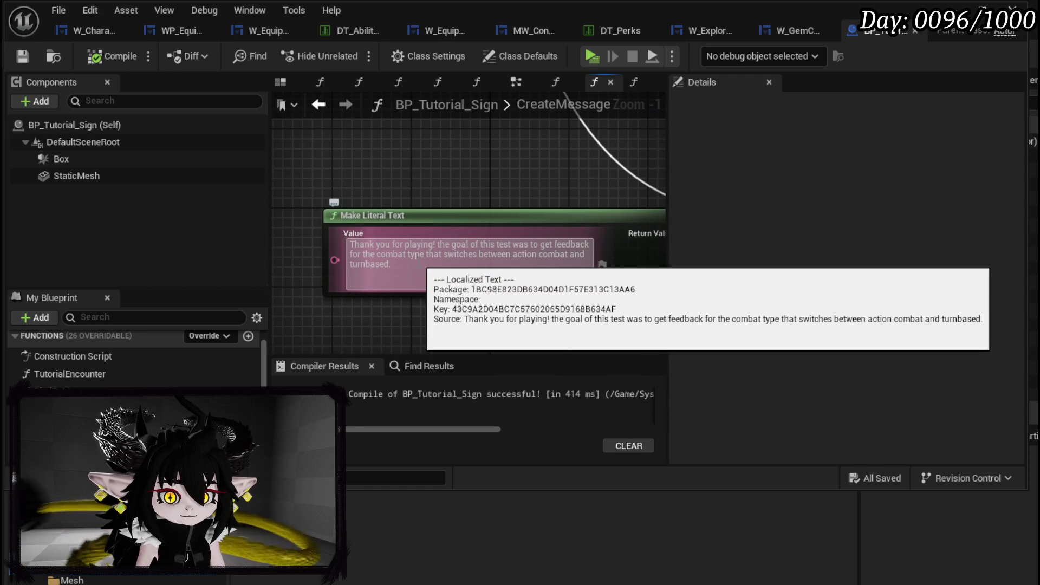
pyautogui.moveTo(412, 264)
pyautogui.mouseDown()
pyautogui.moveTo(444, 254)
pyautogui.moveTo(438, 244)
pyautogui.mouseUp()
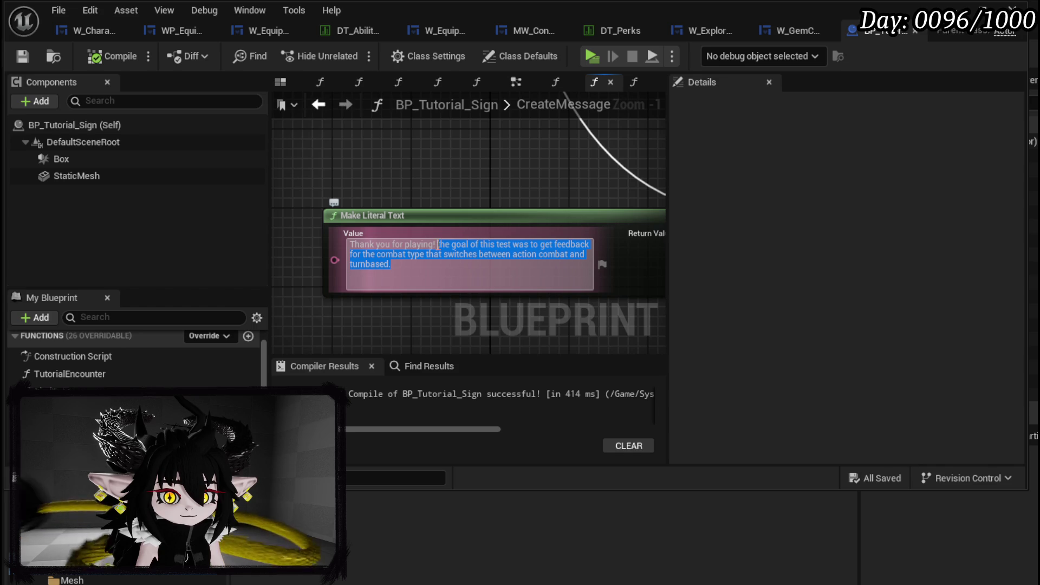
pyautogui.press('BackSpace')
pyautogui.press('Return')
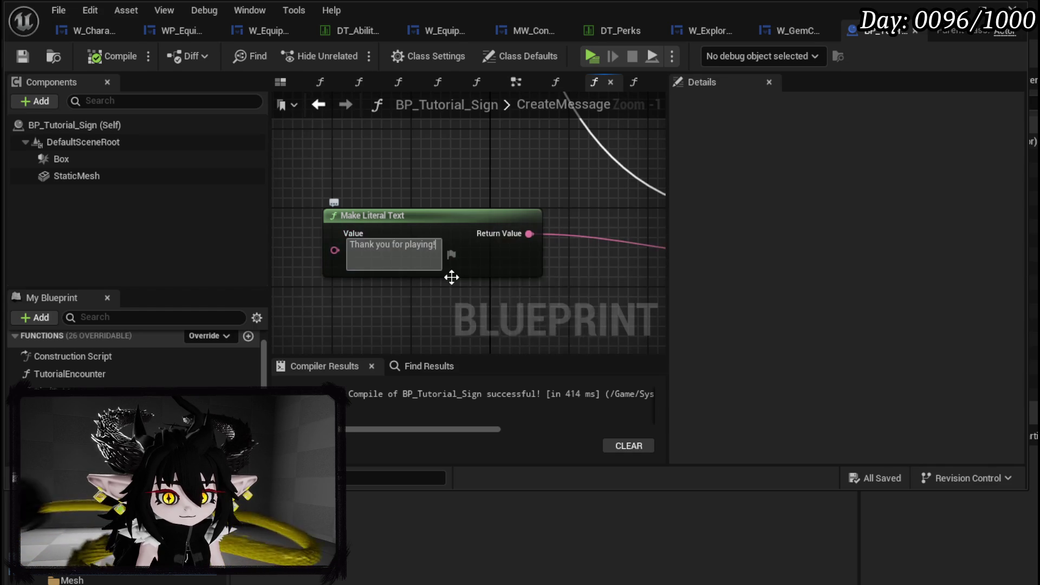
pyautogui.click(24, 53)
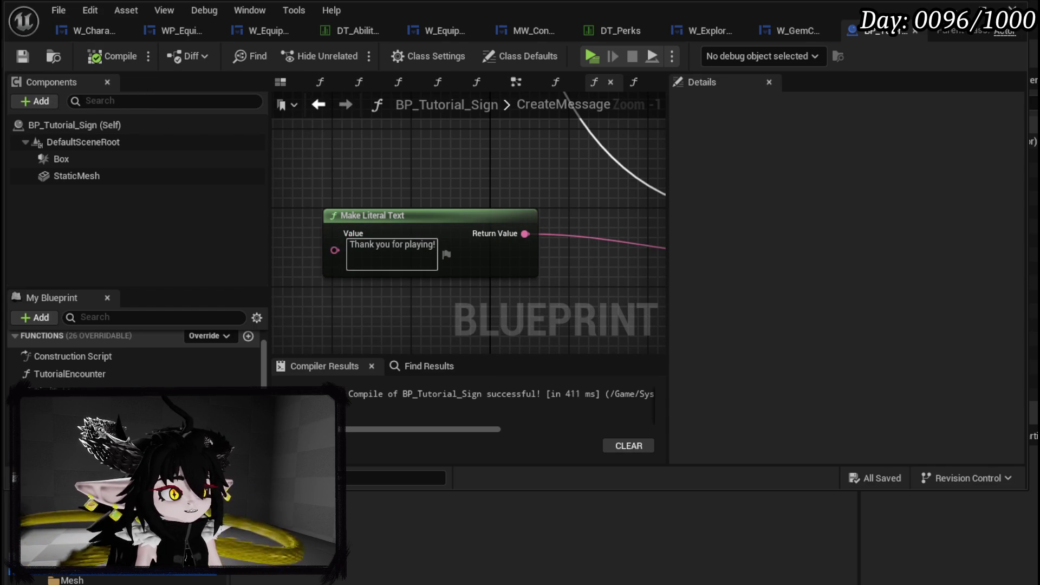
pyautogui.scroll(-4, 394, 191)
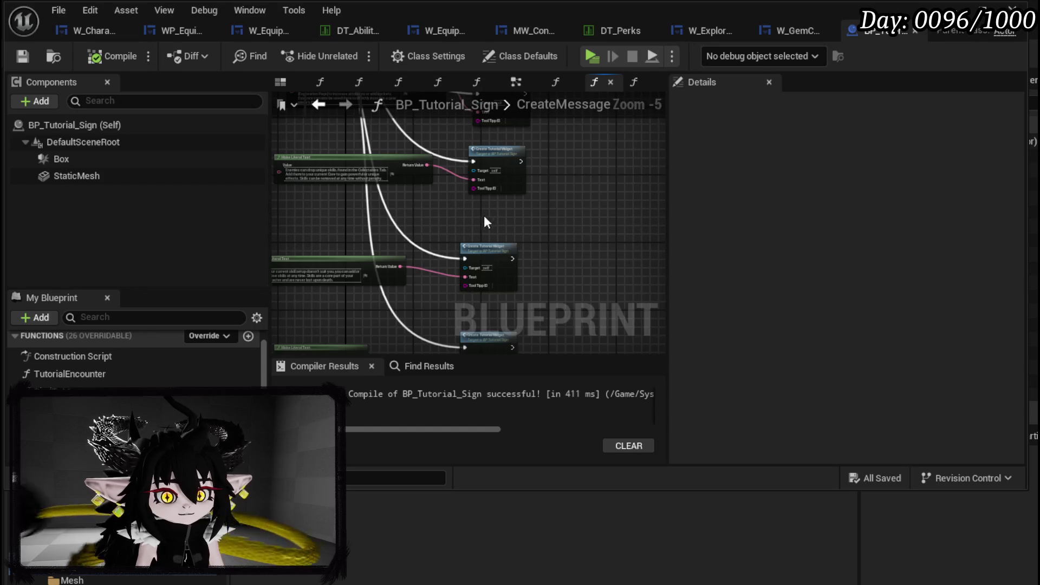
pyautogui.scroll(3, 447, 221)
pyautogui.moveTo(472, 264)
pyautogui.mouseDown()
pyautogui.moveTo(329, 313)
pyautogui.moveTo(413, 239)
pyautogui.moveTo(525, 232)
pyautogui.moveTo(529, 269)
pyautogui.moveTo(421, 257)
pyautogui.mouseUp()
pyautogui.scroll(-2, 413, 238)
pyautogui.scroll(1, 421, 257)
pyautogui.scroll(-2, 354, 237)
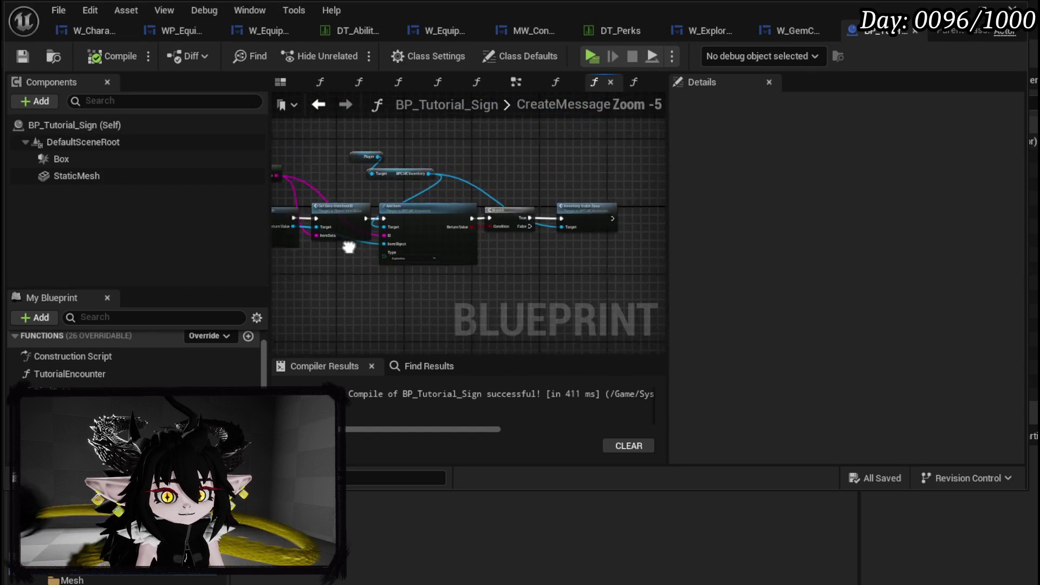
pyautogui.scroll(2, 355, 237)
pyautogui.moveTo(309, 238); pyautogui.dragTo(603, 253)
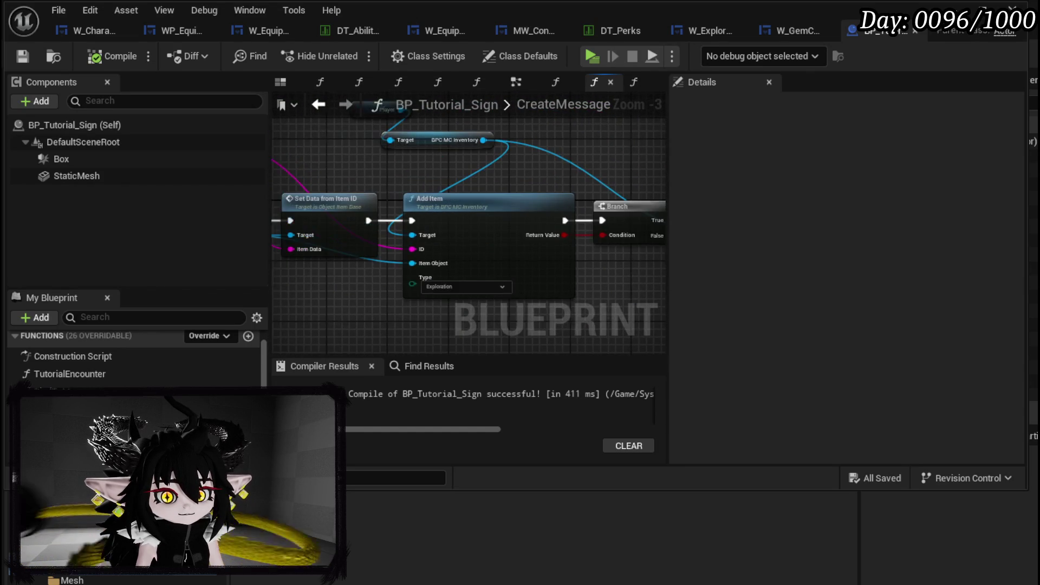
pyautogui.moveTo(371, 233)
pyautogui.mouseDown()
pyautogui.moveTo(633, 200)
pyautogui.moveTo(545, 188)
pyautogui.moveTo(655, 186)
pyautogui.moveTo(469, 183)
pyautogui.mouseUp()
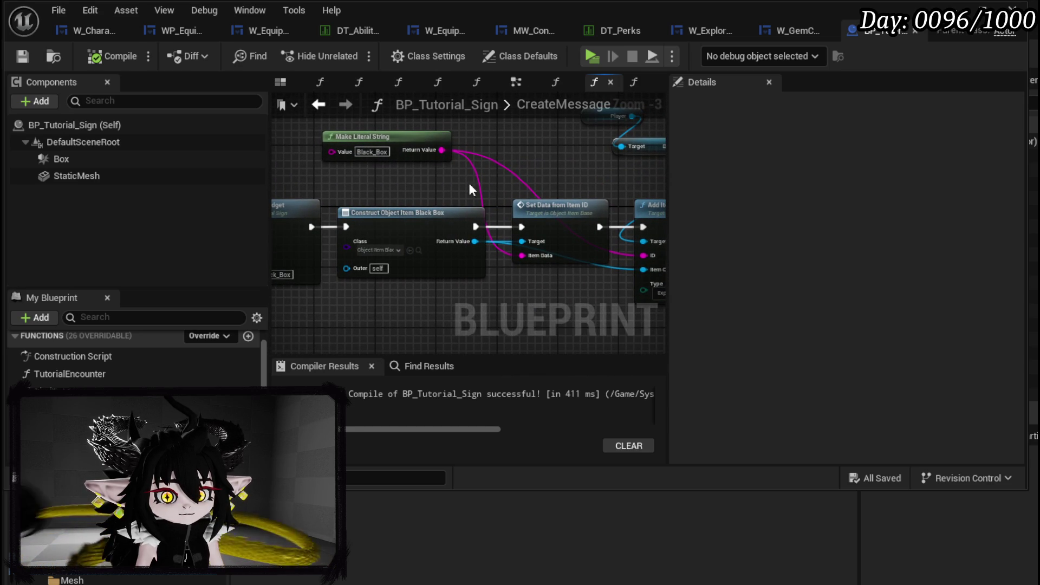
pyautogui.click(379, 136)
pyautogui.moveTo(535, 169); pyautogui.dragTo(564, 207)
pyautogui.moveTo(601, 186)
pyautogui.mouseDown()
pyautogui.moveTo(453, 179)
pyautogui.moveTo(375, 160)
pyautogui.moveTo(590, 179)
pyautogui.moveTo(445, 168)
pyautogui.mouseUp()
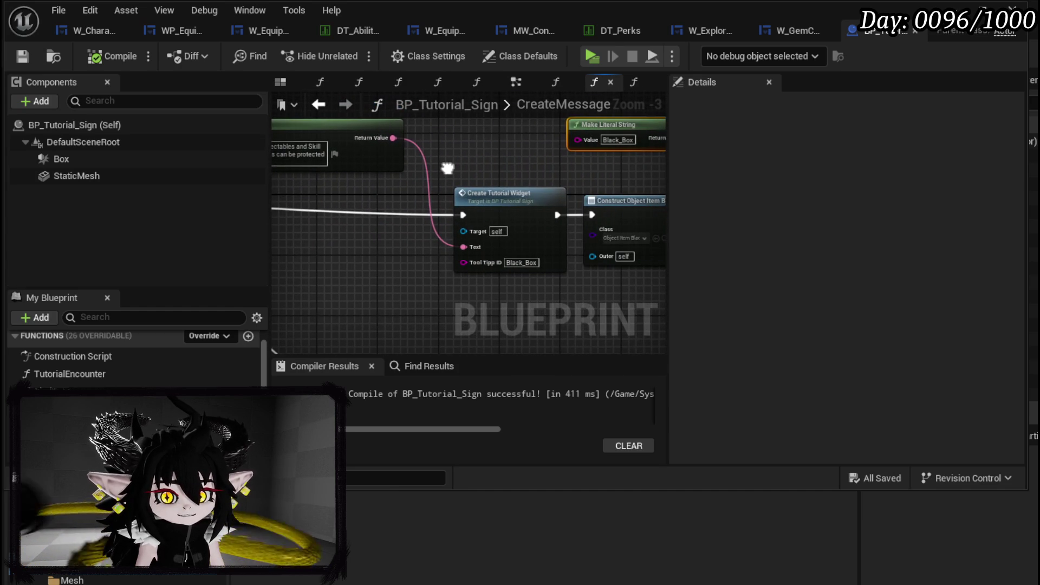
pyautogui.doubleClick(507, 194)
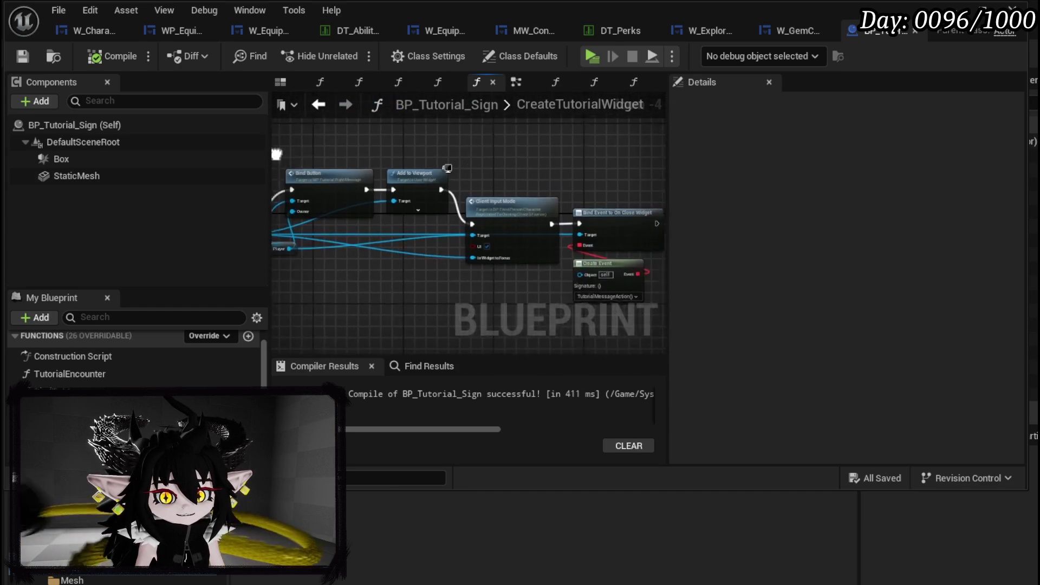
pyautogui.scroll(1, 469, 176)
pyautogui.scroll(-1, 469, 174)
pyautogui.moveTo(400, 195)
pyautogui.mouseDown()
pyautogui.moveTo(457, 198)
pyautogui.moveTo(587, 235)
pyautogui.moveTo(709, 226)
pyautogui.mouseUp()
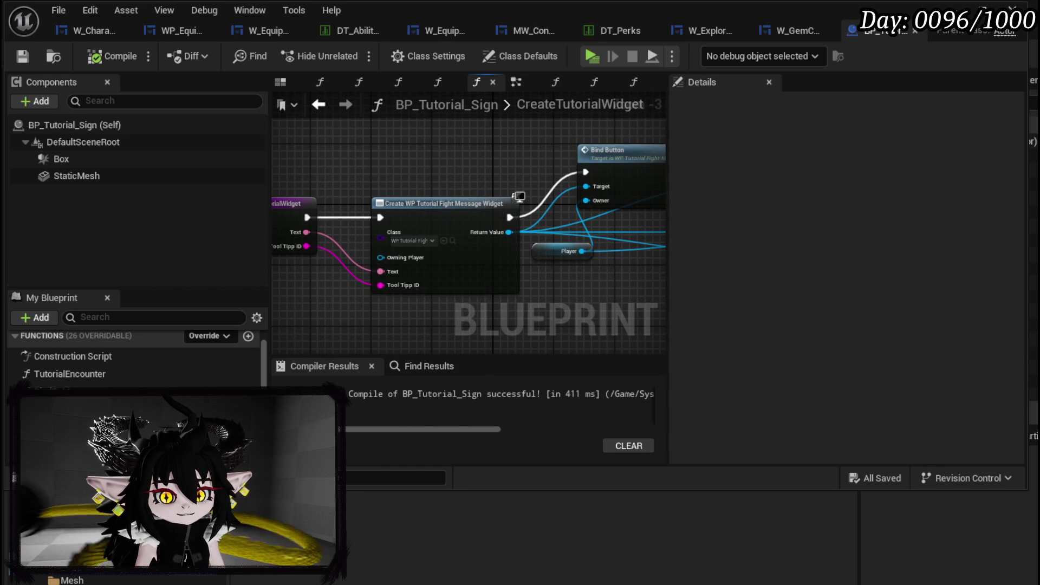
pyautogui.click(318, 105)
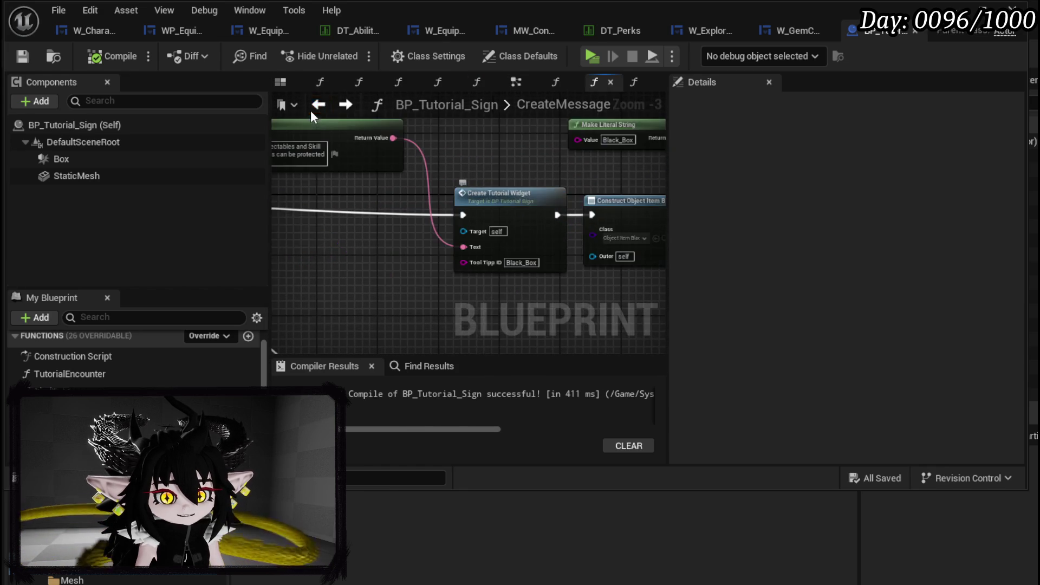
pyautogui.scroll(-2, 408, 214)
pyautogui.scroll(3, 441, 239)
pyautogui.moveTo(346, 233)
pyautogui.mouseDown()
pyautogui.moveTo(574, 239)
pyautogui.moveTo(399, 232)
pyautogui.moveTo(328, 195)
pyautogui.mouseUp()
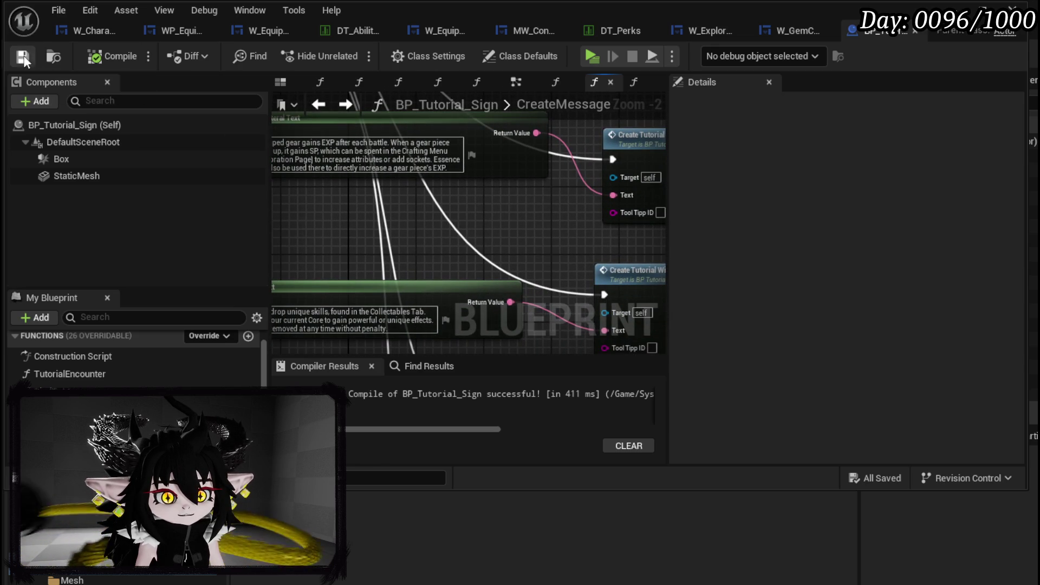
pyautogui.moveTo(540, 225)
pyautogui.mouseDown()
pyautogui.moveTo(535, 184)
pyautogui.moveTo(508, 173)
pyautogui.moveTo(499, 145)
pyautogui.moveTo(552, 146)
pyautogui.moveTo(348, 186)
pyautogui.moveTo(352, 209)
pyautogui.mouseUp()
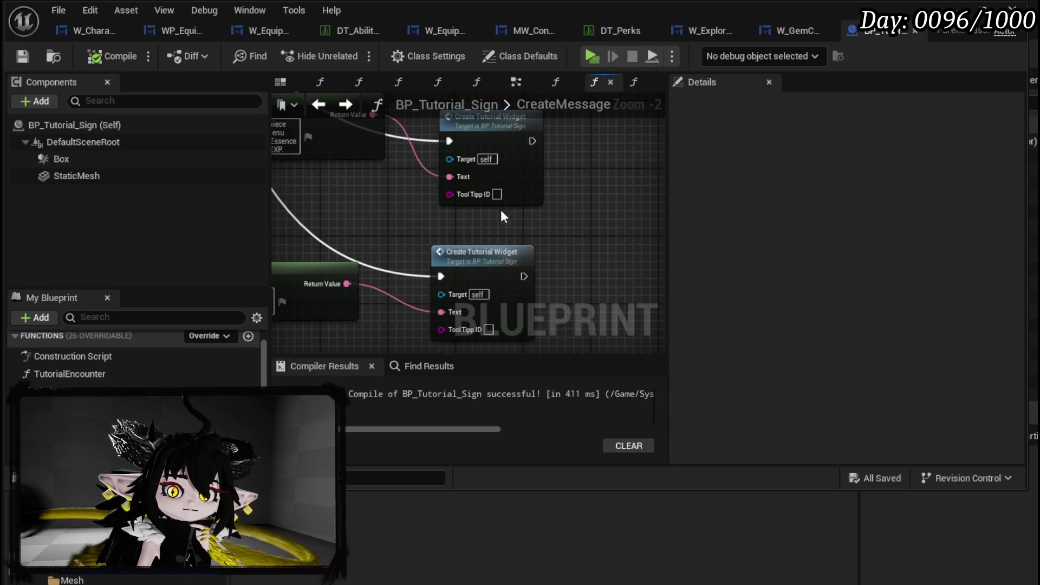
# Set the upper Create Tutorial Widget's Tool Tipp ID to Essence, compile, save, and close the editor.
pyautogui.write('Essence')
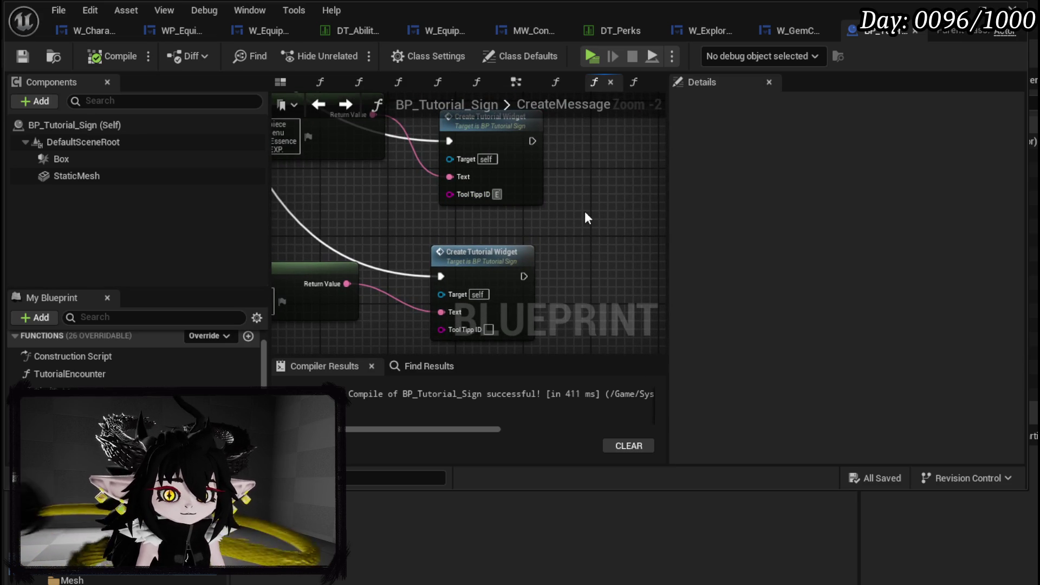
pyautogui.press('Return')
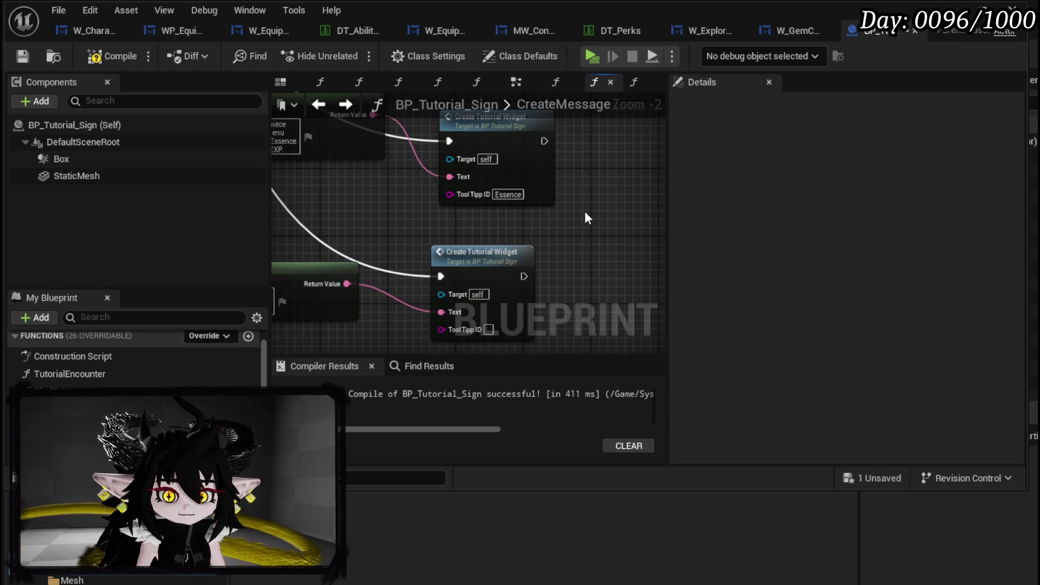
pyautogui.click(22, 59)
pyautogui.moveTo(322, 347)
pyautogui.mouseDown()
pyautogui.moveTo(515, 300)
pyautogui.moveTo(554, 279)
pyautogui.moveTo(370, 268)
pyautogui.mouseUp()
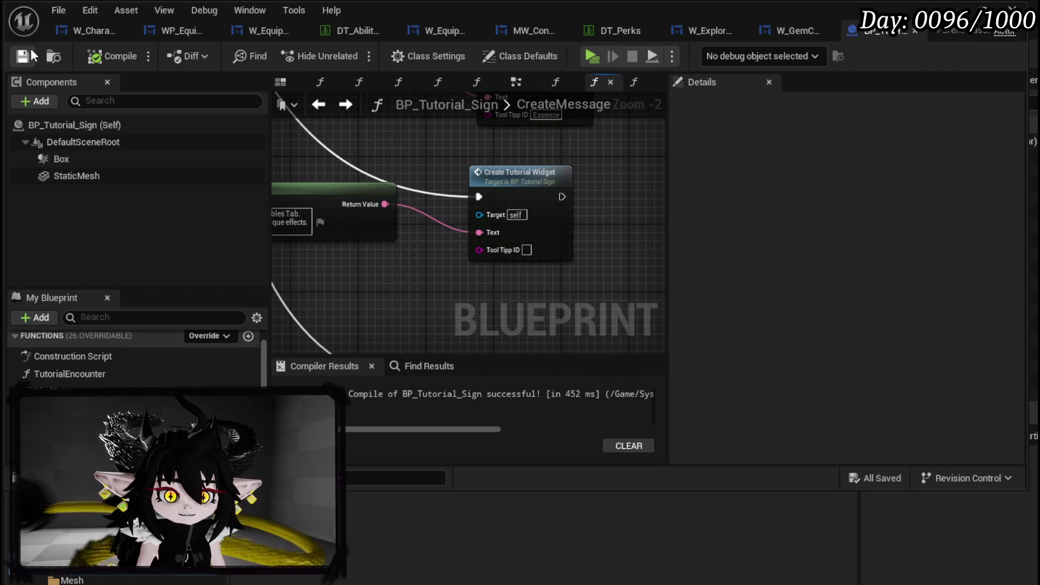
pyautogui.click(952, 8)
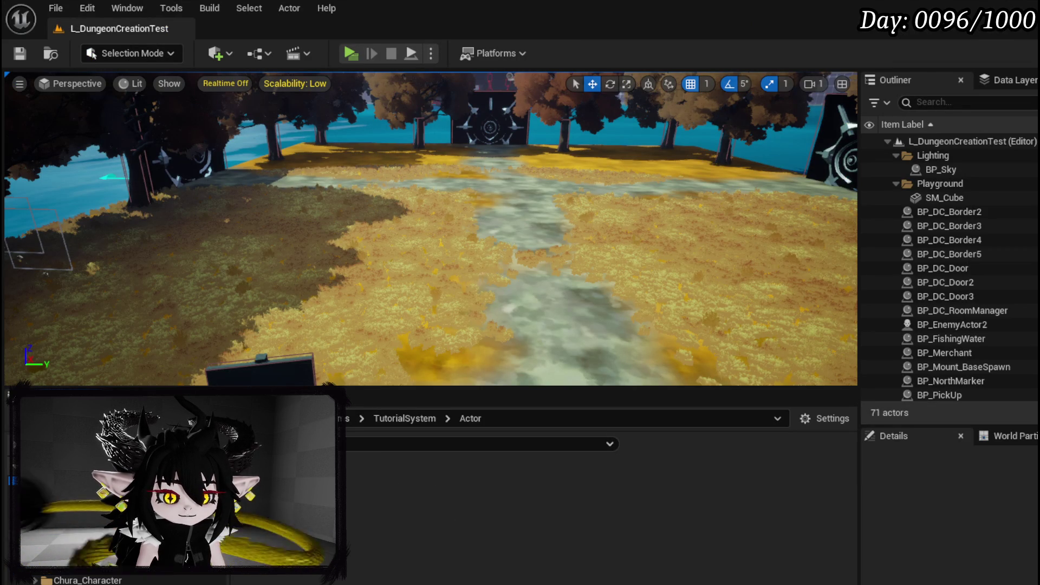
# Copy row 53's name, Ability_BigBoooooom, from the item data table in InventorySystem > Database.
pyautogui.scroll(-5, 108, 574)
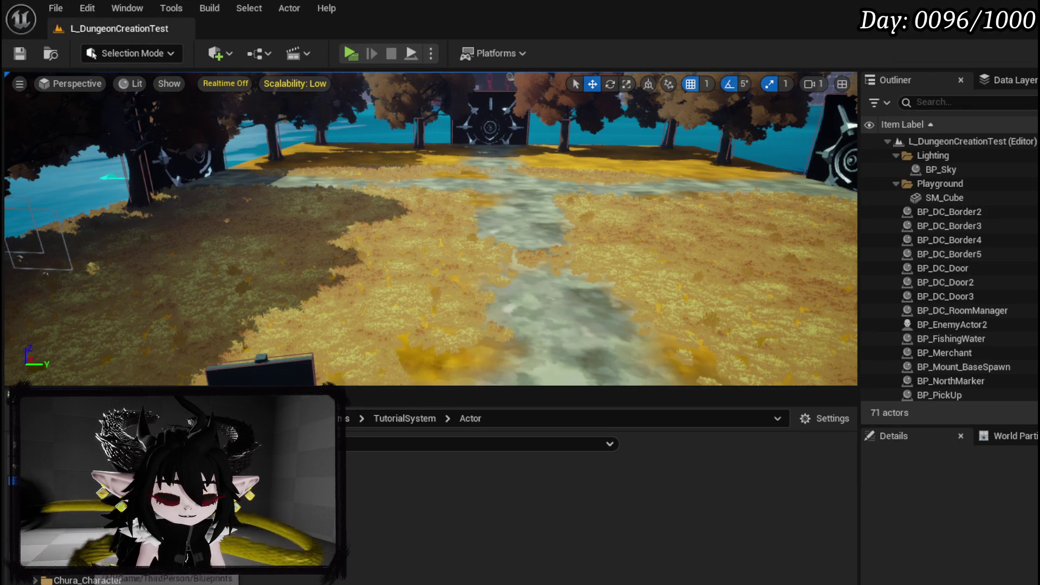
pyautogui.scroll(-2, 108, 574)
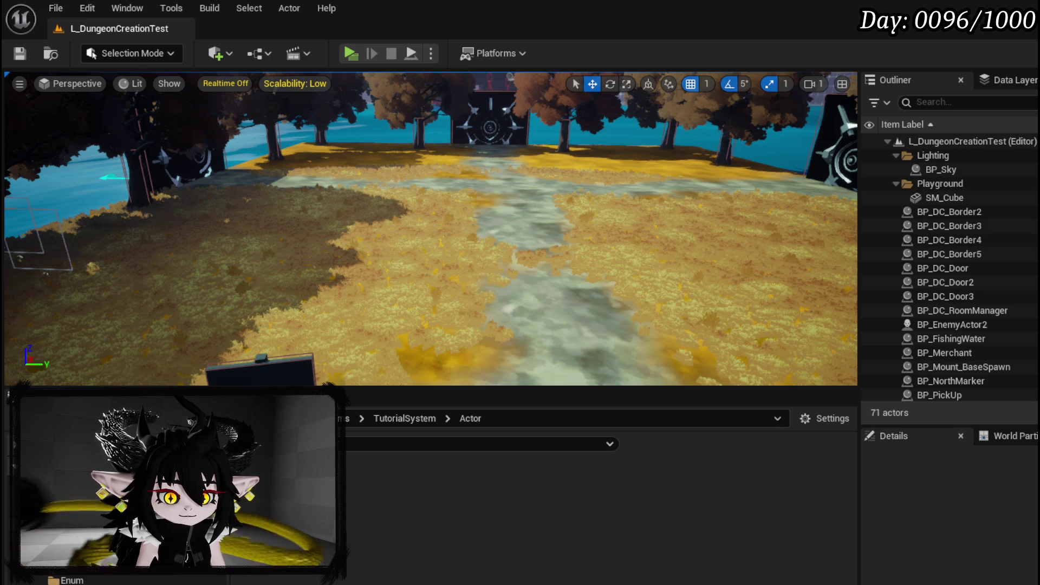
pyautogui.scroll(2, 109, 574)
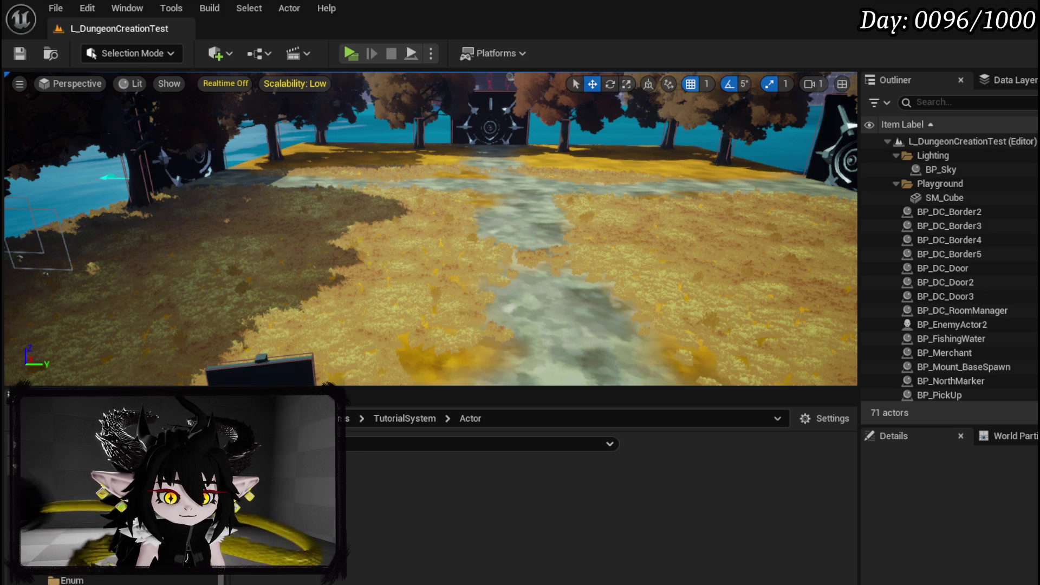
pyautogui.scroll(2, 108, 577)
pyautogui.scroll(-2, 82, 576)
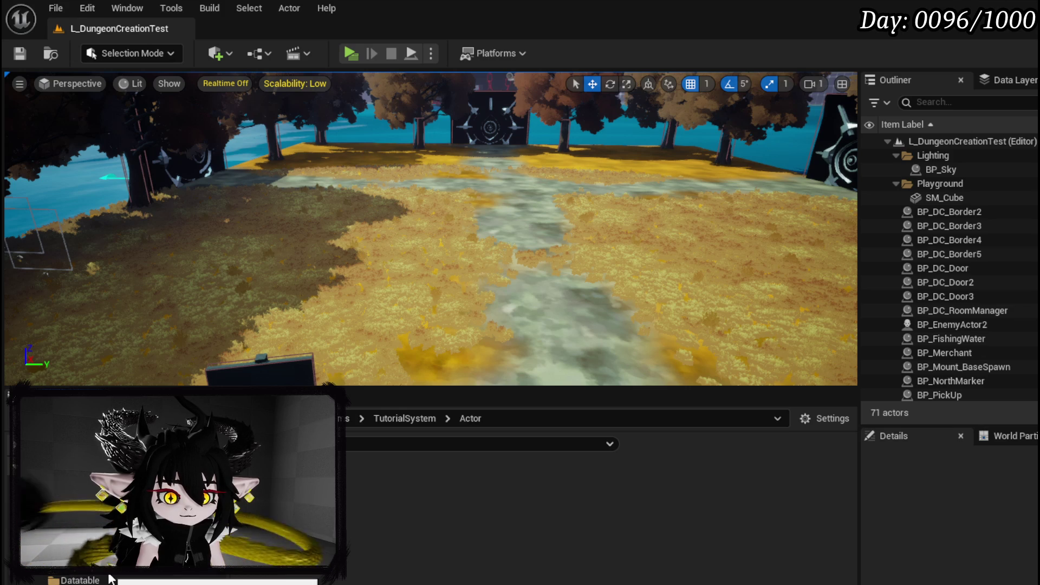
pyautogui.scroll(-3, 111, 579)
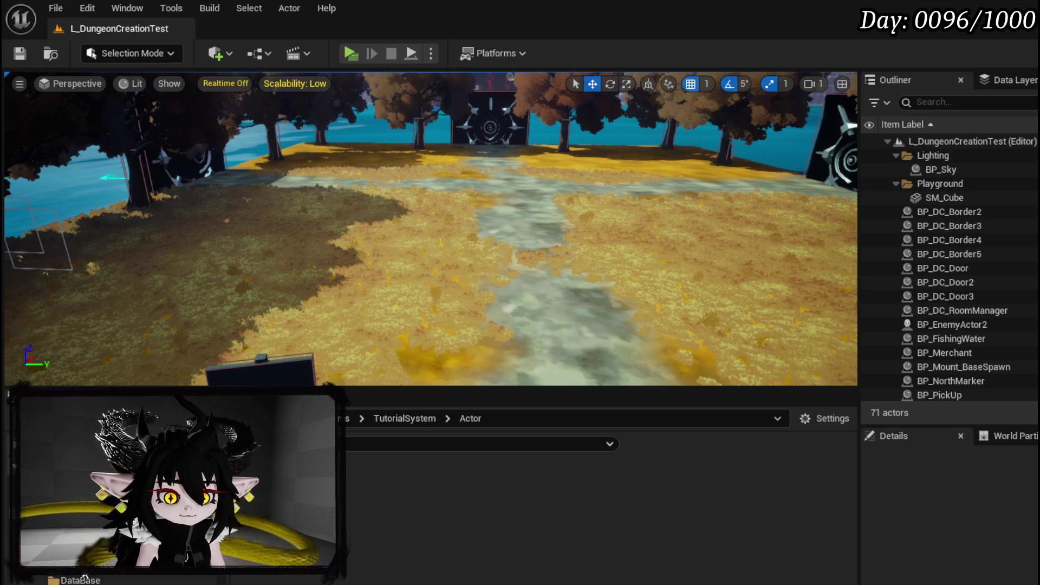
pyautogui.scroll(3, 88, 582)
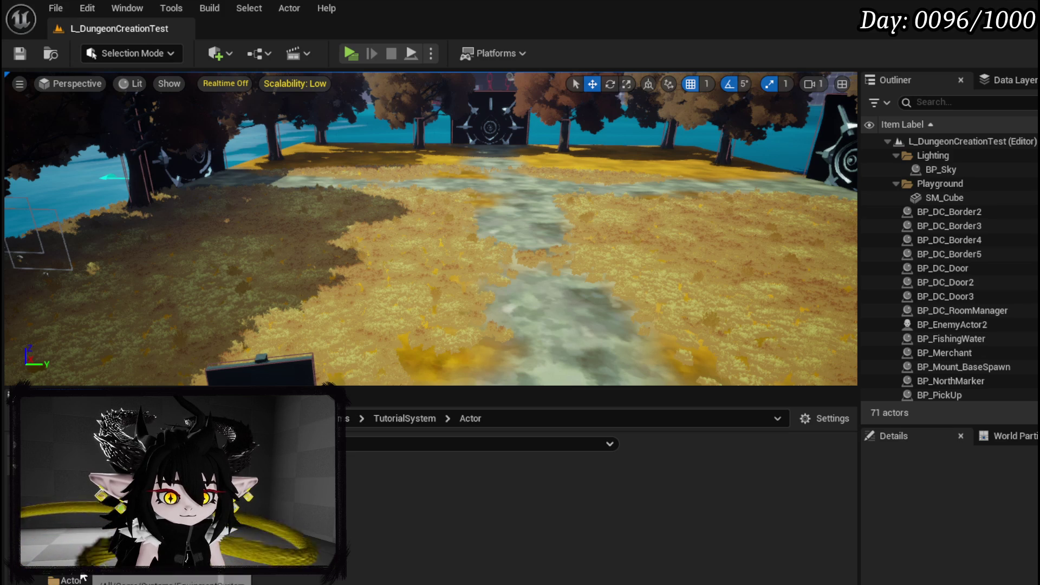
pyautogui.scroll(-3, 81, 578)
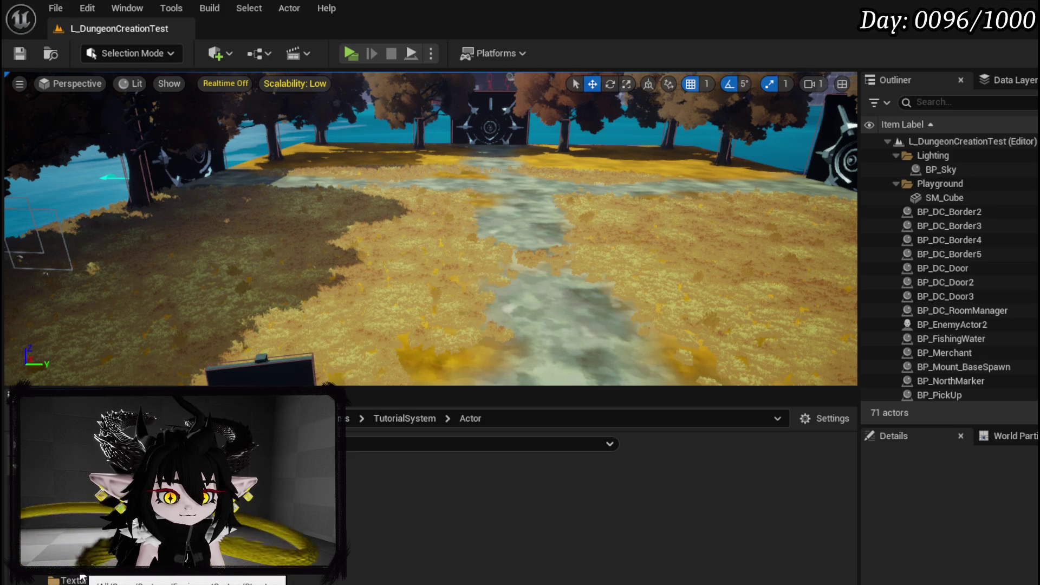
pyautogui.scroll(-3, 81, 577)
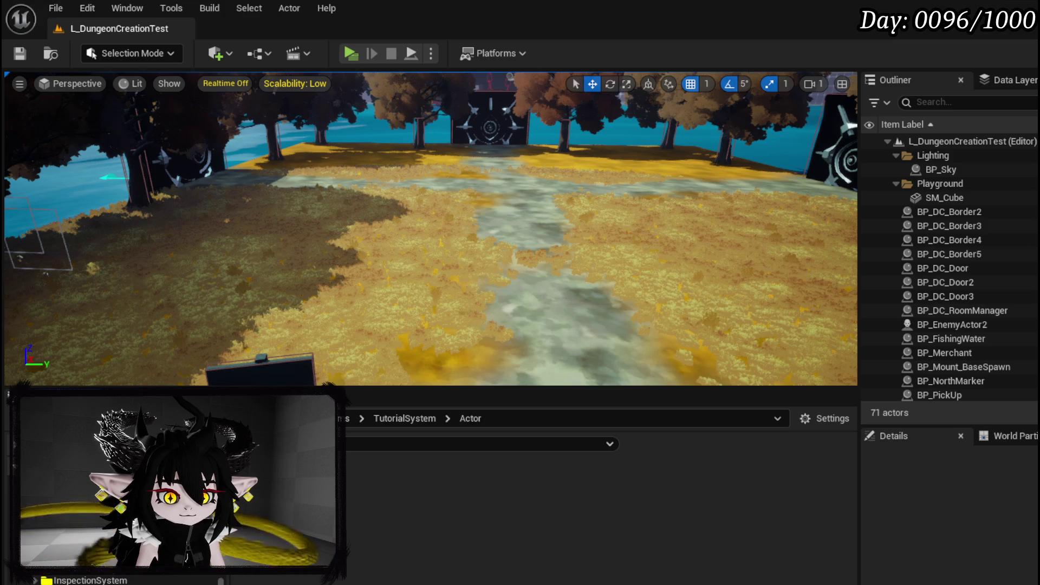
pyautogui.click(81, 541)
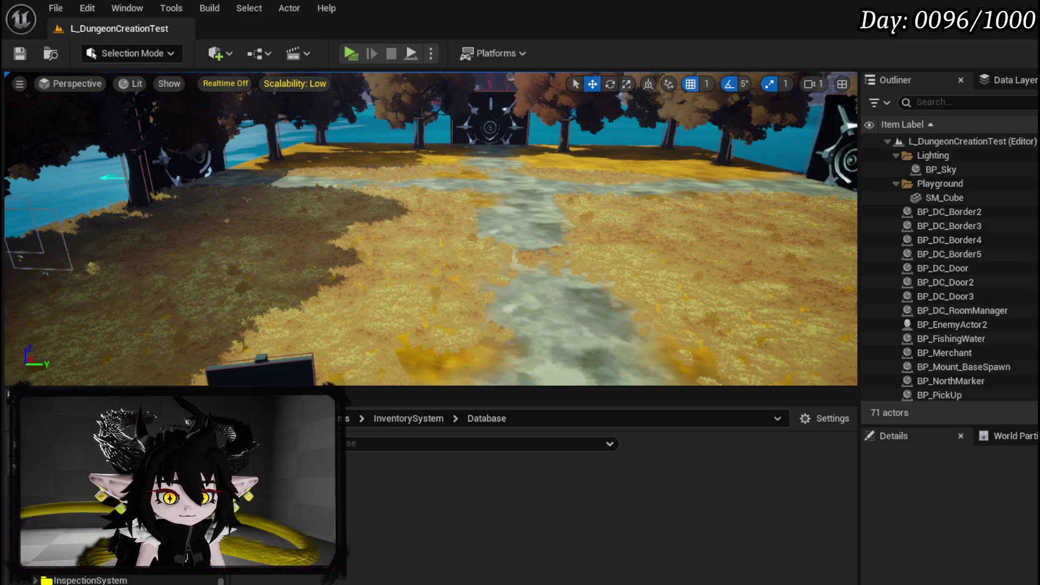
pyautogui.scroll(-5, 201, 295)
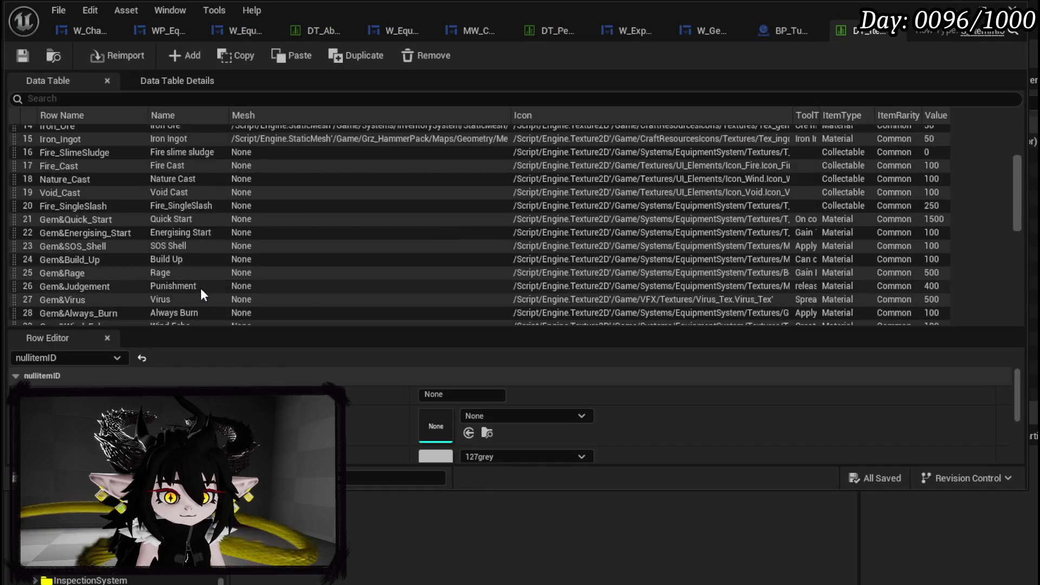
pyautogui.scroll(-9, 201, 290)
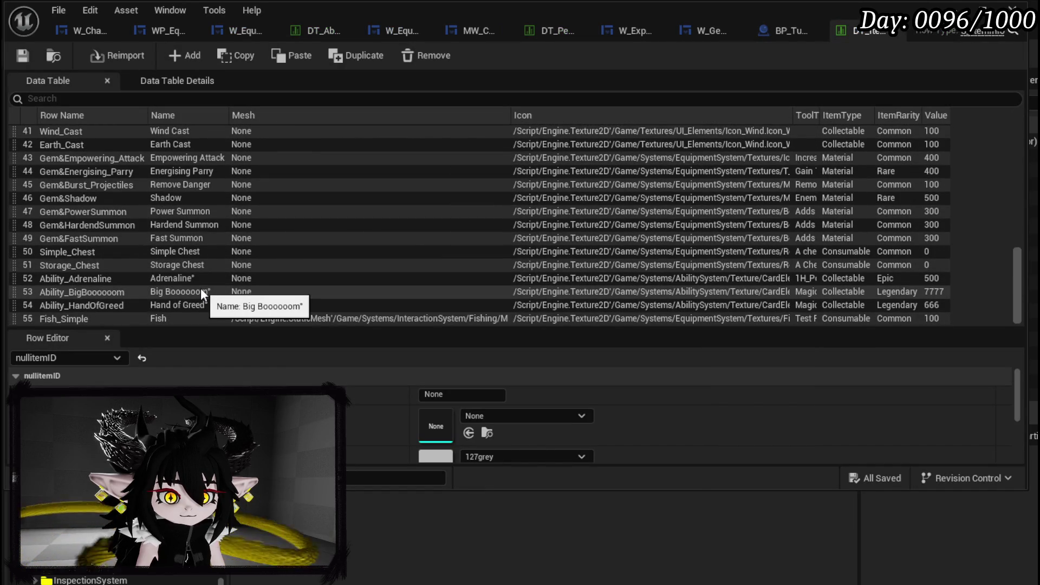
pyautogui.doubleClick(93, 292)
pyautogui.hotkey('ctrl', 'c')
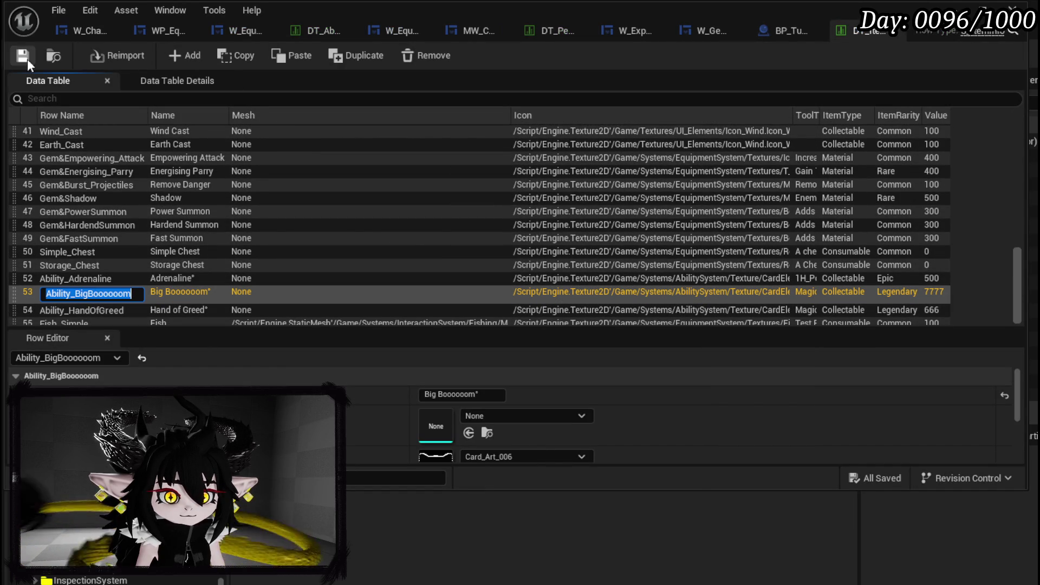
pyautogui.click(23, 56)
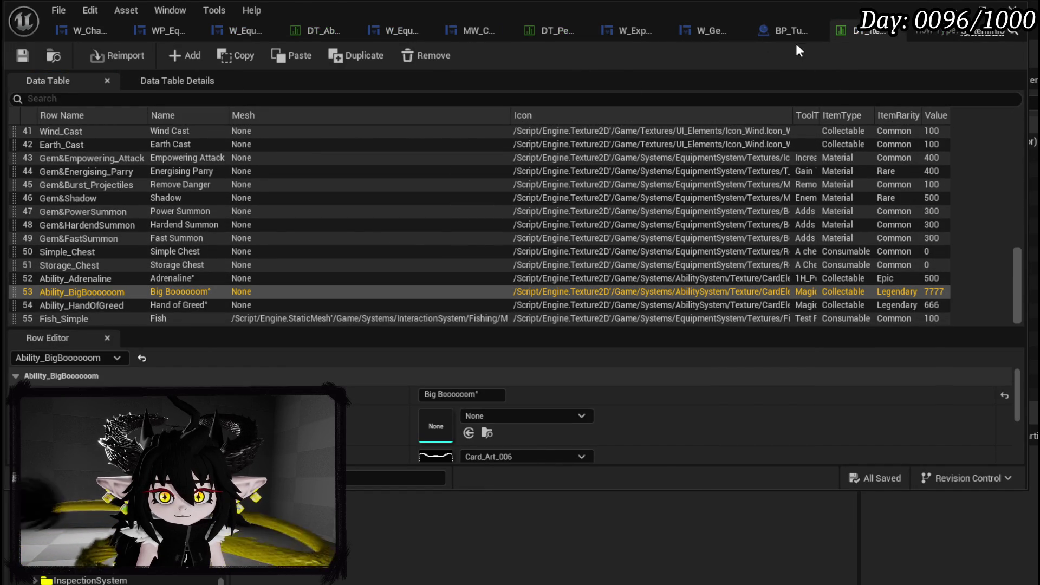
# Paste Ability_BigBoooooom into the lower node's Tool Tipp ID, then compile and save the sign.
pyautogui.click(791, 31)
pyautogui.click(525, 258)
pyautogui.hotkey('ctrl', 'v')
pyautogui.press('Return')
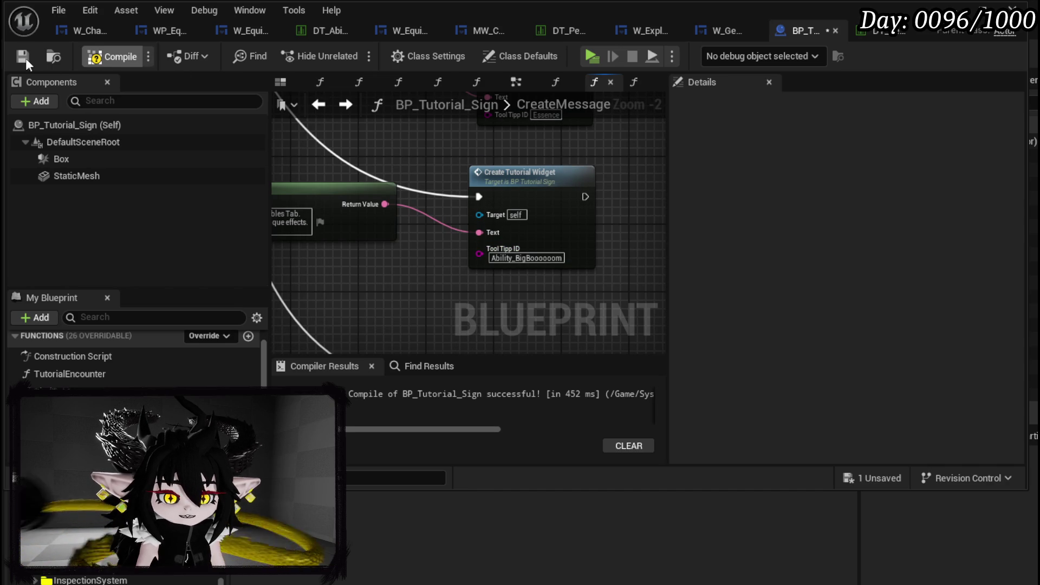
pyautogui.click(25, 58)
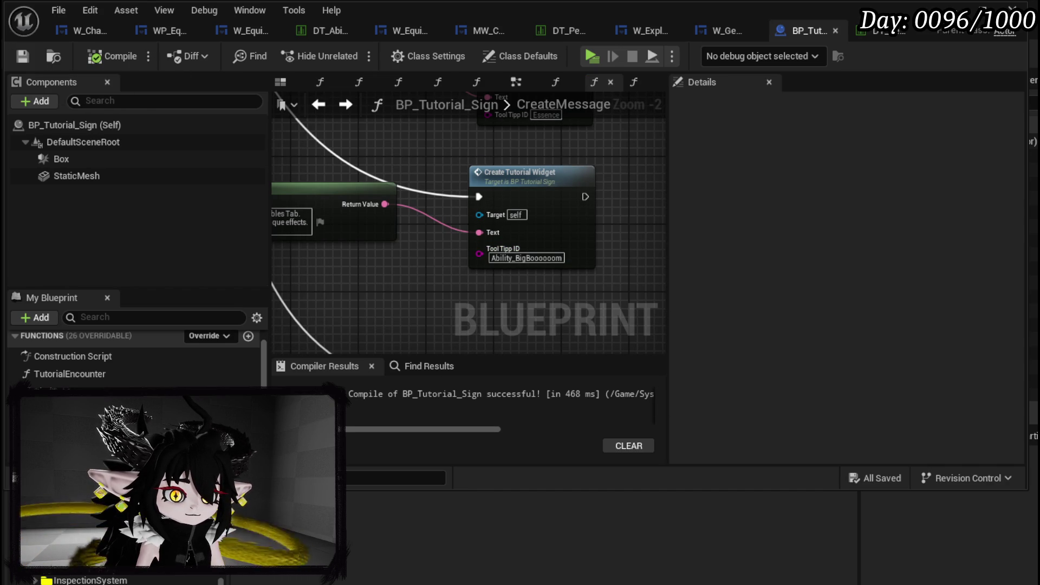
pyautogui.click(953, 8)
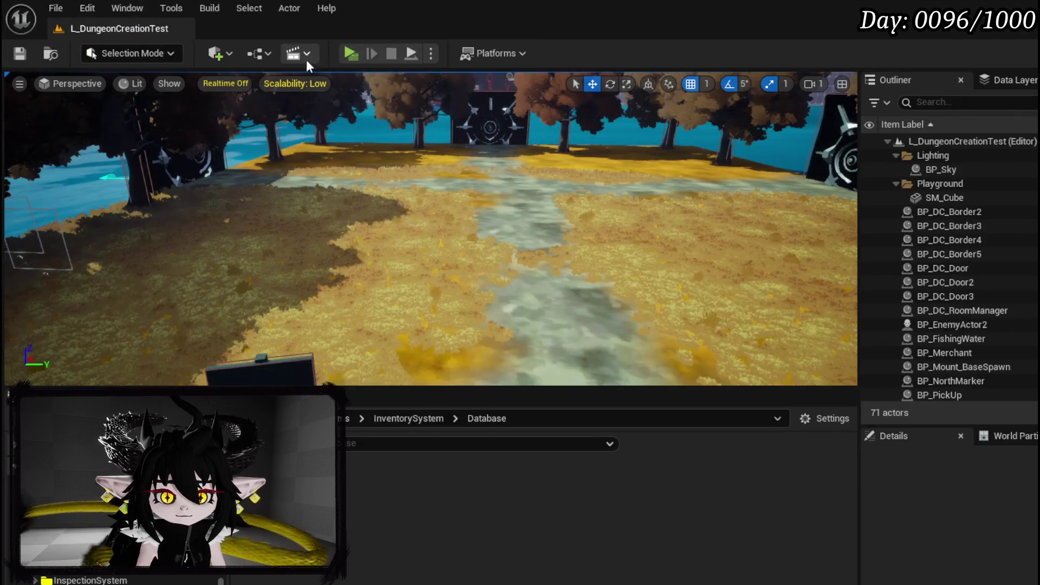
# Start Play In Editor and cast Blood Rush and Swipe until the tutorial popup appears.
pyautogui.click(353, 54)
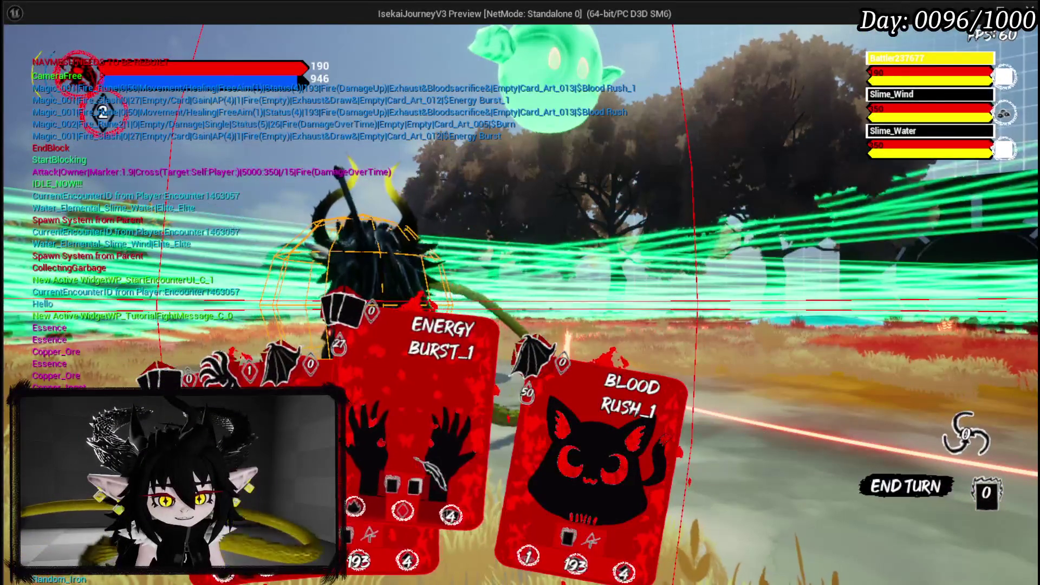
pyautogui.click(374, 423)
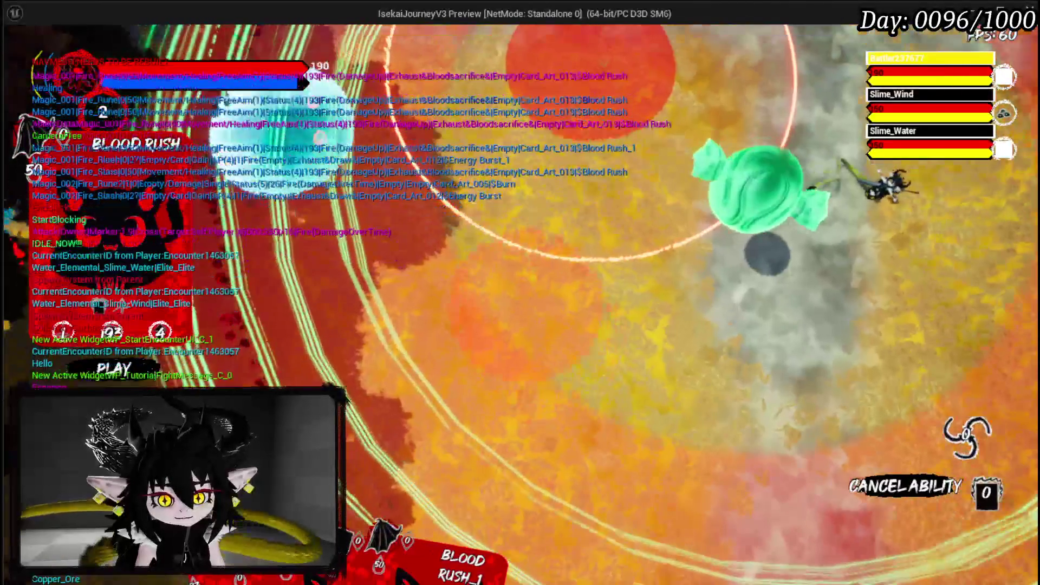
pyautogui.click(502, 341)
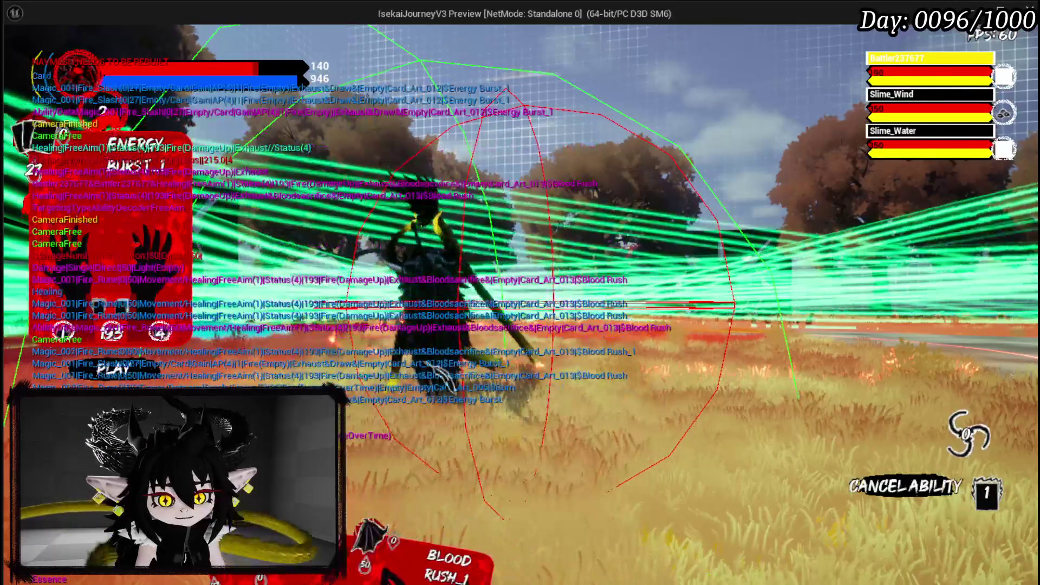
pyautogui.click(458, 364)
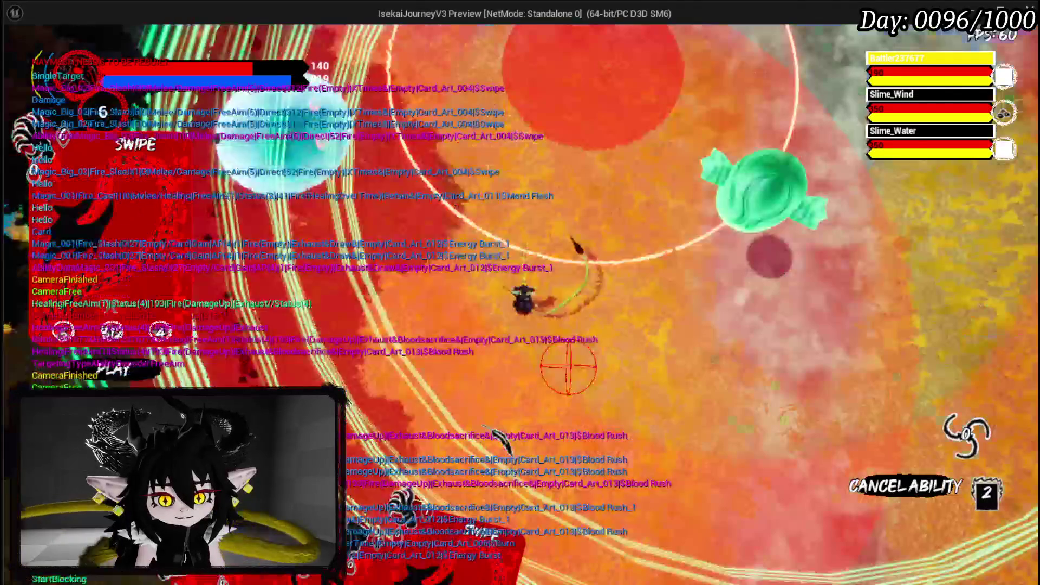
pyautogui.click(567, 366)
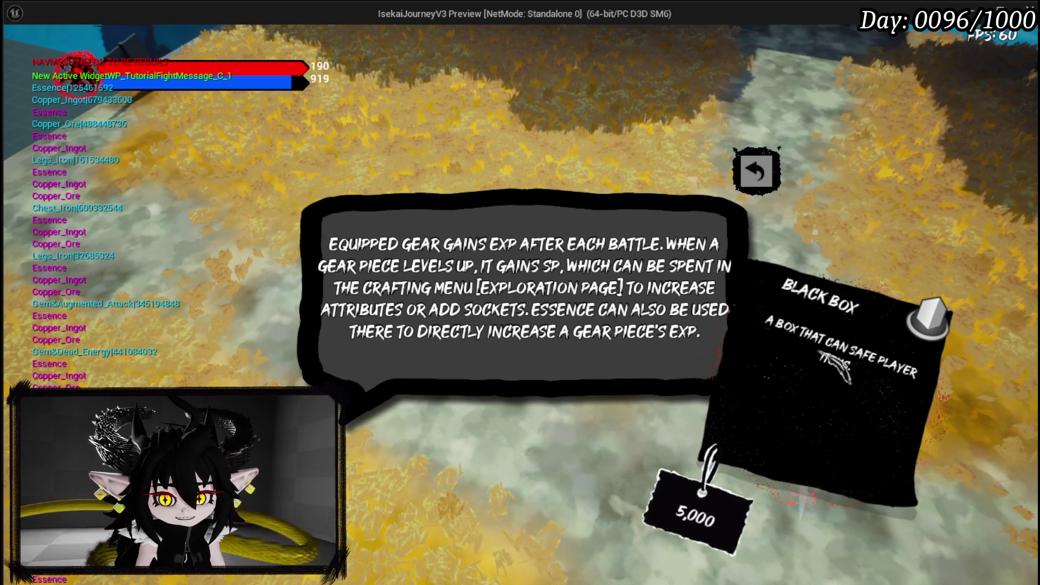
# Dismiss the Black Box tutorial popup to continue the slime fight.
pyautogui.click(780, 179)
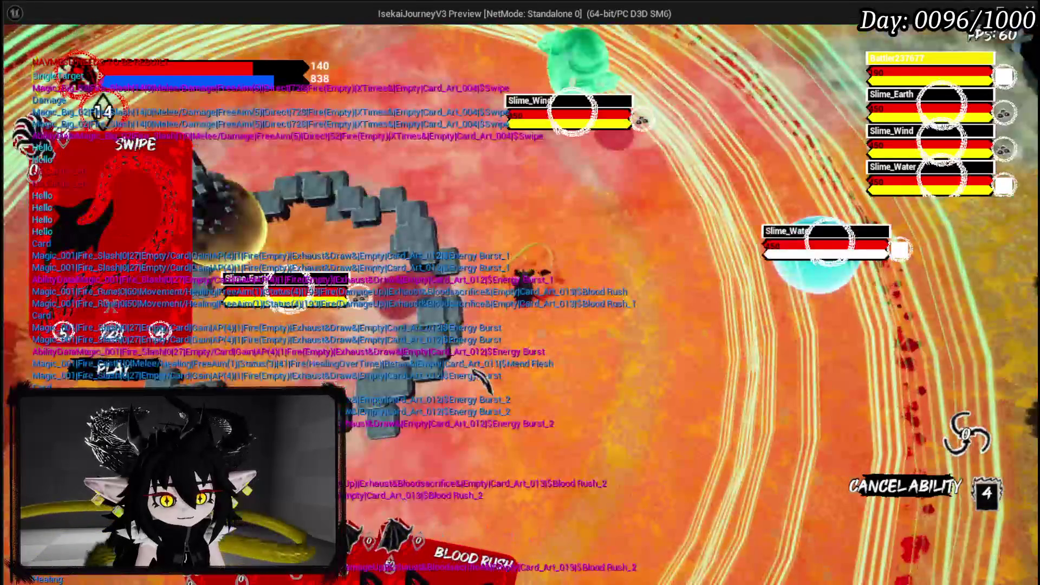
# Finish the fight with a Swipe cast, then stop the play session with Esc.
pyautogui.click(478, 372)
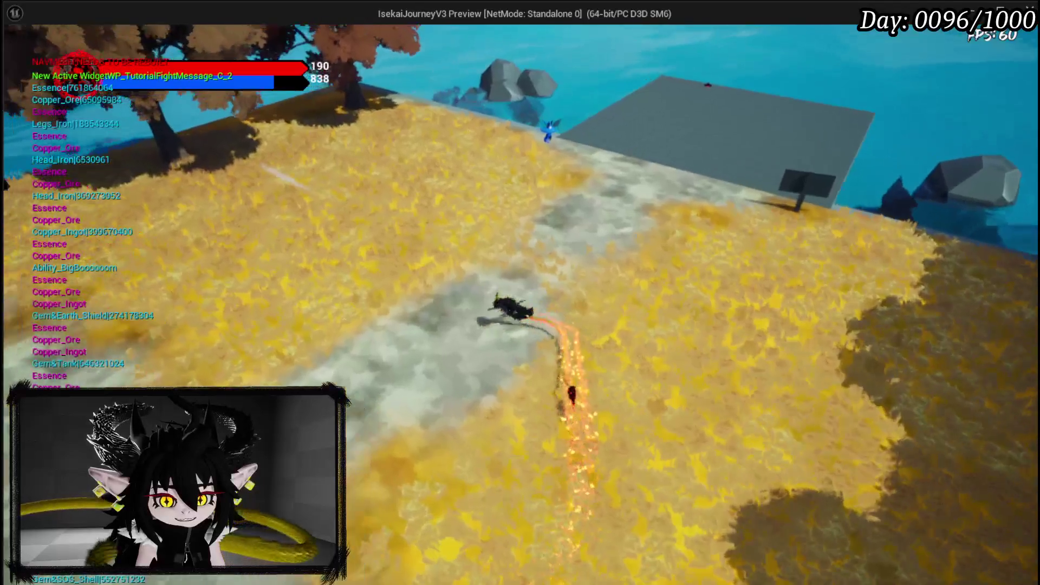
pyautogui.press('Escape')
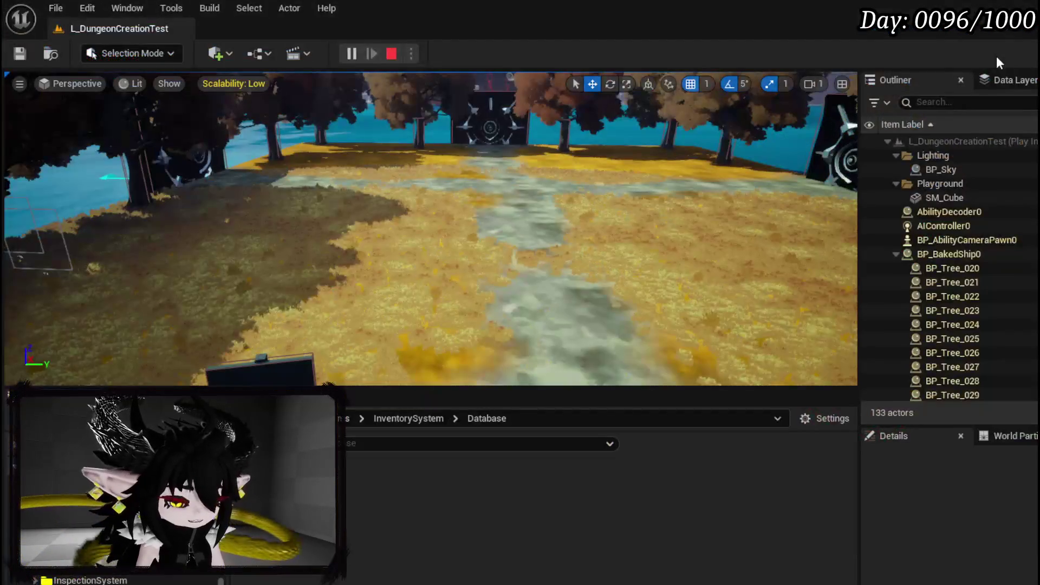
# Save all, then open WP_TutorialFightMessage from the CreateTutorialWidget function's widget class.
pyautogui.click(18, 55)
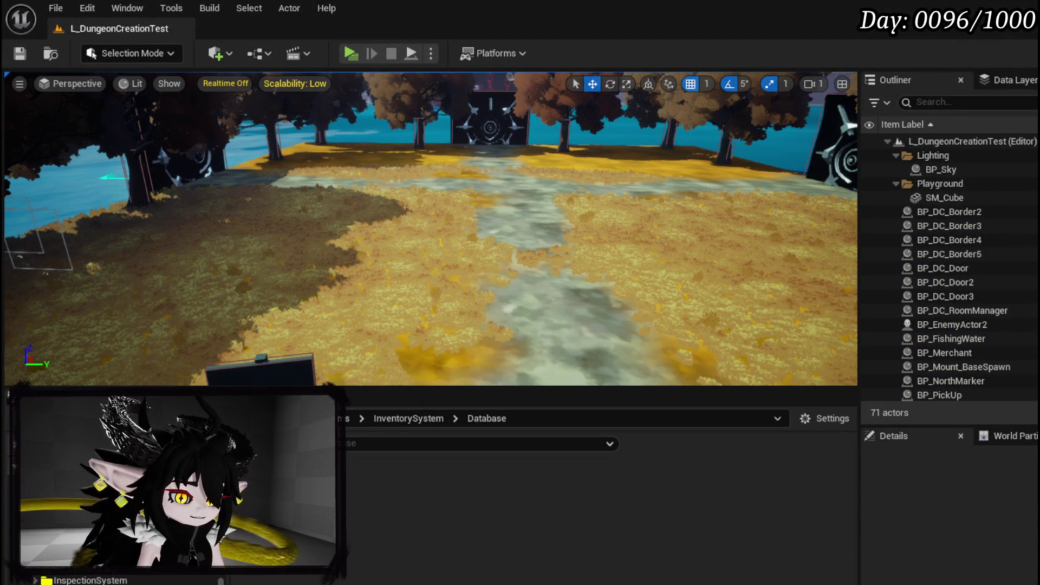
pyautogui.hotkey('alt', 'Tab')
pyautogui.scroll(-3, 576, 240)
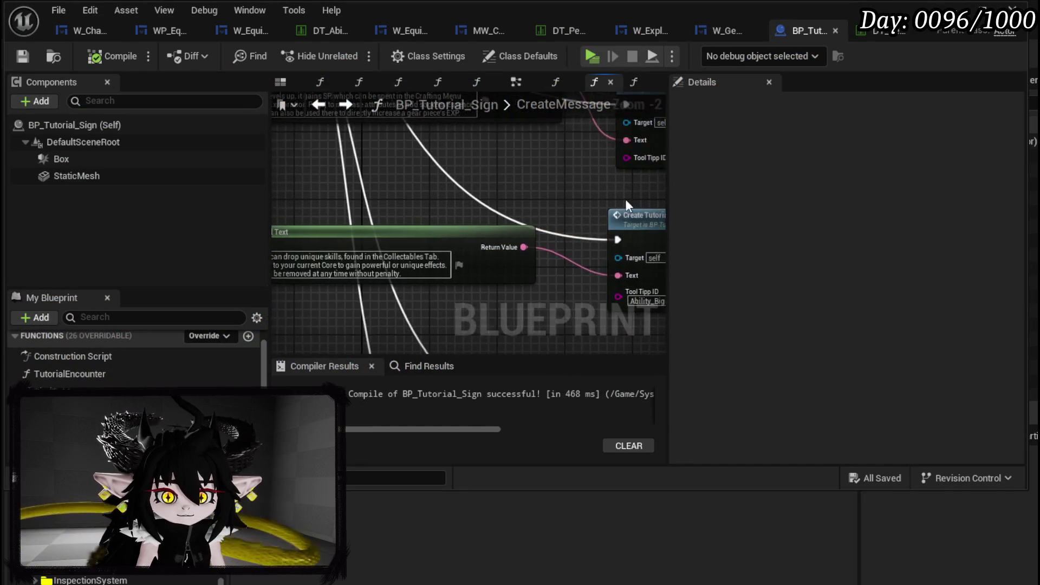
pyautogui.scroll(1, 489, 259)
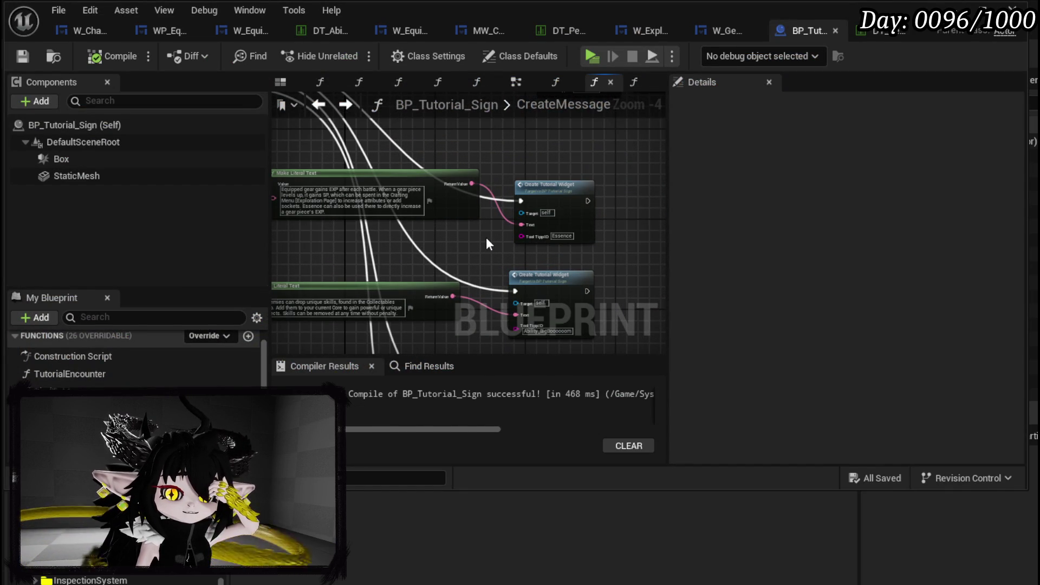
pyautogui.doubleClick(547, 189)
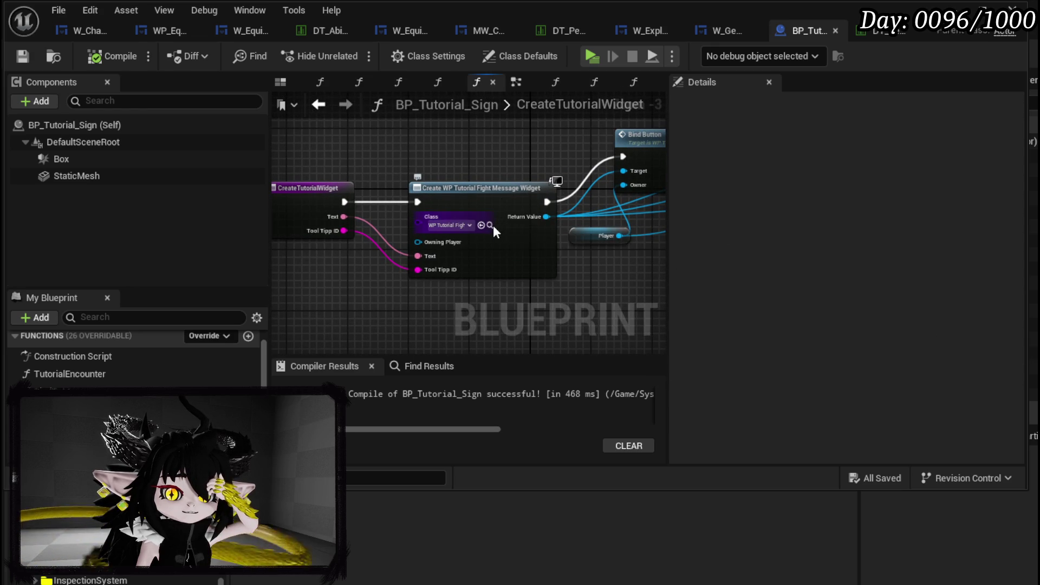
pyautogui.click(492, 225)
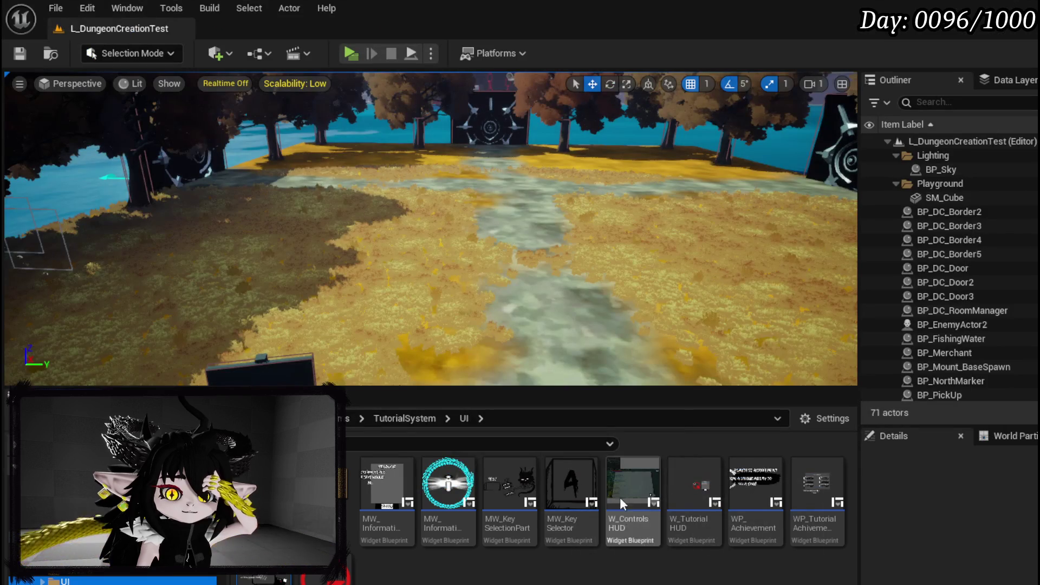
pyautogui.doubleClick(620, 498)
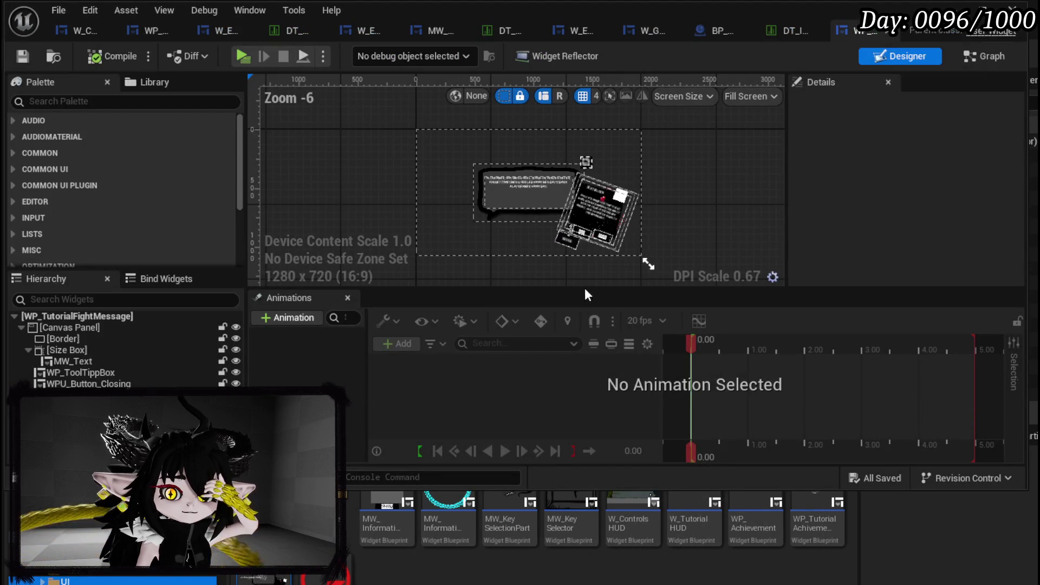
# In SetToolTippData, wire the Item Data input into the tooltip box's Set Data Item Data pin.
pyautogui.click(593, 224)
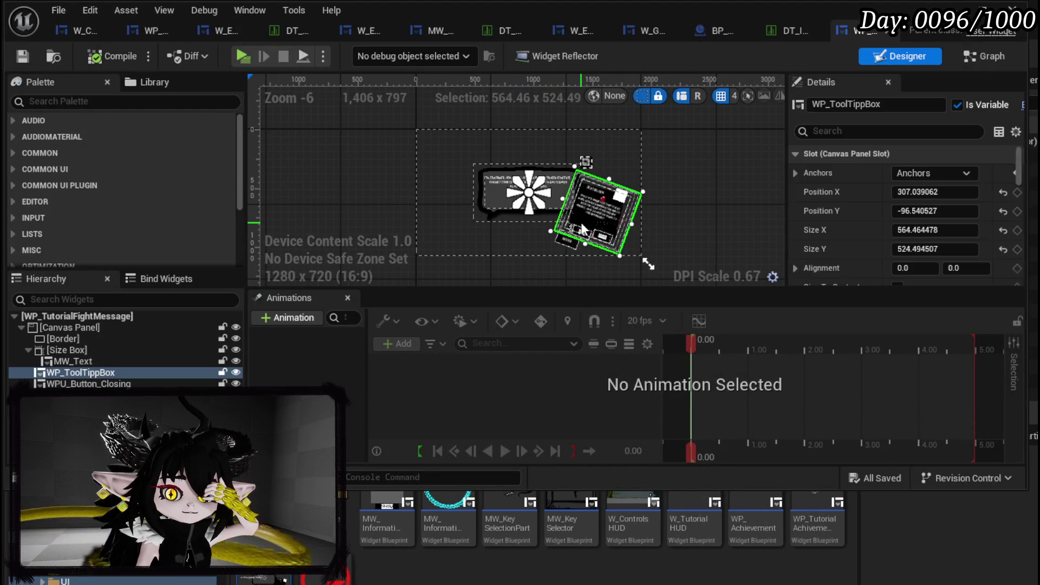
pyautogui.click(993, 63)
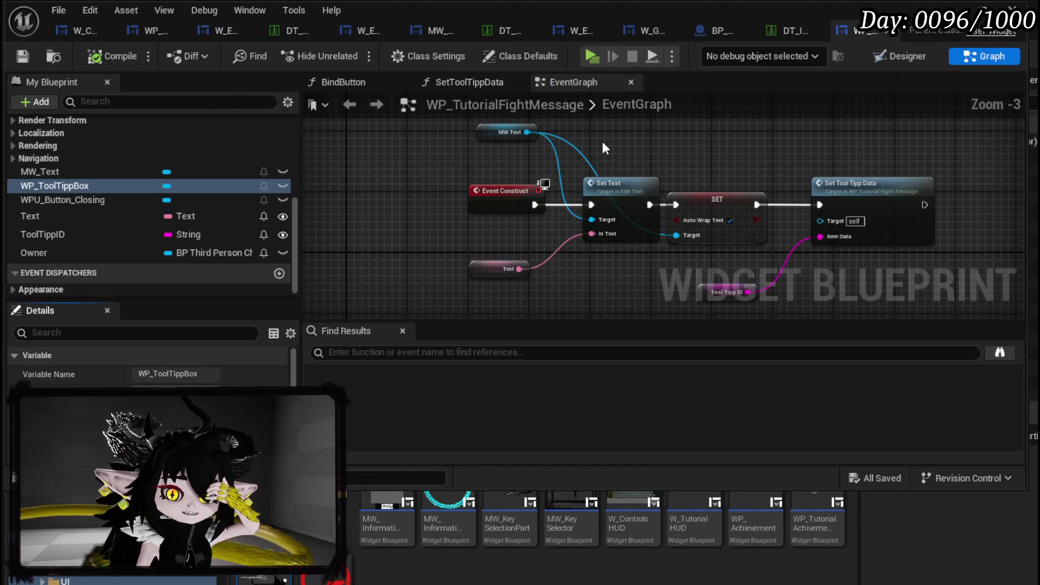
pyautogui.scroll(5, 104, 231)
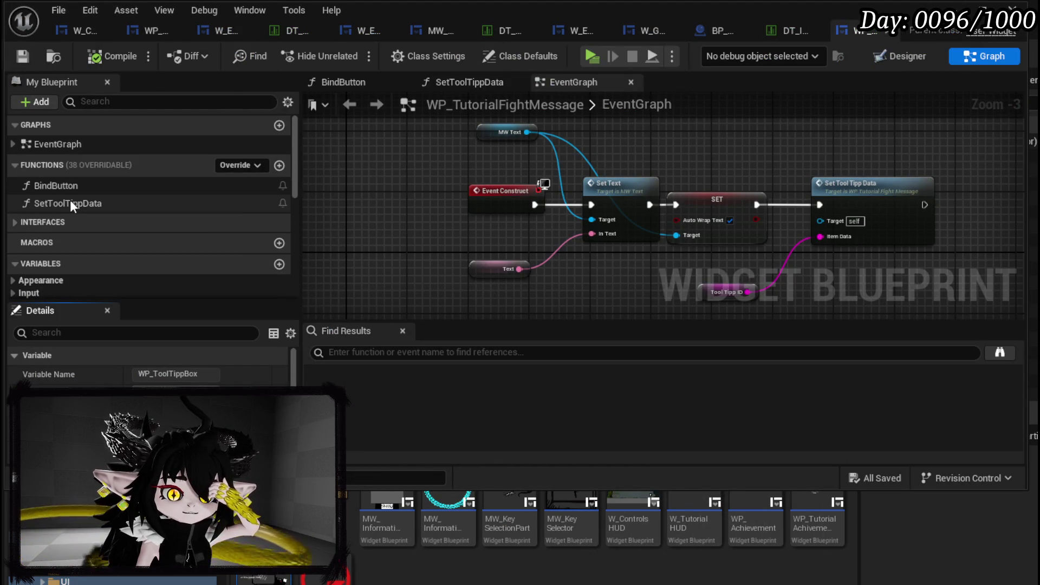
pyautogui.doubleClick(72, 207)
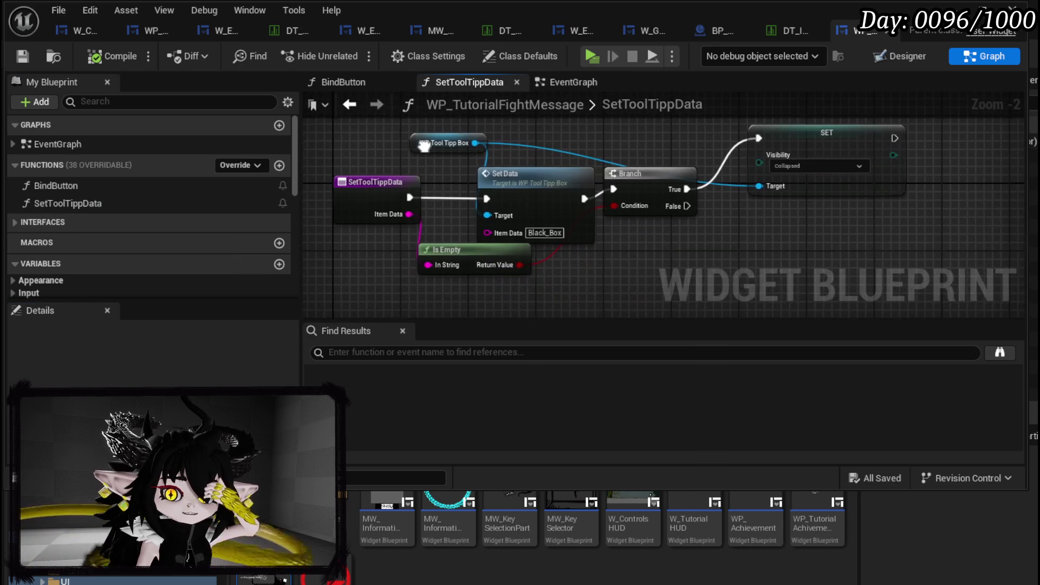
pyautogui.moveTo(452, 268)
pyautogui.mouseDown()
pyautogui.moveTo(455, 283)
pyautogui.moveTo(510, 293)
pyautogui.mouseUp()
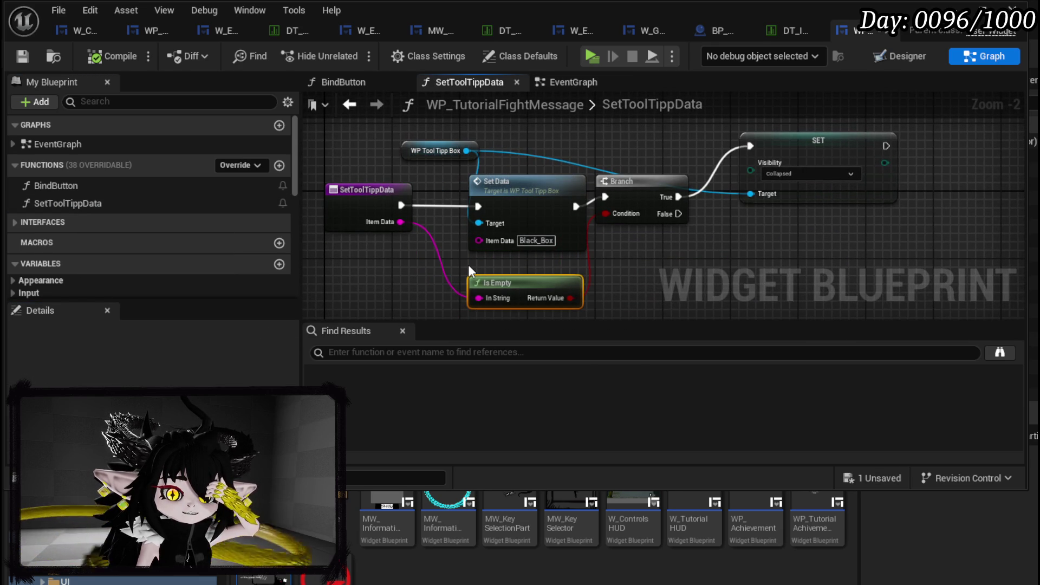
pyautogui.moveTo(401, 221); pyautogui.dragTo(486, 238)
pyautogui.click(405, 264)
# Compile and save the WP_TutorialFightMessage widget blueprint.
pyautogui.click(100, 47)
pyautogui.click(27, 54)
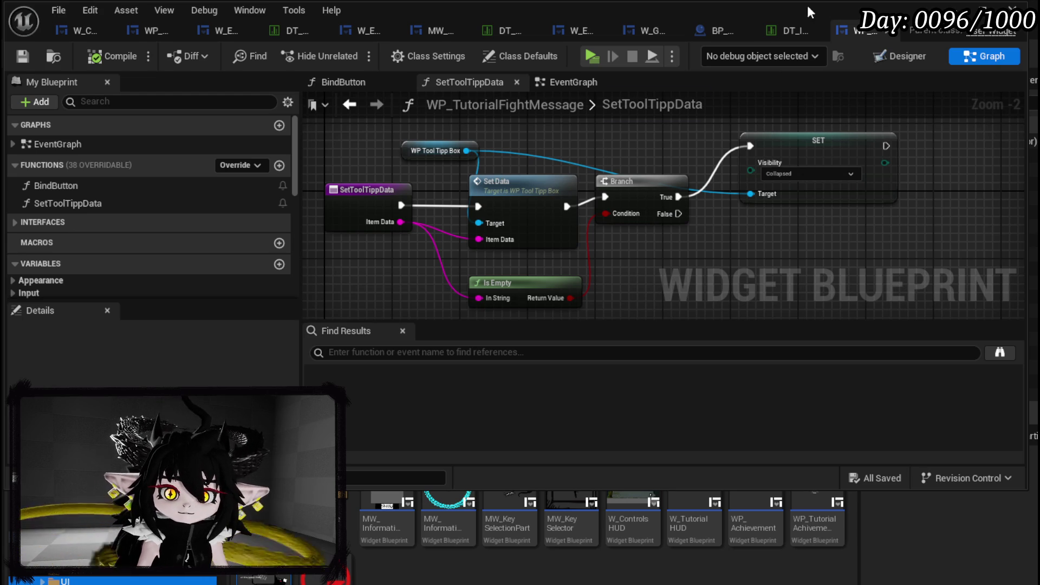
pyautogui.click(710, 36)
# Review CreateTutorialWidget's inputs and Bind Button node, cross-checking the widget's SetToolTippData graph.
pyautogui.doubleClick(579, 105)
pyautogui.click(500, 131)
pyautogui.doubleClick(609, 102)
pyautogui.click(374, 176)
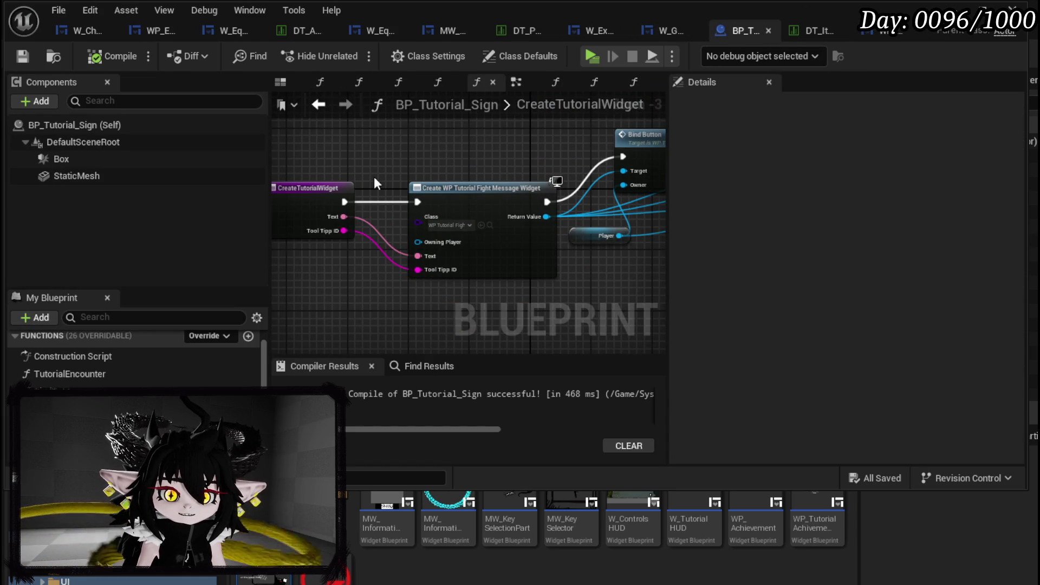
pyautogui.moveTo(373, 174); pyautogui.dragTo(233, 180)
pyautogui.moveTo(380, 180); pyautogui.dragTo(617, 179)
pyautogui.moveTo(436, 160); pyautogui.dragTo(595, 199)
pyautogui.moveTo(595, 199); pyautogui.dragTo(428, 161)
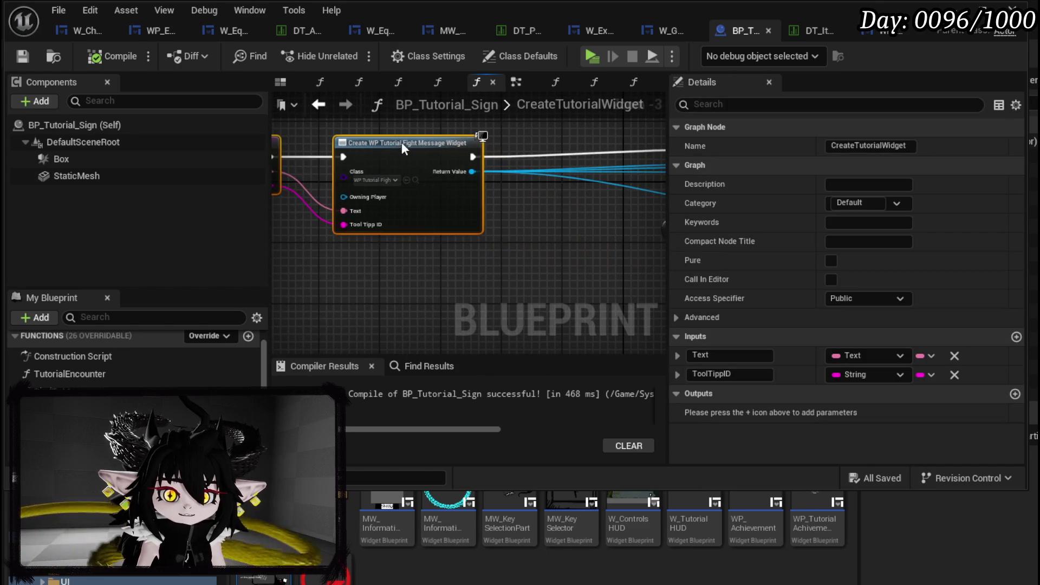
pyautogui.moveTo(528, 219)
pyautogui.mouseDown()
pyautogui.moveTo(574, 222)
pyautogui.moveTo(354, 228)
pyautogui.moveTo(411, 228)
pyautogui.mouseUp()
pyautogui.click(869, 31)
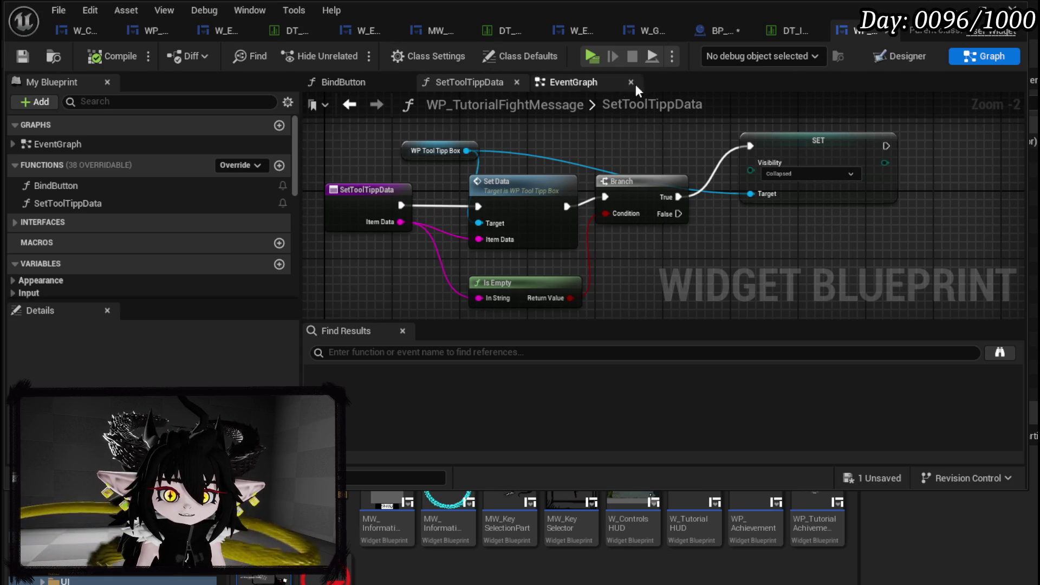
pyautogui.click(720, 25)
# Add Set Tool Tipp Data on Create Widget's return value, before Bind Button, fed by Tool Tipp ID.
pyautogui.moveTo(346, 205); pyautogui.dragTo(418, 226)
pyautogui.write('Set ToolT')
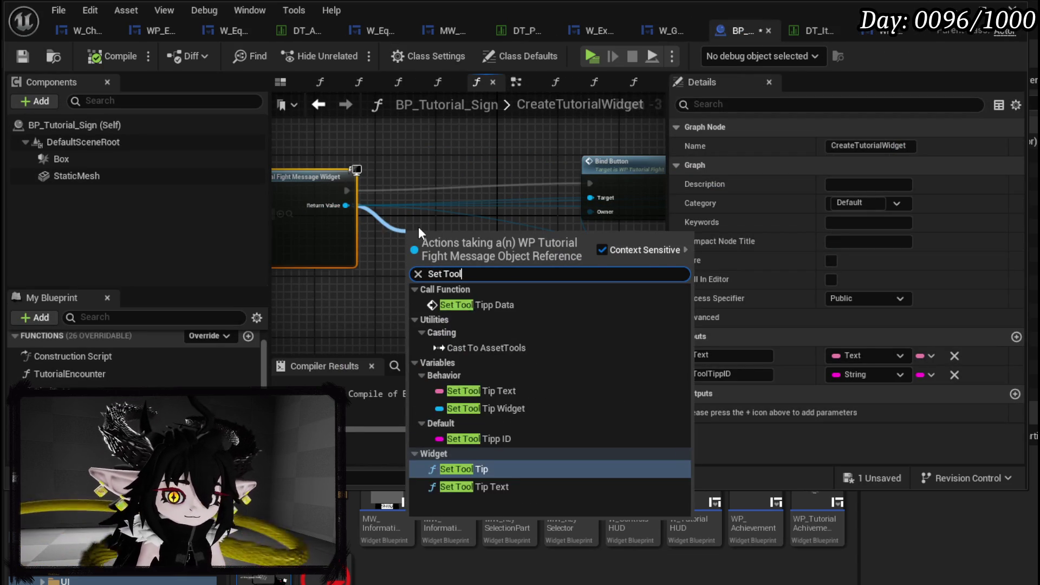
pyautogui.click(488, 305)
pyautogui.moveTo(454, 250)
pyautogui.mouseDown()
pyautogui.moveTo(469, 190)
pyautogui.moveTo(452, 181)
pyautogui.moveTo(465, 218)
pyautogui.moveTo(463, 204)
pyautogui.moveTo(432, 209)
pyautogui.moveTo(480, 210)
pyautogui.mouseUp()
pyautogui.moveTo(585, 210)
pyautogui.mouseDown()
pyautogui.moveTo(662, 202)
pyautogui.moveTo(534, 202)
pyautogui.mouseUp()
pyautogui.moveTo(355, 223); pyautogui.dragTo(626, 221)
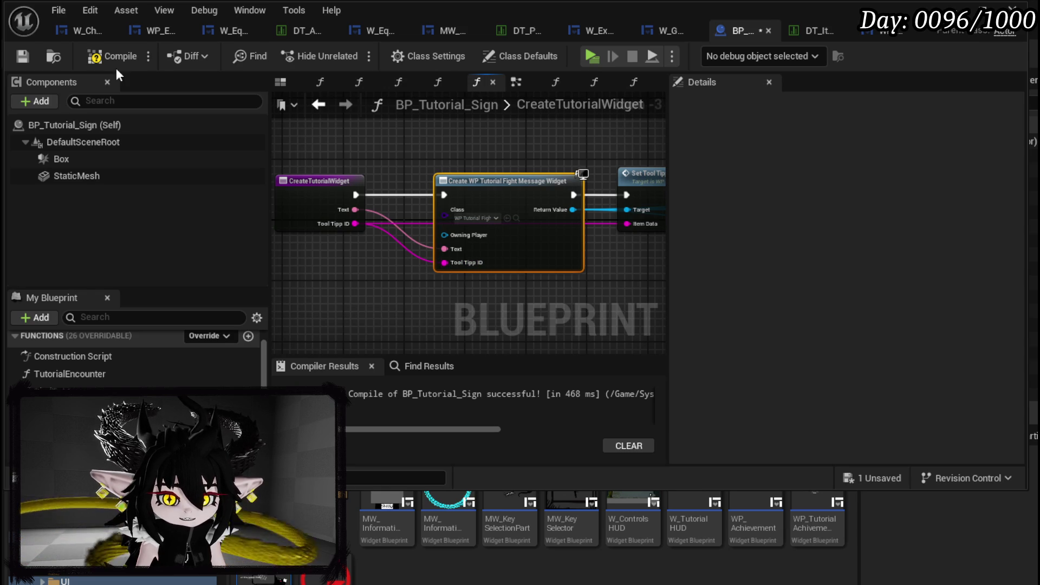
# Compile and save the BP_Tutorial_Sign blueprint.
pyautogui.click(99, 57)
pyautogui.click(21, 56)
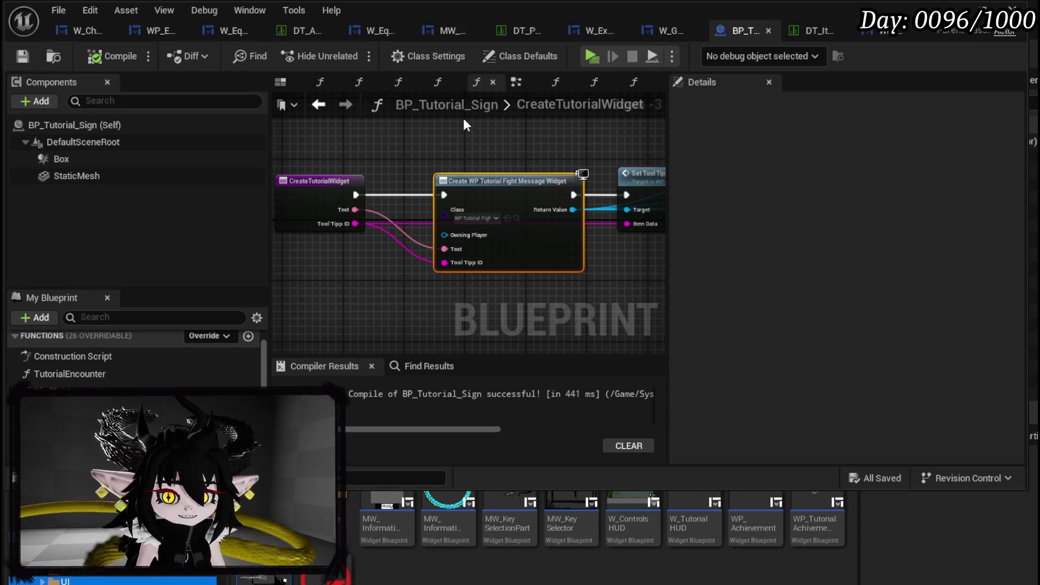
pyautogui.click(874, 31)
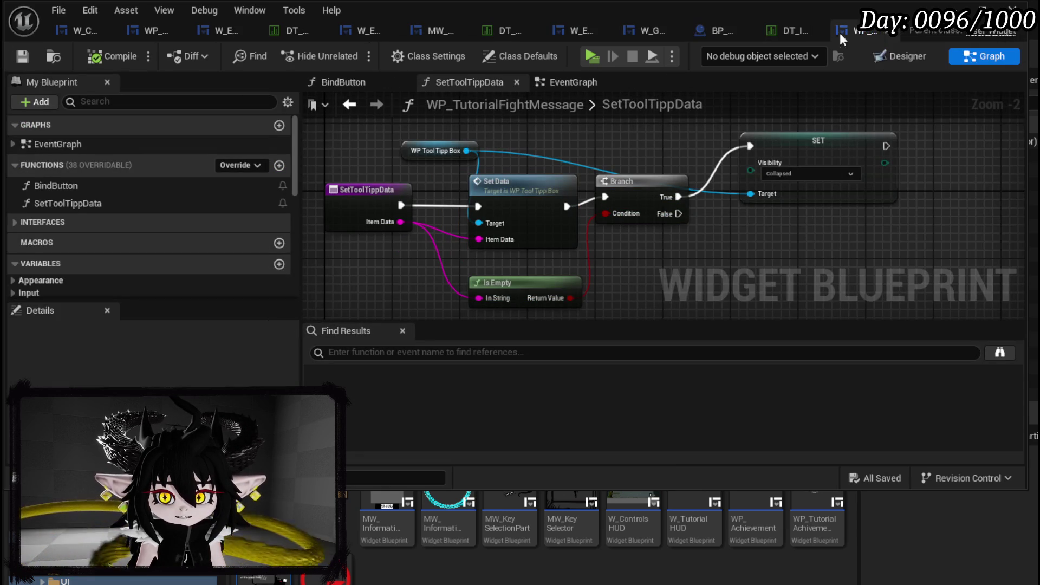
# Delete the Set Tool Tipp Data node from the widget's construct event chain.
pyautogui.click(895, 56)
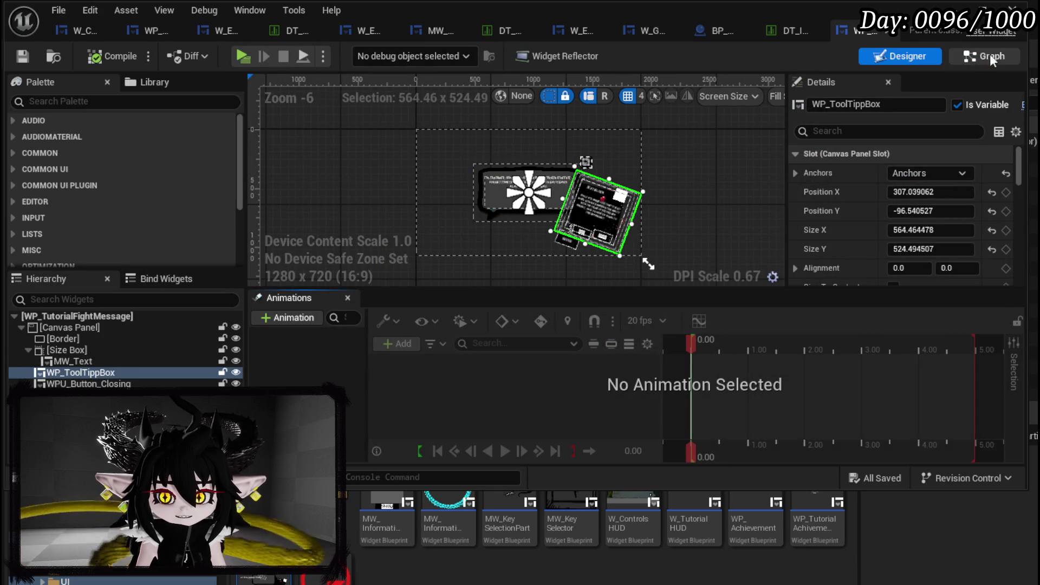
pyautogui.click(990, 54)
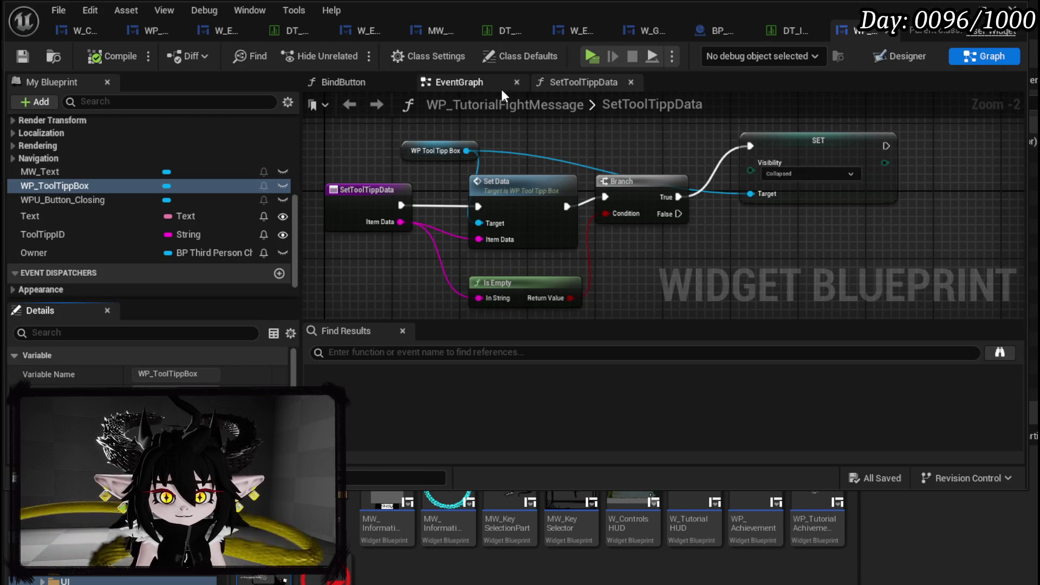
pyautogui.click(456, 83)
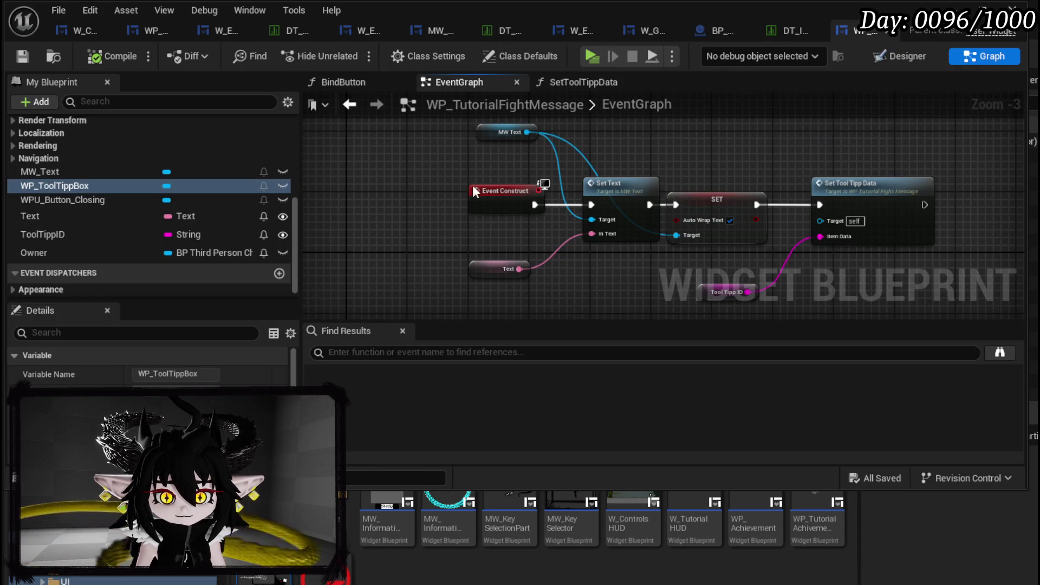
pyautogui.moveTo(759, 242)
pyautogui.mouseDown()
pyautogui.moveTo(601, 221)
pyautogui.moveTo(596, 258)
pyautogui.moveTo(585, 158)
pyautogui.moveTo(640, 99)
pyautogui.moveTo(686, 99)
pyautogui.moveTo(556, 166)
pyautogui.moveTo(591, 163)
pyautogui.moveTo(526, 261)
pyautogui.mouseUp()
pyautogui.click(542, 265)
pyautogui.click(648, 210)
pyautogui.press('Delete')
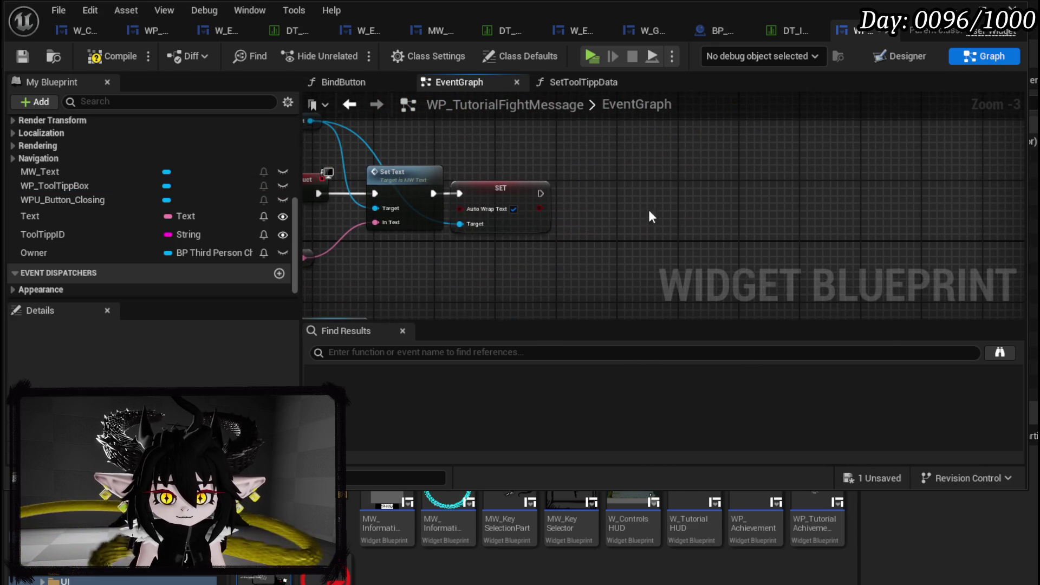
pyautogui.moveTo(649, 210); pyautogui.dragTo(405, 125)
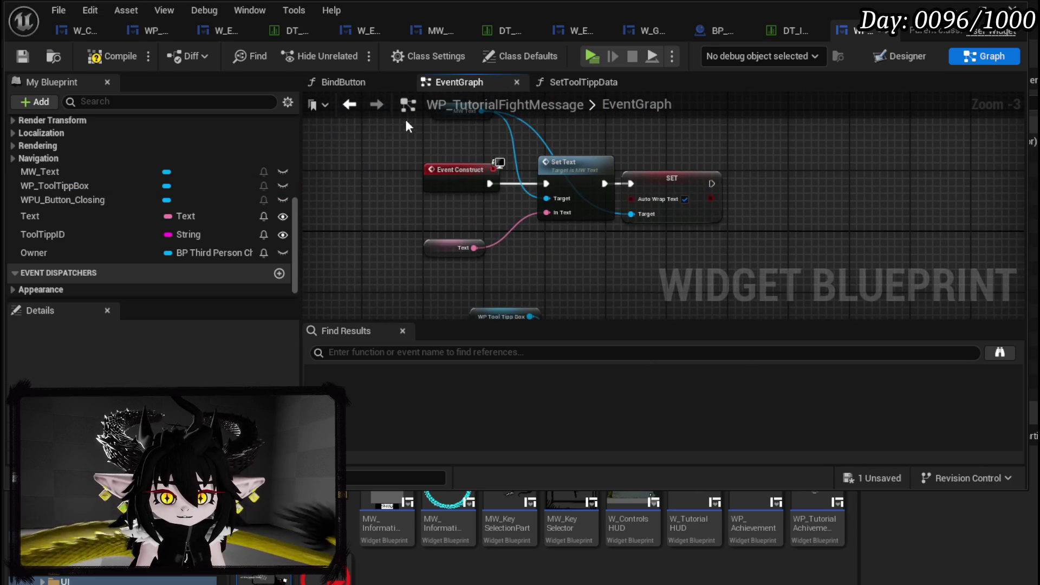
# Save the widget blueprint, launch the standalone game preview, and open the equipment book.
pyautogui.click(22, 56)
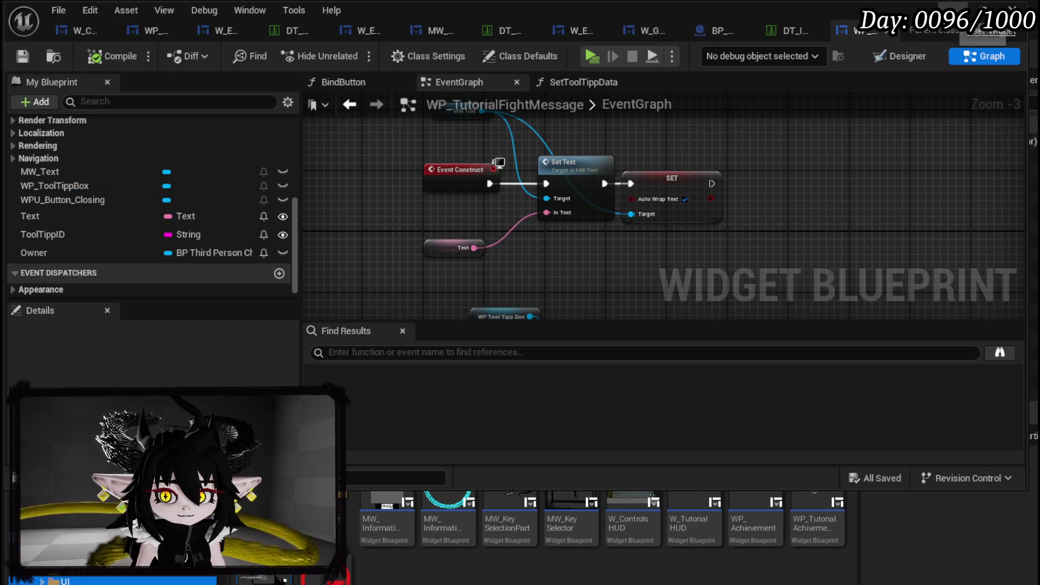
pyautogui.click(1010, 8)
pyautogui.click(351, 53)
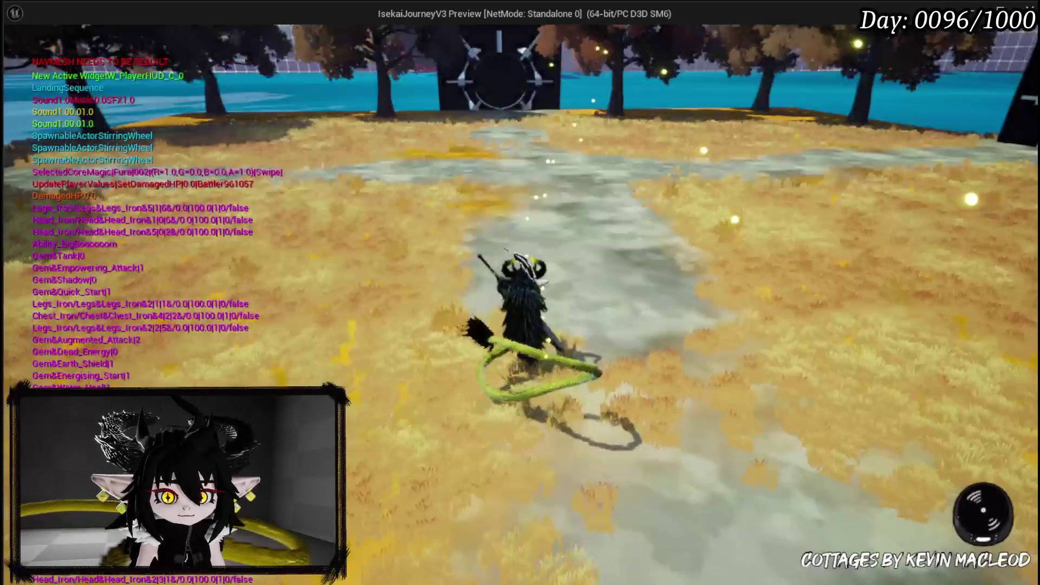
pyautogui.press('Tab')
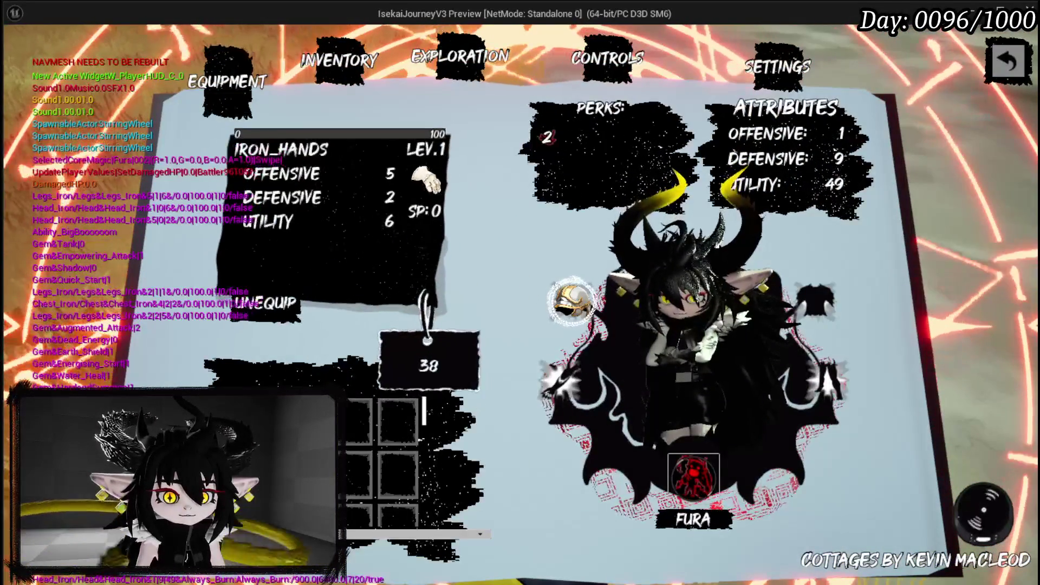
# Equip IRON_HANDS, IRON_CHEST and IRON_LEGS on the character.
pyautogui.click(424, 401)
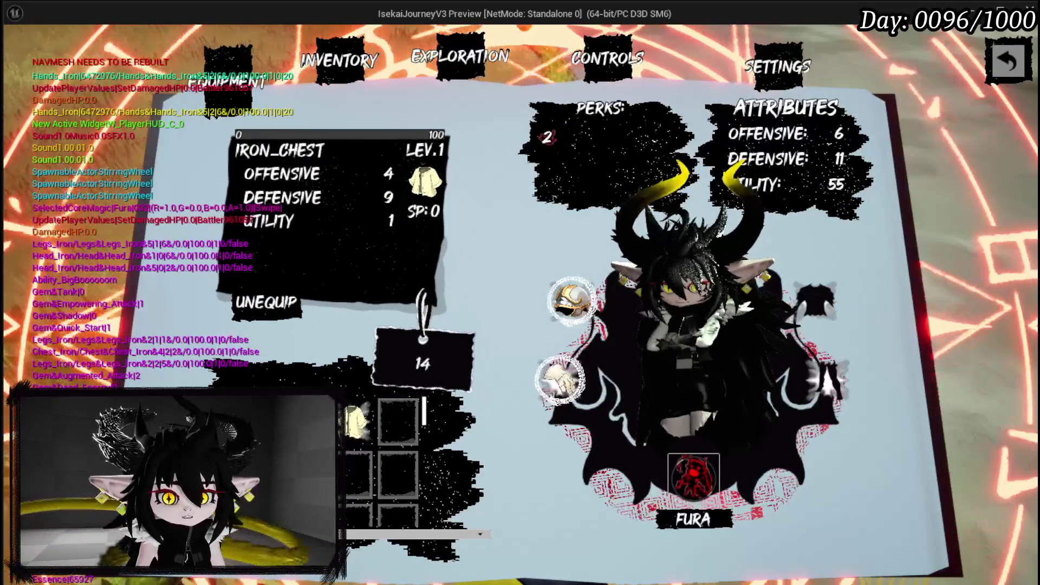
pyautogui.press('Return')
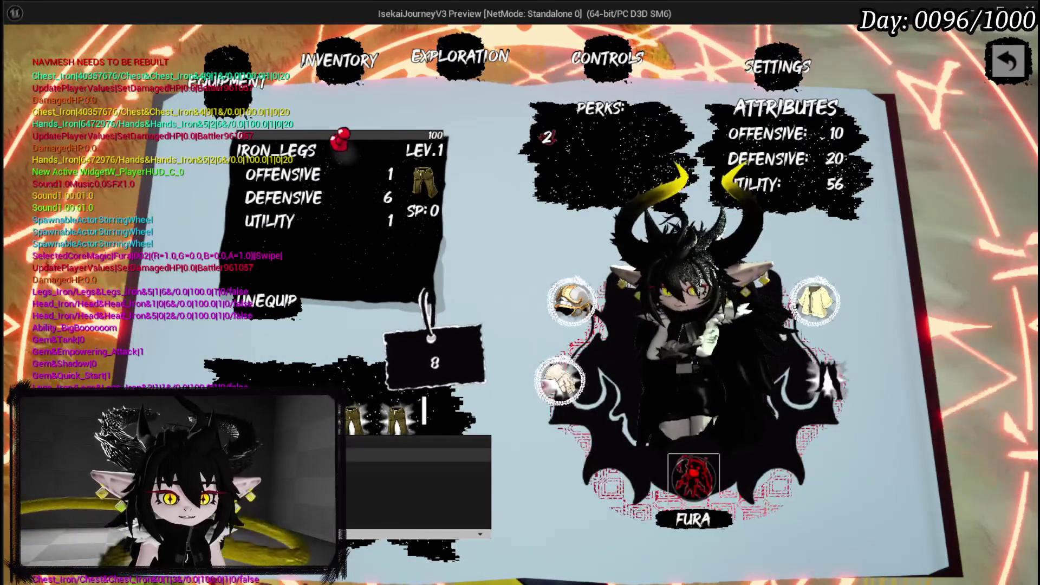
pyautogui.press('Return')
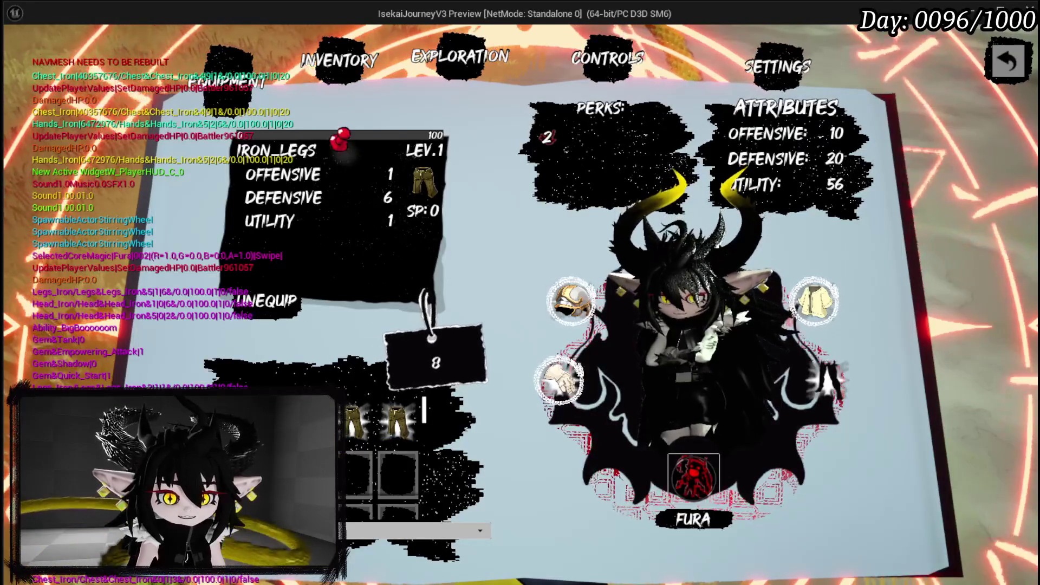
pyautogui.press('Return')
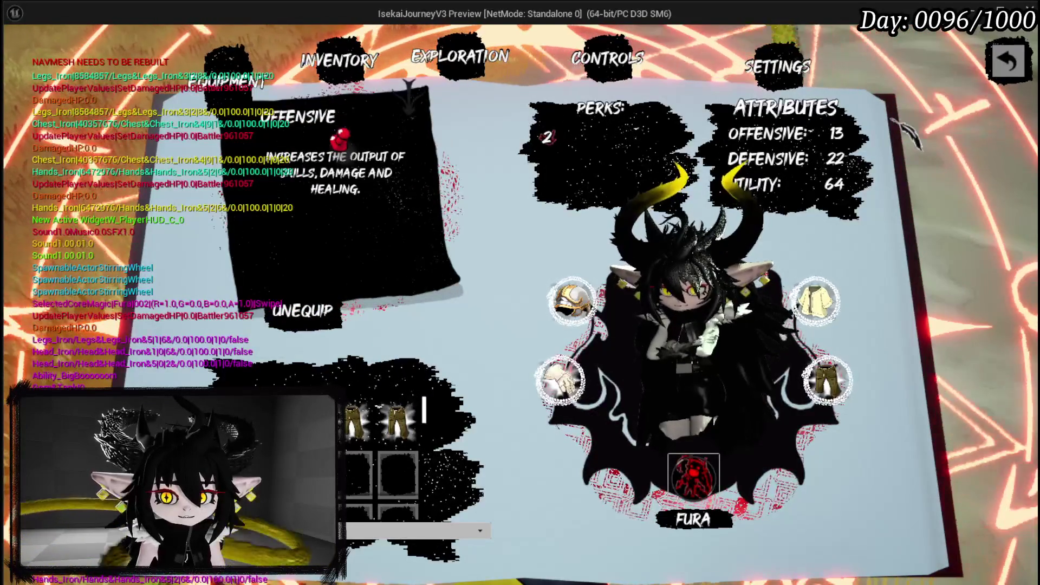
# Check the iron head's stats, then close the book and run toward the cyan slime.
pyautogui.moveTo(792, 133)
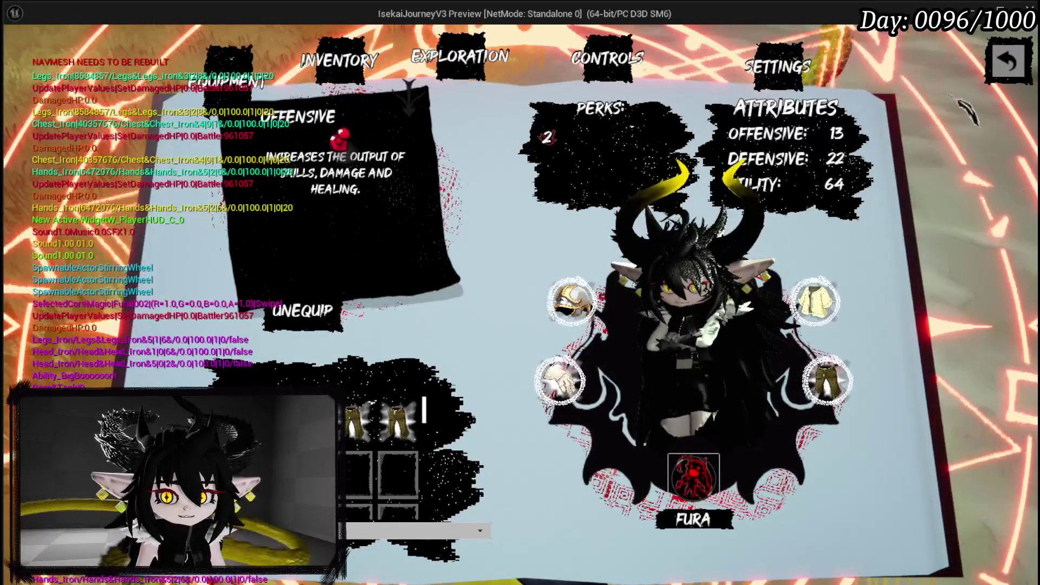
pyautogui.click(571, 301)
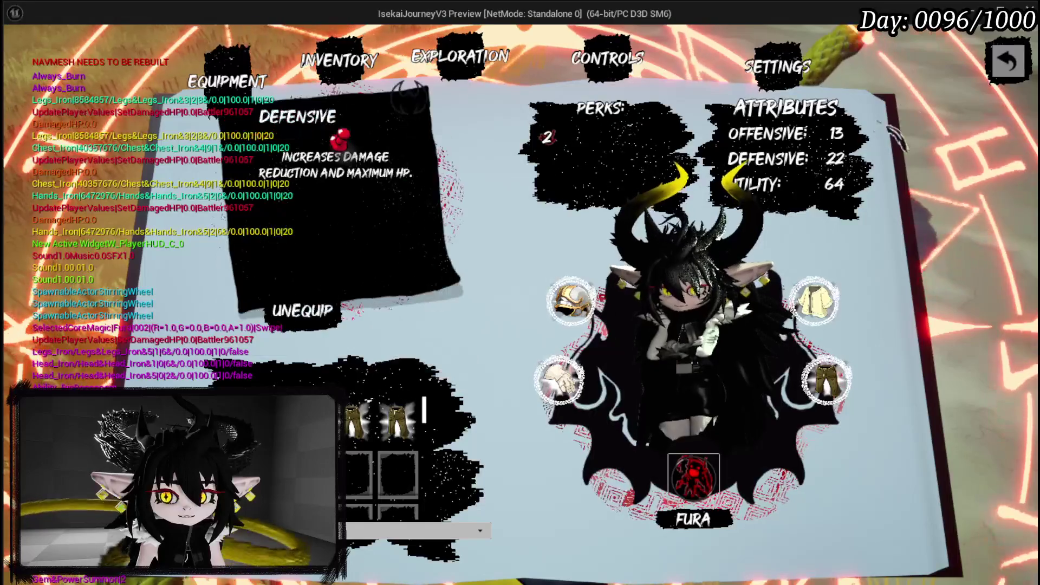
pyautogui.press('Escape')
pyautogui.press('w')
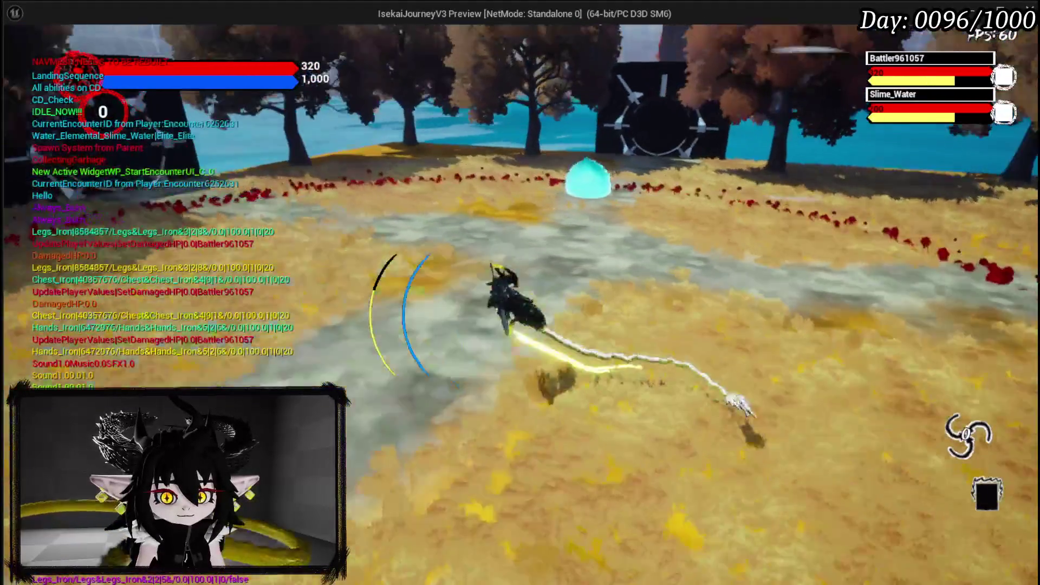
# Beat the water slime with Blood Rush, two Energy Bursts and Swipe, then collect the loot.
pyautogui.press('w')
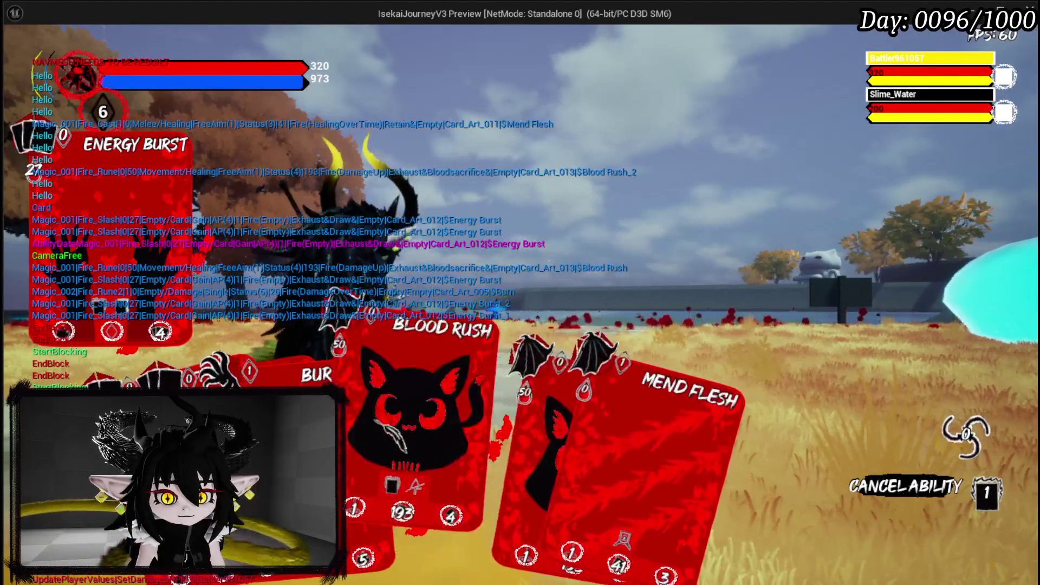
pyautogui.click(422, 412)
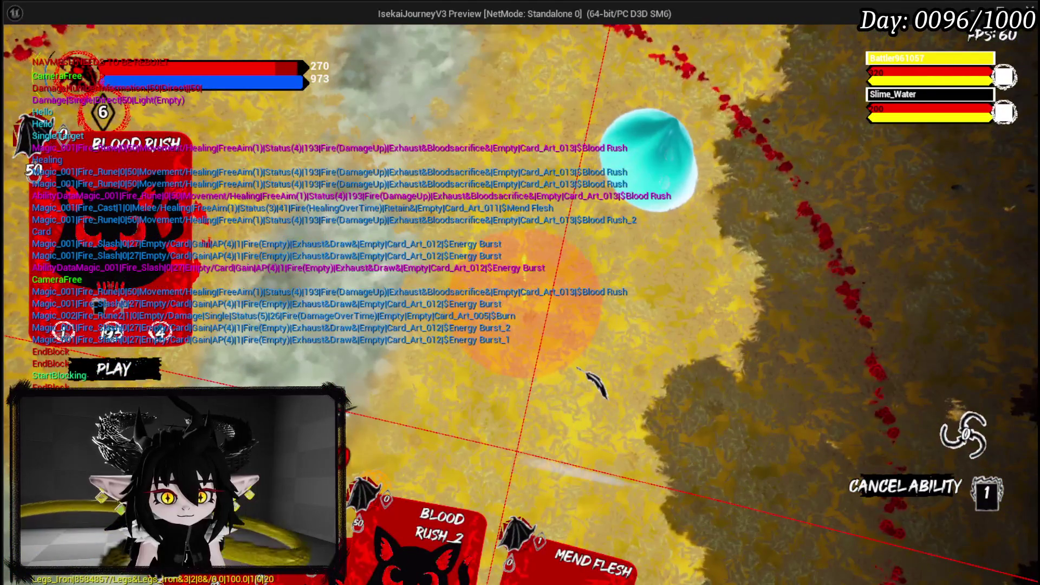
pyautogui.click(579, 371)
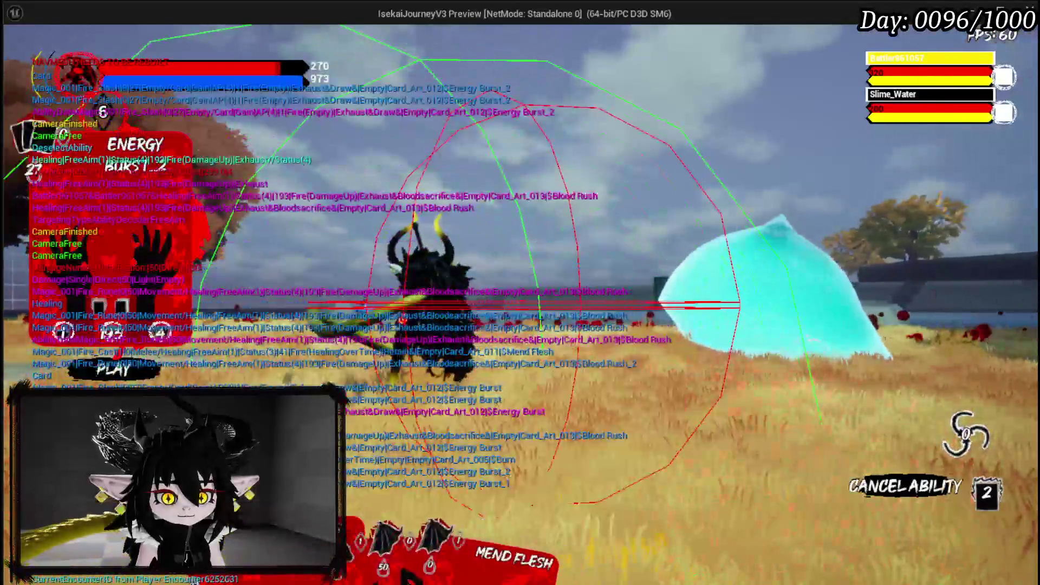
pyautogui.click(113, 369)
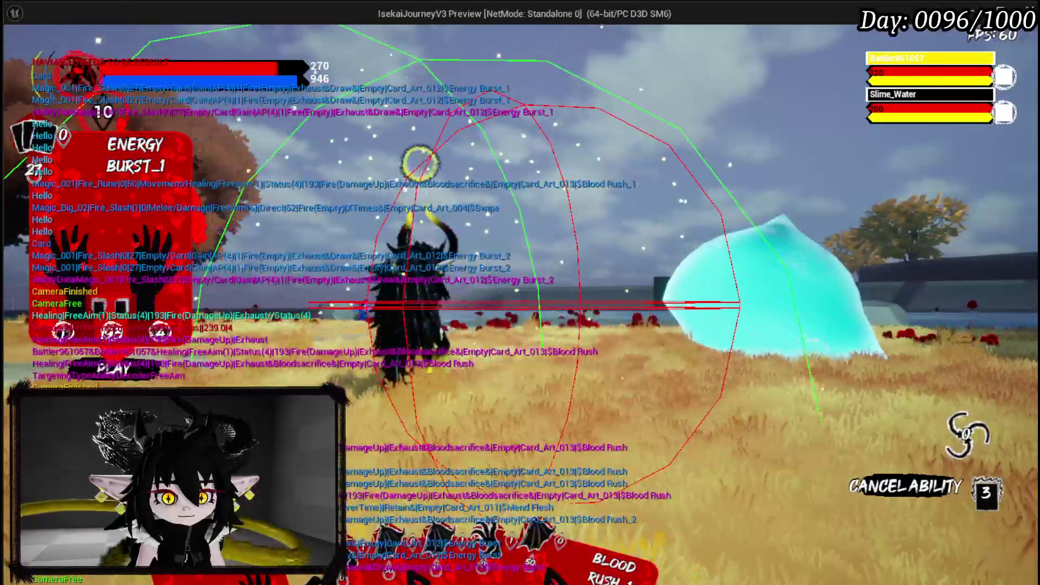
pyautogui.click(114, 369)
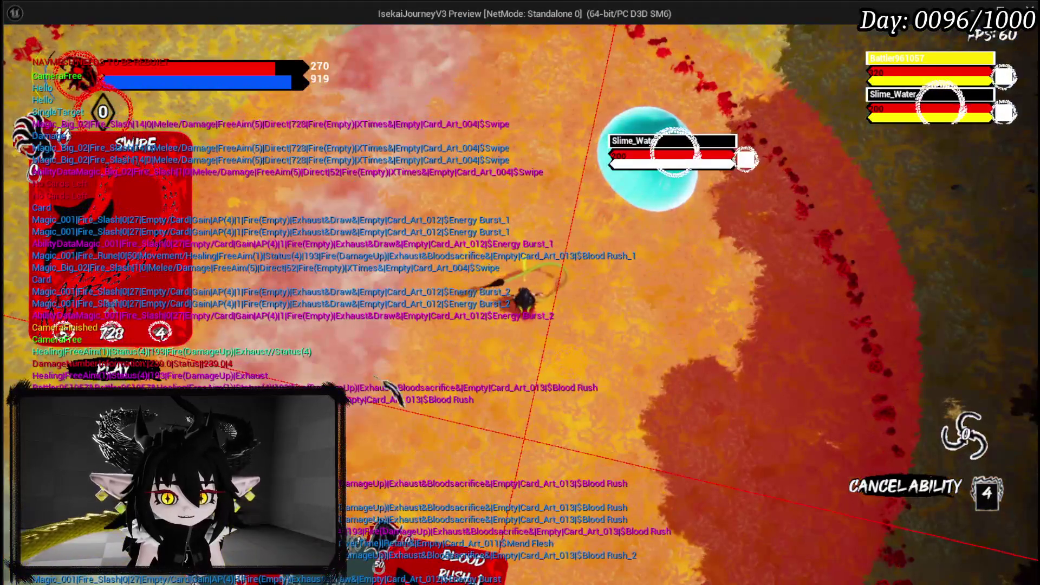
pyautogui.click(112, 364)
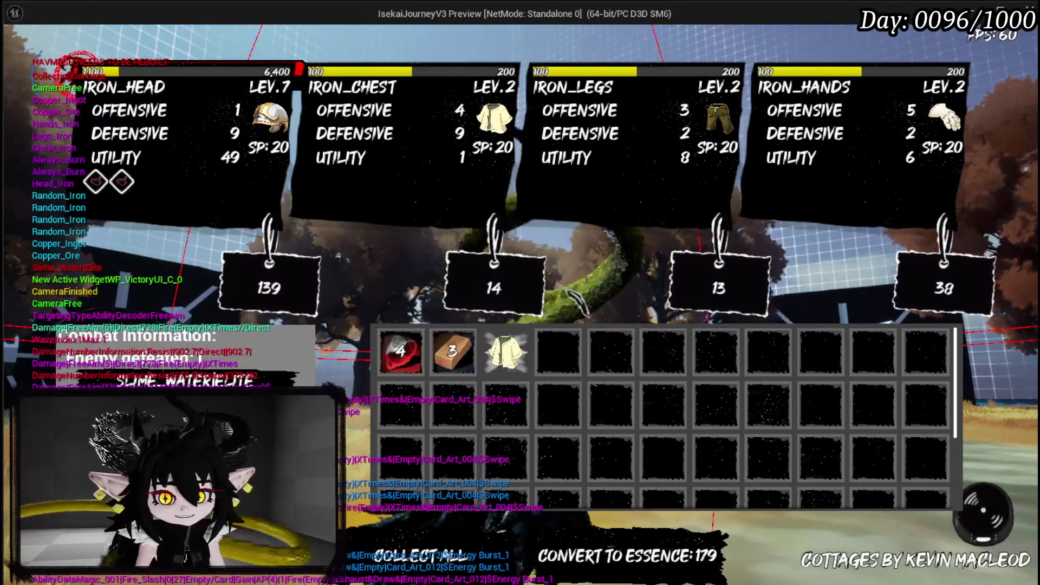
pyautogui.click(480, 551)
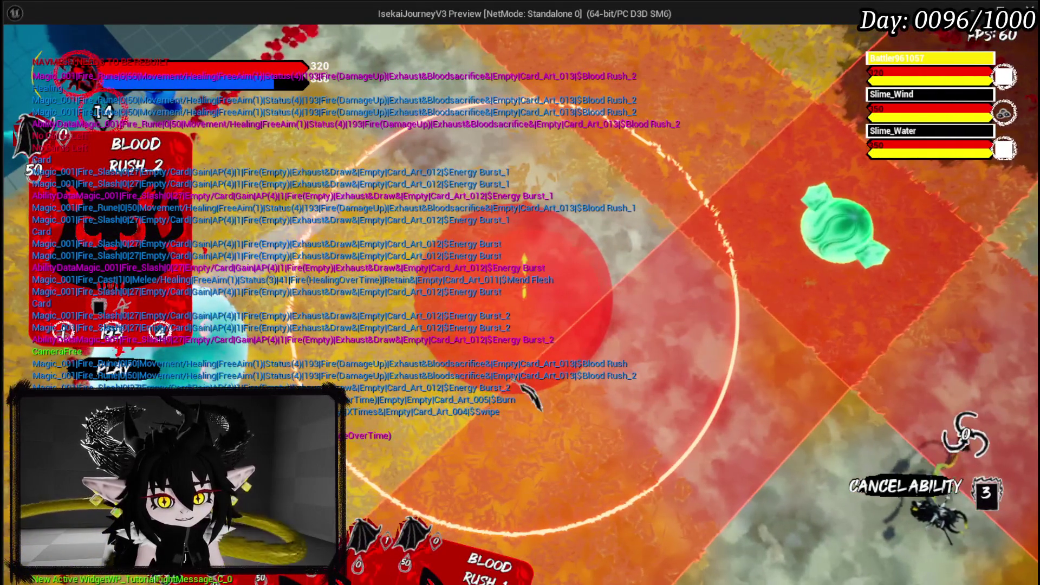
# Confirm the aimed abilities on the slimes until the fight ends and the gear-EXP tutorial appears.
pyautogui.click(529, 395)
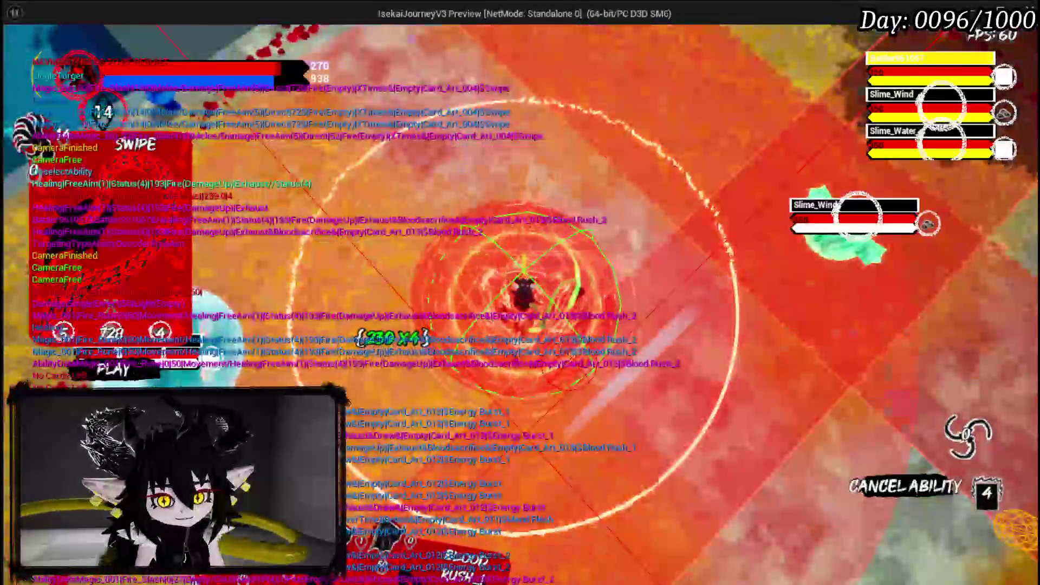
pyautogui.click(536, 379)
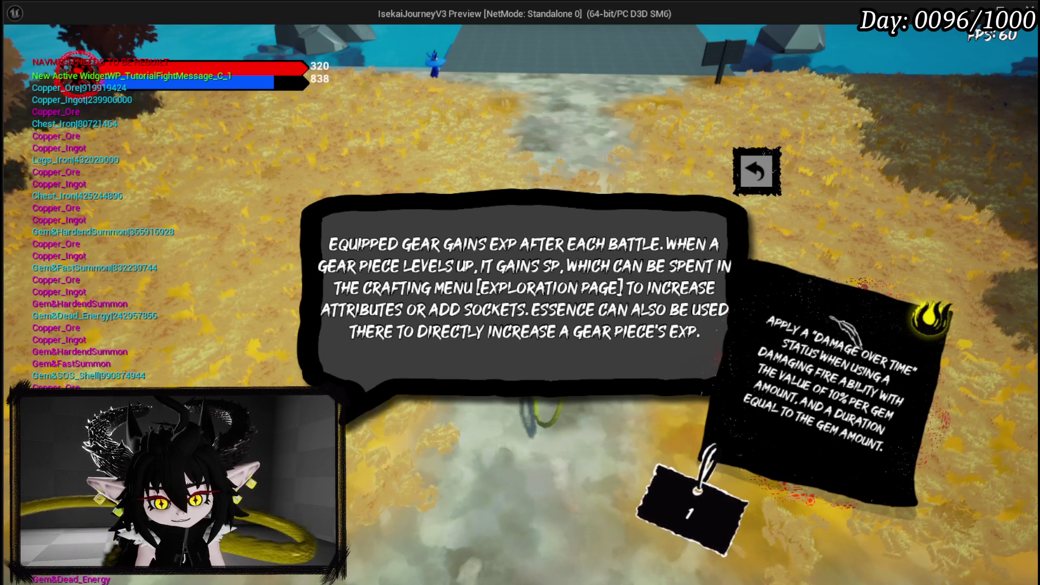
# Close the gear-EXP tutorial popup and run the character into the spiky enemy.
pyautogui.press('Escape')
pyautogui.press('w')
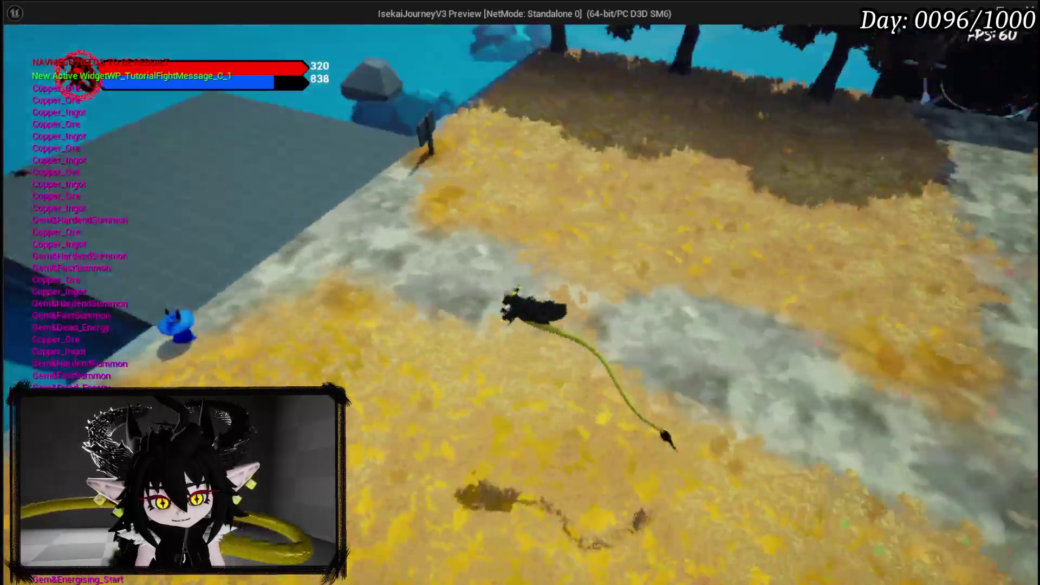
pyautogui.press('space')
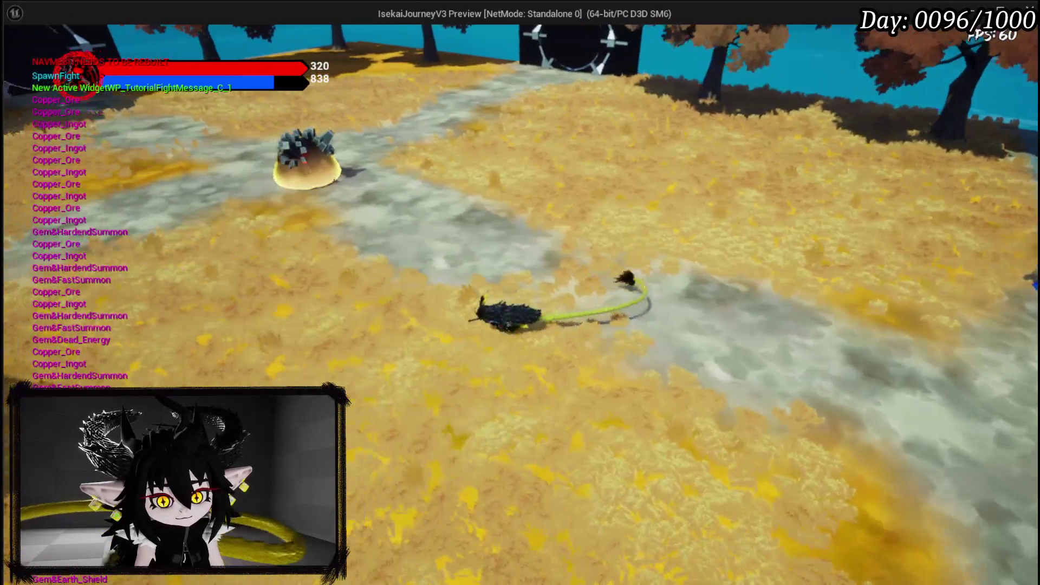
pyautogui.press('w')
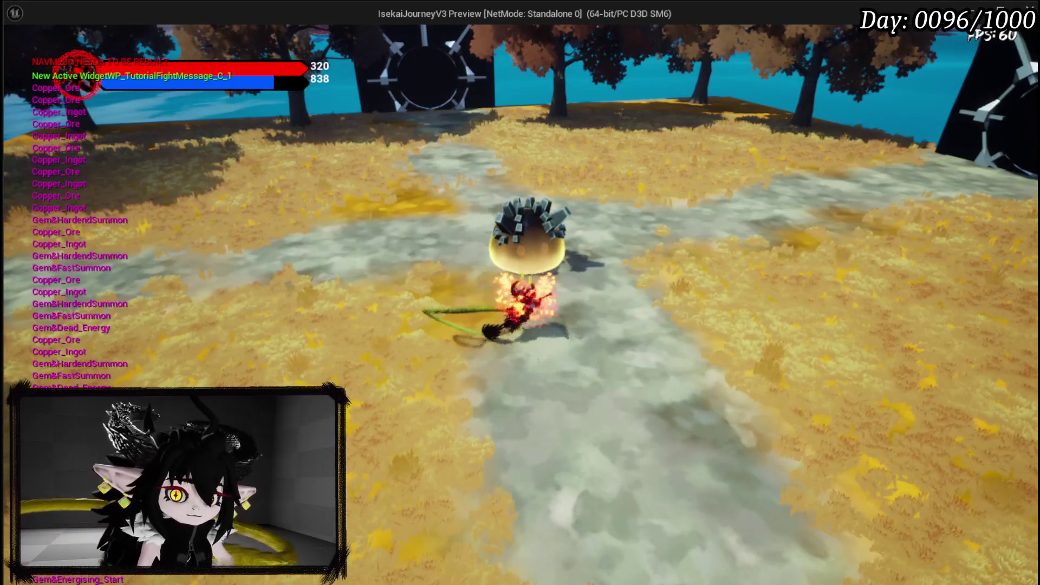